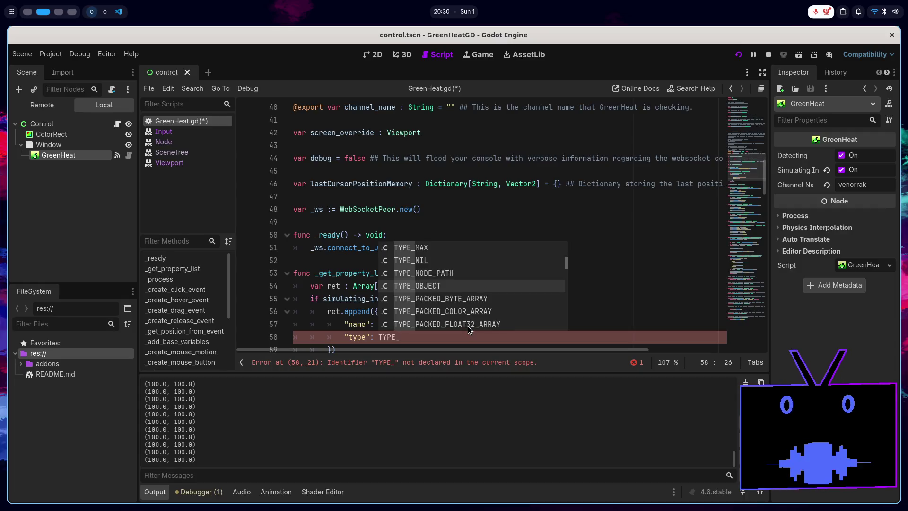
- Pick TYPE_NODE_PATH as the screen_override type, then check the ShapeProvider.gd reference on GitHub
{"action": "key", "text": "Down"}
{"action": "key", "text": "Down"}
{"action": "key", "text": "Down"}
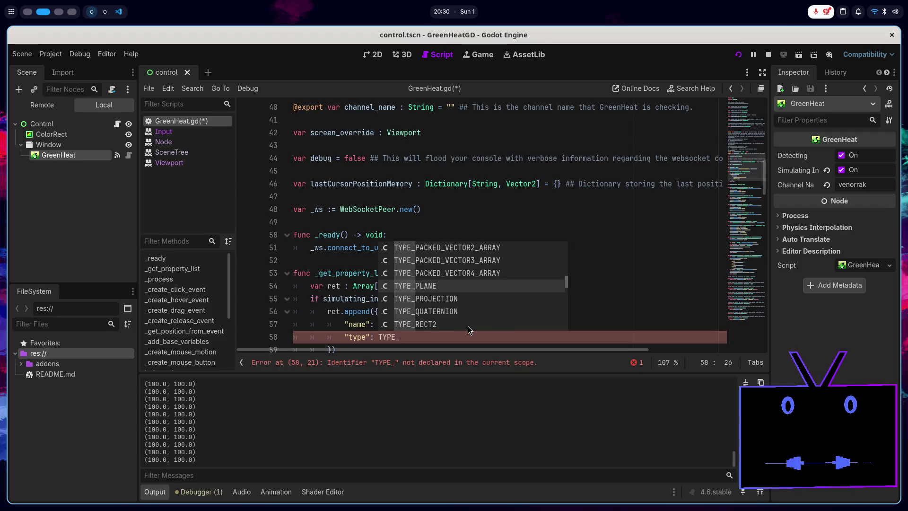
{"action": "key", "text": "Down"}
{"action": "key", "text": "Down"}
{"action": "key", "text": "Down"}
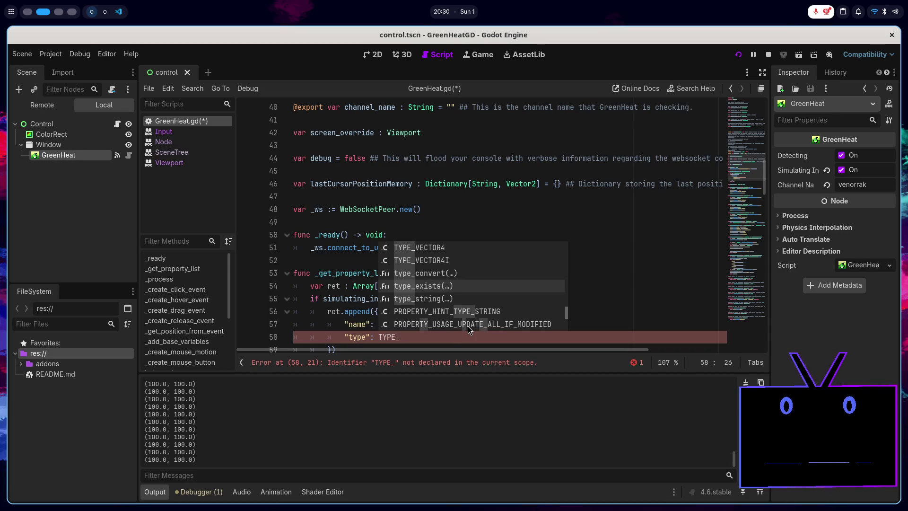
{"action": "key", "text": "Up"}
{"action": "key", "text": "Up"}
{"action": "key", "text": "Up"}
{"action": "key", "text": "Up"}
{"action": "key", "text": "Up"}
{"action": "key", "text": "Up"}
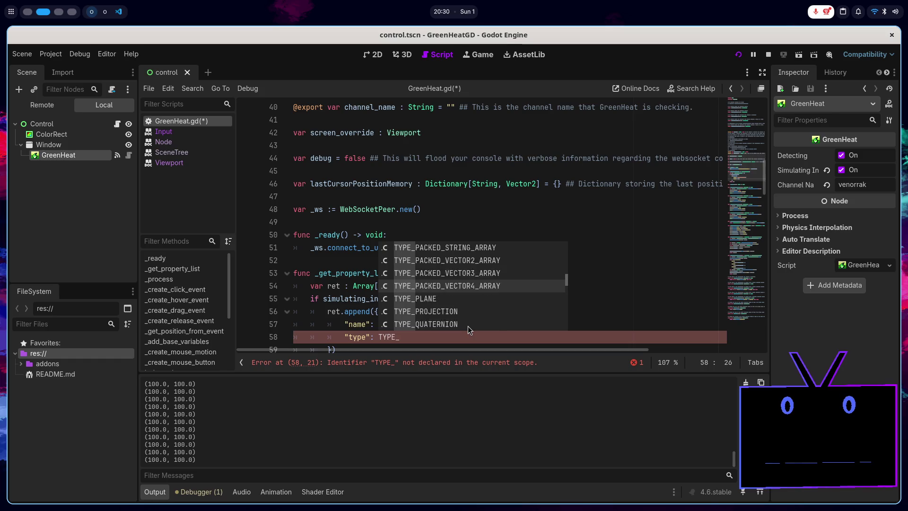
{"action": "key", "text": "Return"}
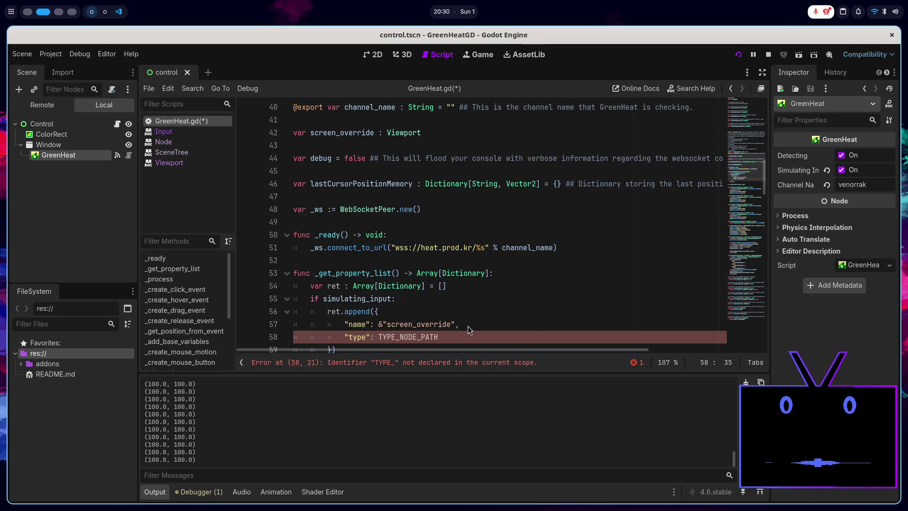
{"action": "key", "text": "super+1"}
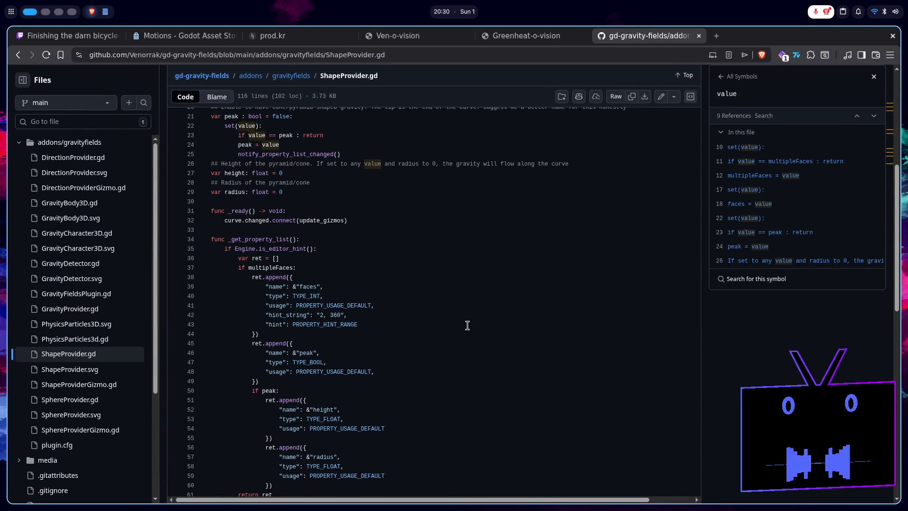
{"action": "key", "text": "super+2"}
- Add the "usage": key and begin typing PROPERTY_, checking the GitHub reference
{"action": "type", "text": "\""}
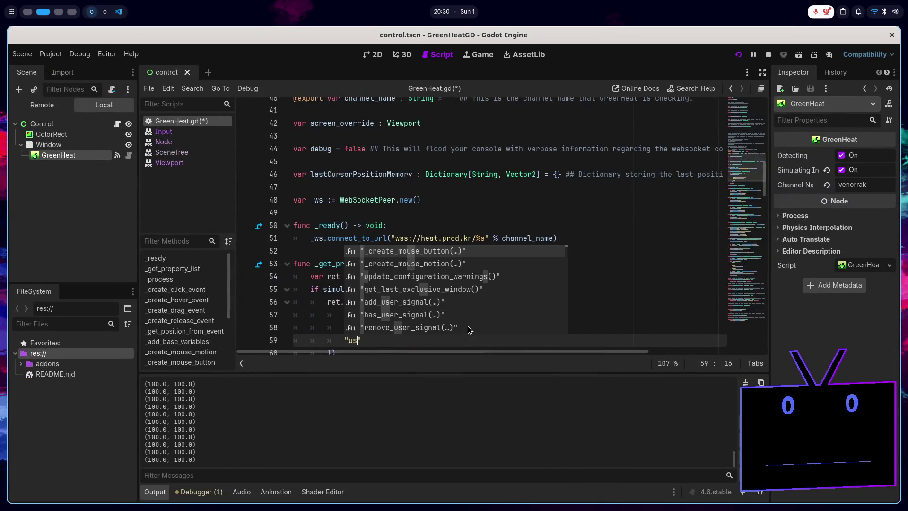
{"action": "type", "text": "usag"}
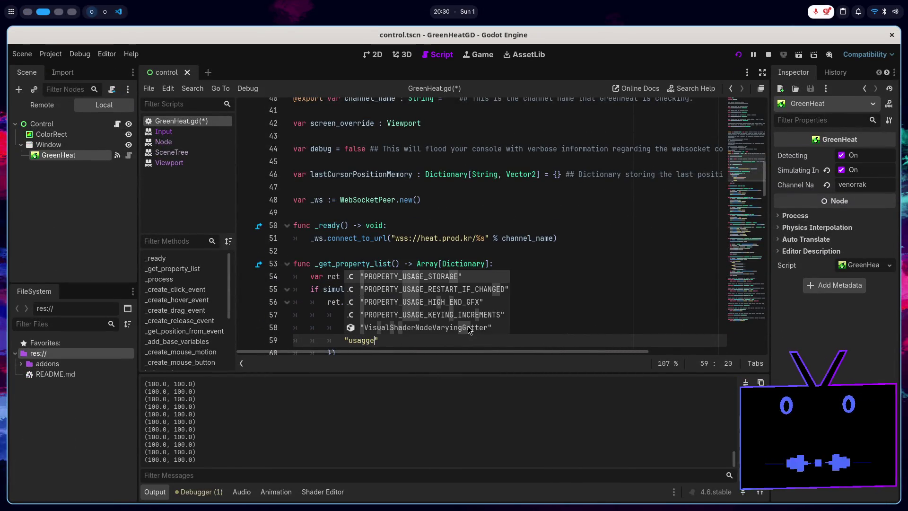
{"action": "type", "text": "e\":"}
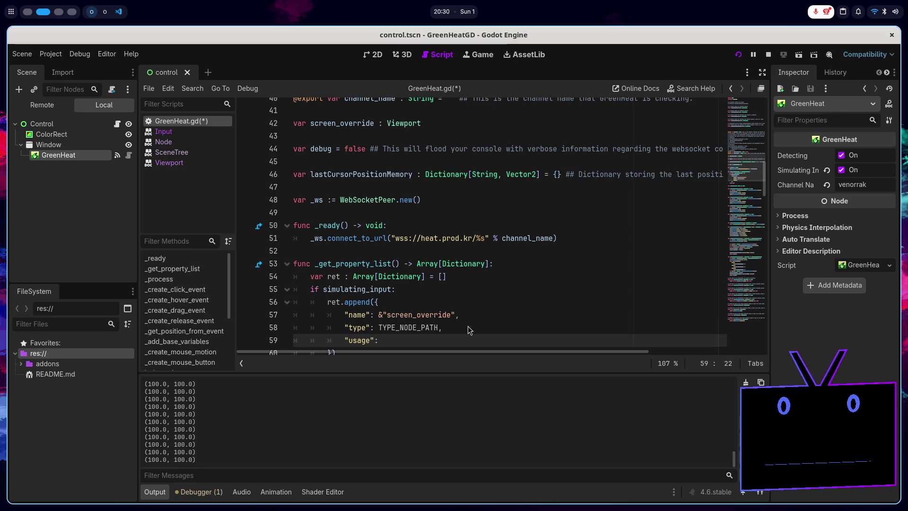
{"action": "key", "text": "super+1"}
{"action": "key", "text": "super+2"}
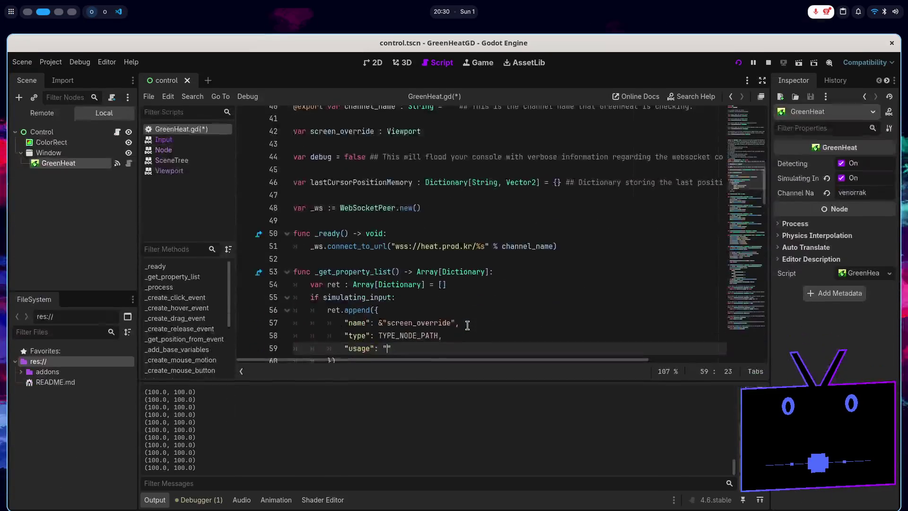
{"action": "type", "text": "PROPERTY_"}
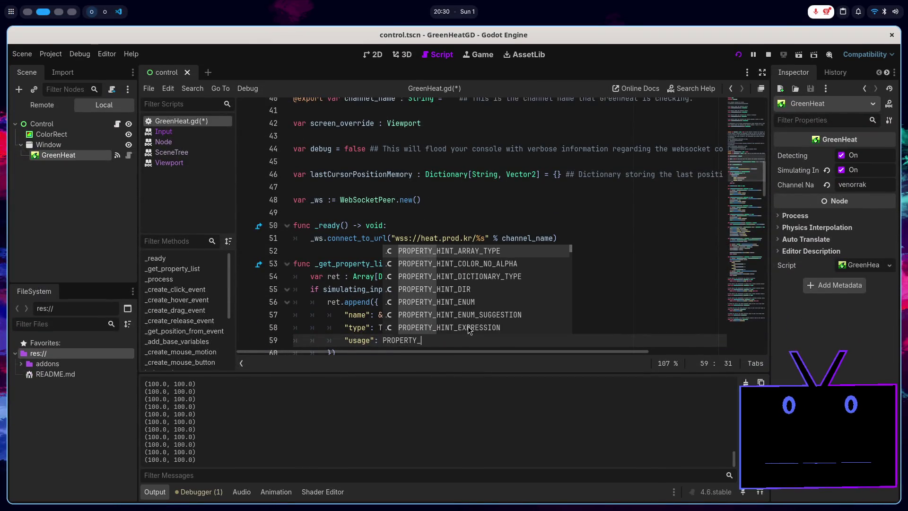
{"action": "key", "text": "super+1"}
{"action": "key", "text": "super+2"}
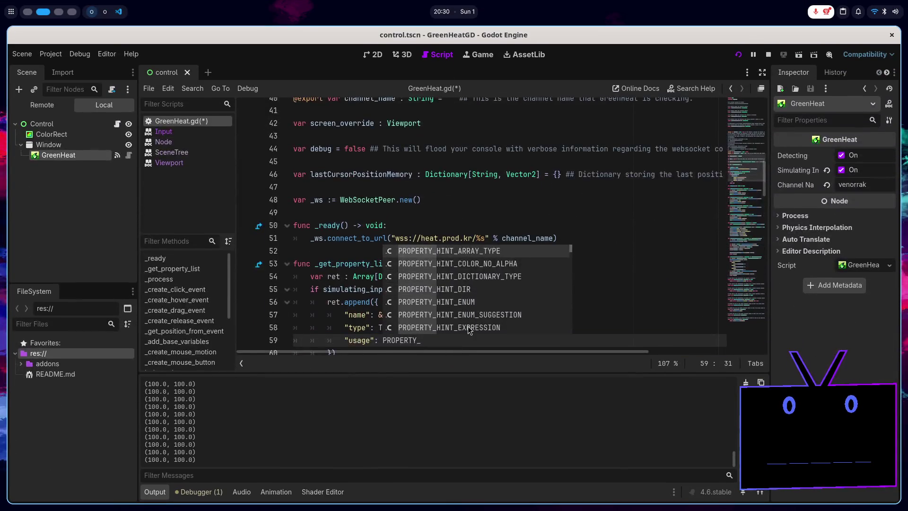
{"action": "type", "text": "_"}
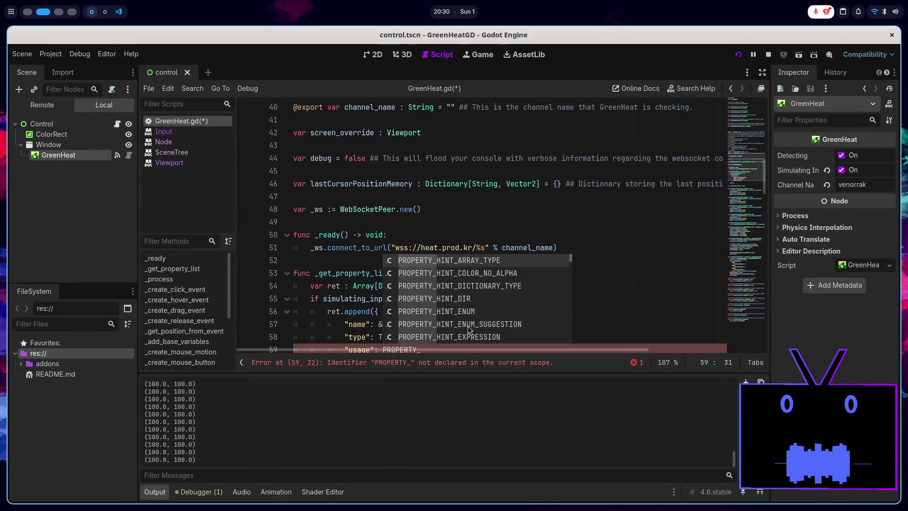
- Browse the PROPERTY_ completion list through the hint and usage constants
{"action": "key", "text": "Down"}
{"action": "key", "text": "Down"}
{"action": "key", "text": "Down"}
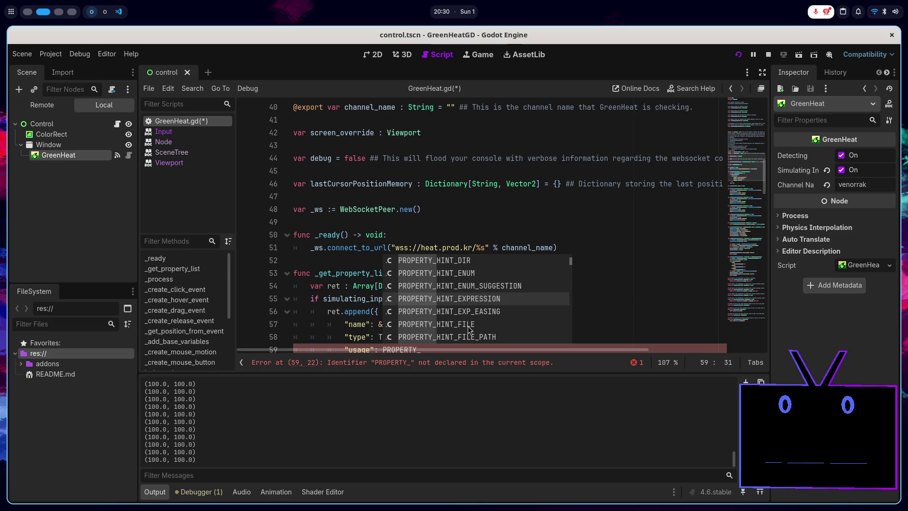
{"action": "key", "text": "Down"}
{"action": "key", "text": "Down"}
{"action": "key", "text": "Down"}
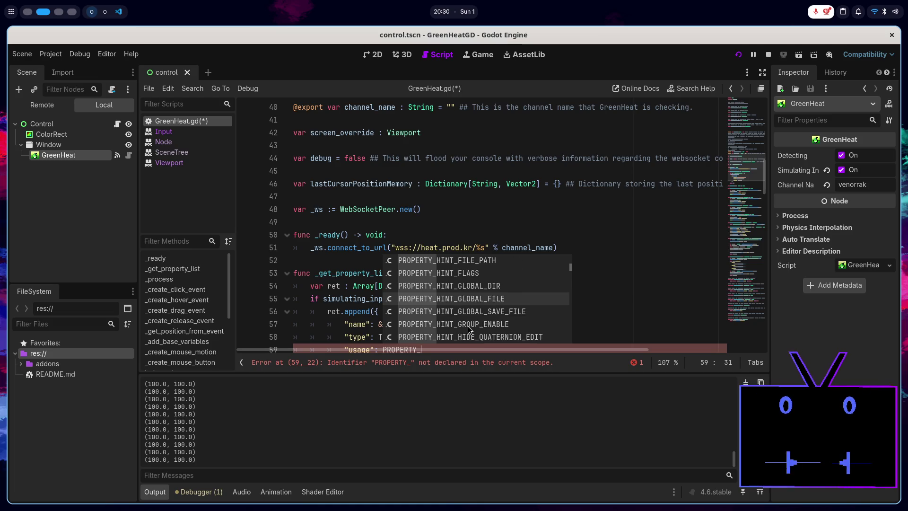
{"action": "key", "text": "Down"}
{"action": "key", "text": "Down"}
{"action": "key", "text": "Down"}
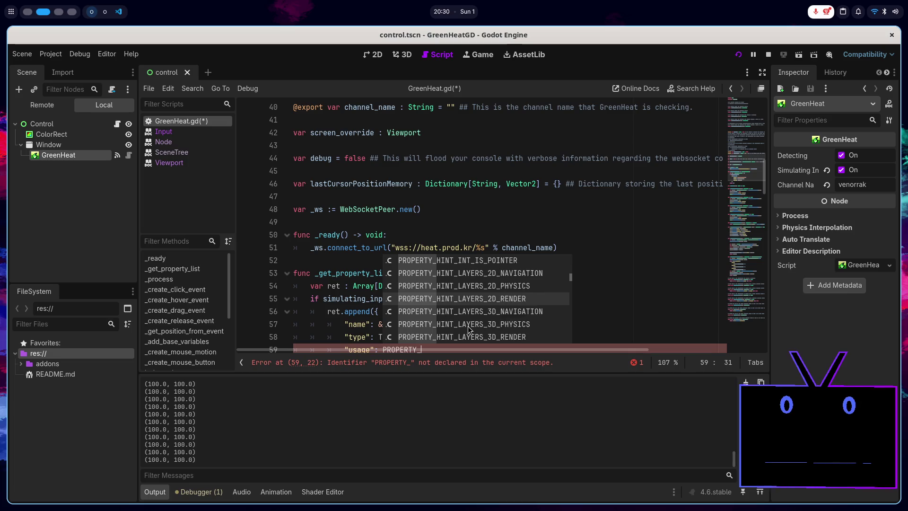
{"action": "key", "text": "Down"}
{"action": "key", "text": "Down"}
{"action": "key", "text": "Down"}
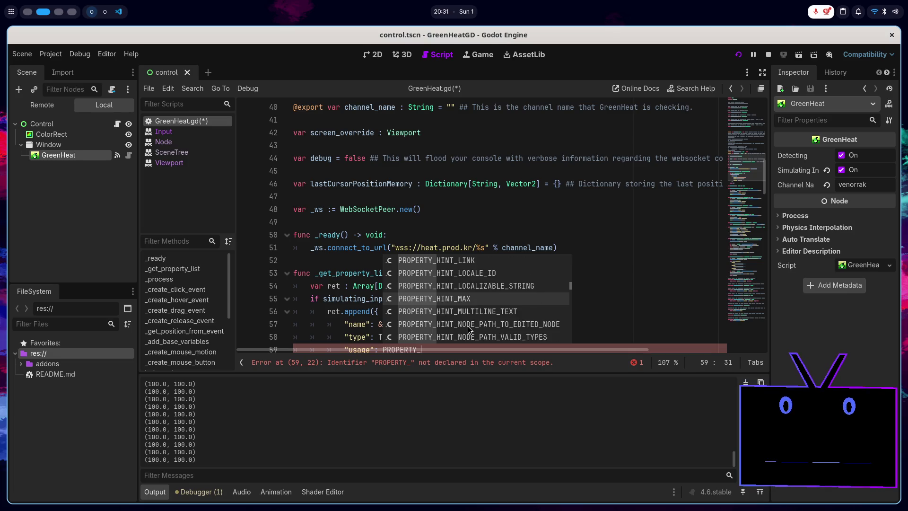
{"action": "key", "text": "Down"}
{"action": "key", "text": "Down"}
{"action": "key", "text": "Down"}
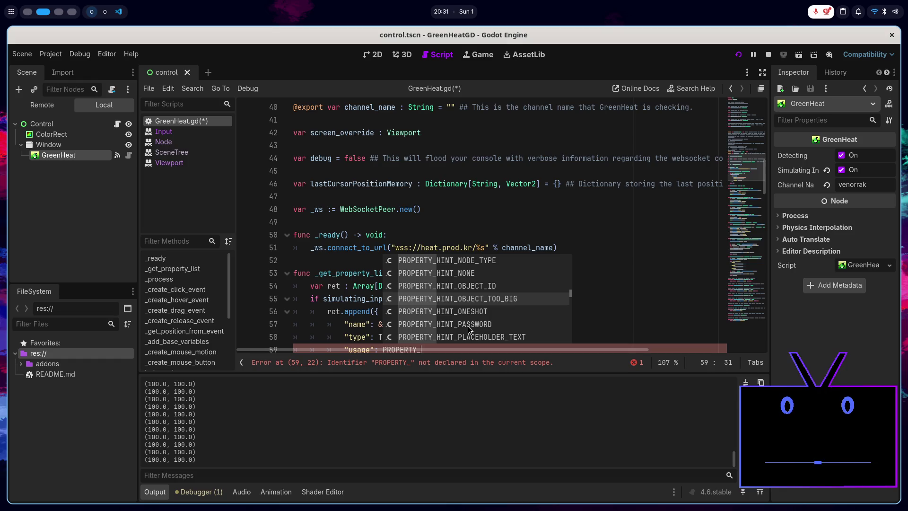
{"action": "key", "text": "Down"}
{"action": "key", "text": "Down"}
{"action": "key", "text": "Down"}
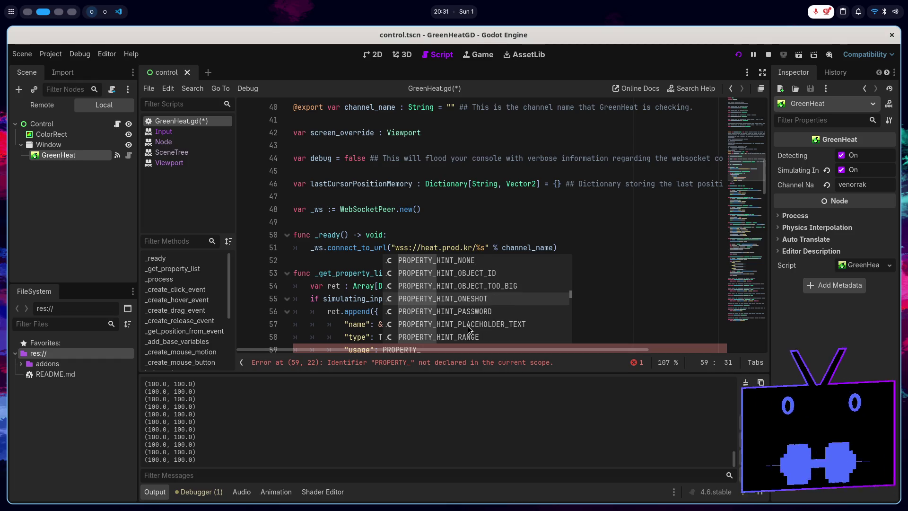
{"action": "key", "text": "Down"}
{"action": "key", "text": "Down"}
{"action": "key", "text": "Down"}
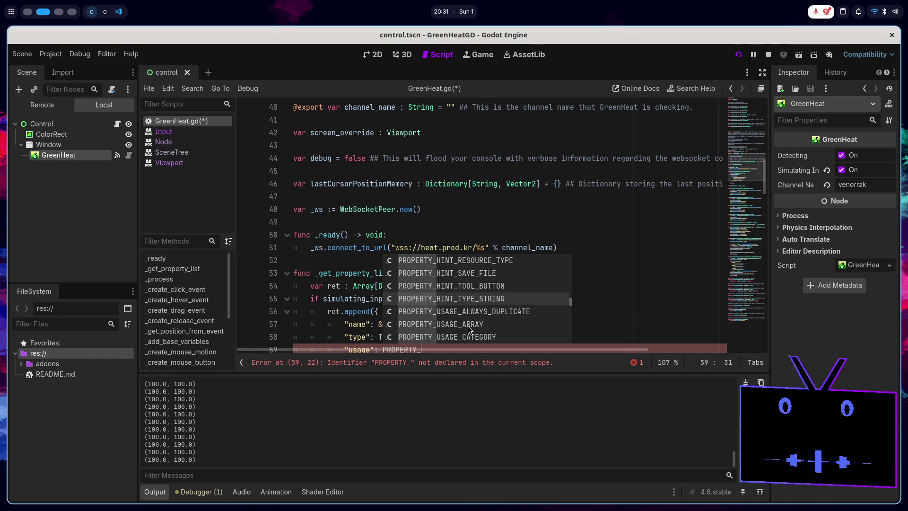
{"action": "key", "text": "Down"}
{"action": "key", "text": "Down"}
{"action": "key", "text": "Down"}
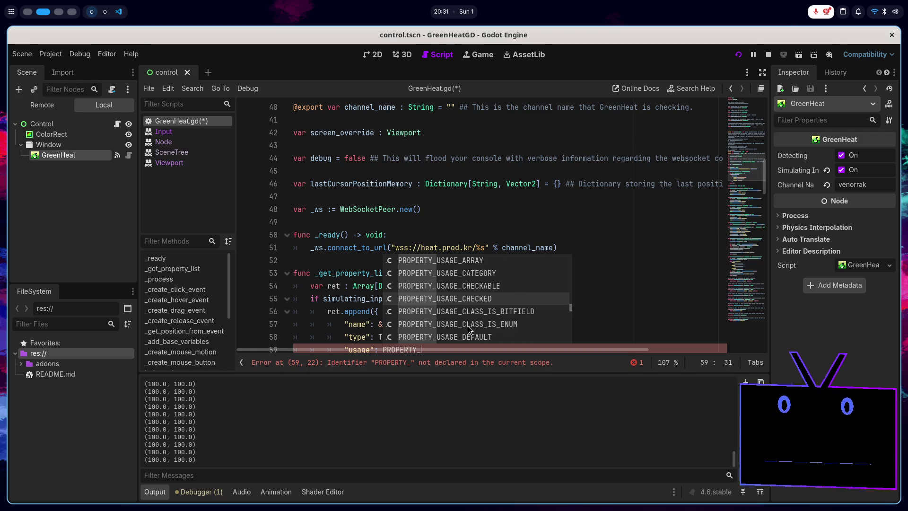
{"action": "key", "text": "Down"}
{"action": "key", "text": "Down"}
{"action": "key", "text": "Down"}
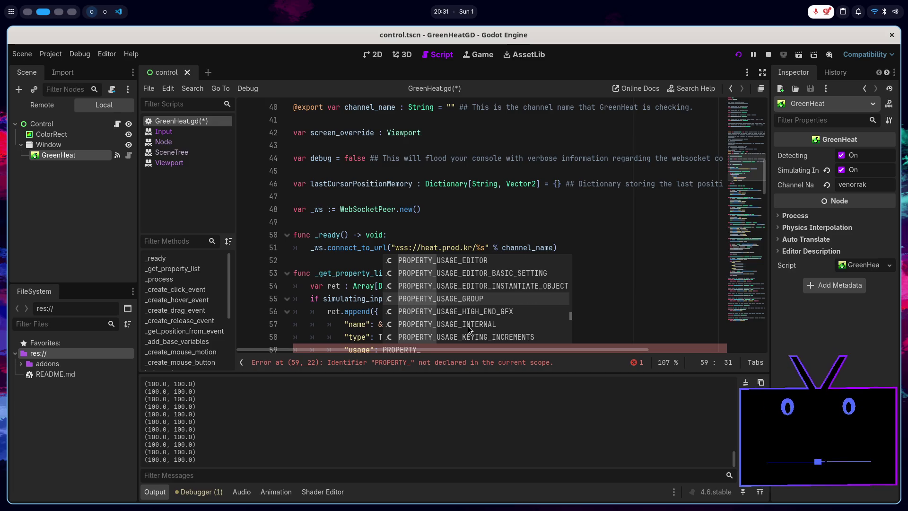
{"action": "key", "text": "Down"}
{"action": "key", "text": "Down"}
{"action": "key", "text": "Down"}
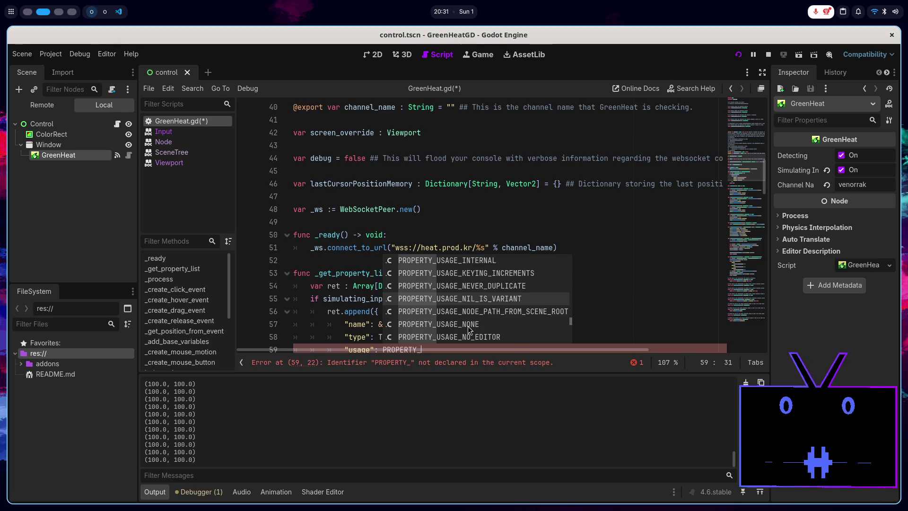
{"action": "key", "text": "Down"}
{"action": "key", "text": "Down"}
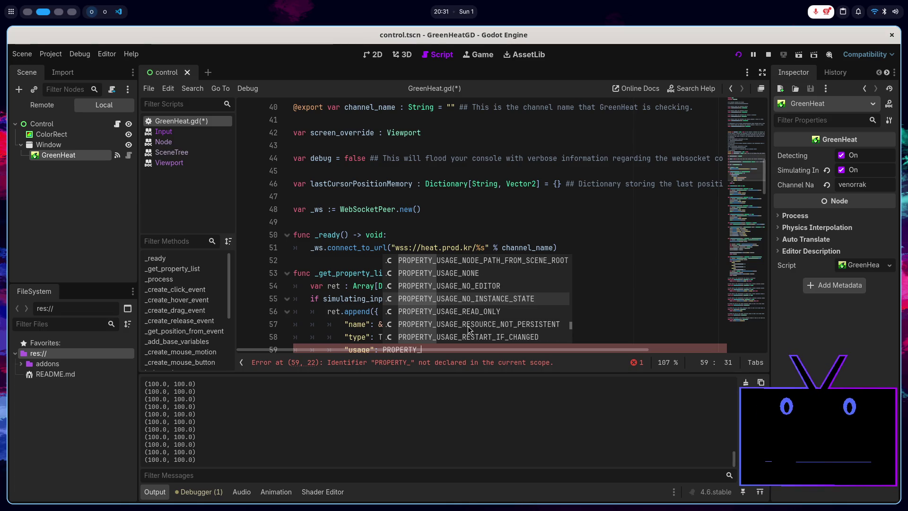
{"action": "key", "text": "Down"}
{"action": "key", "text": "Down"}
{"action": "key", "text": "Down"}
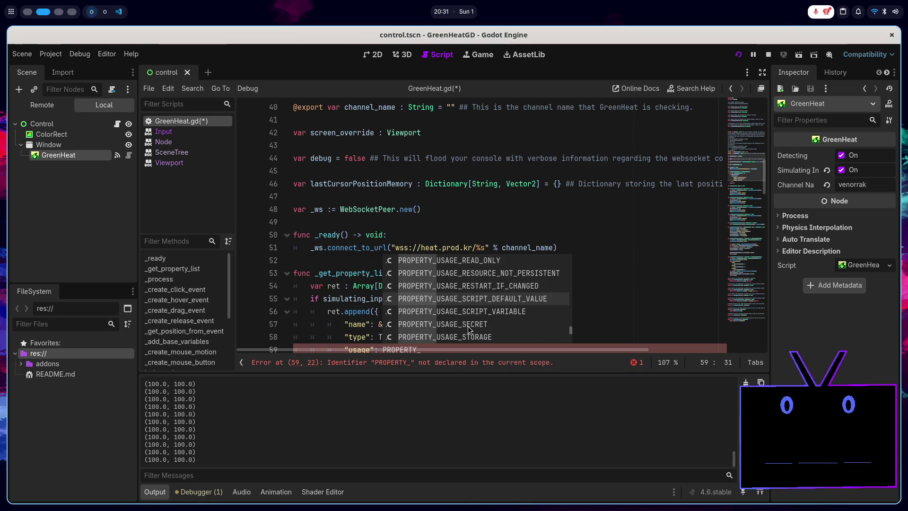
{"action": "key", "text": "Down"}
{"action": "key", "text": "Down"}
{"action": "key", "text": "Down"}
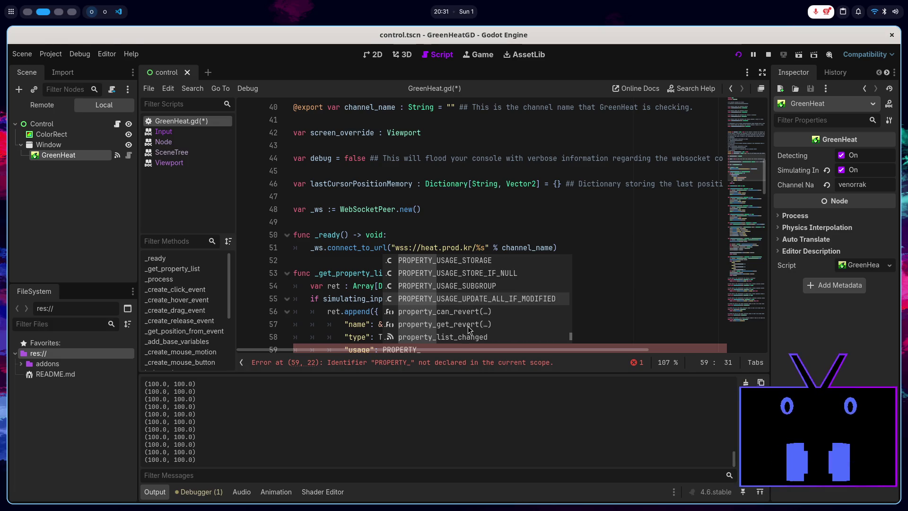
{"action": "key", "text": "Down"}
{"action": "key", "text": "Down"}
{"action": "key", "text": "Down"}
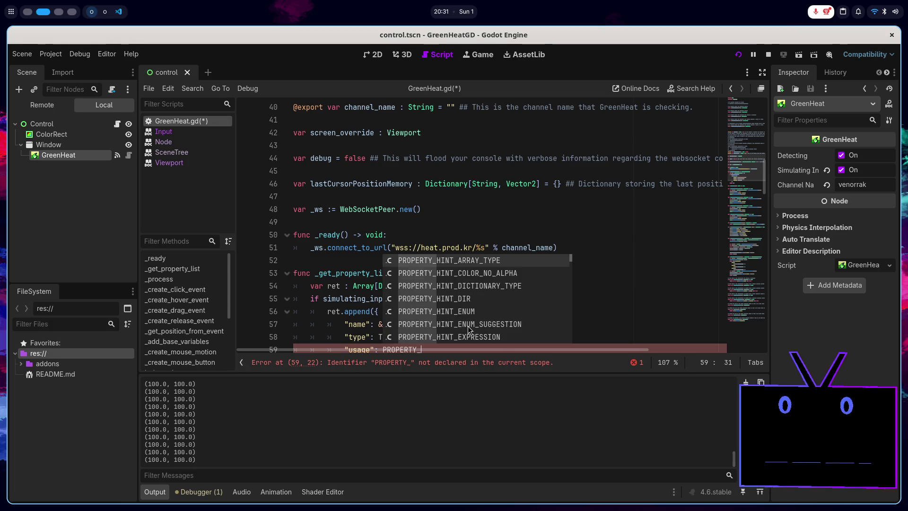
{"action": "key", "text": "Down"}
{"action": "key", "text": "Down"}
{"action": "key", "text": "Down"}
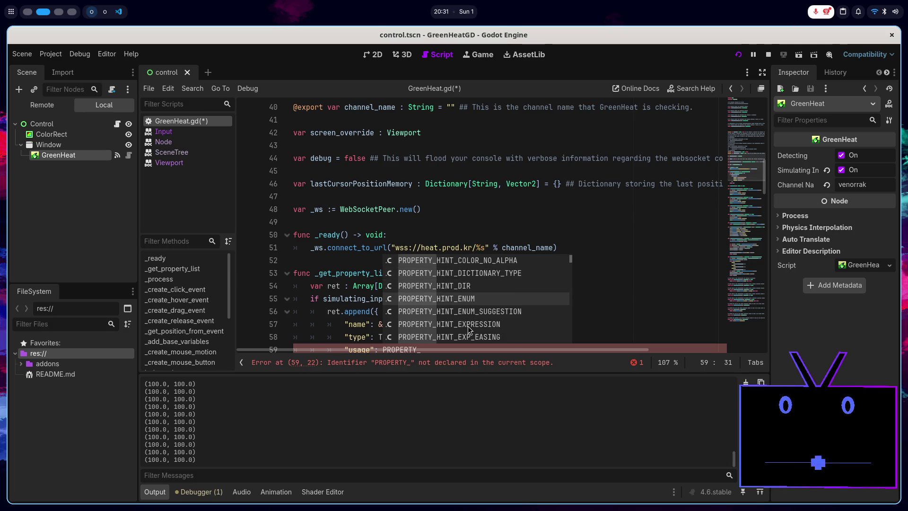
{"action": "key", "text": "Down"}
{"action": "key", "text": "Down"}
{"action": "key", "text": "Down"}
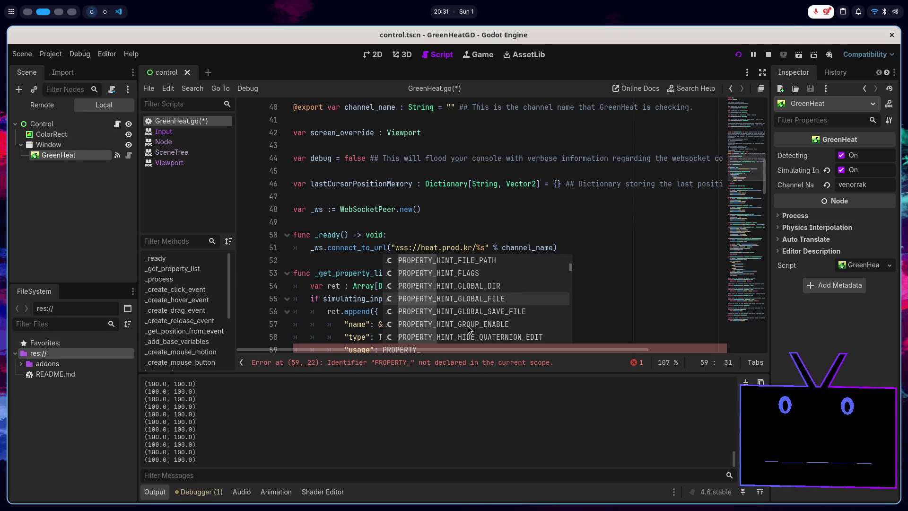
- Complete the usage value as PROPERTY_USAGE_DEFAULT after confirming it in the GitHub reference
{"action": "key", "text": "super+1"}
{"action": "key", "text": "super+2"}
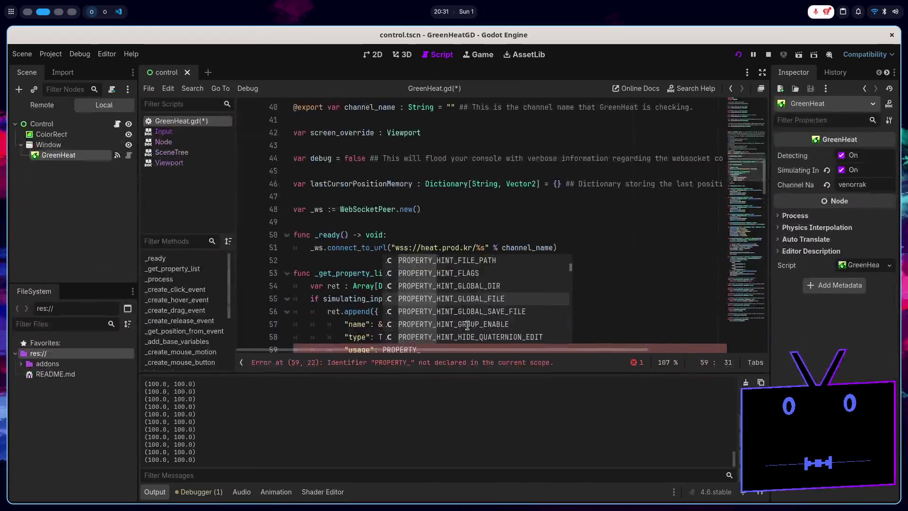
{"action": "type", "text": "USAGE"}
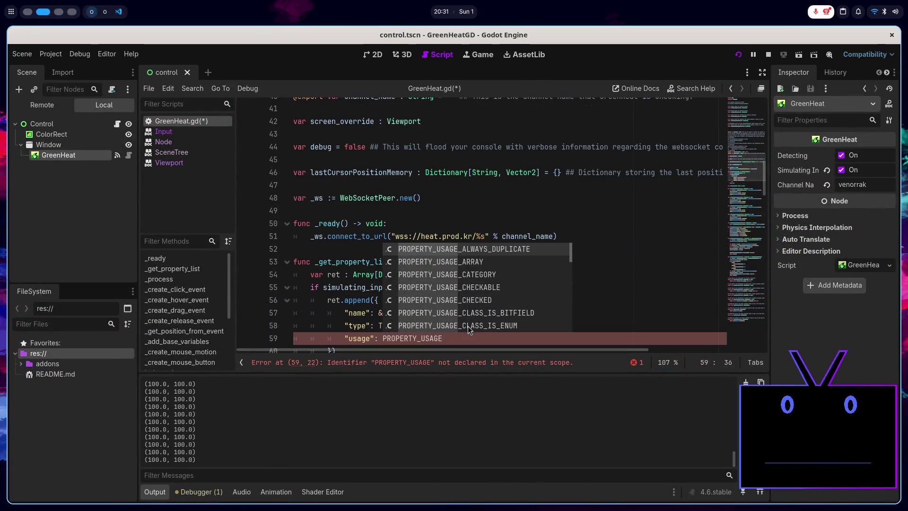
{"action": "type", "text": "_DE"}
{"action": "key", "text": "Return"}
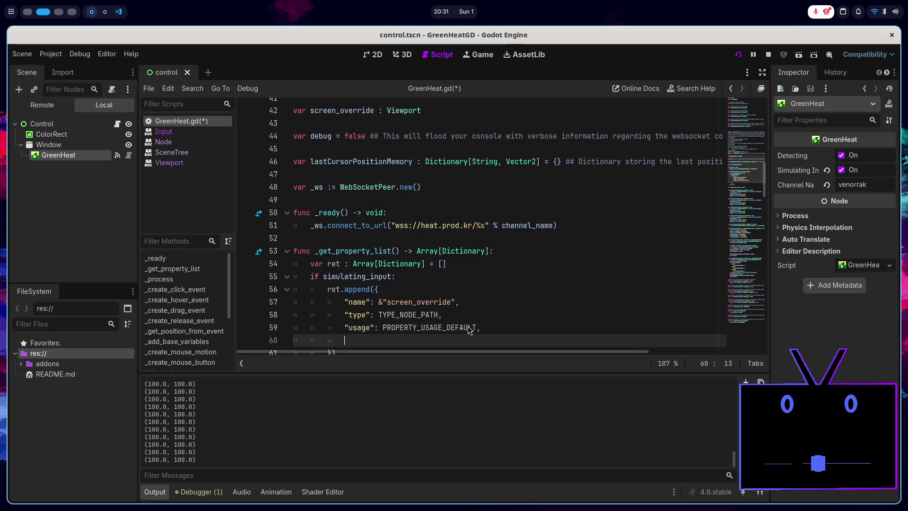
{"action": "key", "text": "super+1"}
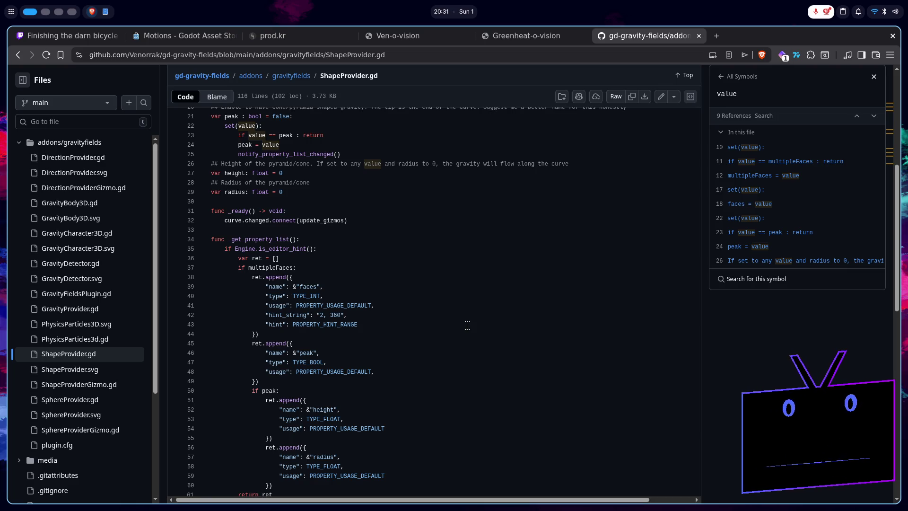
- Remove the blank line and trailing comma from the screen_override entry and save GreenHeat.gd
{"action": "key", "text": "super+2"}
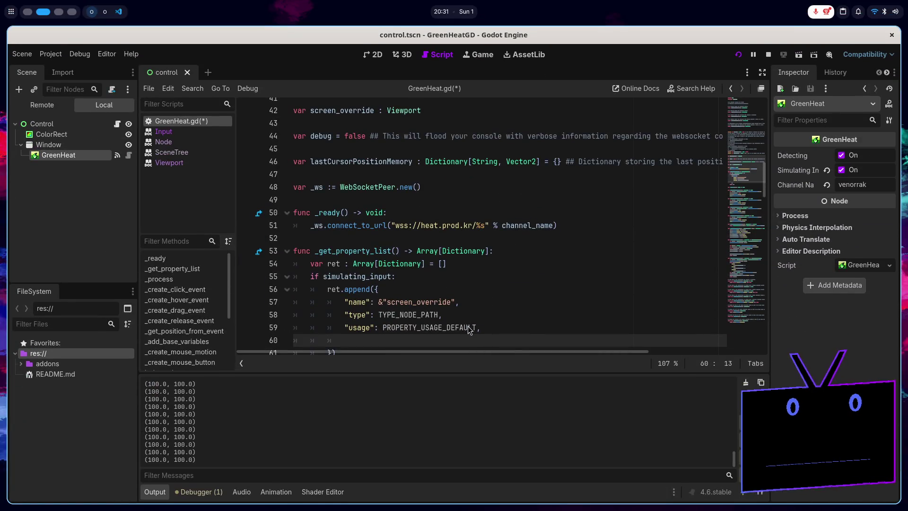
{"action": "key", "text": "BackSpace"}
{"action": "key", "text": "BackSpace"}
{"action": "key", "text": "ctrl+s"}
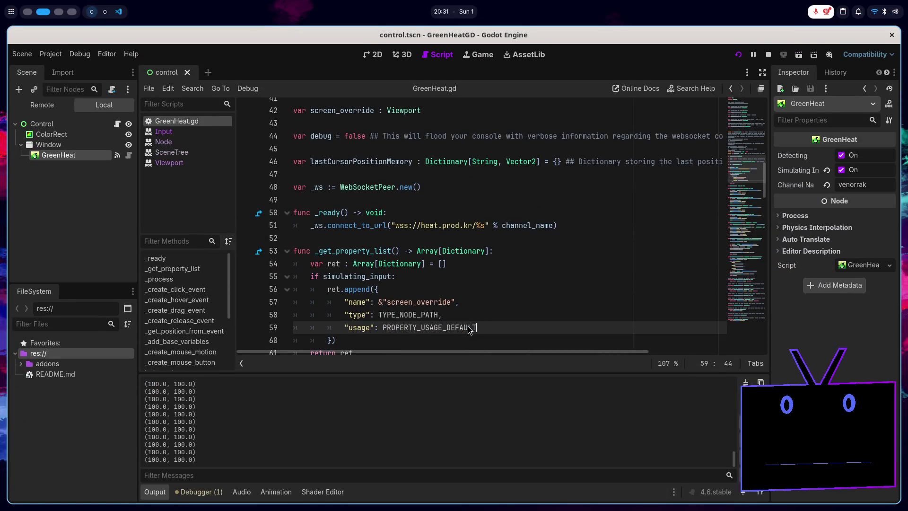
- Review the script, place the caret on line 60, then revisit the GitHub reference
{"action": "scroll", "coordinate": [451, 253], "scroll_direction": "down", "scroll_amount": 1}
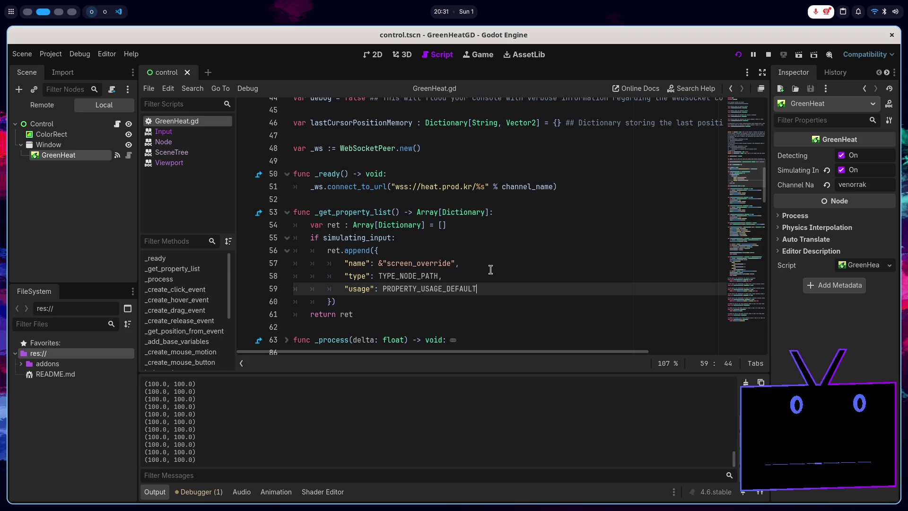
{"action": "scroll", "coordinate": [491, 269], "scroll_direction": "up", "scroll_amount": 14}
{"action": "scroll", "coordinate": [485, 279], "scroll_direction": "down", "scroll_amount": 16}
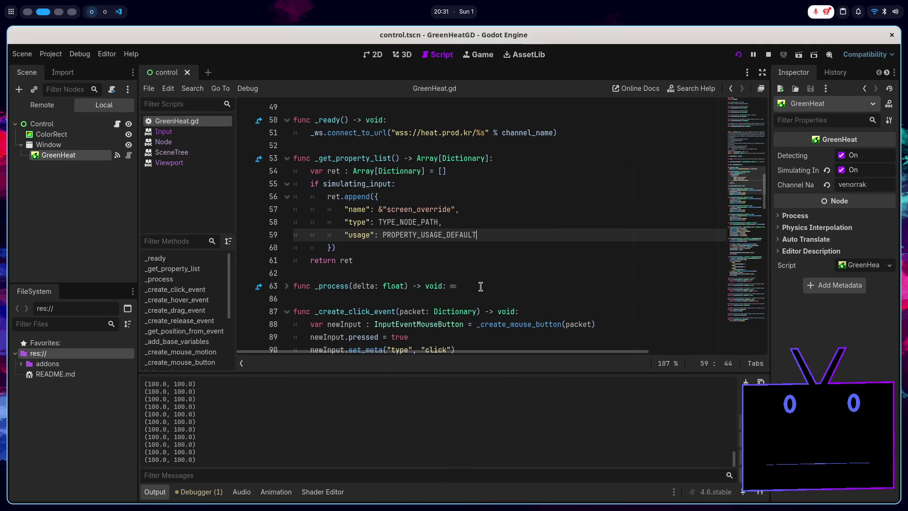
{"action": "left_click", "coordinate": [361, 247]}
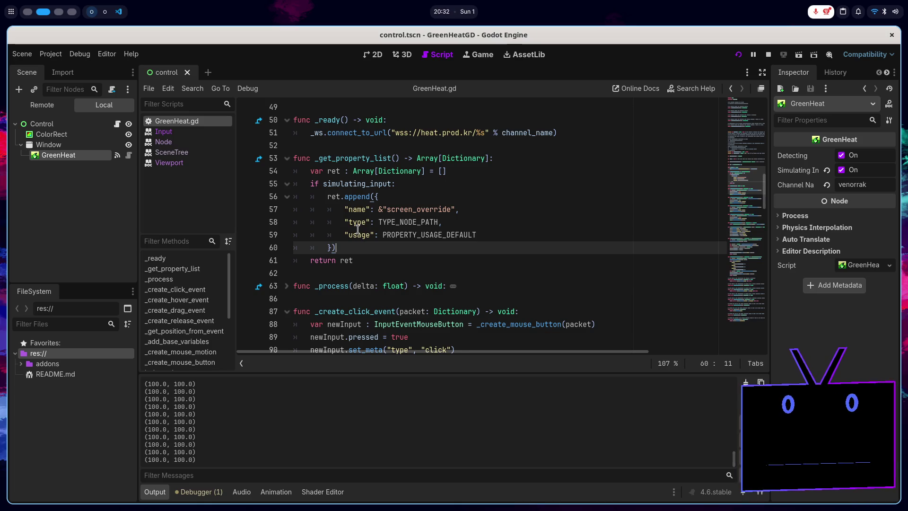
{"action": "key", "text": "super+1"}
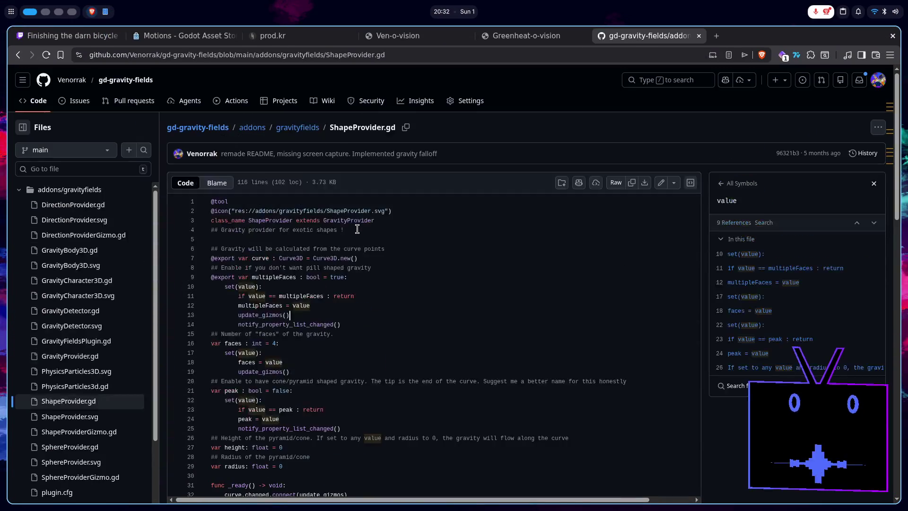
{"action": "scroll", "coordinate": [353, 236], "scroll_direction": "down", "scroll_amount": 5}
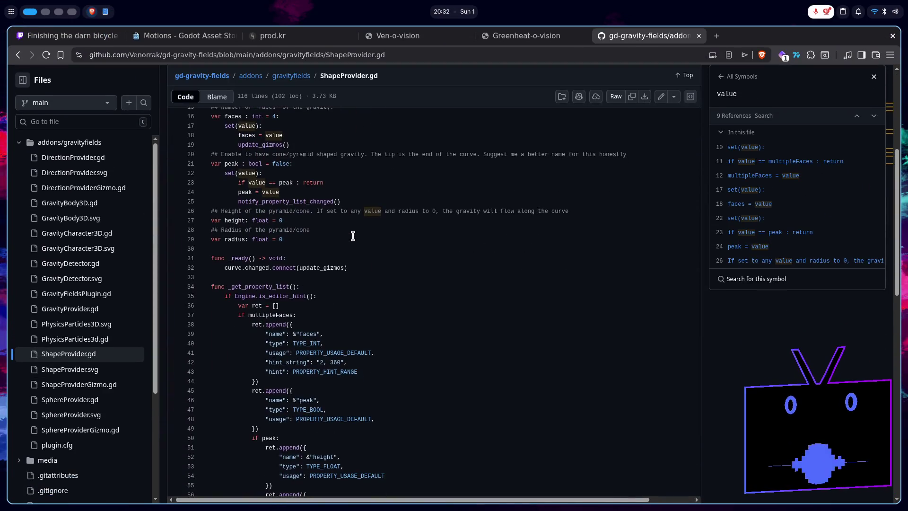
{"action": "key", "text": "super+2"}
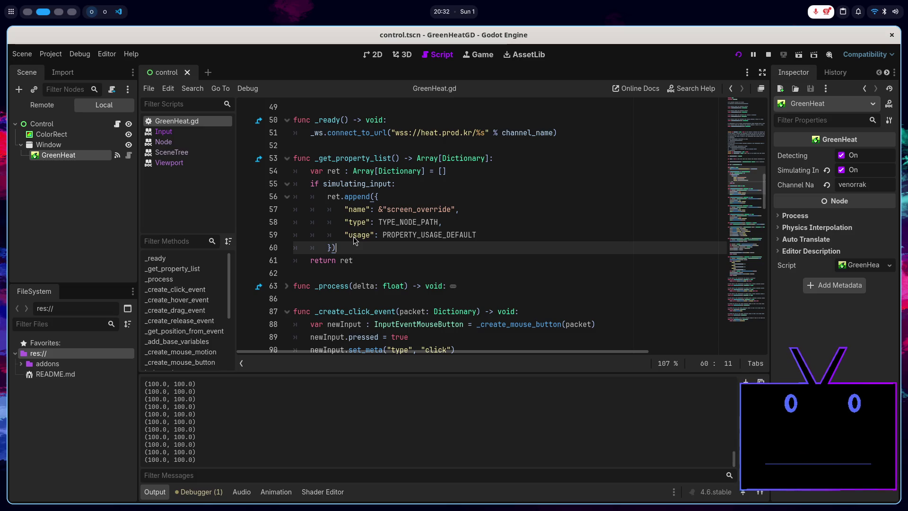
- Turn Simulating Input on for the GreenHeat node and save the control scene
{"action": "left_click", "coordinate": [842, 172]}
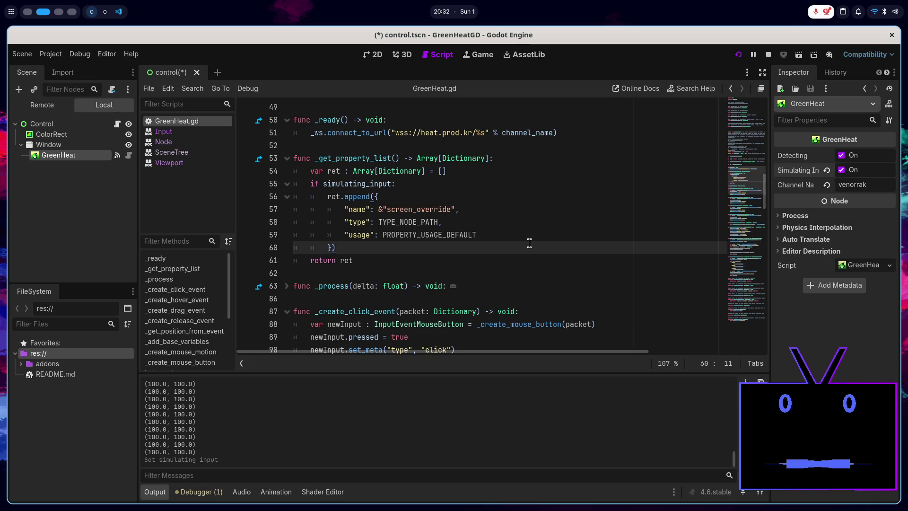
{"action": "key", "text": "ctrl+s"}
{"action": "scroll", "coordinate": [529, 243], "scroll_direction": "up", "scroll_amount": 9}
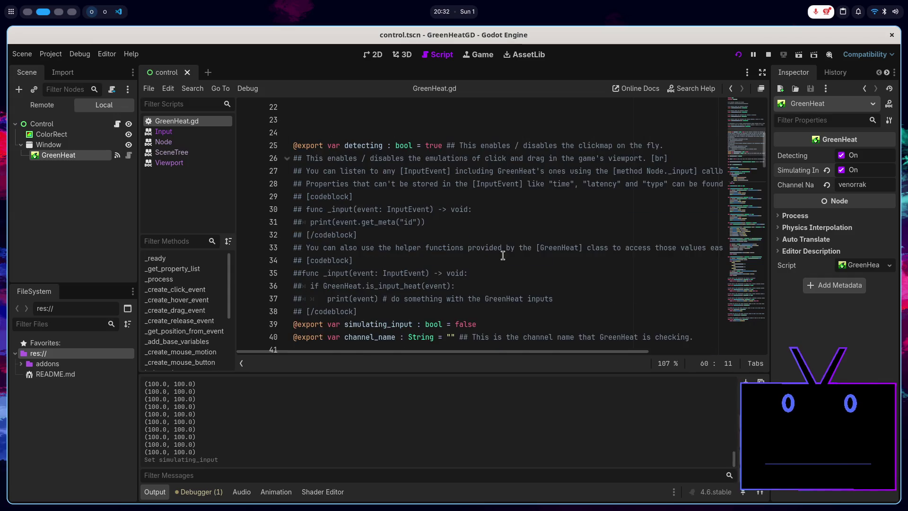
{"action": "scroll", "coordinate": [502, 255], "scroll_direction": "up", "scroll_amount": 7}
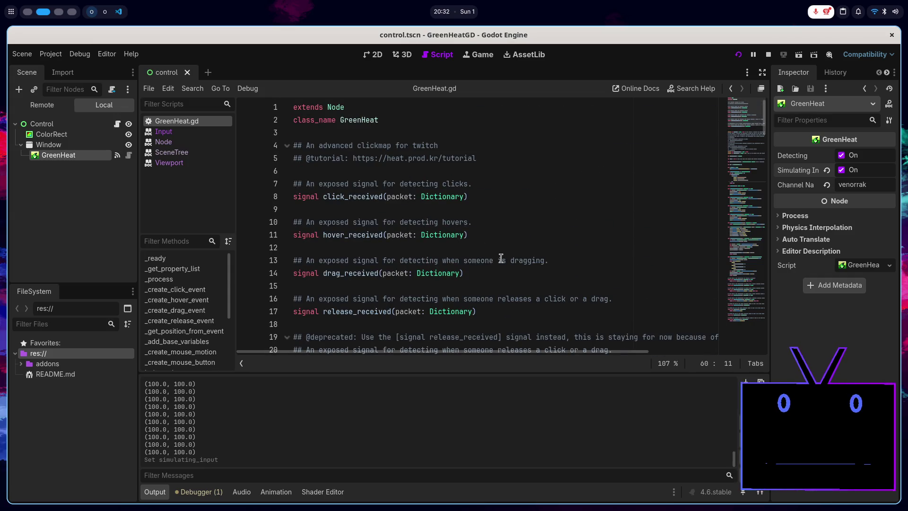
{"action": "scroll", "coordinate": [497, 260], "scroll_direction": "down", "scroll_amount": 11}
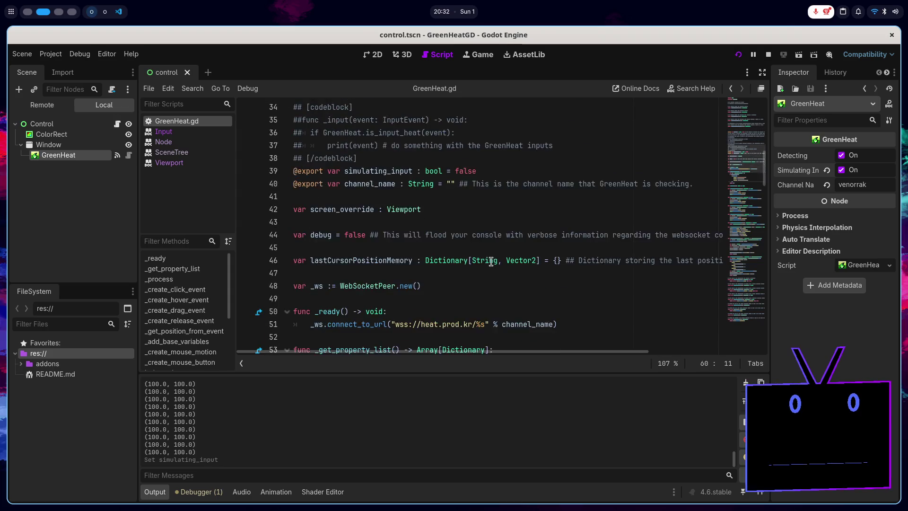
{"action": "scroll", "coordinate": [491, 262], "scroll_direction": "down", "scroll_amount": 5}
{"action": "scroll", "coordinate": [389, 226], "scroll_direction": "up", "scroll_amount": 2}
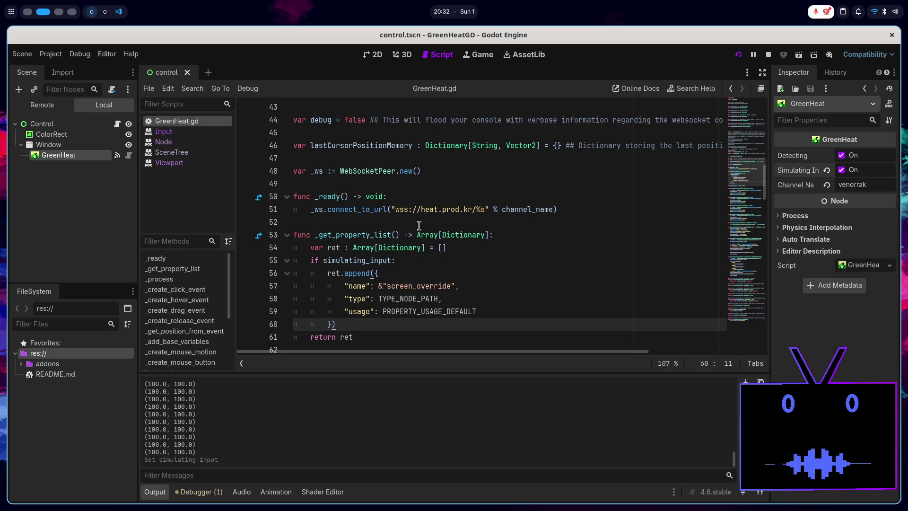
{"action": "scroll", "coordinate": [417, 228], "scroll_direction": "down", "scroll_amount": 3}
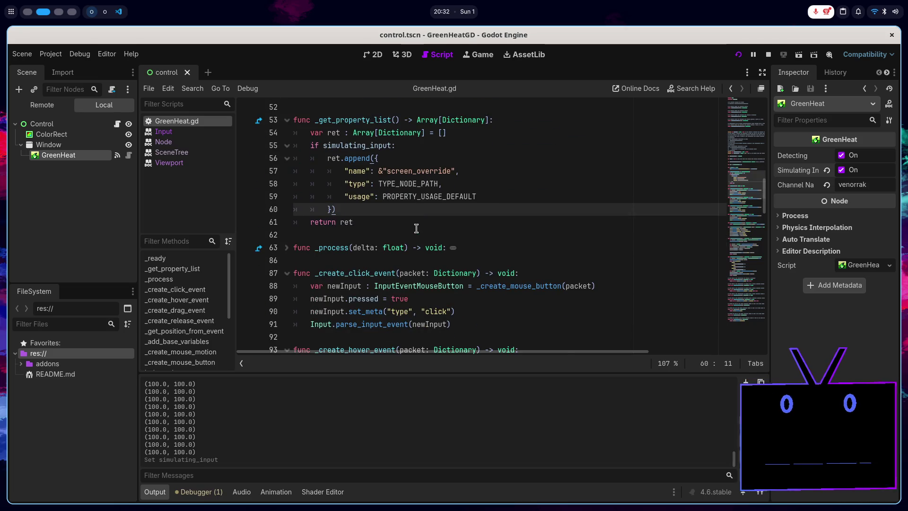
- Collapse the _process function and place the caret at the end of line 39
{"action": "left_click", "coordinate": [287, 249]}
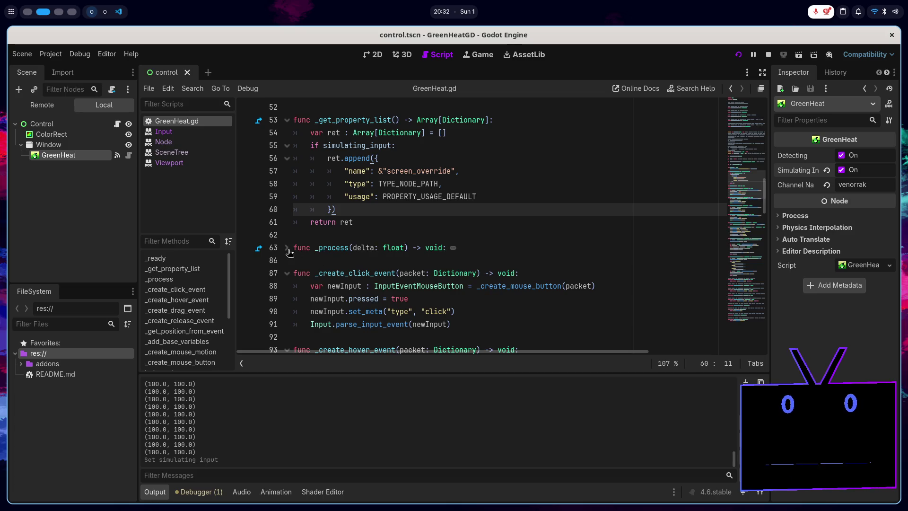
{"action": "double_click", "coordinate": [350, 268]}
{"action": "scroll", "coordinate": [365, 265], "scroll_direction": "up", "scroll_amount": 5}
{"action": "scroll", "coordinate": [365, 263], "scroll_direction": "down", "scroll_amount": 1}
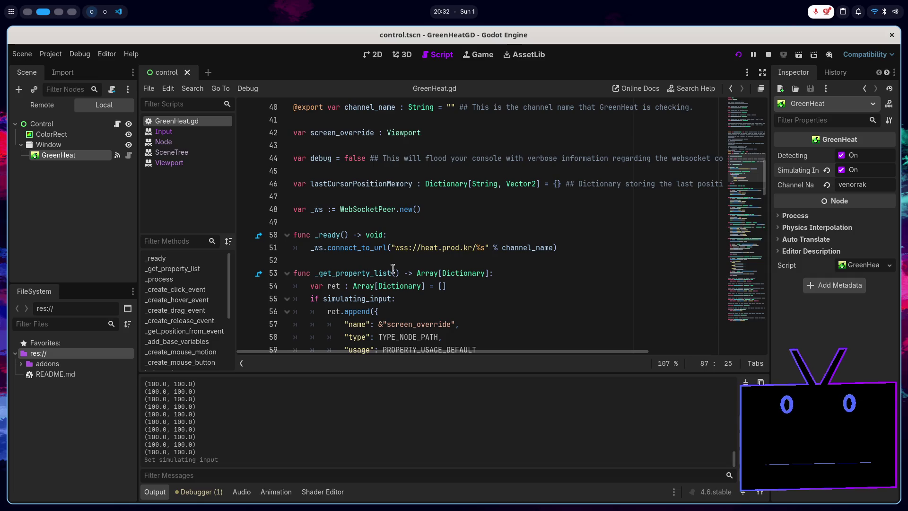
{"action": "scroll", "coordinate": [392, 268], "scroll_direction": "up", "scroll_amount": 4}
{"action": "left_click", "coordinate": [497, 243]}
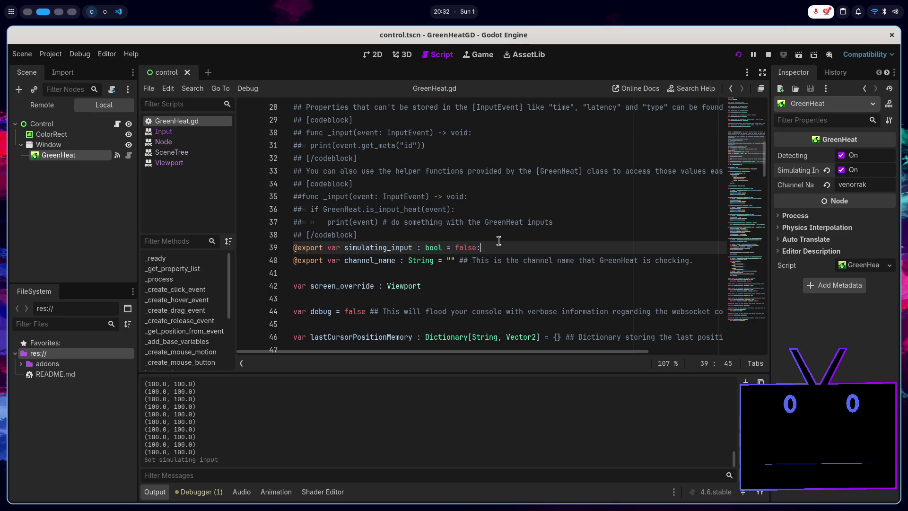
- Give simulating_input a set(value) setter that assigns simulating_input = value
{"action": "key", "text": "Return"}
{"action": "type", "text": "set"}
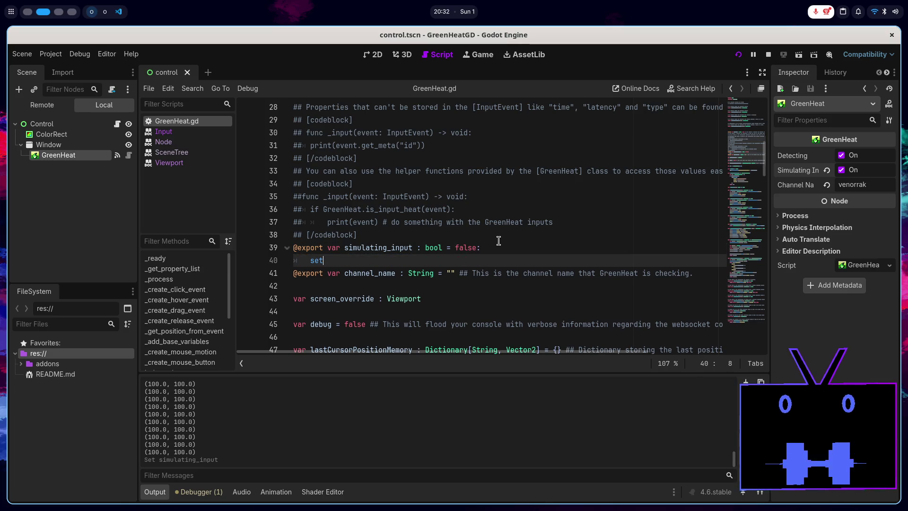
{"action": "type", "text": "(value)"}
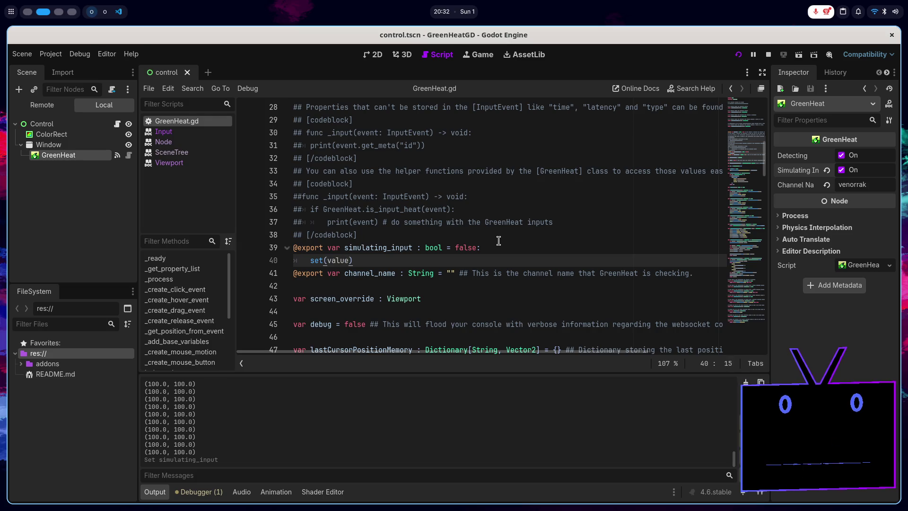
{"action": "type", "text": ":"}
{"action": "key", "text": "Return"}
{"action": "type", "text": "si"}
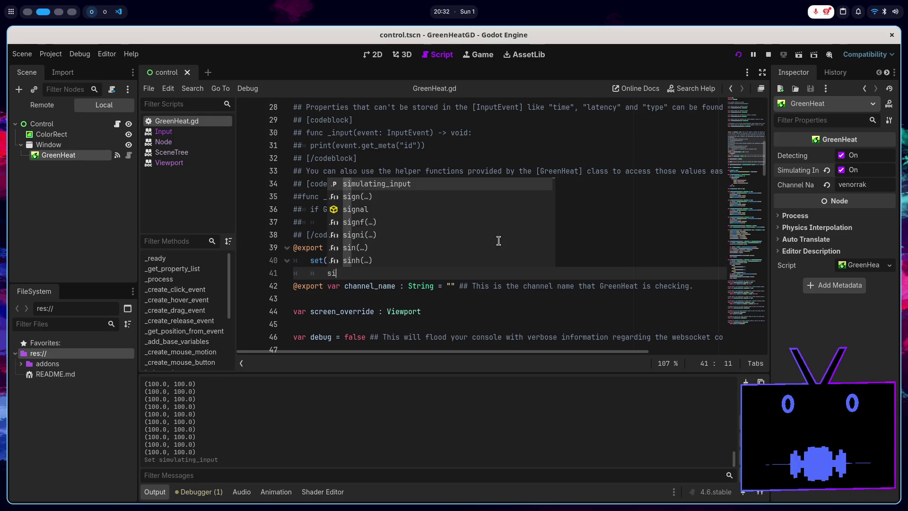
{"action": "key", "text": "Return"}
{"action": "type", "text": "= v"}
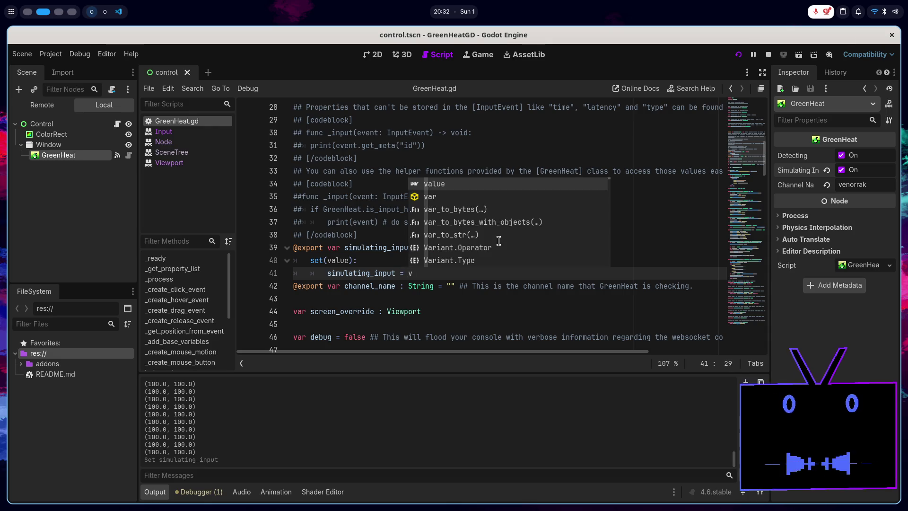
{"action": "key", "text": "Return"}
{"action": "key", "text": "Return"}
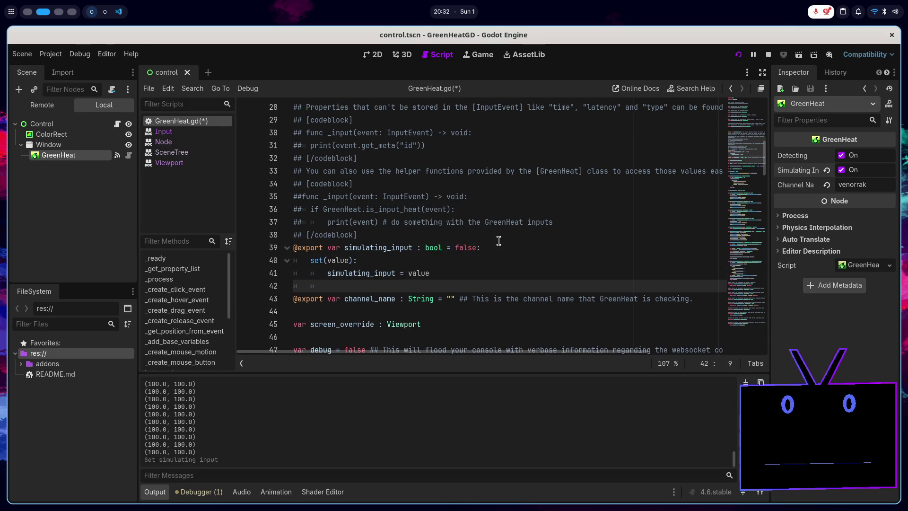
- Add 'if value == false: screen_override = null' to the setter and save GreenHeat.gd
{"action": "type", "text": "if "}
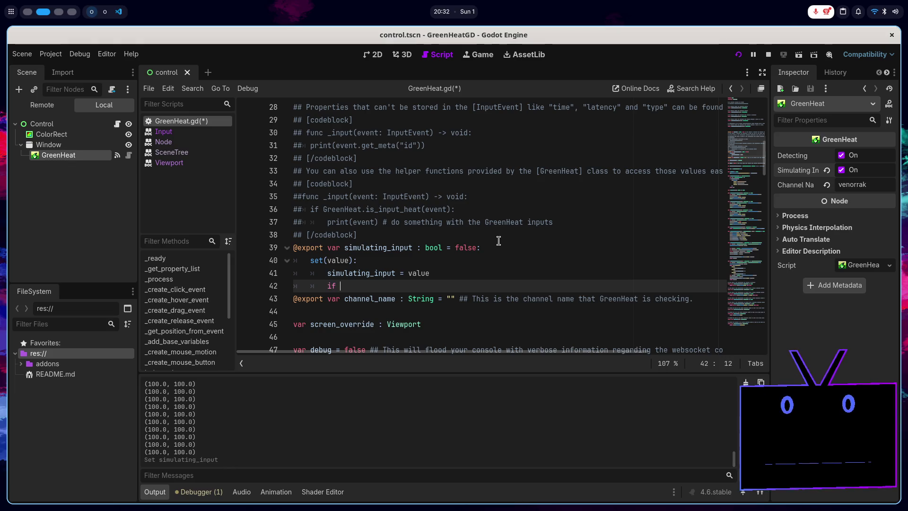
{"action": "type", "text": "va"}
{"action": "key", "text": "Return"}
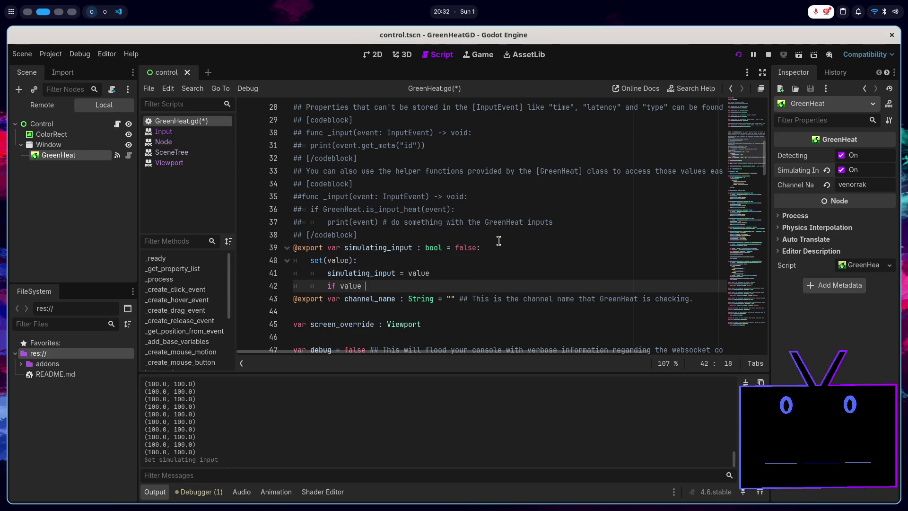
{"action": "type", "text": "== false:"}
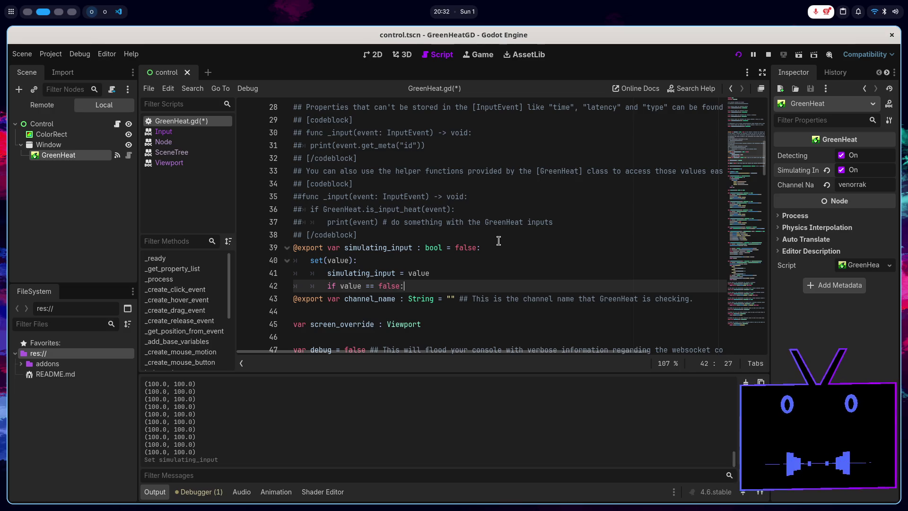
{"action": "key", "text": "Return"}
{"action": "type", "text": "s"}
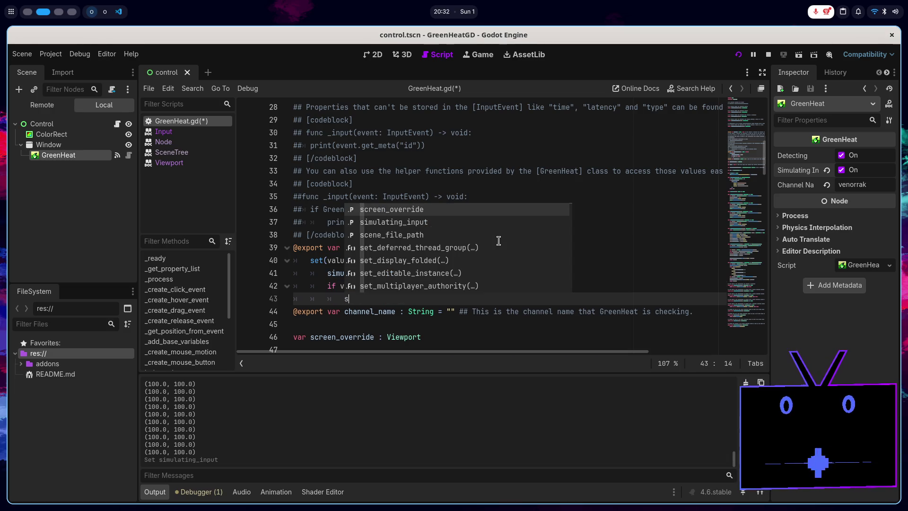
{"action": "key", "text": "Return"}
{"action": "type", "text": "ll"}
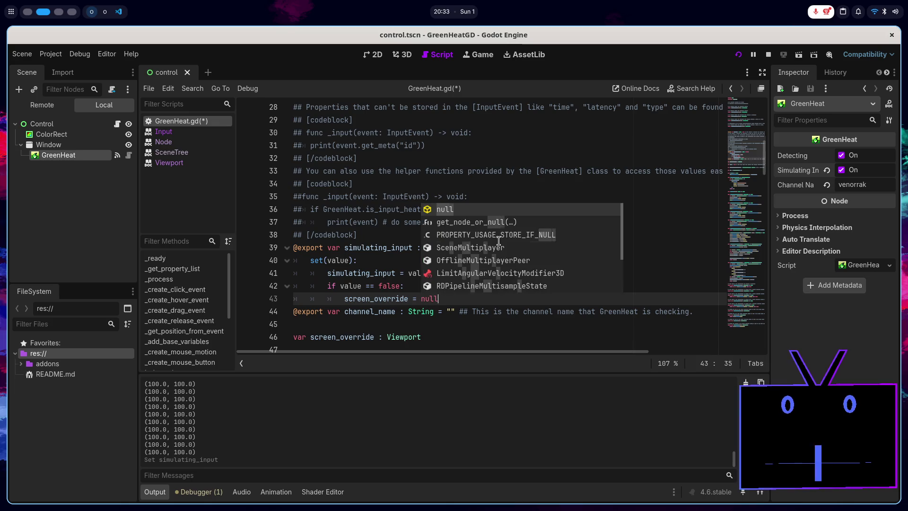
{"action": "key", "text": "Return"}
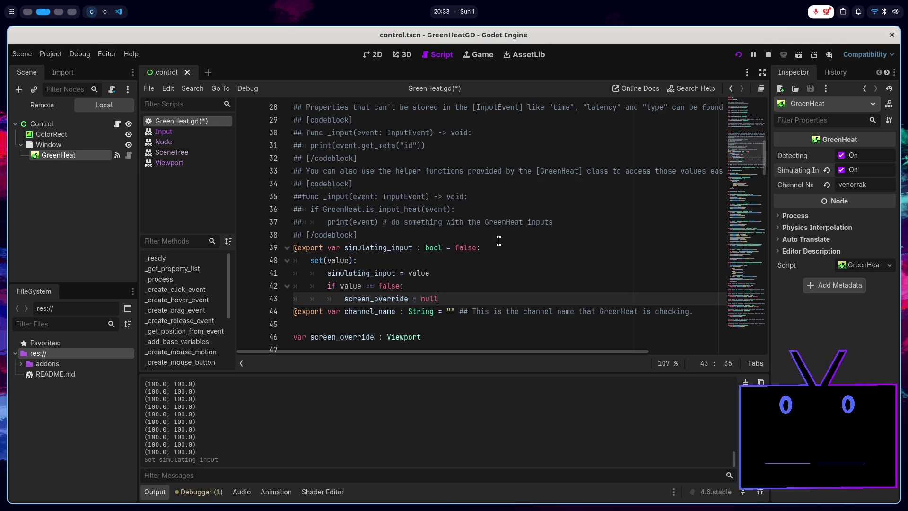
{"action": "key", "text": "ctrl+s"}
{"action": "scroll", "coordinate": [499, 241], "scroll_direction": "down", "scroll_amount": 3}
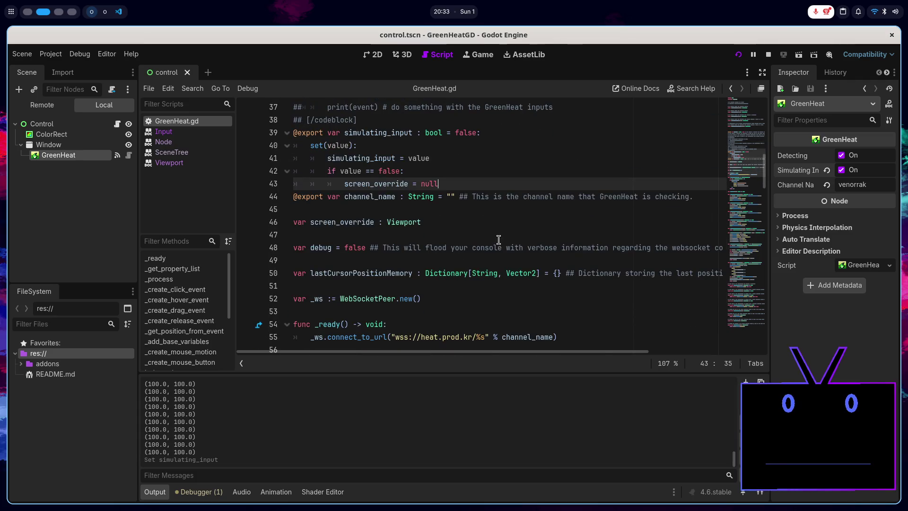
{"action": "left_click", "coordinate": [437, 228]}
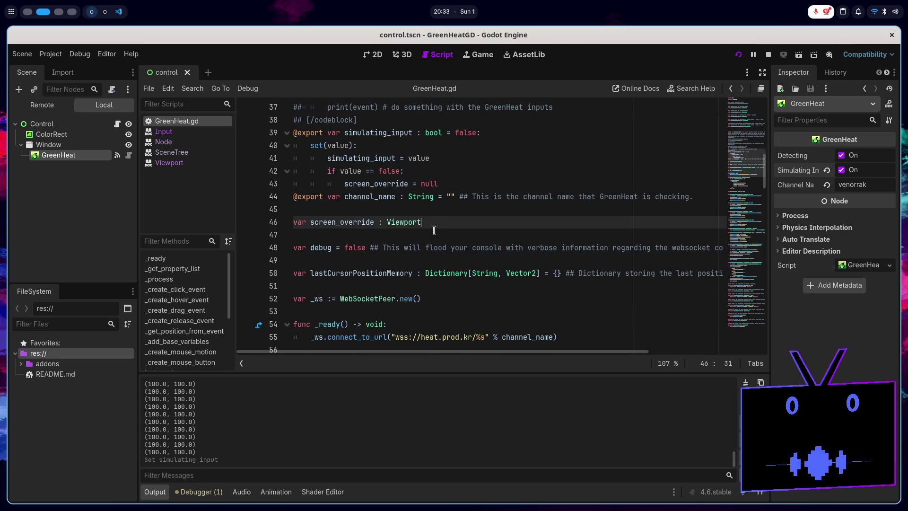
{"action": "scroll", "coordinate": [433, 231], "scroll_direction": "down", "scroll_amount": 5}
{"action": "left_click", "coordinate": [401, 256]}
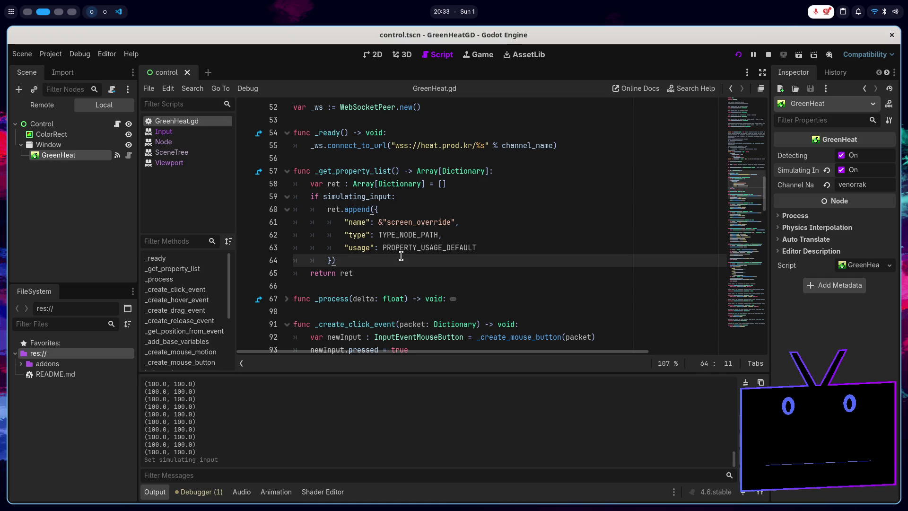
{"action": "scroll", "coordinate": [401, 256], "scroll_direction": "up", "scroll_amount": 1}
{"action": "left_click", "coordinate": [422, 180]}
{"action": "key", "text": "super+1"}
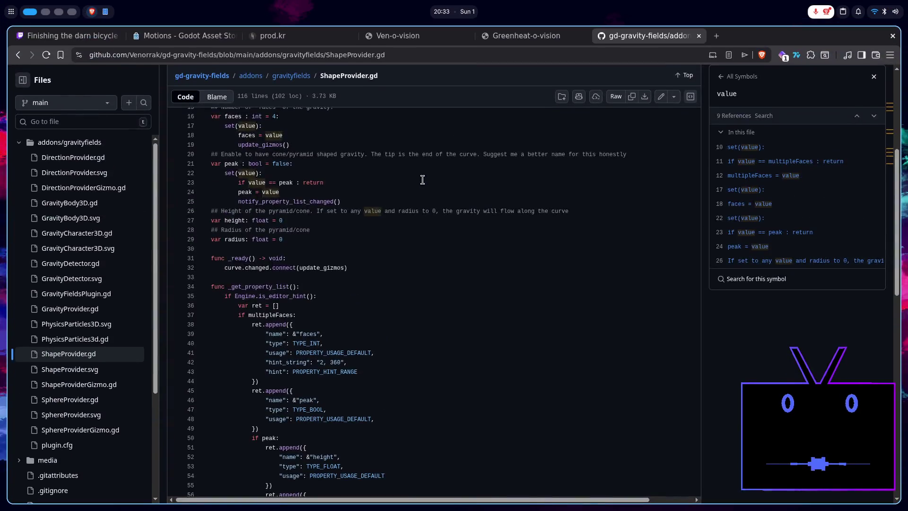
{"action": "left_click_drag", "start_coordinate": [317, 298], "coordinate": [225, 294]}
{"action": "key", "text": "super+2"}
{"action": "scroll", "coordinate": [439, 245], "scroll_direction": "down", "scroll_amount": 4}
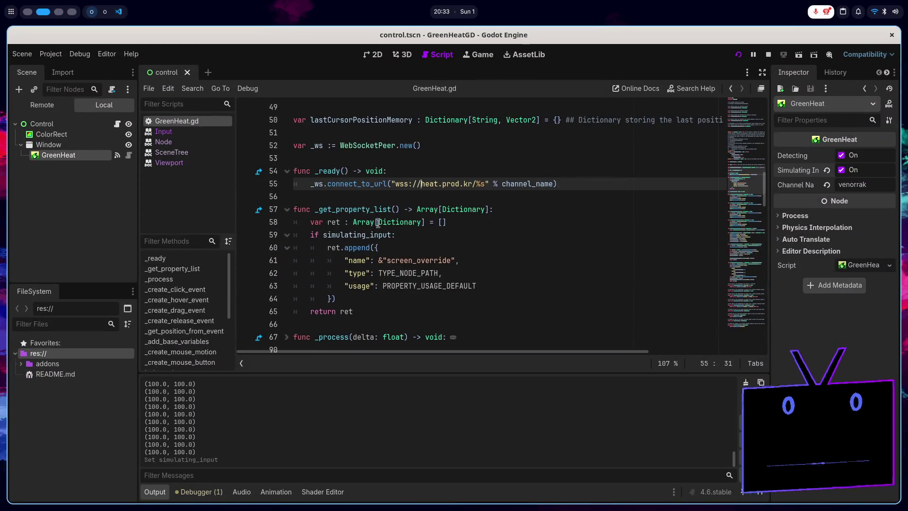
{"action": "scroll", "coordinate": [439, 244], "scroll_direction": "up", "scroll_amount": 4}
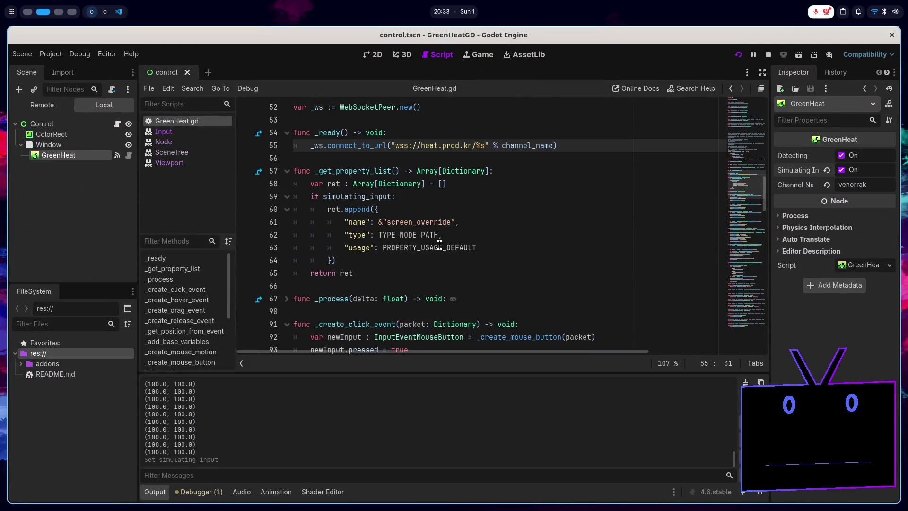
- Add Engine.is_editor_hint() to the property-list condition on line 59 and select it for copying
{"action": "left_click", "coordinate": [393, 197]}
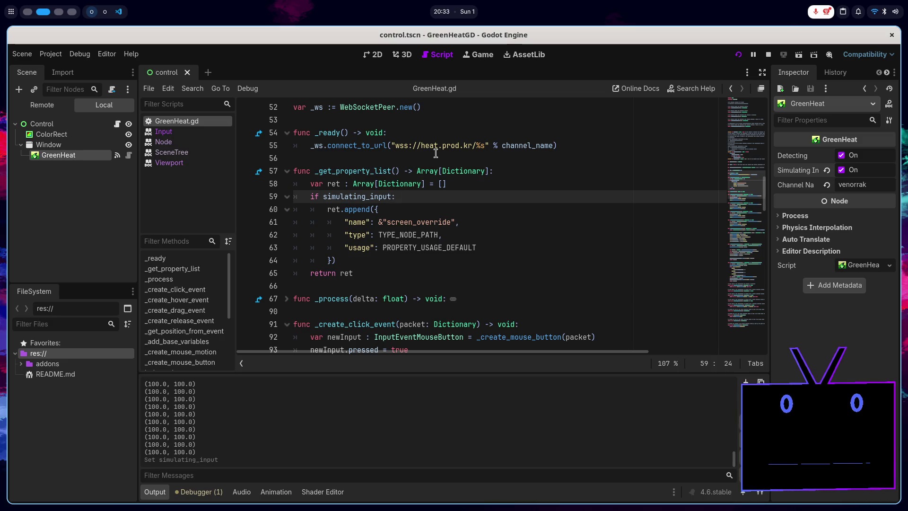
{"action": "type", "text": "&& if Engine.is_editor_hint():"}
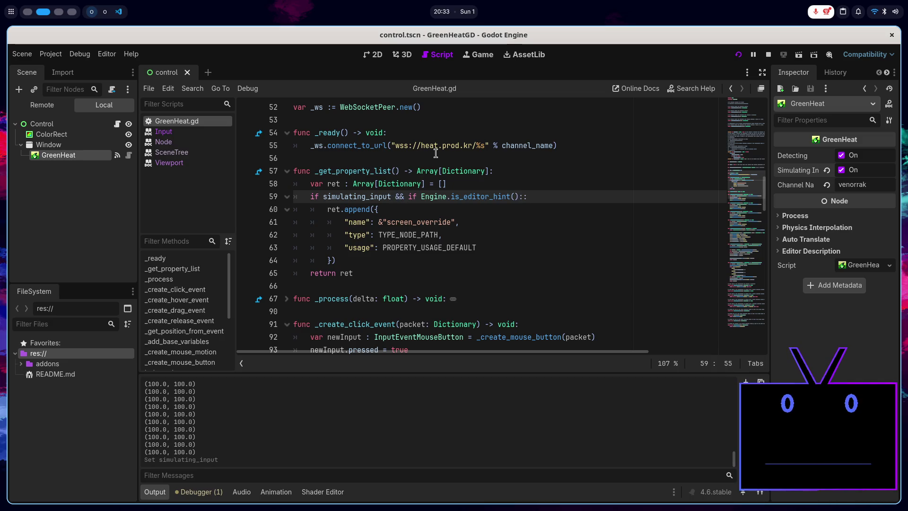
{"action": "key", "text": "Left"}
{"action": "key", "text": "Left"}
{"action": "key", "text": "Left"}
{"action": "key", "text": "Left"}
{"action": "key", "text": "Left"}
{"action": "key", "text": "Left"}
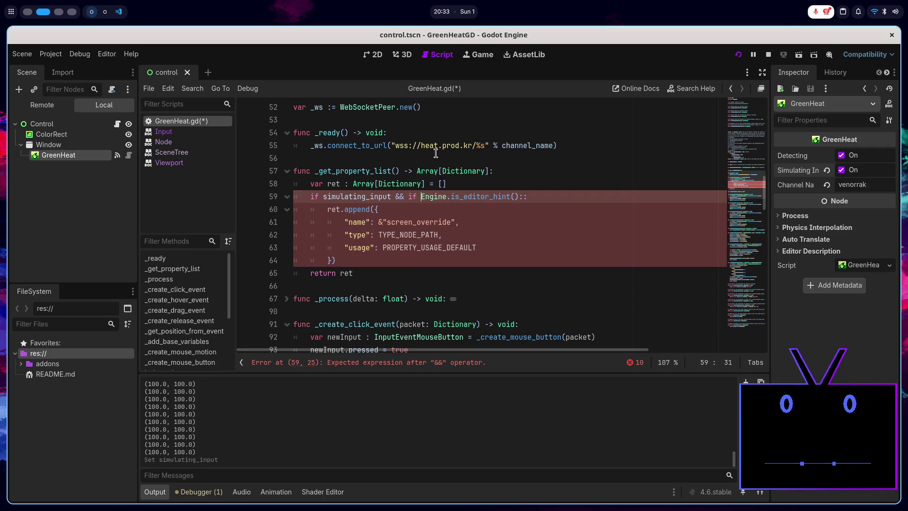
{"action": "key", "text": "BackSpace"}
{"action": "key", "text": "BackSpace"}
{"action": "key", "text": "BackSpace"}
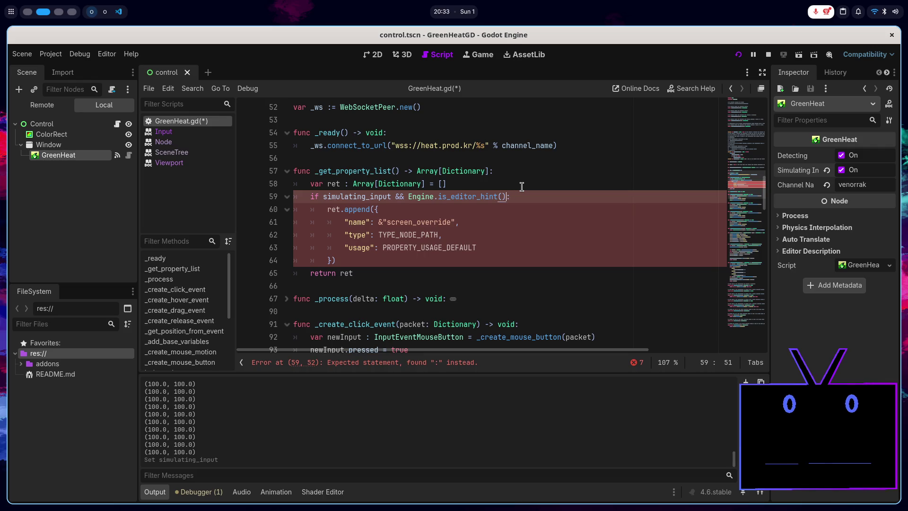
{"action": "key", "text": "shift+Left"}
{"action": "key", "text": "shift+Left"}
{"action": "key", "text": "shift+Left"}
{"action": "key", "text": "ctrl+c"}
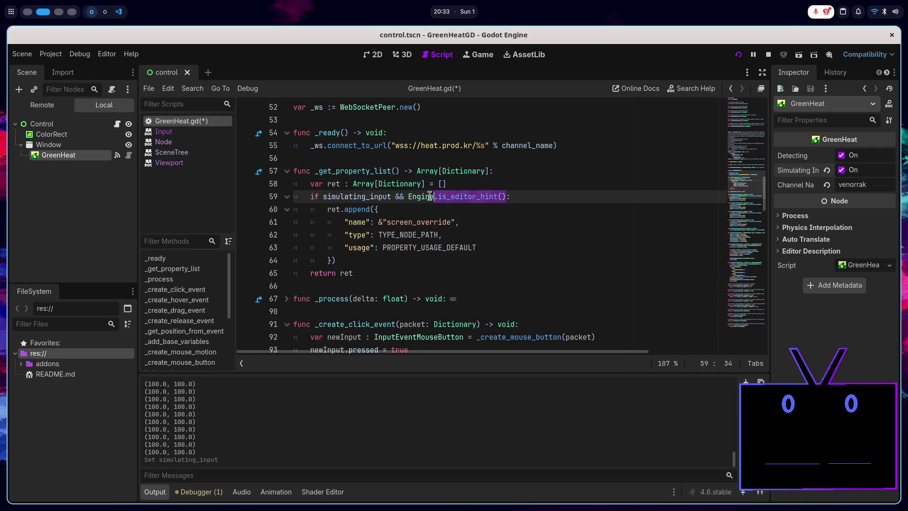
- Wrap the websocket connect call in _ready inside 'if Engine.is_editor_hint():'
{"action": "scroll", "coordinate": [507, 197], "scroll_direction": "up", "scroll_amount": 2}
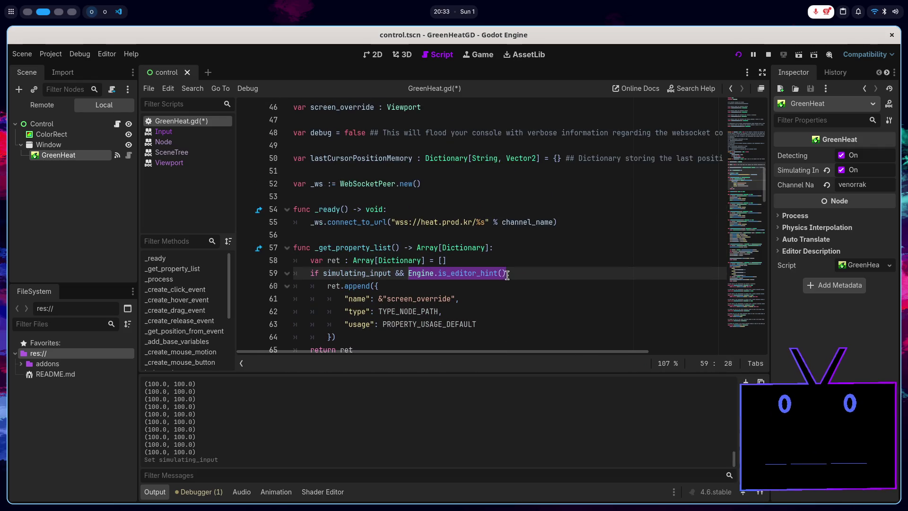
{"action": "left_click", "coordinate": [442, 210]}
{"action": "key", "text": "Return"}
{"action": "type", "text": "if"}
{"action": "key", "text": "ctrl+v"}
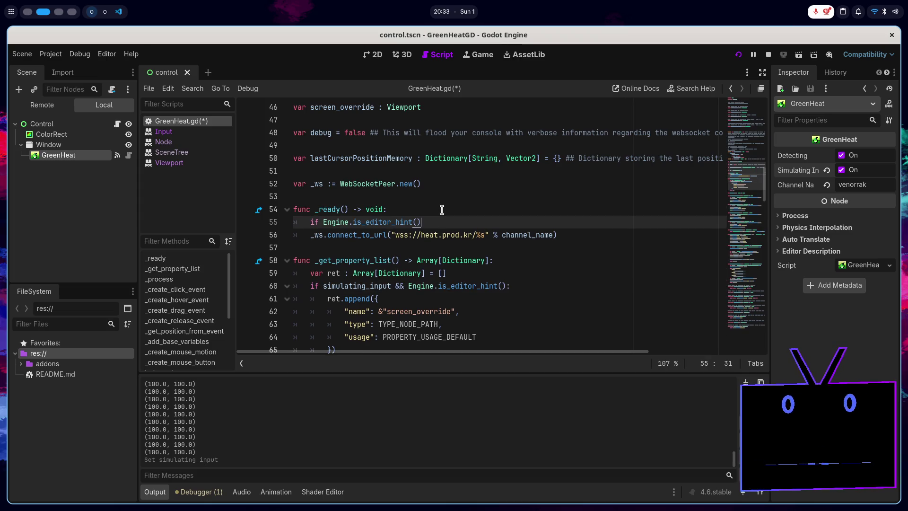
{"action": "type", "text": ":"}
{"action": "left_click", "coordinate": [313, 235]}
{"action": "key", "text": "Tab"}
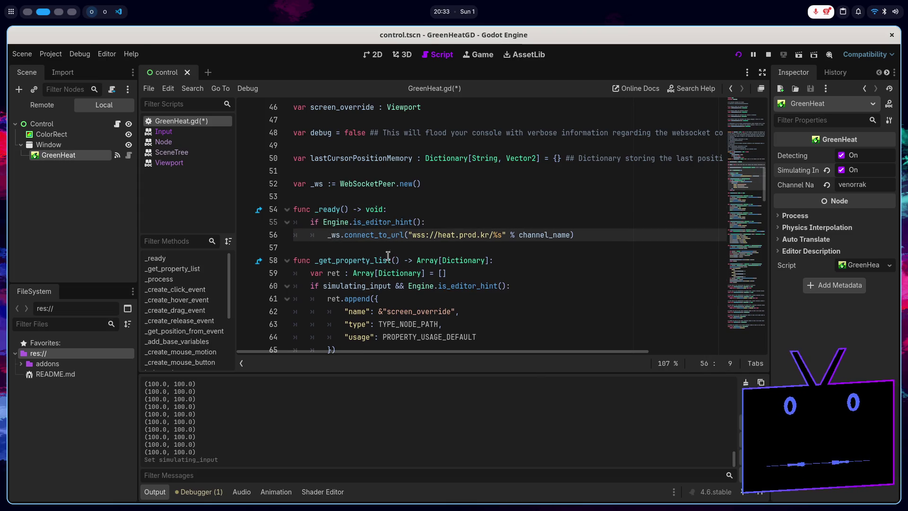
{"action": "scroll", "coordinate": [326, 258], "scroll_direction": "down", "scroll_amount": 5}
{"action": "left_click", "coordinate": [287, 184]}
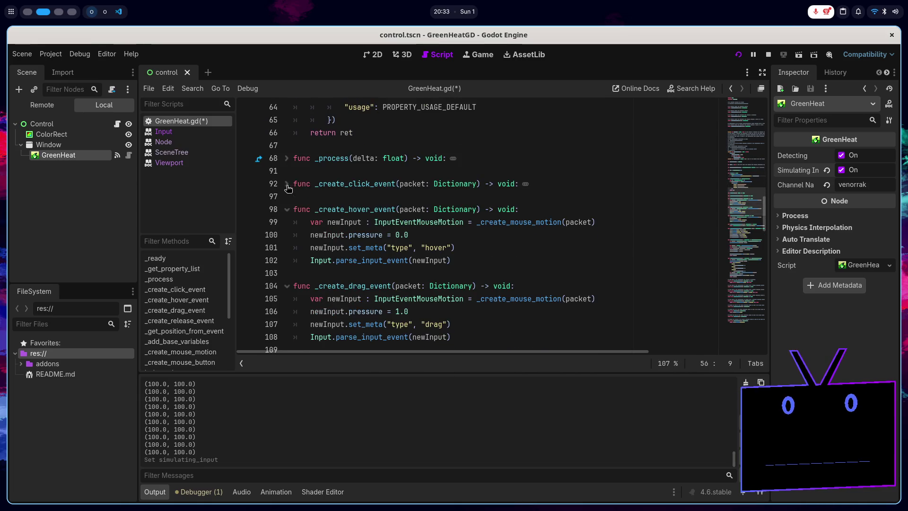
- Fold the _create_*, is_input_*, get_id, get_input_type and other helper functions
{"action": "left_click", "coordinate": [287, 209]}
{"action": "left_click", "coordinate": [287, 235]}
{"action": "left_click", "coordinate": [287, 260]}
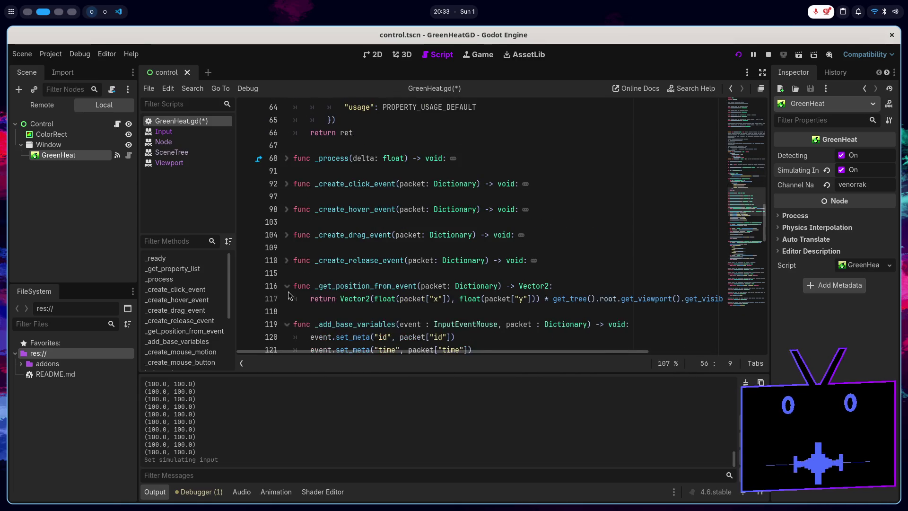
{"action": "left_click", "coordinate": [287, 286]}
{"action": "left_click", "coordinate": [288, 311]}
{"action": "left_click", "coordinate": [287, 261]}
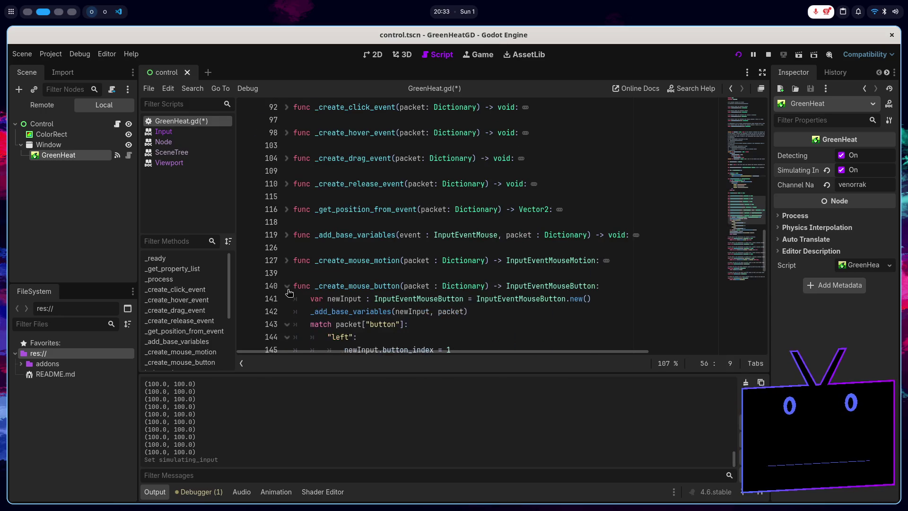
{"action": "left_click", "coordinate": [286, 286]}
{"action": "left_click", "coordinate": [287, 324]}
{"action": "scroll", "coordinate": [288, 308], "scroll_direction": "down", "scroll_amount": 3}
{"action": "left_click", "coordinate": [287, 247]}
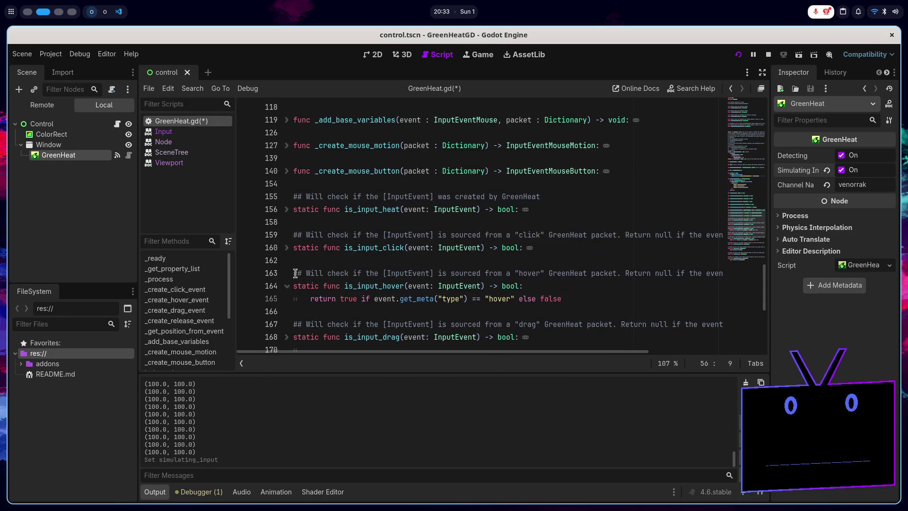
{"action": "left_click", "coordinate": [287, 286]}
{"action": "scroll", "coordinate": [288, 325], "scroll_direction": "down", "scroll_amount": 3}
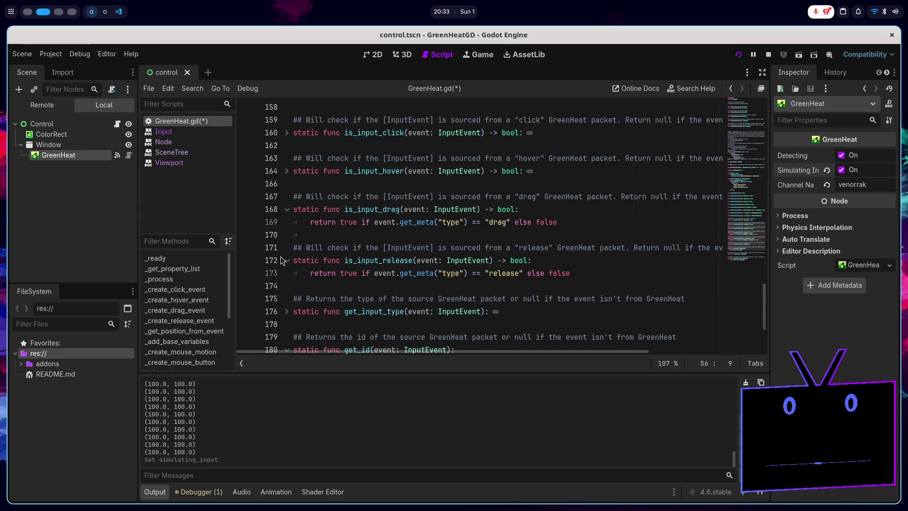
{"action": "left_click", "coordinate": [287, 249]}
{"action": "left_click", "coordinate": [287, 248]}
{"action": "left_click", "coordinate": [287, 286]}
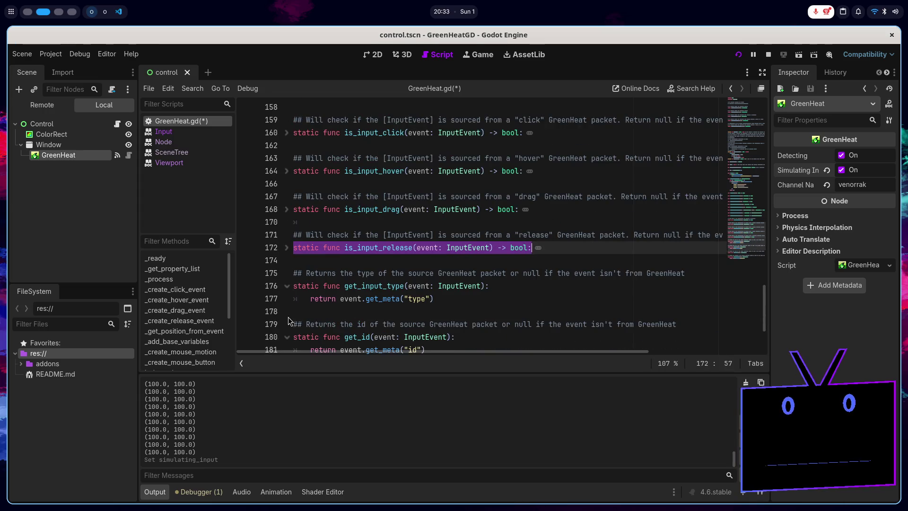
{"action": "scroll", "coordinate": [288, 317], "scroll_direction": "down", "scroll_amount": 2}
{"action": "left_click", "coordinate": [286, 261]}
{"action": "left_click", "coordinate": [287, 209]}
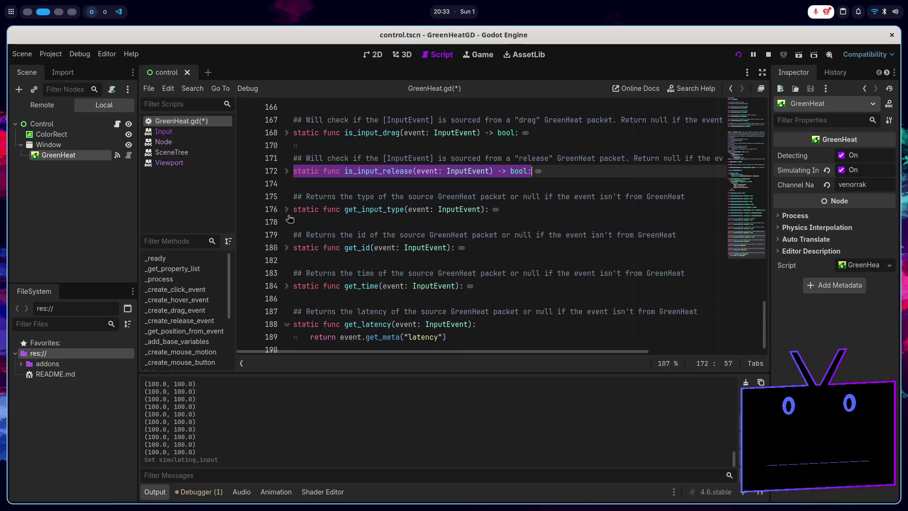
{"action": "key", "text": "Down"}
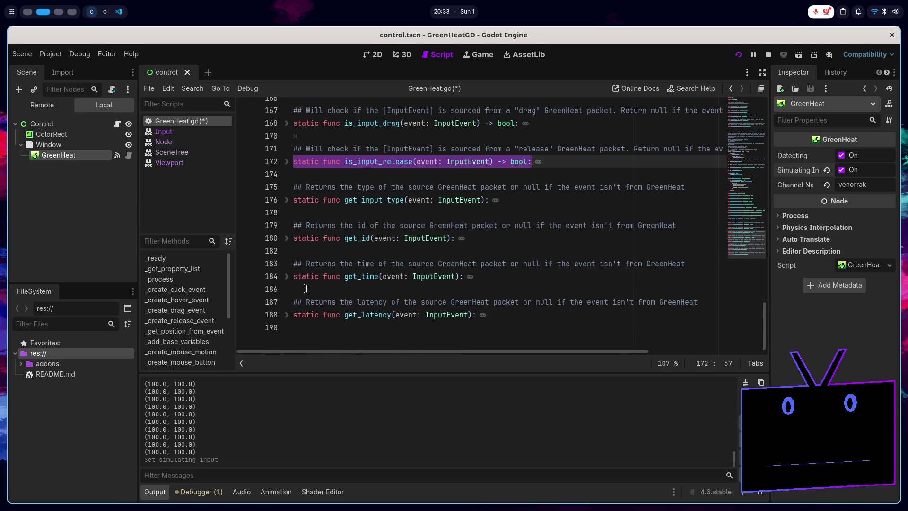
{"action": "scroll", "coordinate": [303, 290], "scroll_direction": "up", "scroll_amount": 8}
{"action": "scroll", "coordinate": [335, 260], "scroll_direction": "up", "scroll_amount": 7}
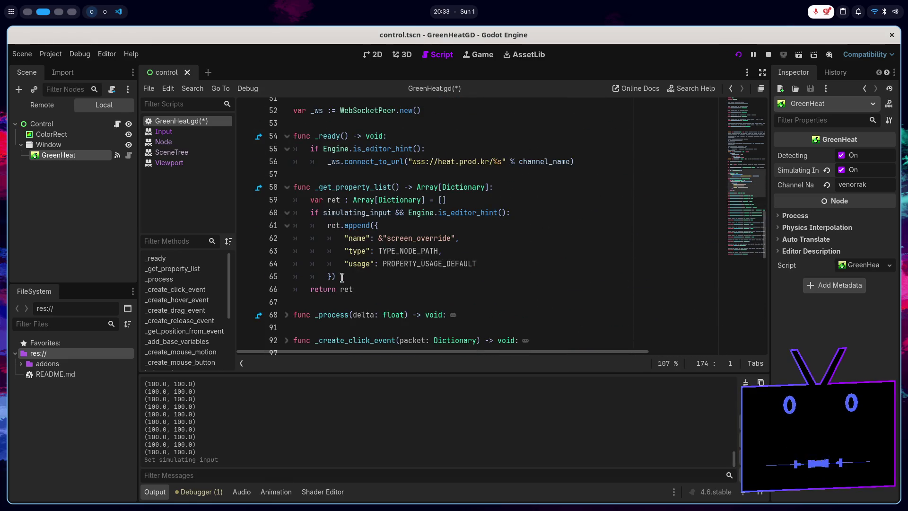
- Unfold _process and place the caret after detecting on its first line
{"action": "left_click", "coordinate": [287, 315]}
{"action": "scroll", "coordinate": [393, 240], "scroll_direction": "down", "scroll_amount": 4}
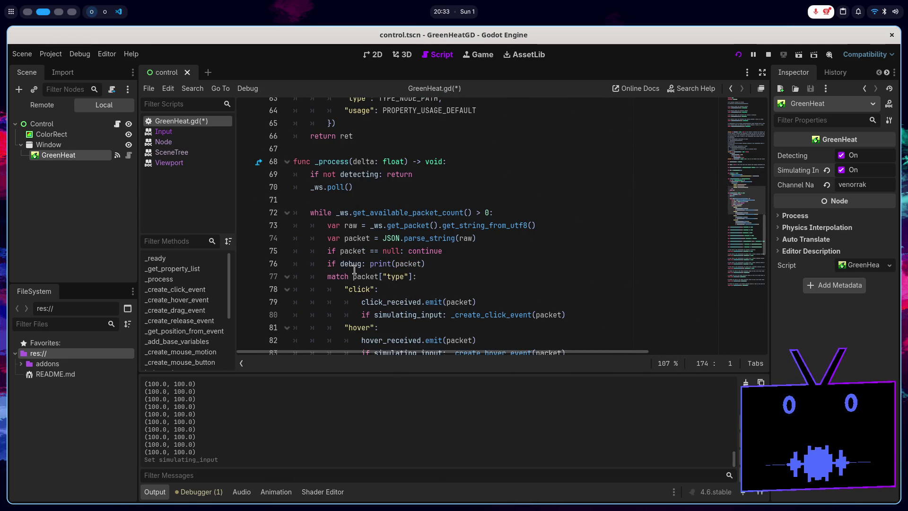
{"action": "left_click", "coordinate": [378, 176]}
{"action": "scroll", "coordinate": [374, 224], "scroll_direction": "up", "scroll_amount": 2}
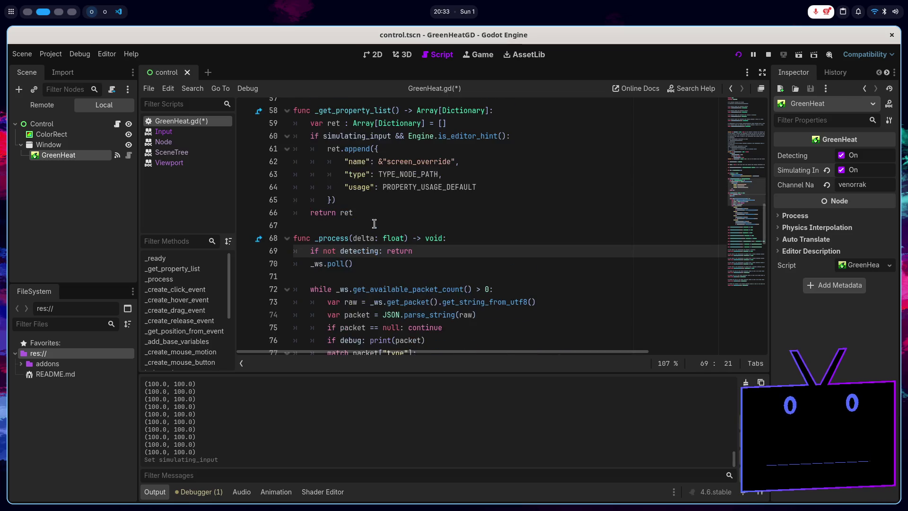
{"action": "scroll", "coordinate": [388, 256], "scroll_direction": "up", "scroll_amount": 1}
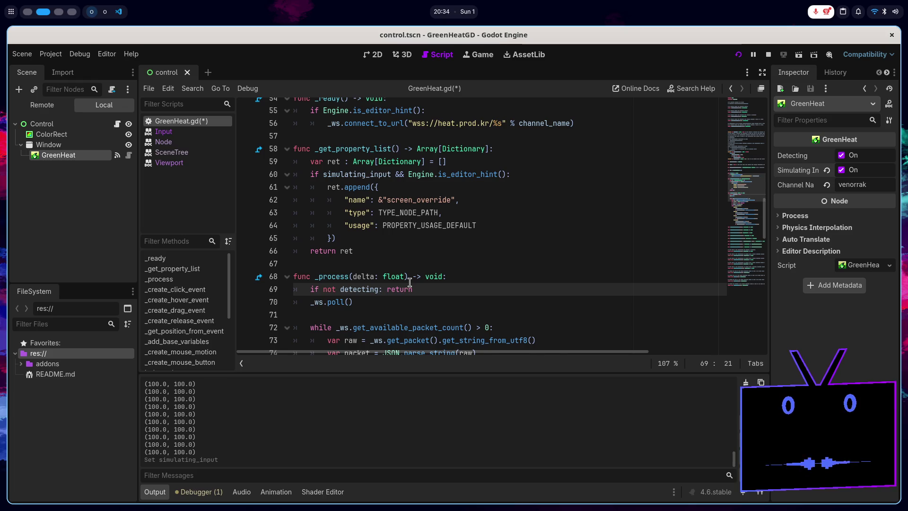
- Add Engine.is_editor_hint() to _process's early-return condition and save the script
{"action": "scroll", "coordinate": [409, 283], "scroll_direction": "down", "scroll_amount": 2}
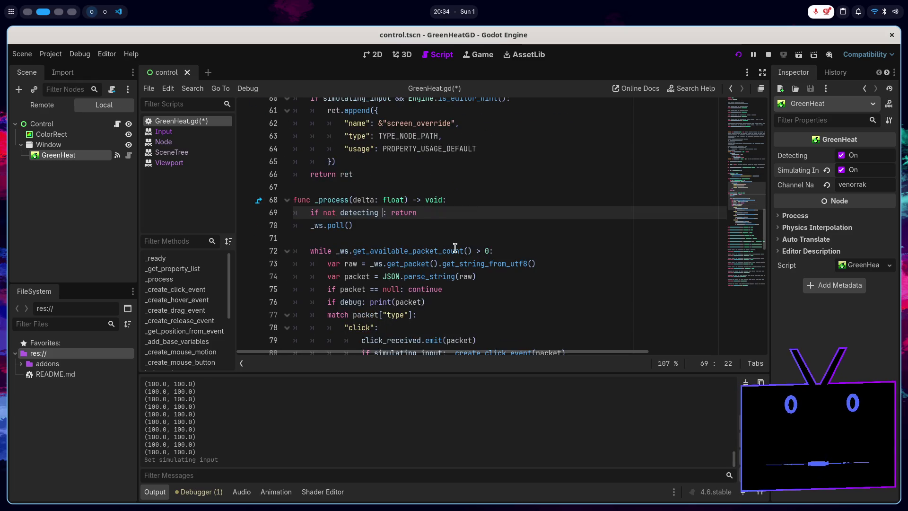
{"action": "type", "text": "or Engine.is_editor_hint()"}
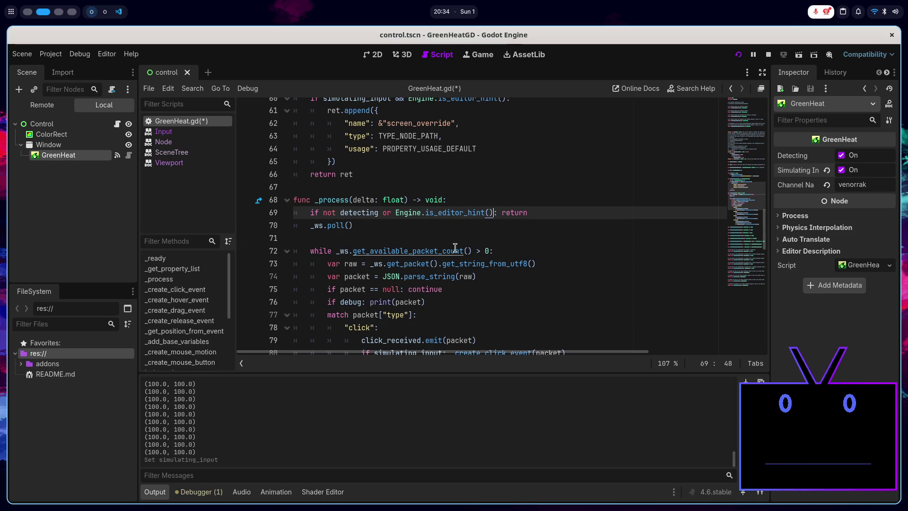
{"action": "key", "text": "Left"}
{"action": "key", "text": "Left"}
{"action": "key", "text": "Left"}
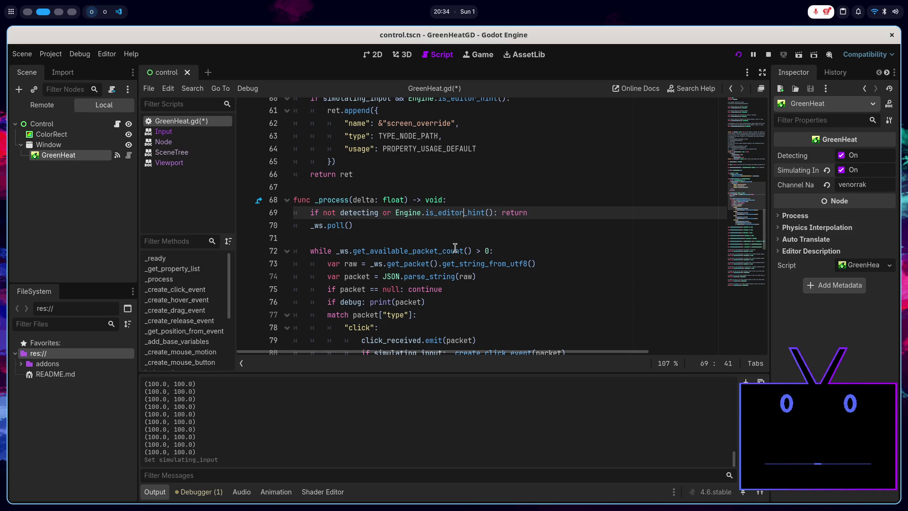
{"action": "key", "text": "Left"}
{"action": "key", "text": "Left"}
{"action": "key", "text": "Left"}
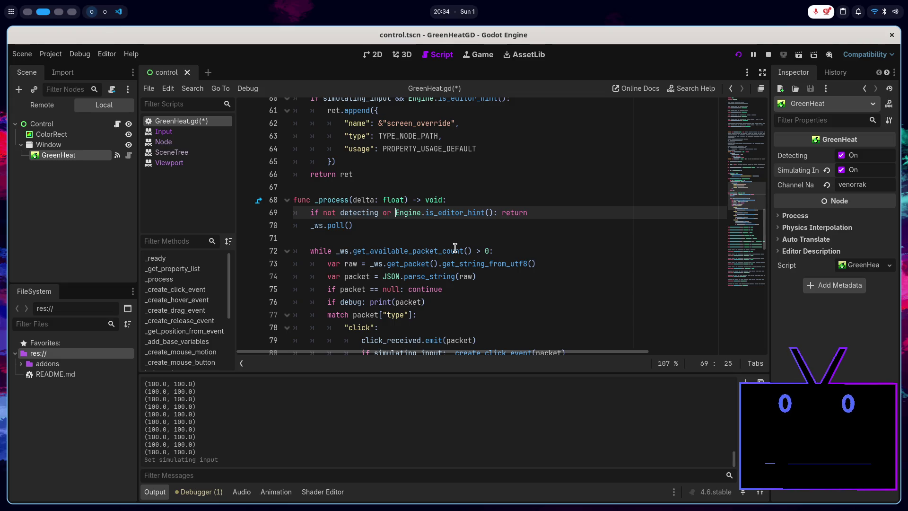
{"action": "key", "text": "ctrl+s"}
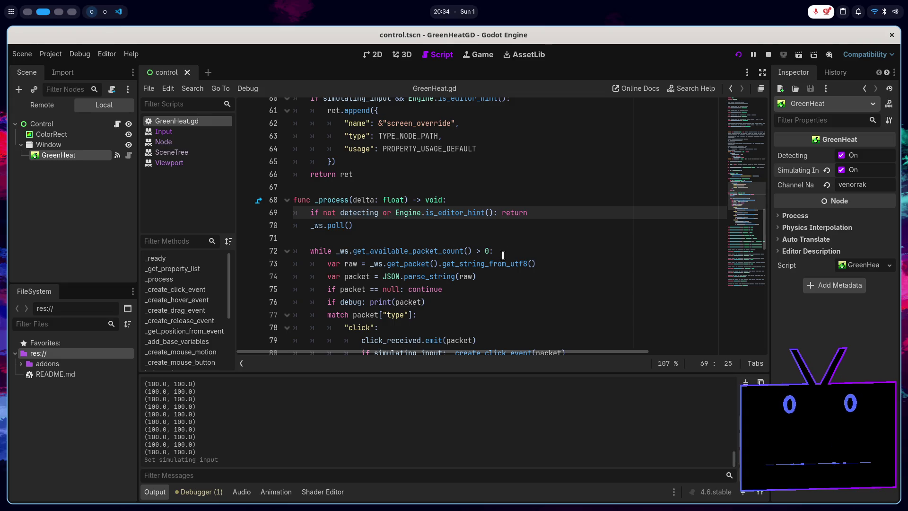
{"action": "left_click", "coordinate": [287, 200]}
{"action": "scroll", "coordinate": [303, 189], "scroll_direction": "up", "scroll_amount": 15}
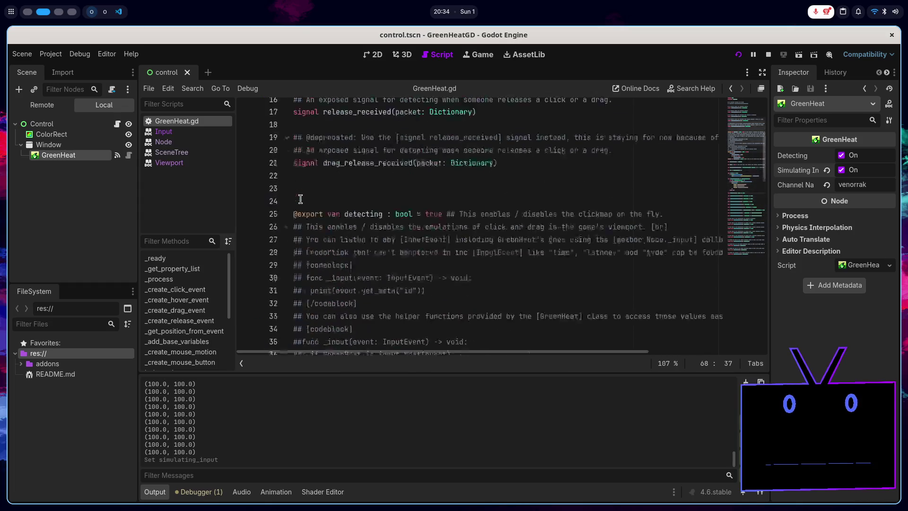
{"action": "left_click", "coordinate": [290, 107]}
{"action": "key", "text": "Return"}
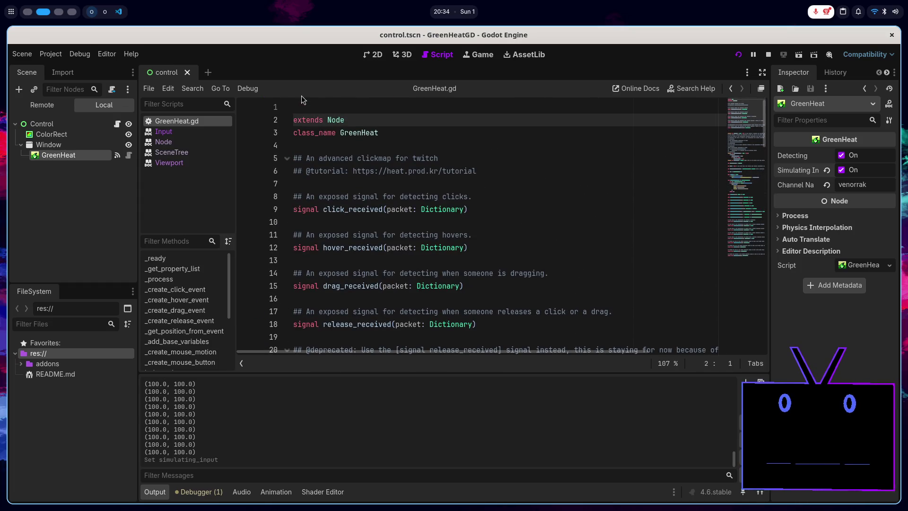
{"action": "key", "text": "Up"}
{"action": "type", "text": "@tool"}
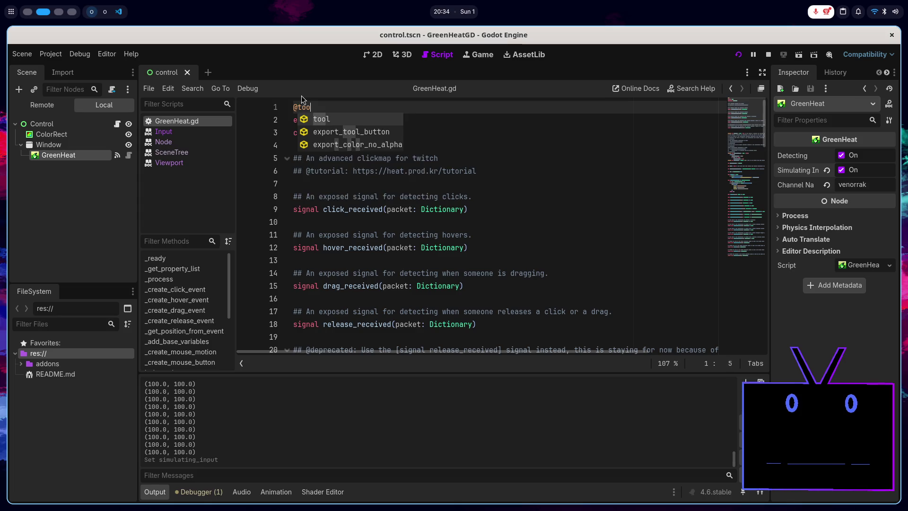
{"action": "left_click", "coordinate": [499, 181]}
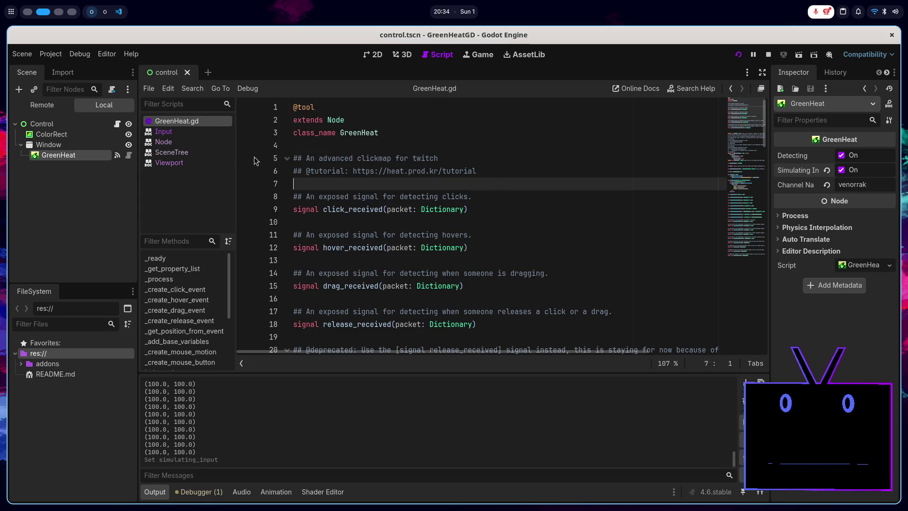
{"action": "left_click", "coordinate": [51, 54]}
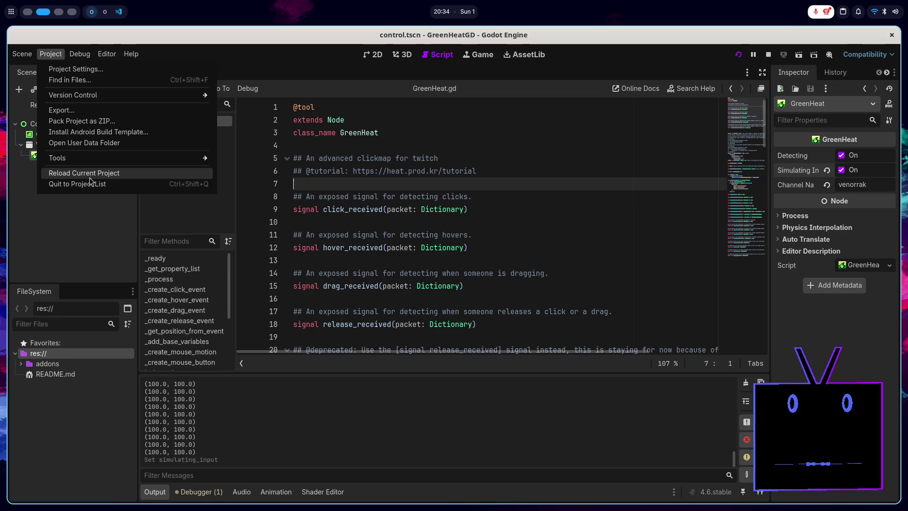
- Stop and reload the project, then toggle GreenHeat's Simulating Input off and back on
{"action": "left_click", "coordinate": [84, 173]}
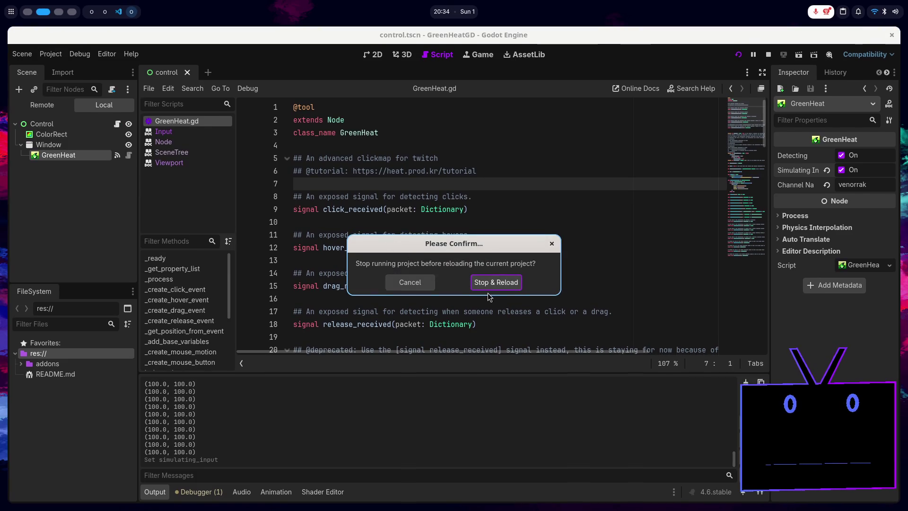
{"action": "left_click", "coordinate": [493, 285]}
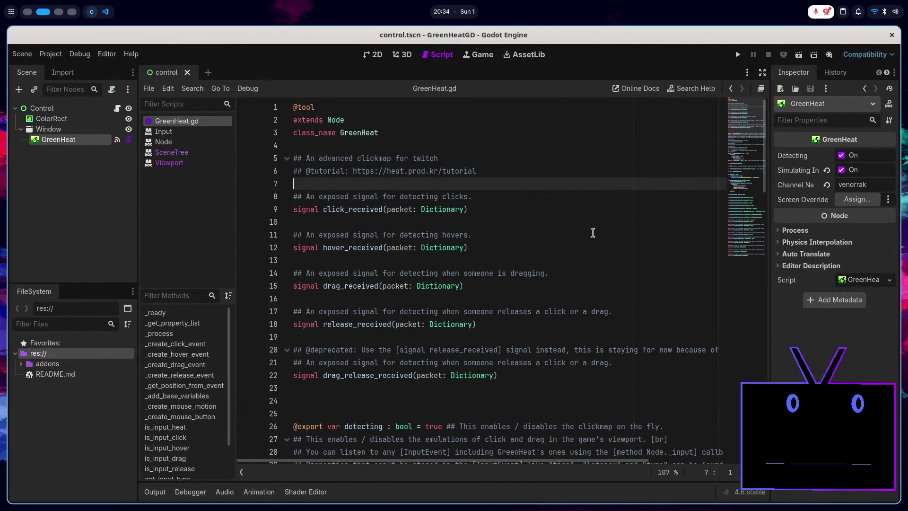
{"action": "left_click", "coordinate": [841, 170]}
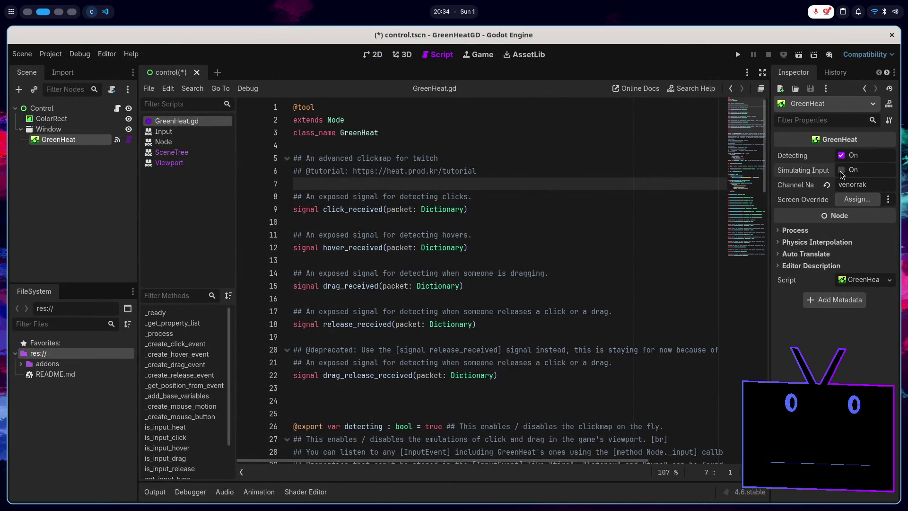
{"action": "left_click", "coordinate": [842, 171]}
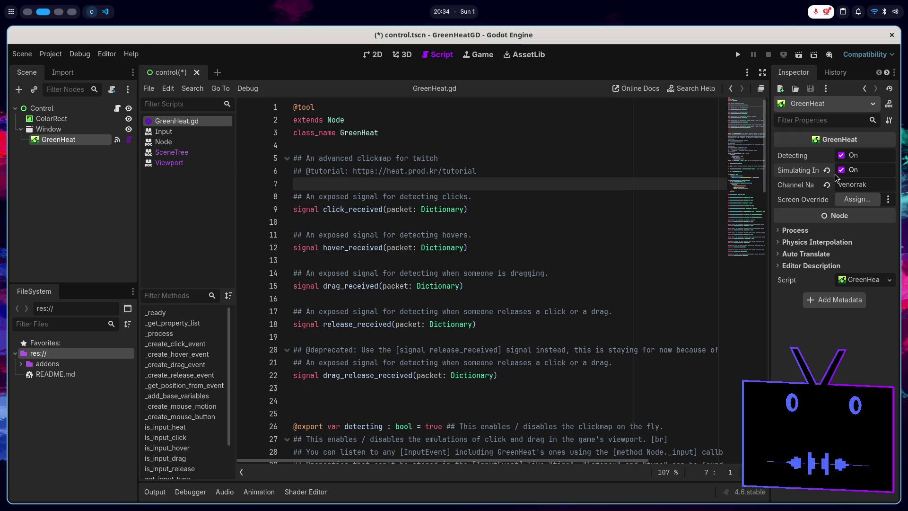
- Inspect the simulating_input condition on line 61 of the script
{"action": "left_click", "coordinate": [506, 278]}
{"action": "scroll", "coordinate": [505, 279], "scroll_direction": "down", "scroll_amount": 13}
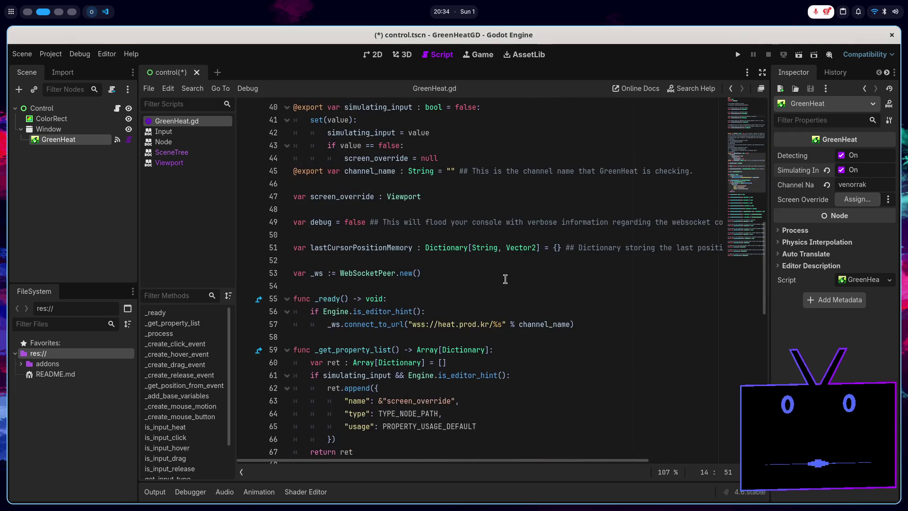
{"action": "scroll", "coordinate": [505, 277], "scroll_direction": "down", "scroll_amount": 4}
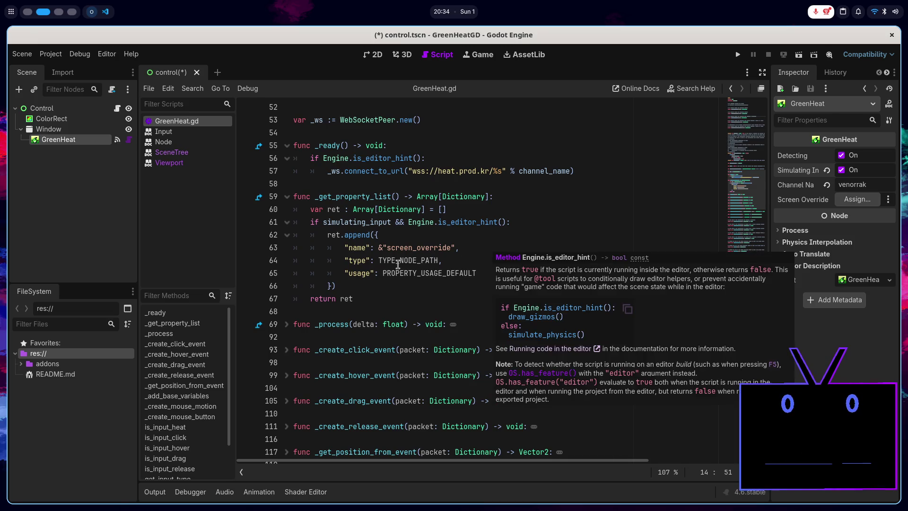
{"action": "left_click", "coordinate": [398, 261]}
{"action": "left_click", "coordinate": [343, 220]}
{"action": "double_click", "coordinate": [361, 223]}
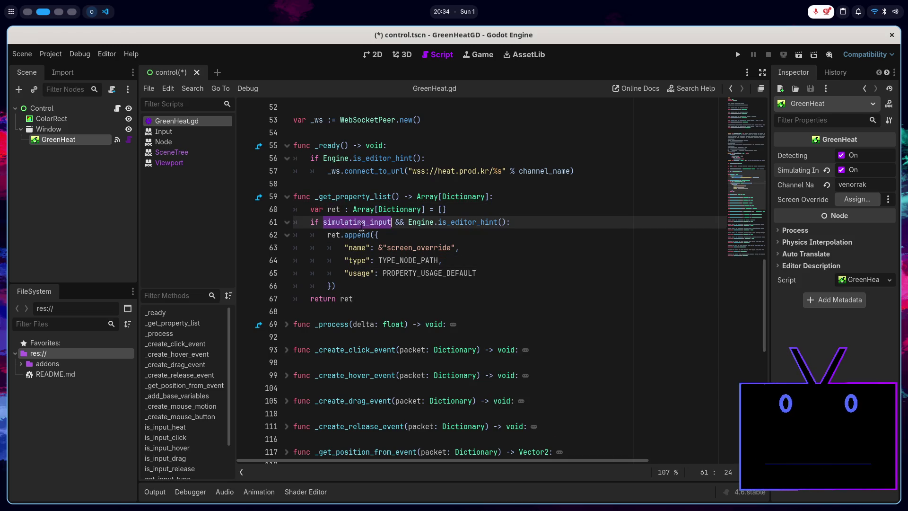
{"action": "mouse_move", "coordinate": [376, 231]}
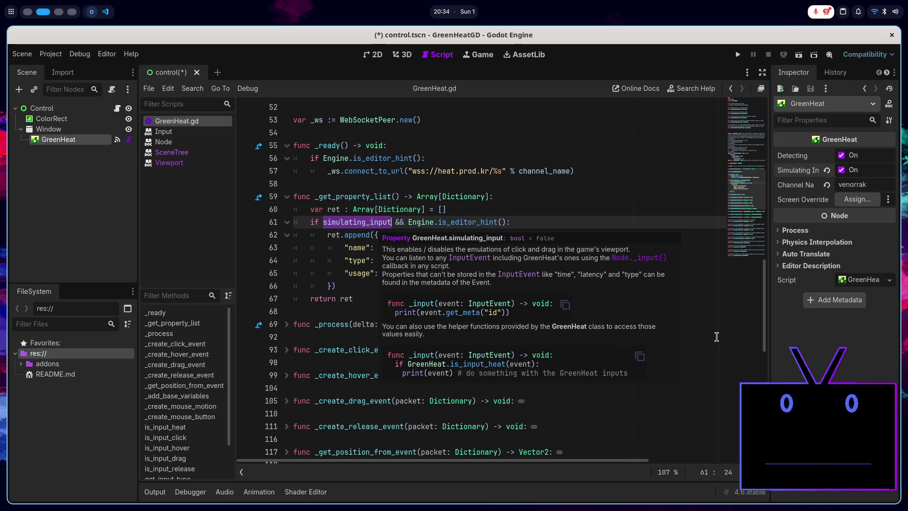
{"action": "left_click", "coordinate": [632, 332]}
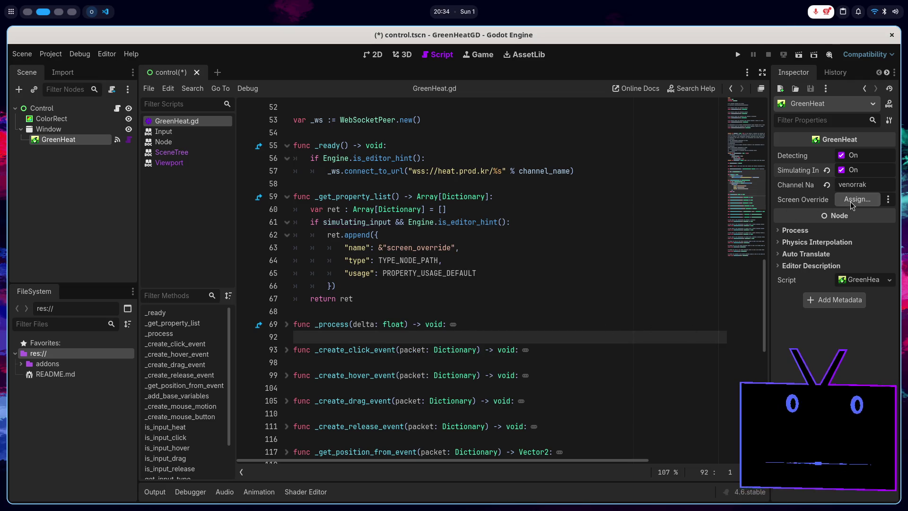
- Open the Select a Node chooser for the new Screen Override property
{"action": "left_click", "coordinate": [851, 199]}
{"action": "double_click", "coordinate": [450, 172]}
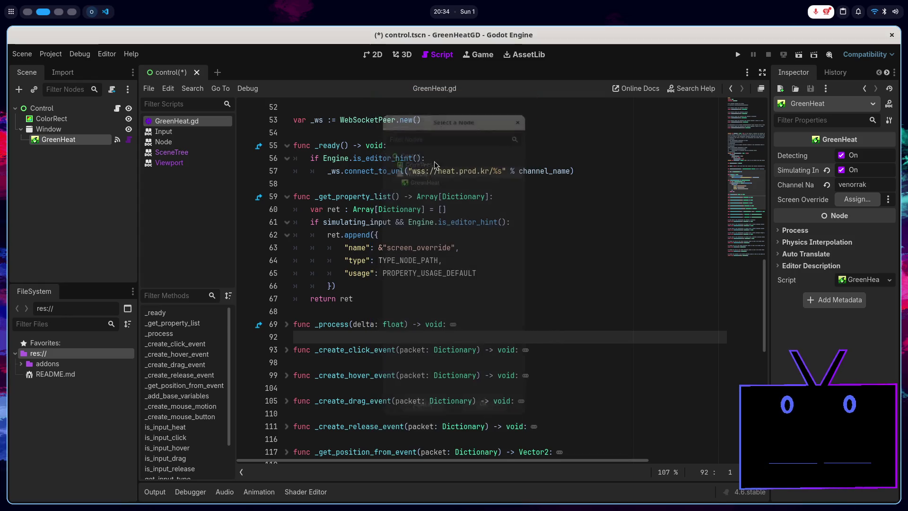
{"action": "left_click", "coordinate": [855, 200]}
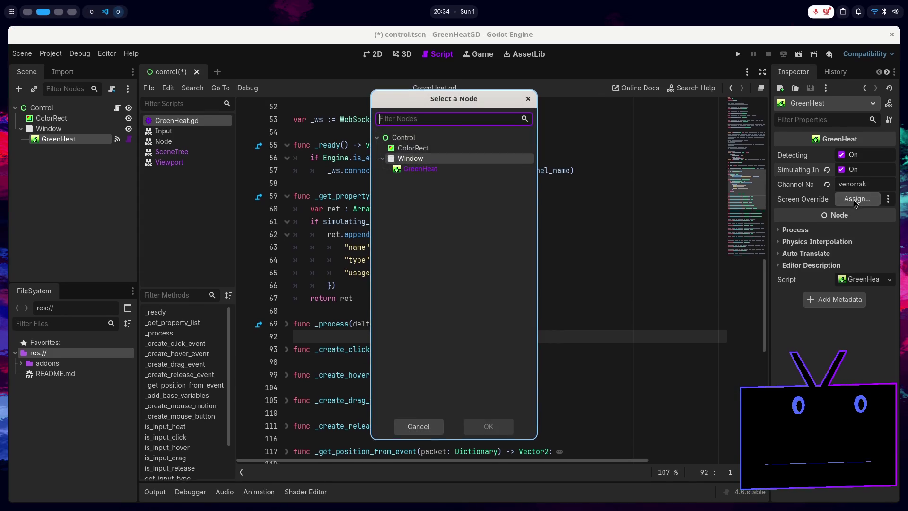
- Swap TYPE_NODE_PATH for TYPE_OBJECT on line 64 via autocomplete, then save GreenHeat.gd
{"action": "double_click", "coordinate": [428, 169]}
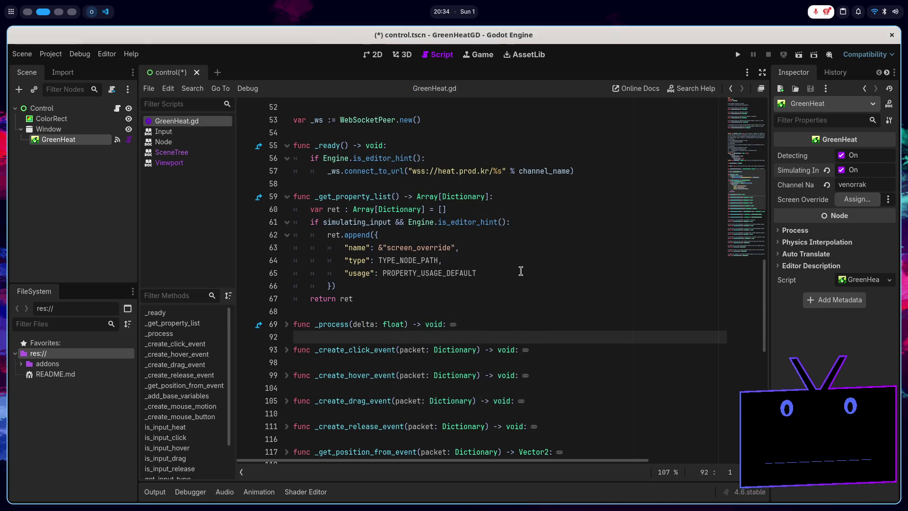
{"action": "double_click", "coordinate": [403, 258]}
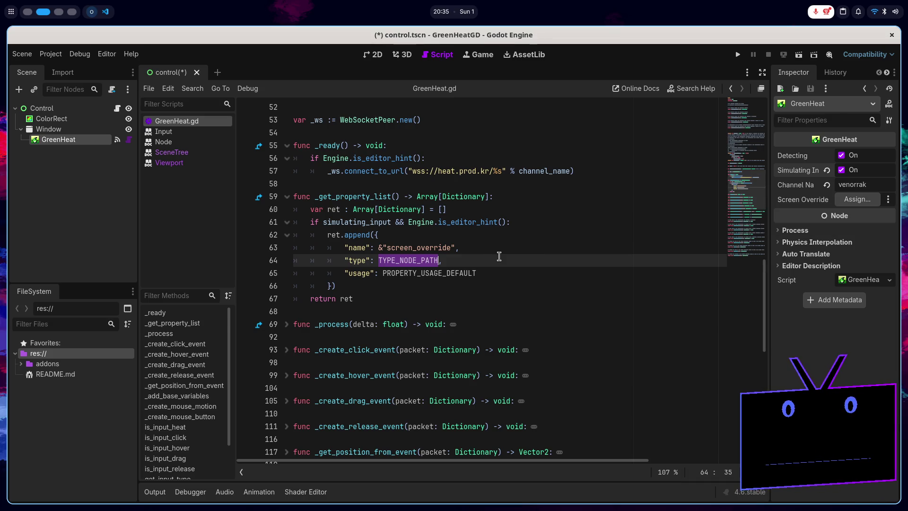
{"action": "key", "text": "BackSpace"}
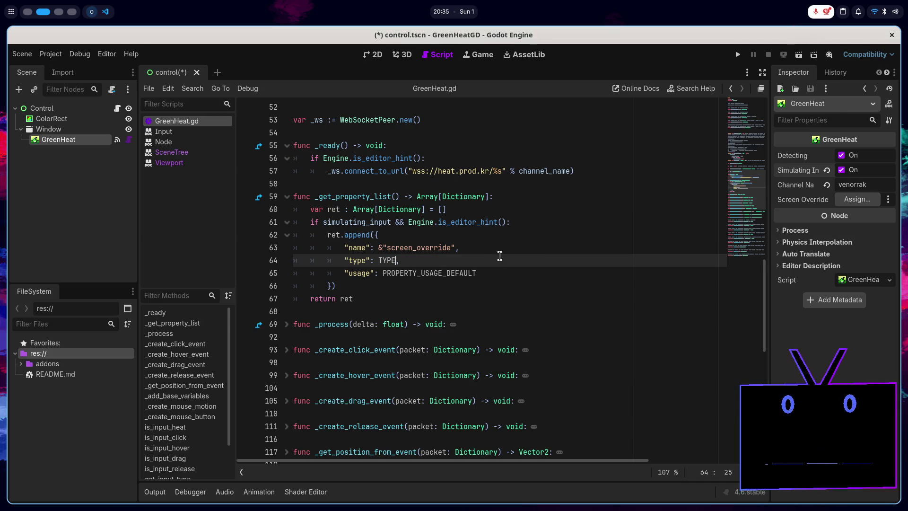
{"action": "type", "text": "_"}
{"action": "key", "text": "Down"}
{"action": "key", "text": "Down"}
{"action": "key", "text": "Down"}
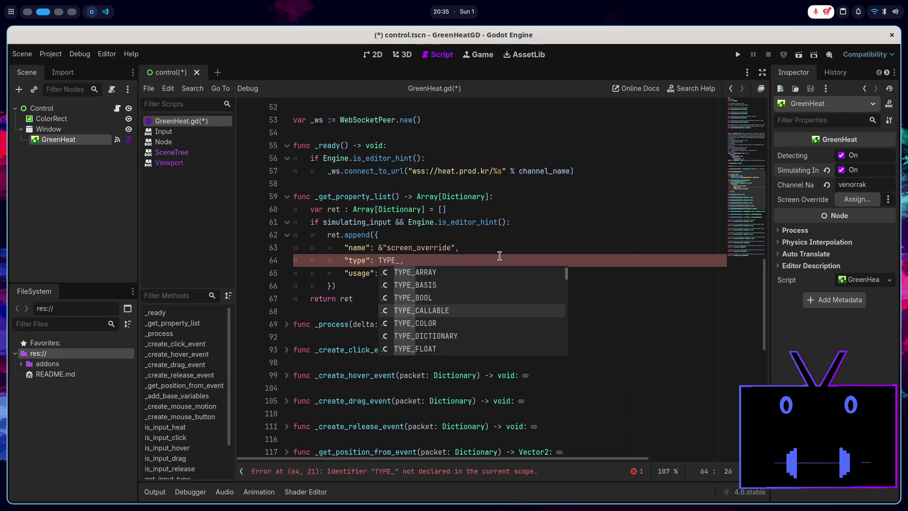
{"action": "key", "text": "Down"}
{"action": "key", "text": "Down"}
{"action": "key", "text": "Down"}
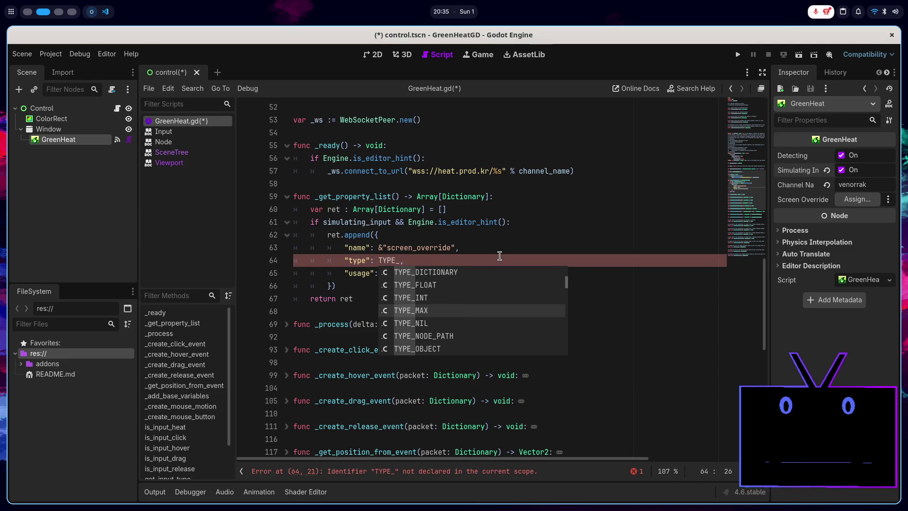
{"action": "key", "text": "Down"}
{"action": "key", "text": "Down"}
{"action": "key", "text": "Down"}
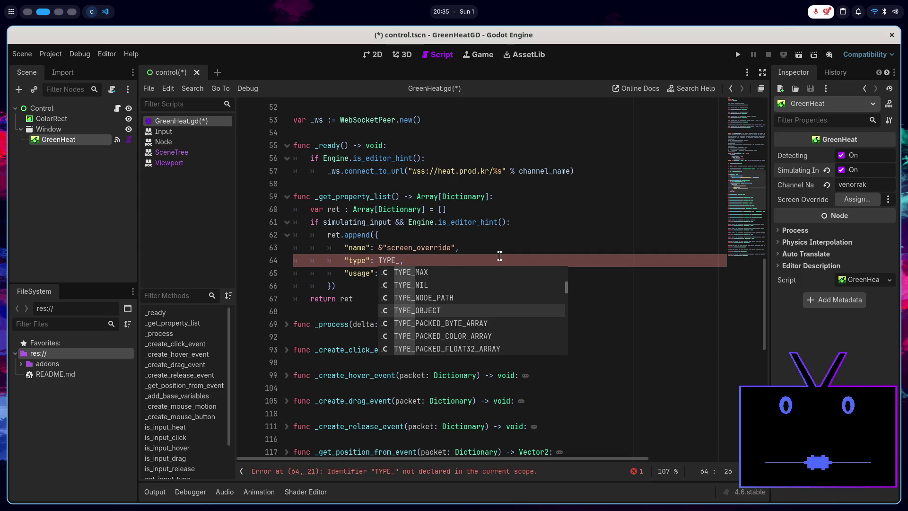
{"action": "key", "text": "Return"}
{"action": "key", "text": "ctrl+s"}
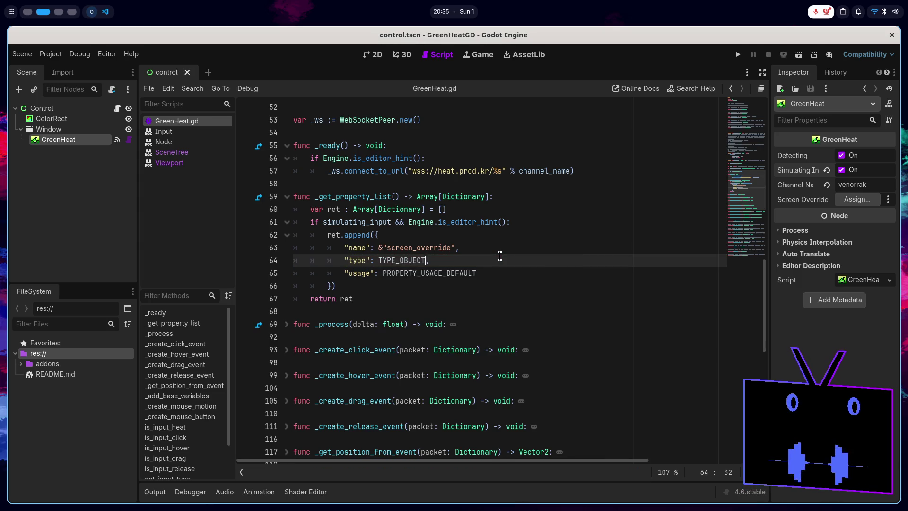
- Soft-reload the GreenHeat.gd tool script, reselect GreenHeat and check Screen Override's resource choices
{"action": "right_click", "coordinate": [174, 122]}
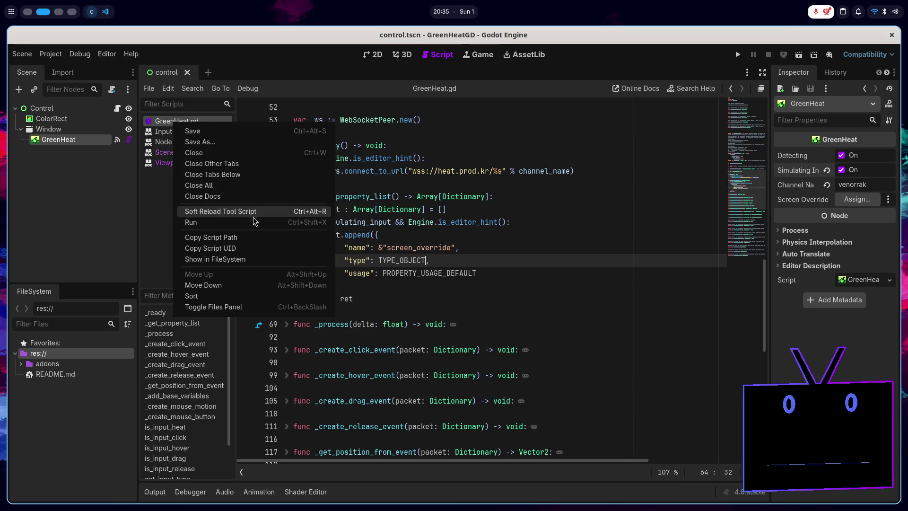
{"action": "left_click", "coordinate": [236, 216]}
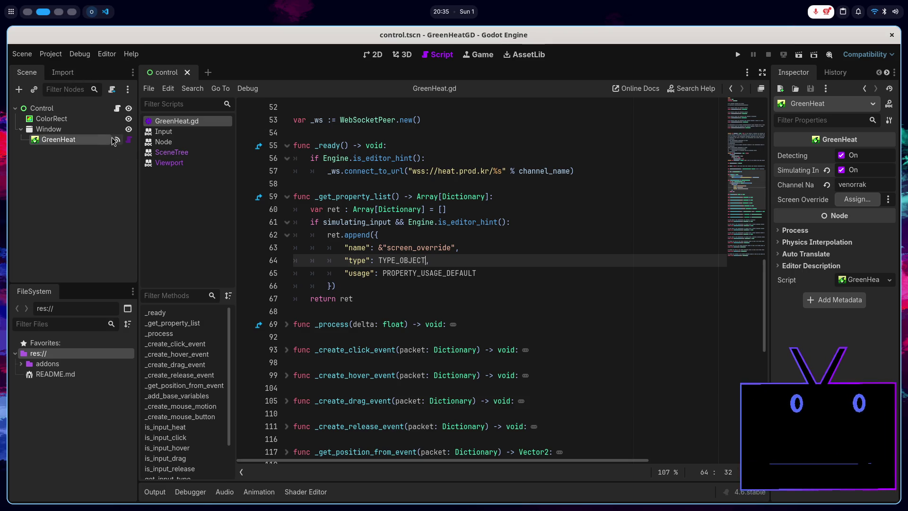
{"action": "left_click", "coordinate": [76, 129]}
{"action": "left_click", "coordinate": [75, 142]}
{"action": "left_click", "coordinate": [847, 201]}
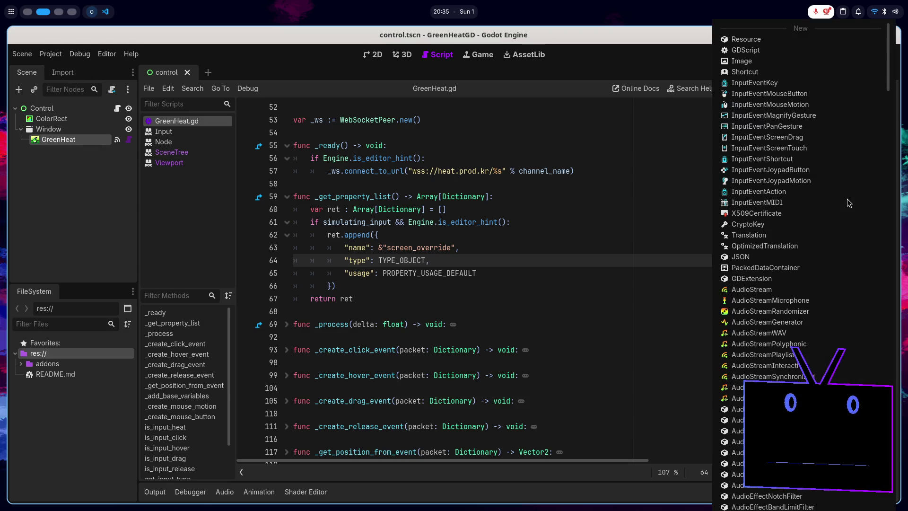
{"action": "left_click", "coordinate": [584, 277]}
- Change line 64's type from TYPE_OBJECT to TYPE_NODE_PATH, save, and switch Simulating Input off
{"action": "double_click", "coordinate": [421, 260]}
{"action": "type", "text": "TYPE"}
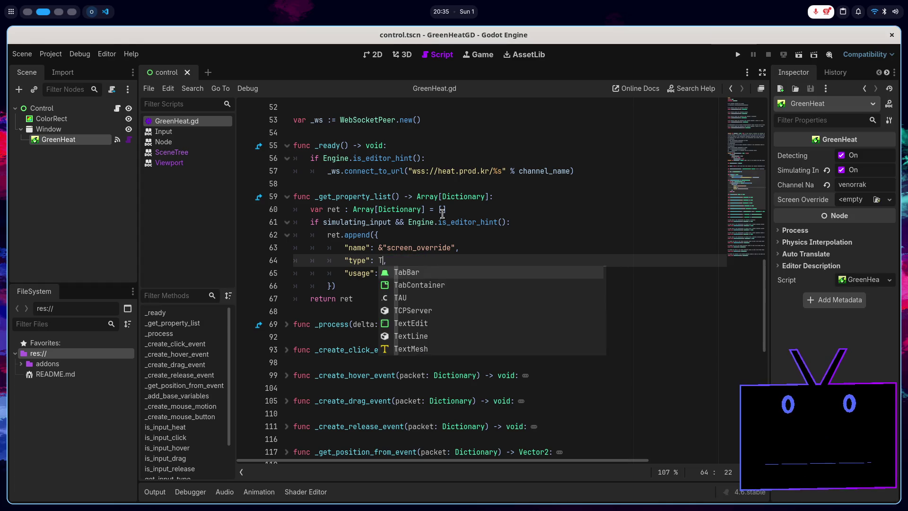
{"action": "key", "text": "Down"}
{"action": "key", "text": "Down"}
{"action": "key", "text": "Down"}
{"action": "key", "text": "Down"}
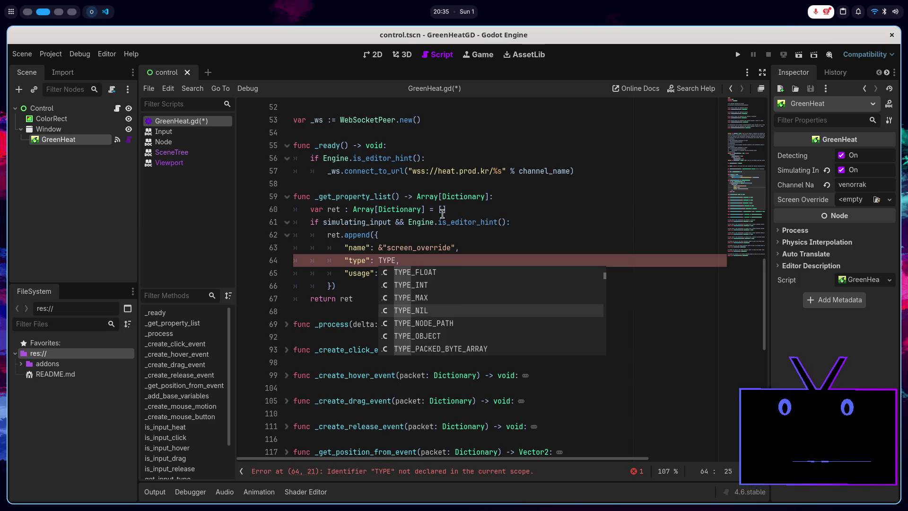
{"action": "key", "text": "Down"}
{"action": "key", "text": "Down"}
{"action": "key", "text": "Down"}
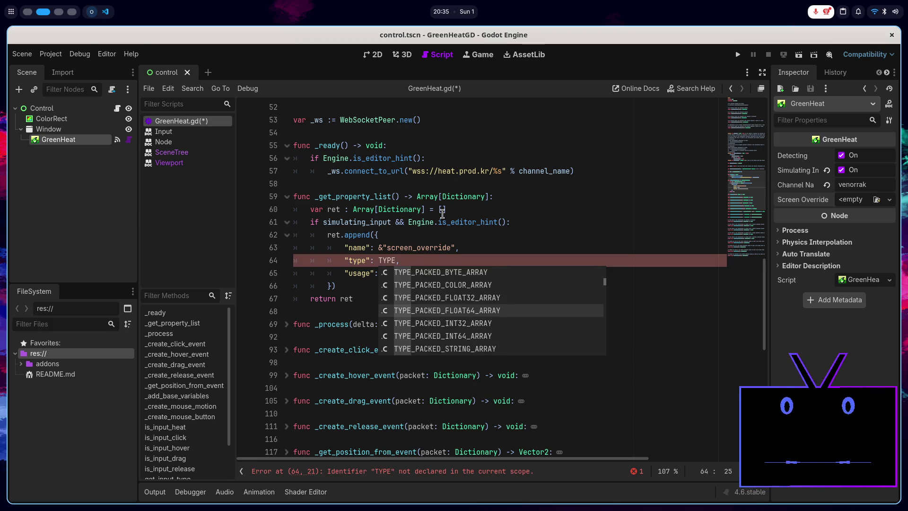
{"action": "key", "text": "Down"}
{"action": "key", "text": "Down"}
{"action": "key", "text": "Down"}
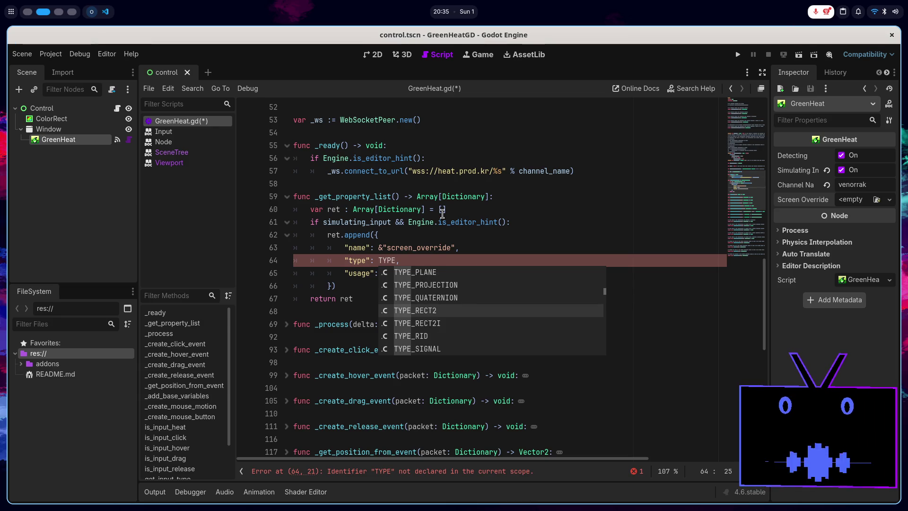
{"action": "key", "text": "Down"}
{"action": "key", "text": "Down"}
{"action": "key", "text": "Down"}
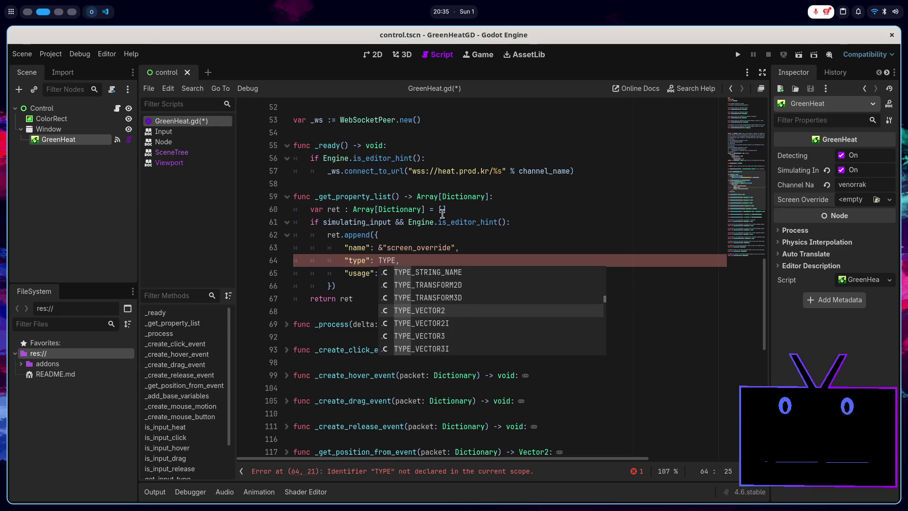
{"action": "key", "text": "Down"}
{"action": "key", "text": "Down"}
{"action": "key", "text": "Down"}
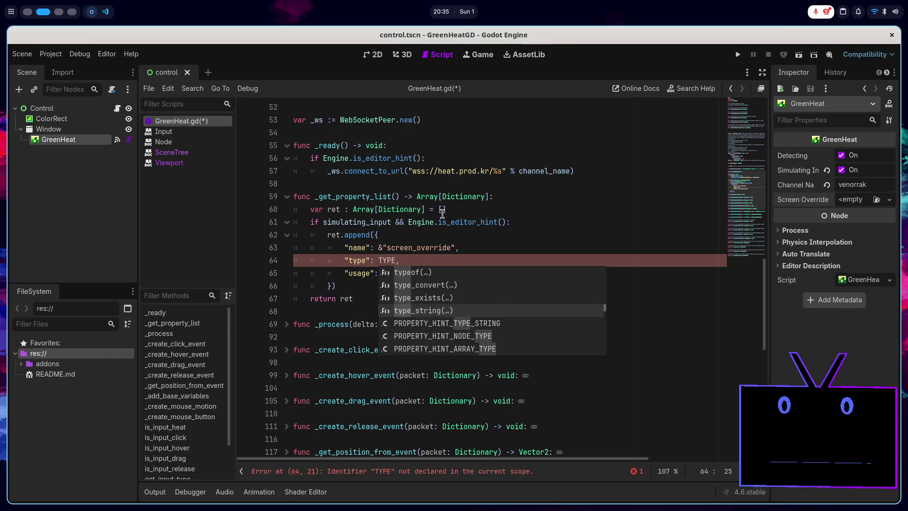
{"action": "key", "text": "Down"}
{"action": "key", "text": "Down"}
{"action": "key", "text": "Down"}
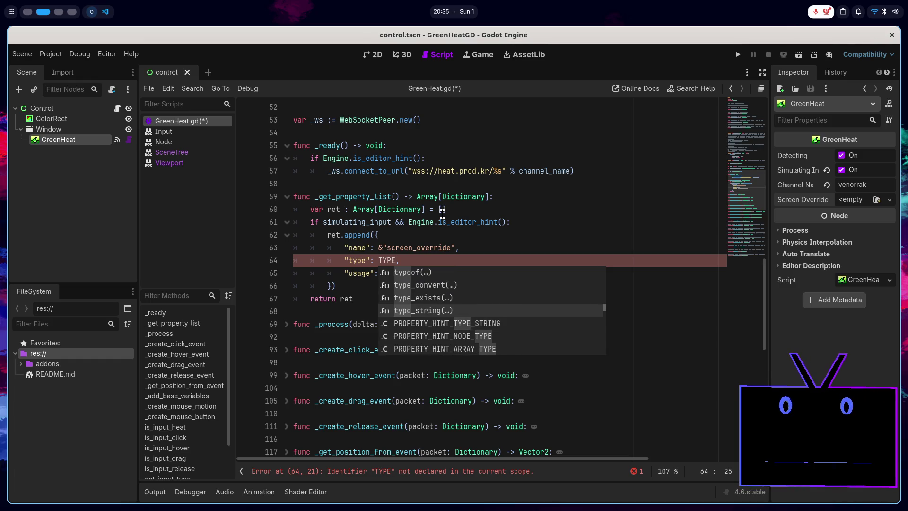
{"action": "type", "text": "_NO"}
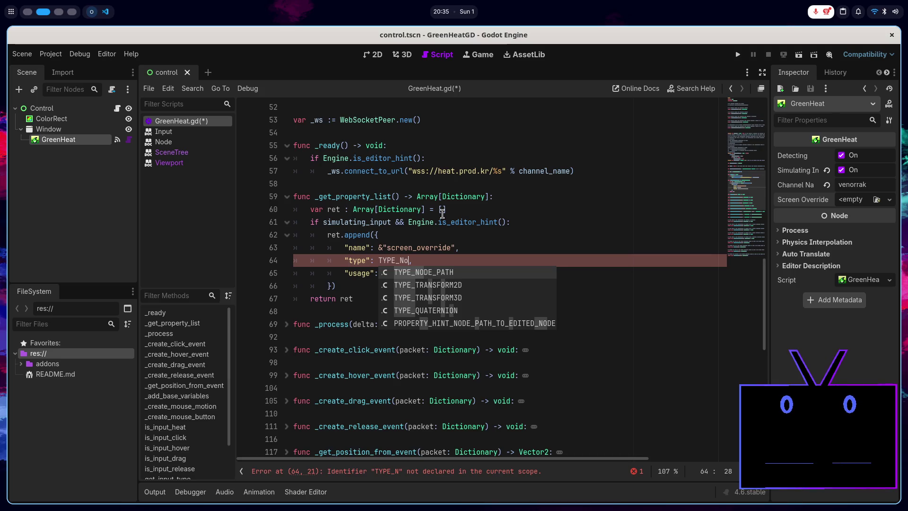
{"action": "key", "text": "Return"}
{"action": "key", "text": "ctrl+s"}
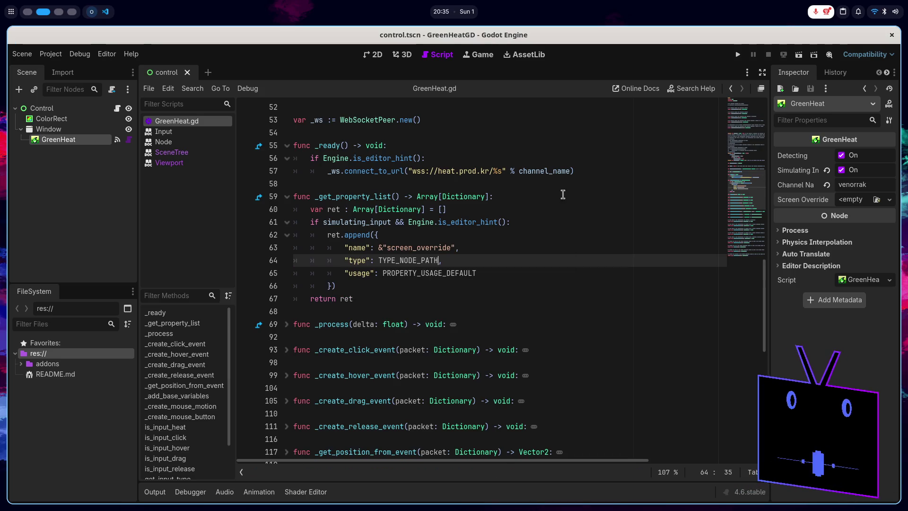
{"action": "left_click", "coordinate": [842, 171]}
- Uncheck Simulating Input on GreenHeat and select simulating_input in the property-list condition
{"action": "left_click", "coordinate": [842, 171]}
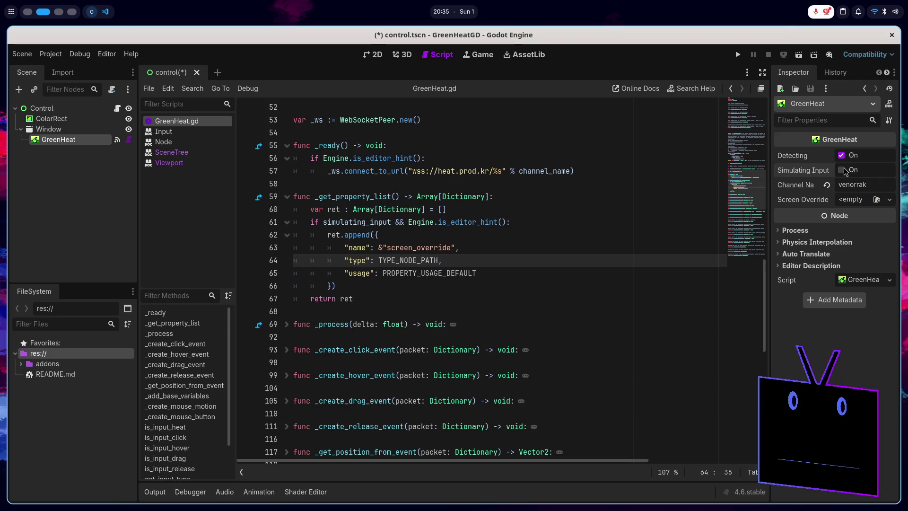
{"action": "left_click", "coordinate": [844, 170]}
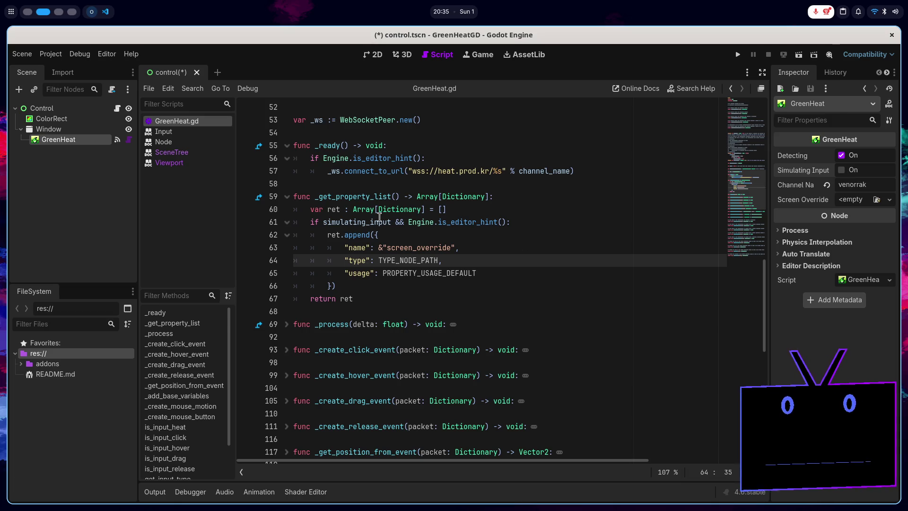
{"action": "double_click", "coordinate": [384, 221]}
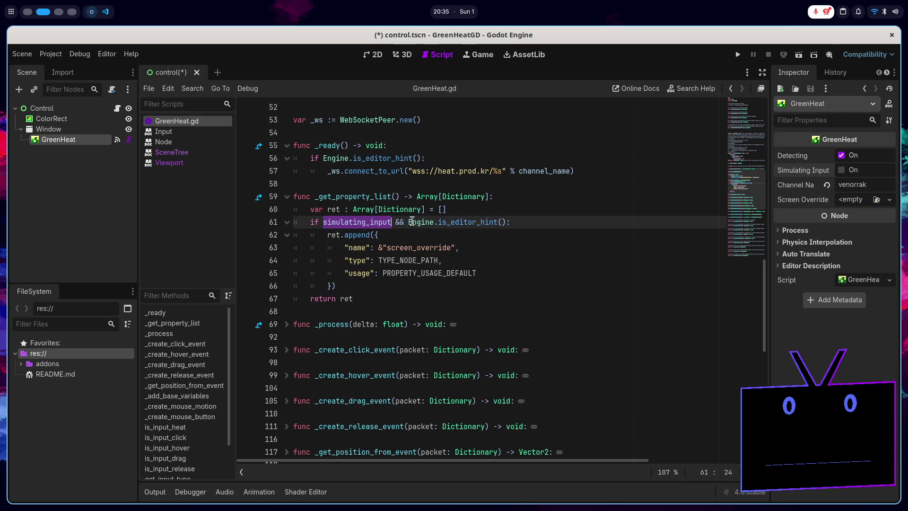
{"action": "mouse_move", "coordinate": [412, 222]}
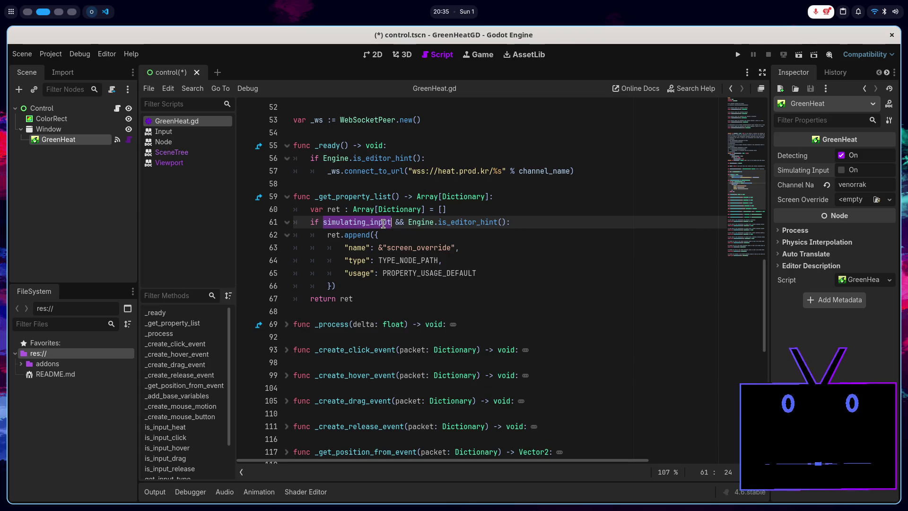
{"action": "left_click", "coordinate": [349, 286]}
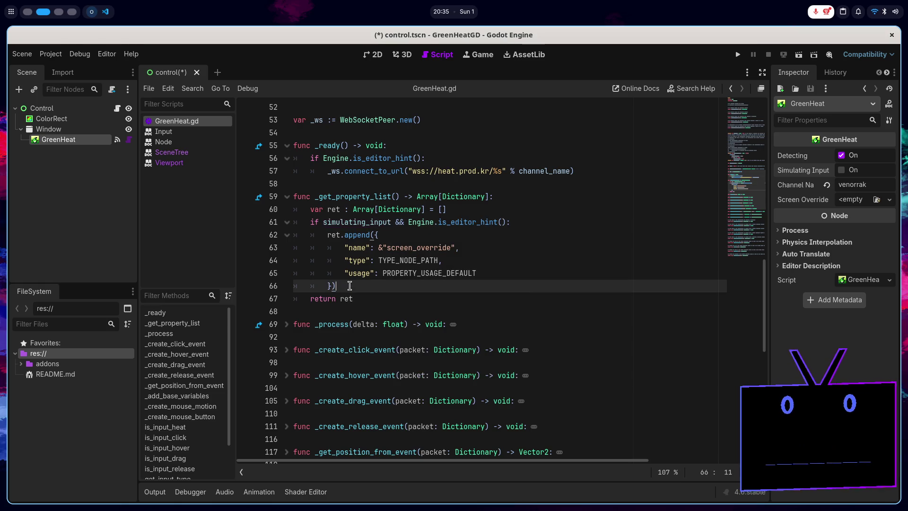
{"action": "left_click", "coordinate": [371, 302]}
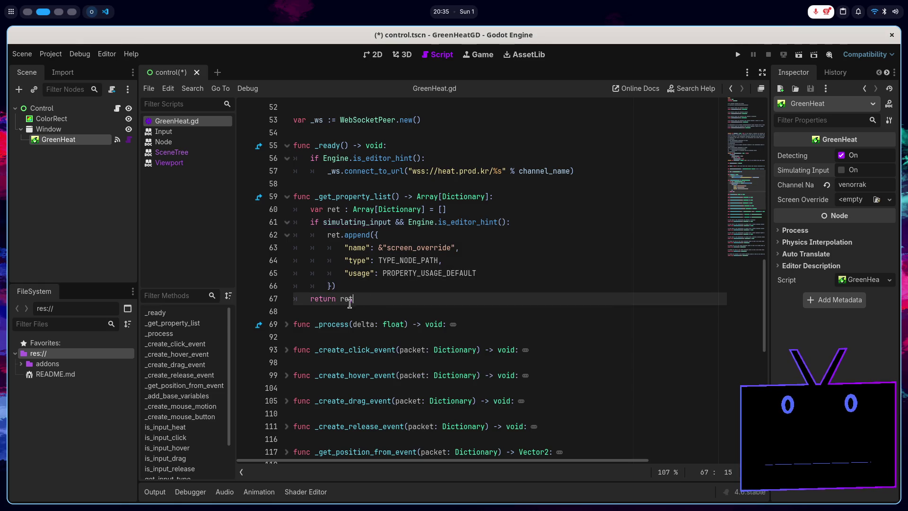
{"action": "left_click_drag", "start_coordinate": [352, 302], "coordinate": [339, 299]}
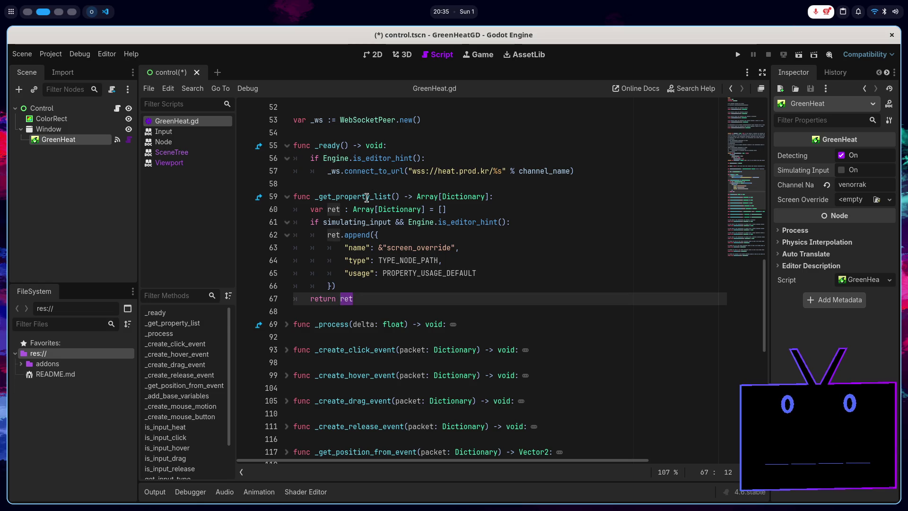
{"action": "double_click", "coordinate": [367, 198]}
{"action": "scroll", "coordinate": [510, 160], "scroll_direction": "up", "scroll_amount": 7}
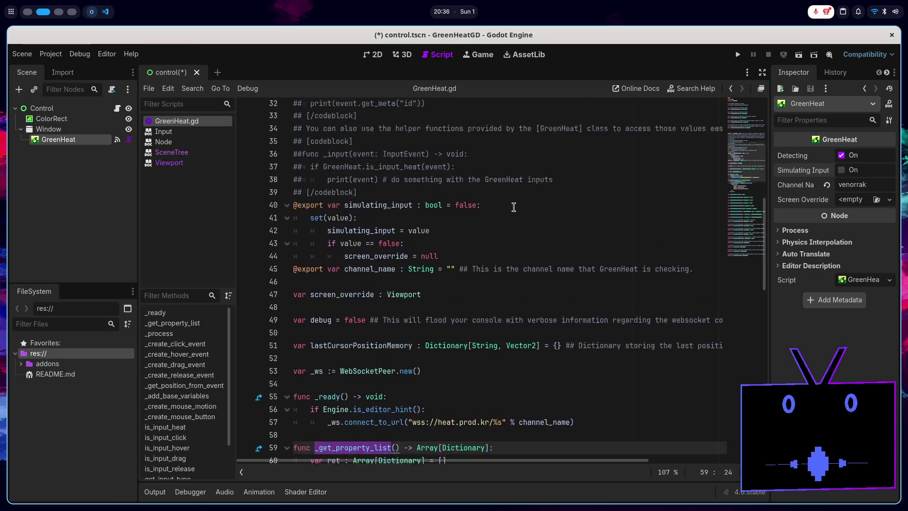
{"action": "key", "text": "alt+Tab"}
{"action": "scroll", "coordinate": [472, 229], "scroll_direction": "up", "scroll_amount": 3}
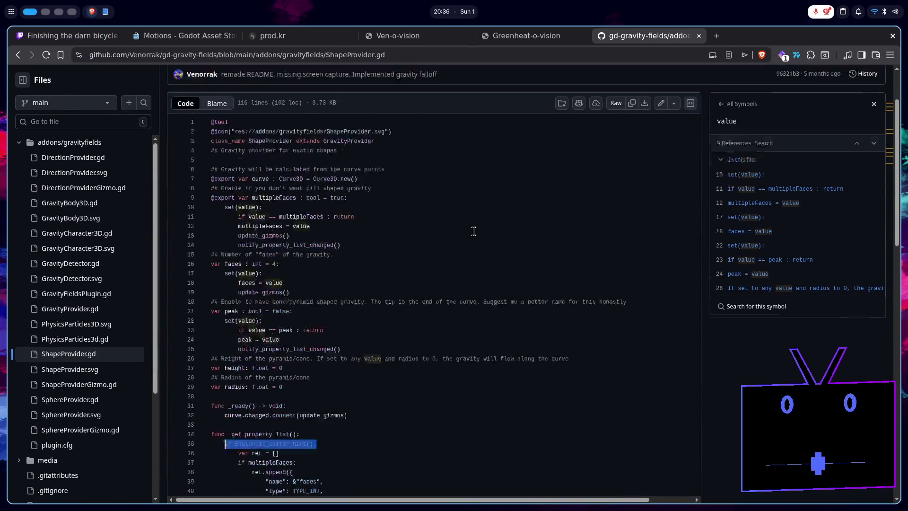
{"action": "left_click_drag", "start_coordinate": [337, 268], "coordinate": [233, 268]}
{"action": "key", "text": "ctrl+c"}
{"action": "key", "text": "alt+Tab"}
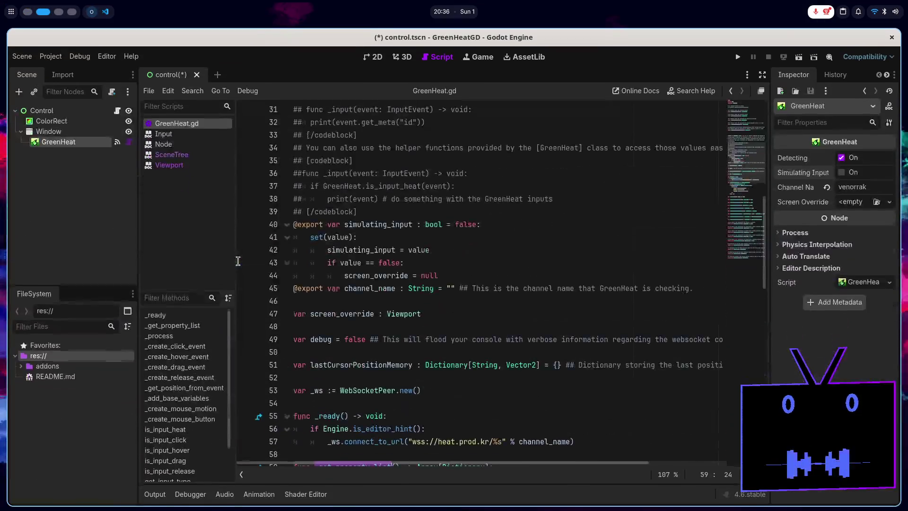
- Paste notify_property_list_changed() after line 44 in the setter and save the script
{"action": "left_click", "coordinate": [446, 261]}
{"action": "left_click", "coordinate": [455, 268]}
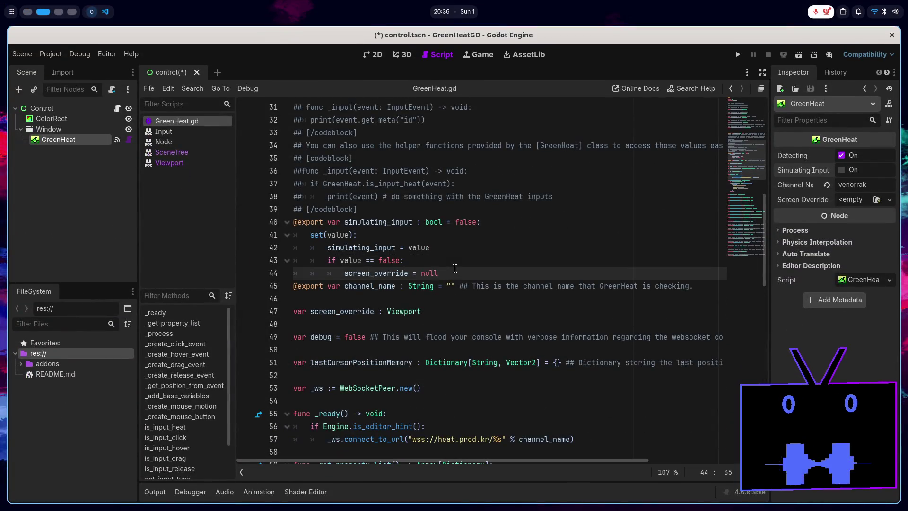
{"action": "key", "text": "Return"}
{"action": "key", "text": "BackSpace"}
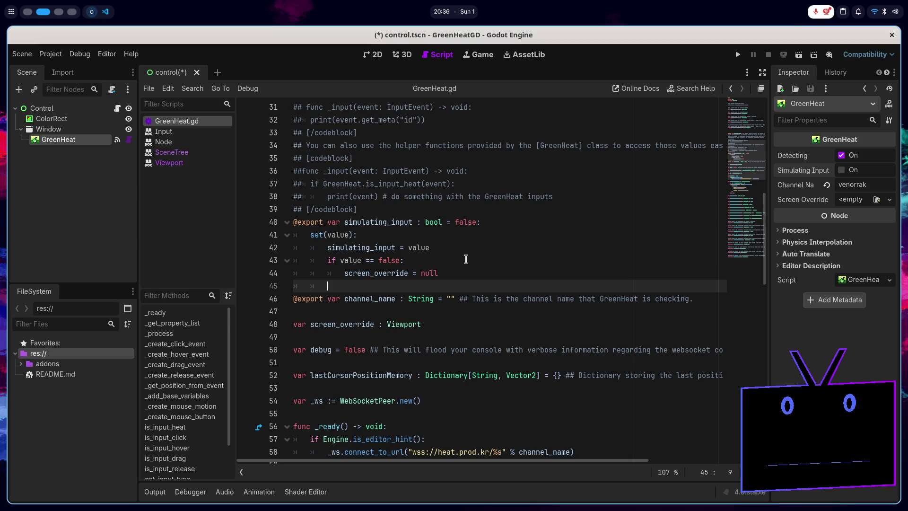
{"action": "key", "text": "ctrl+v"}
{"action": "key", "text": "ctrl+s"}
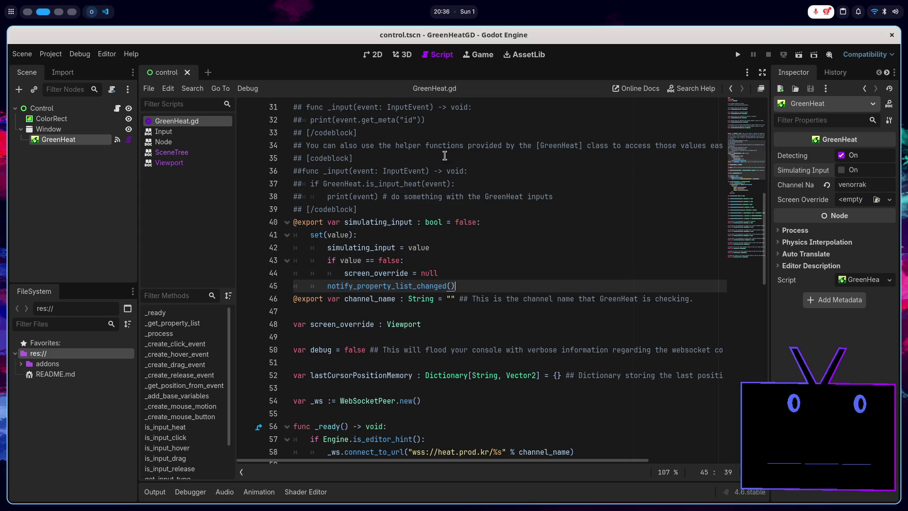
- Soft-reload the GreenHeat.gd tool script and turn Simulating Input back on
{"action": "right_click", "coordinate": [188, 122]}
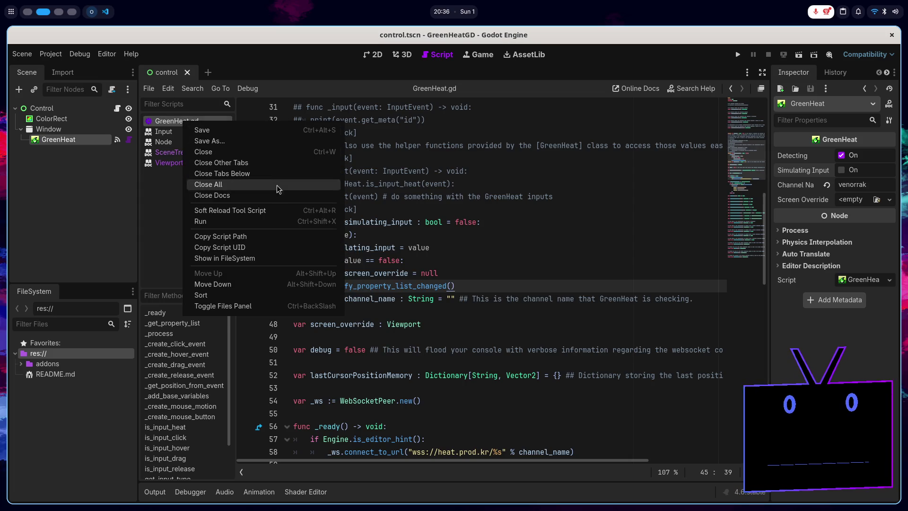
{"action": "left_click", "coordinate": [273, 211]}
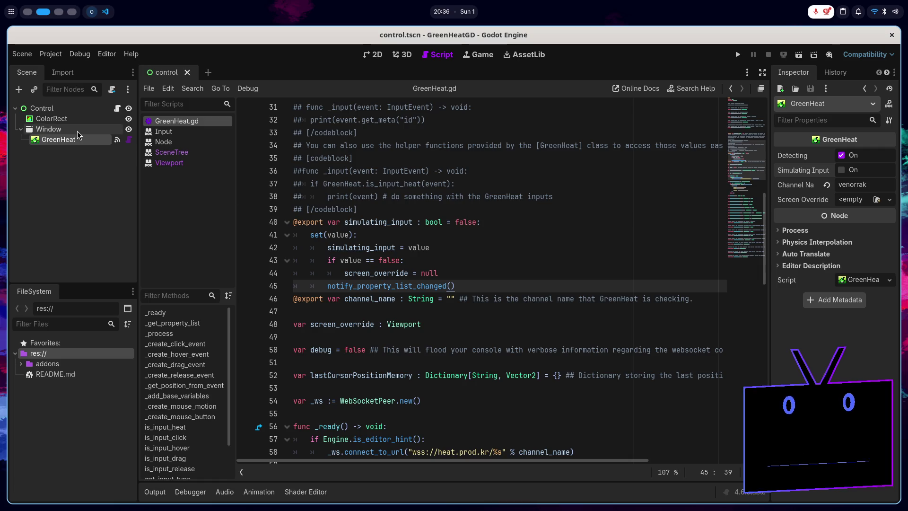
{"action": "left_click", "coordinate": [853, 170]}
{"action": "left_click", "coordinate": [853, 170]}
{"action": "left_click", "coordinate": [853, 170]}
- Try the Screen Override node picker and text edit, cancelling so it stays unassigned
{"action": "left_click", "coordinate": [857, 200]}
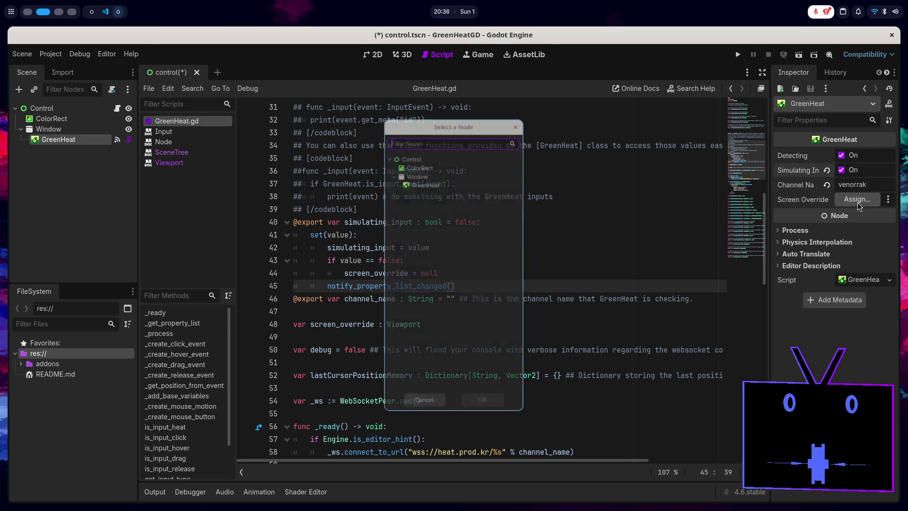
{"action": "key", "text": "Escape"}
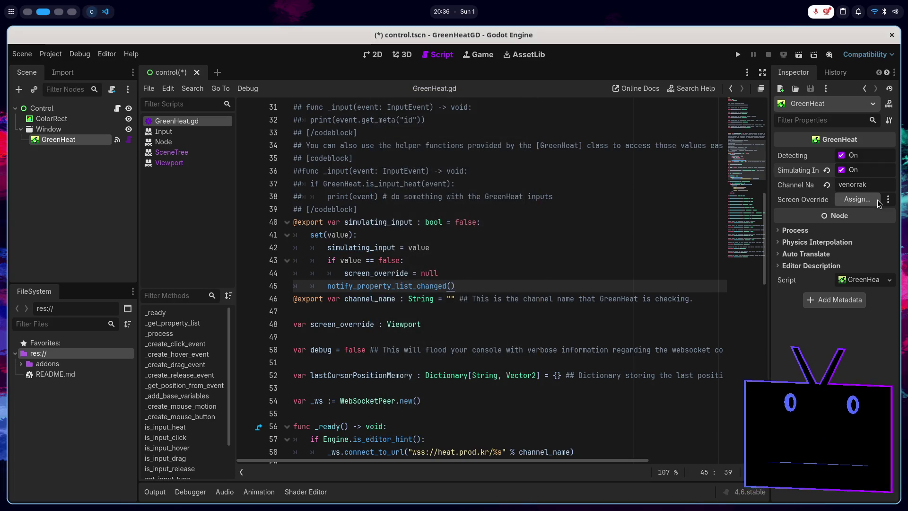
{"action": "left_click", "coordinate": [888, 200]}
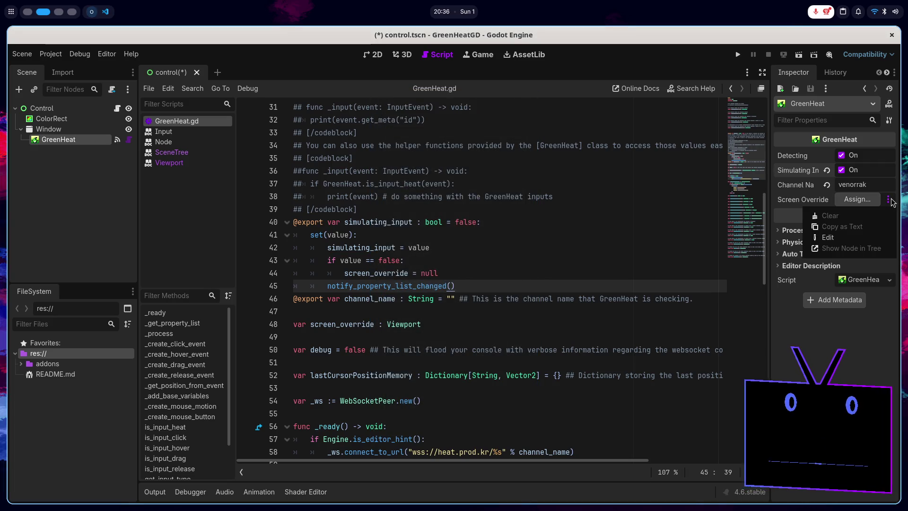
{"action": "left_click", "coordinate": [843, 238]}
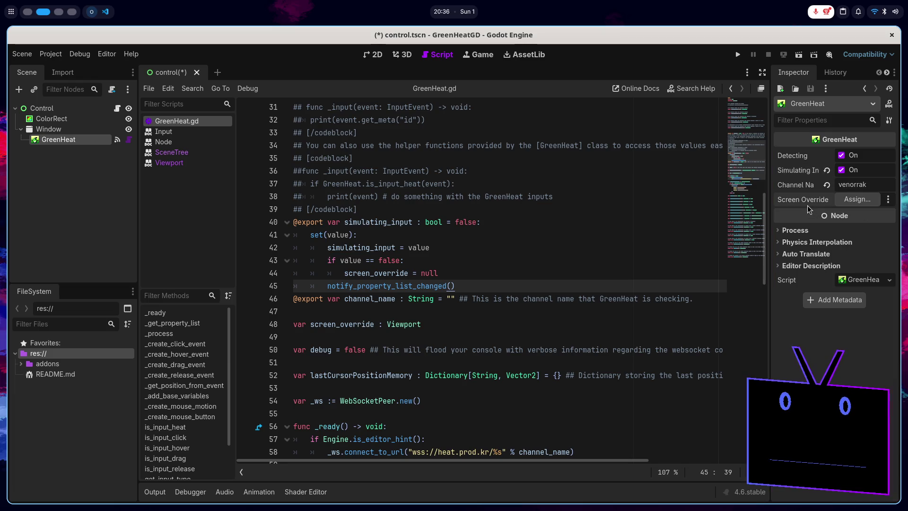
{"action": "left_click", "coordinate": [857, 199]}
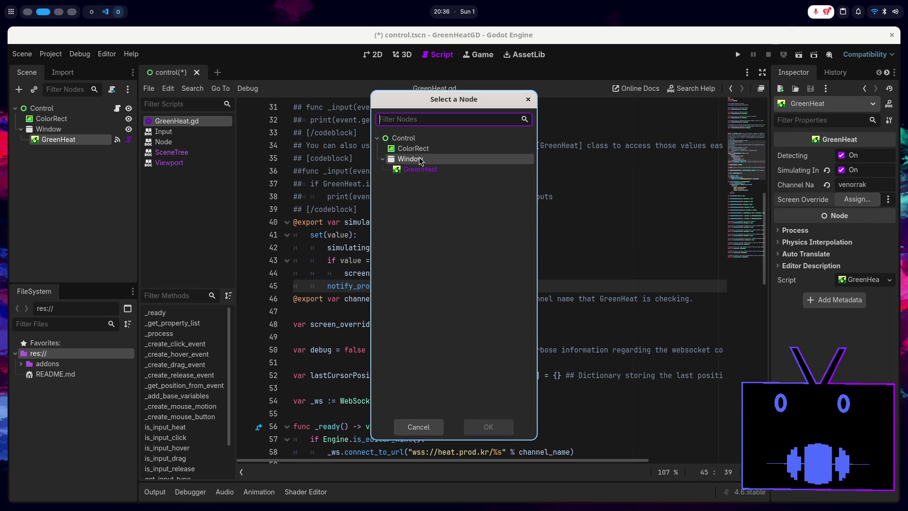
{"action": "left_click", "coordinate": [418, 427]}
{"action": "scroll", "coordinate": [408, 409], "scroll_direction": "down", "scroll_amount": 6}
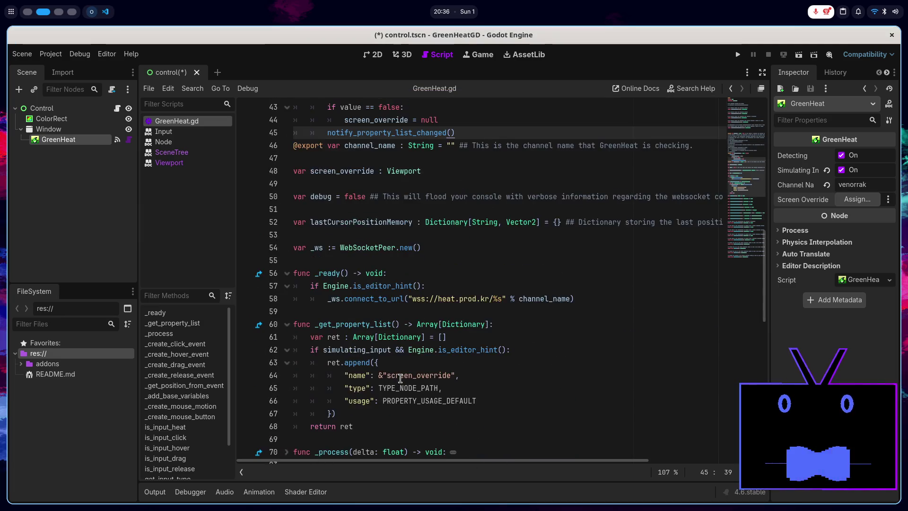
{"action": "double_click", "coordinate": [369, 244]}
{"action": "key", "text": "ctrl+c"}
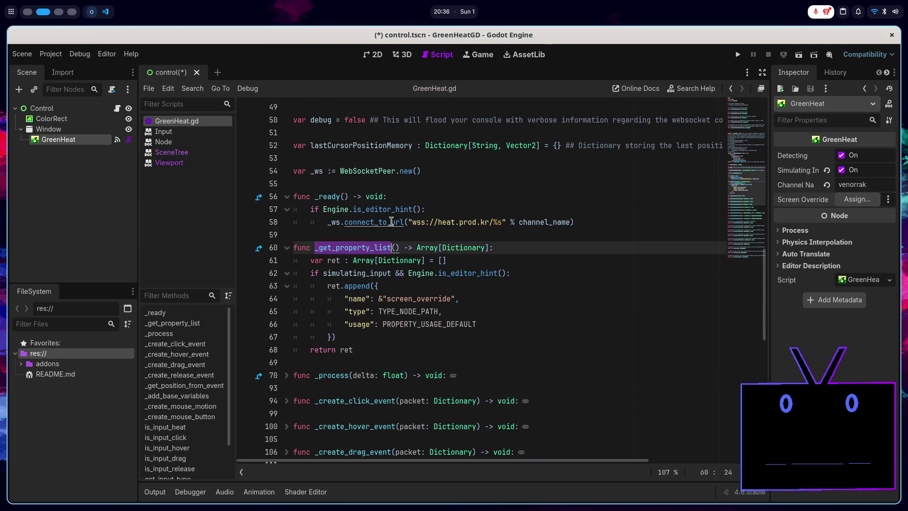
{"action": "key", "text": "super+1"}
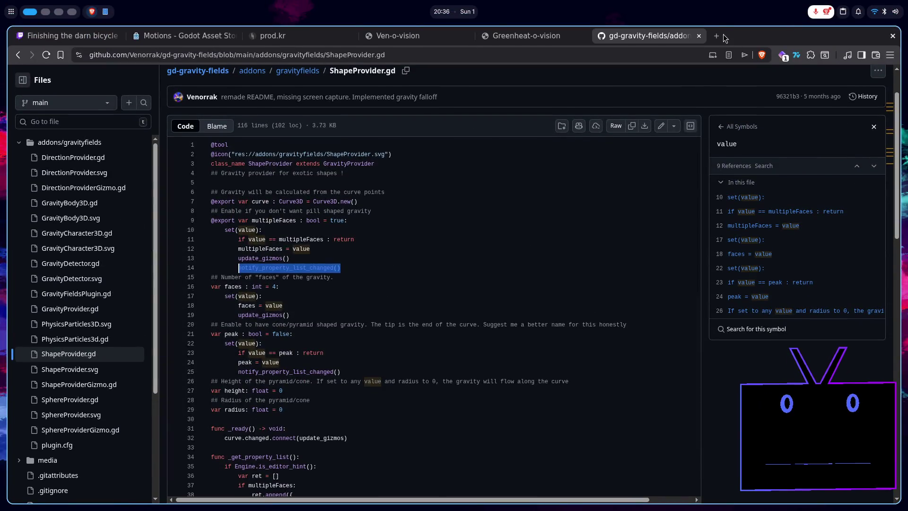
- Search the web for "_get_property_list node path" in a new tab
{"action": "left_click", "coordinate": [722, 35]}
{"action": "key", "text": "ctrl+v"}
{"action": "type", "text": "node path"}
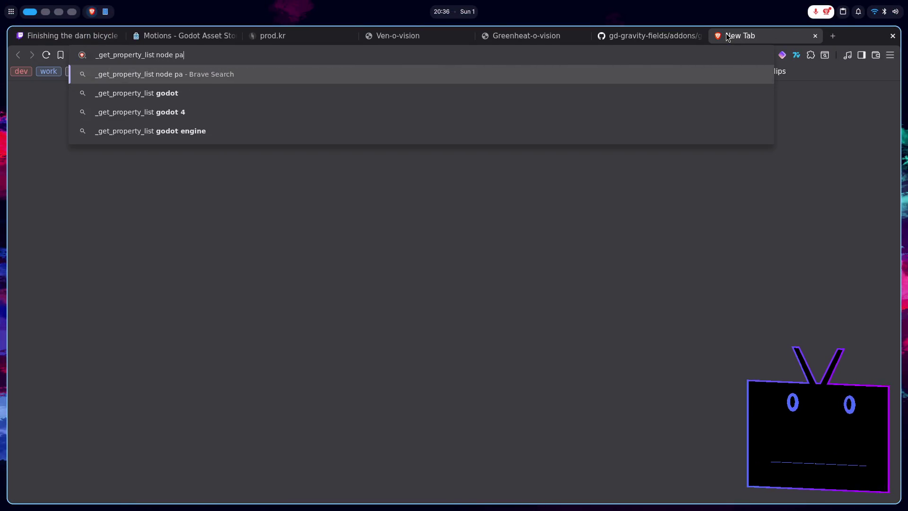
{"action": "key", "text": "Return"}
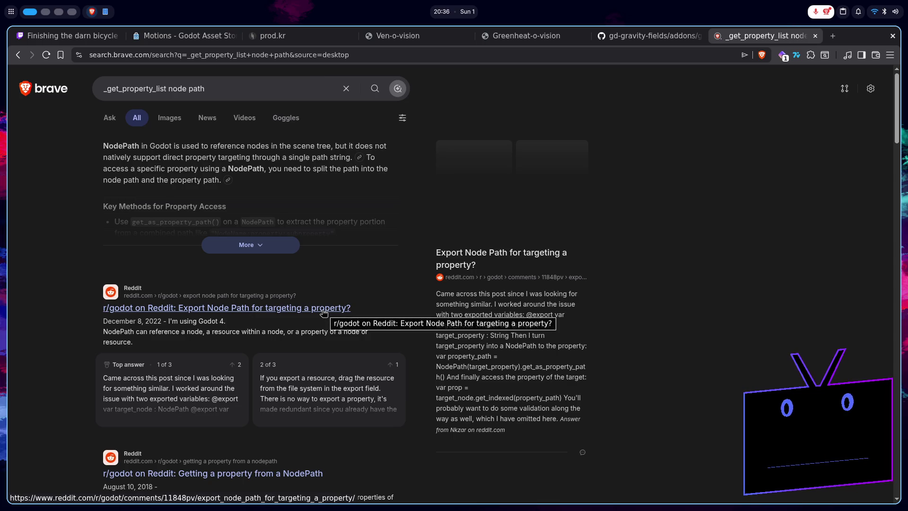
- Read the Reddit post on exporting node paths, then return to the results
{"action": "left_click", "coordinate": [324, 314]}
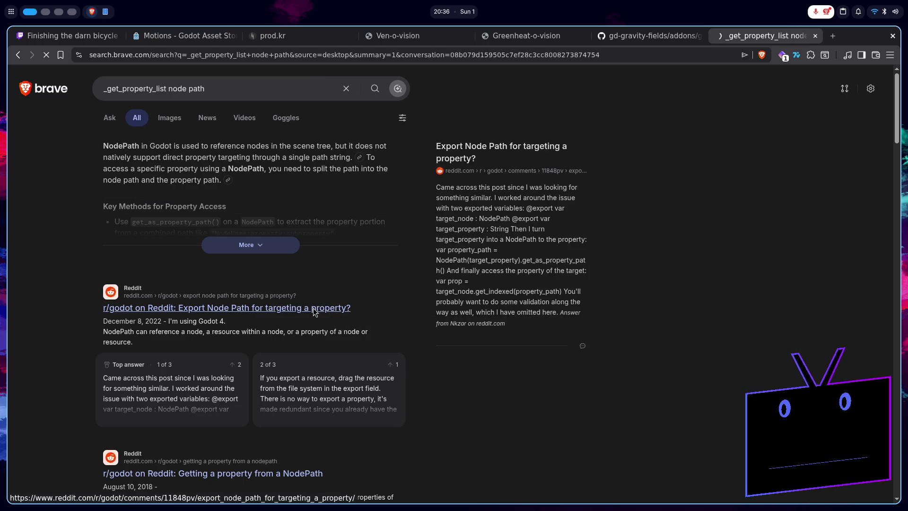
{"action": "scroll", "coordinate": [546, 353], "scroll_direction": "down", "scroll_amount": 10}
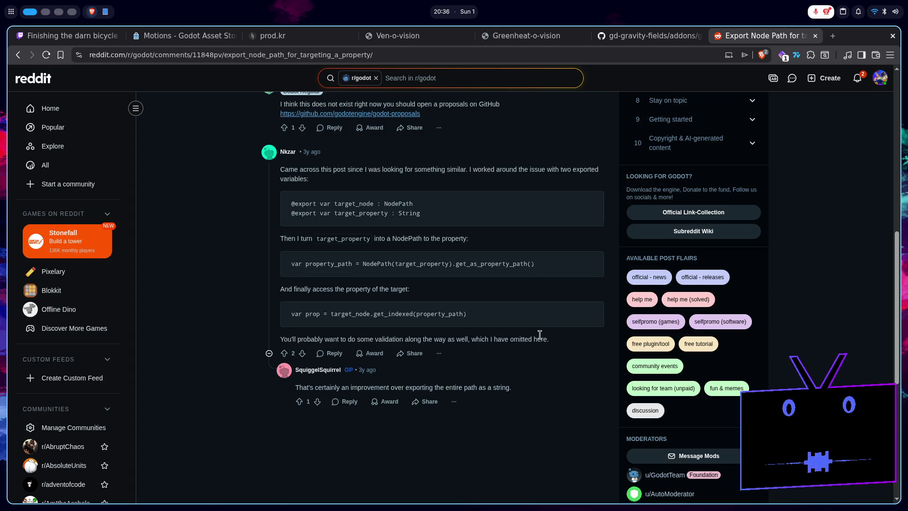
{"action": "key", "text": "alt+Left"}
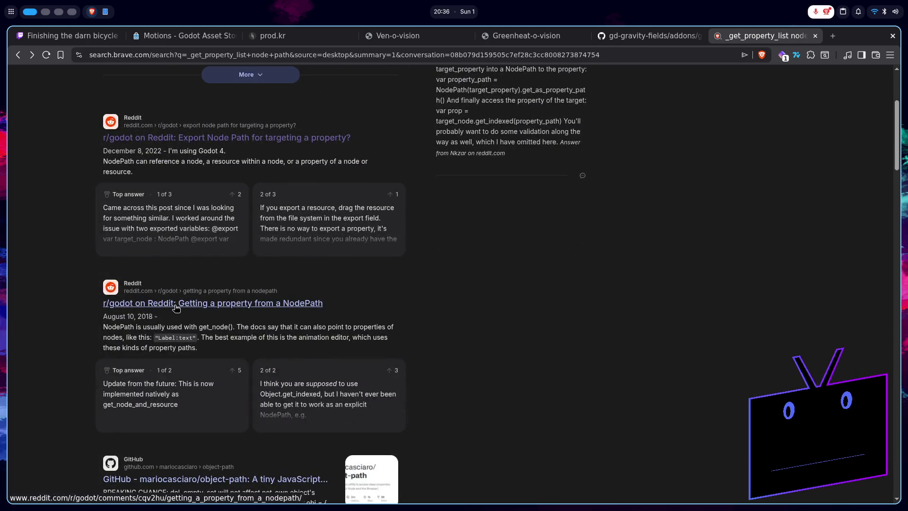
{"action": "scroll", "coordinate": [239, 315], "scroll_direction": "down", "scroll_amount": 3}
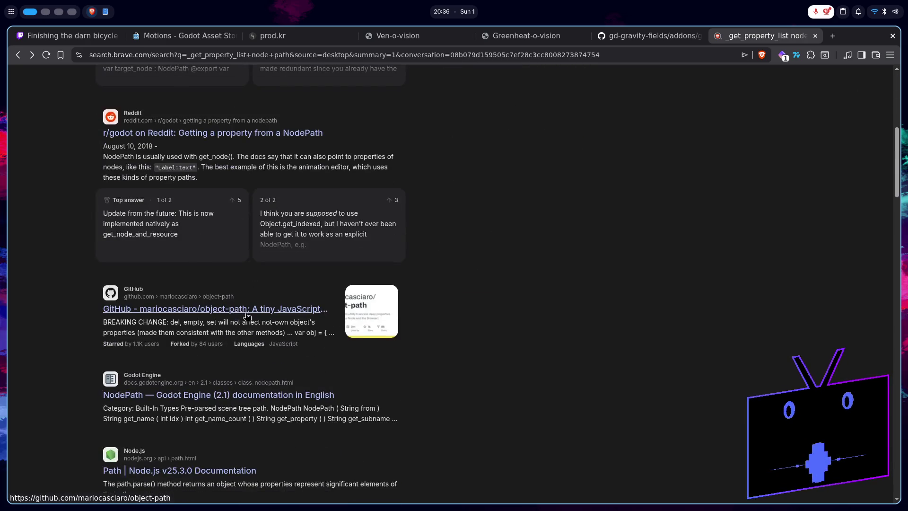
{"action": "scroll", "coordinate": [331, 331], "scroll_direction": "up", "scroll_amount": 6}
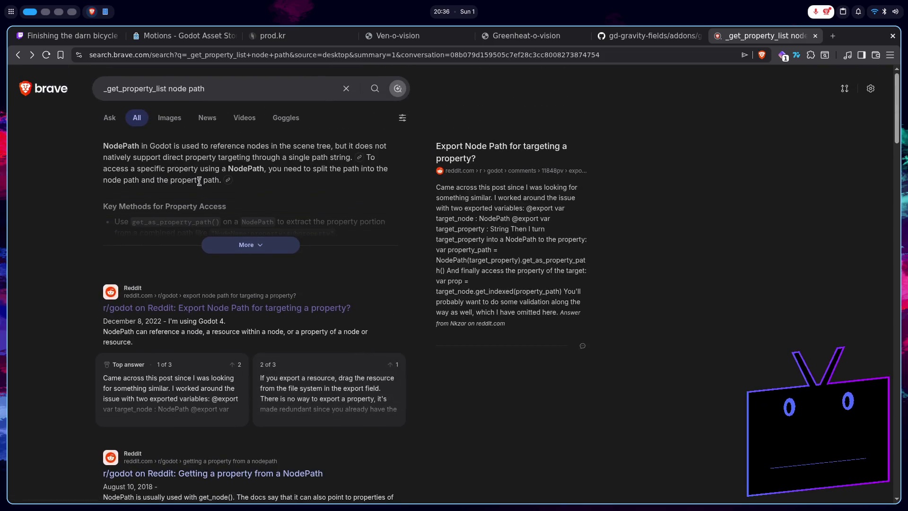
- Add "godot" to the query and read the expanded AI summary key points
{"action": "mouse_move", "coordinate": [224, 91]}
{"action": "left_mouse_down"}
{"action": "mouse_move", "coordinate": [185, 92]}
{"action": "mouse_move", "coordinate": [232, 88]}
{"action": "left_mouse_up"}
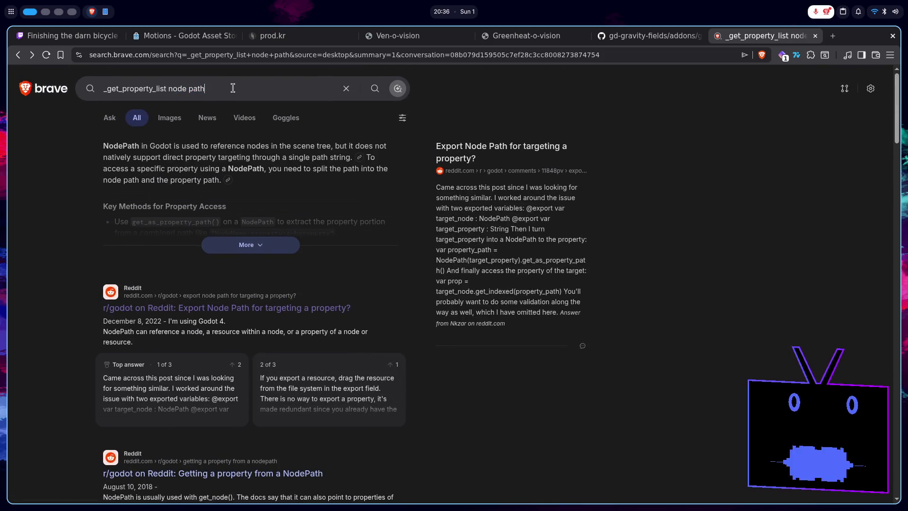
{"action": "type", "text": " godot"}
{"action": "key", "text": "Return"}
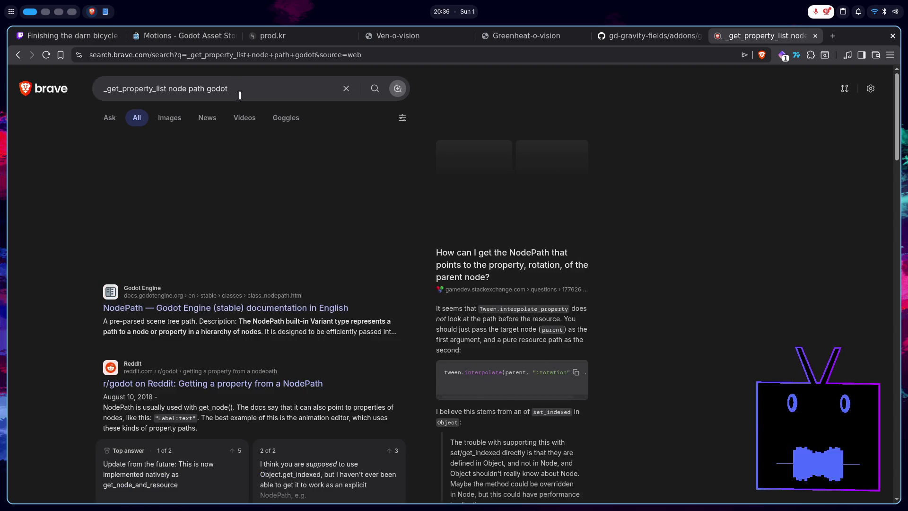
{"action": "scroll", "coordinate": [413, 286], "scroll_direction": "down", "scroll_amount": 3}
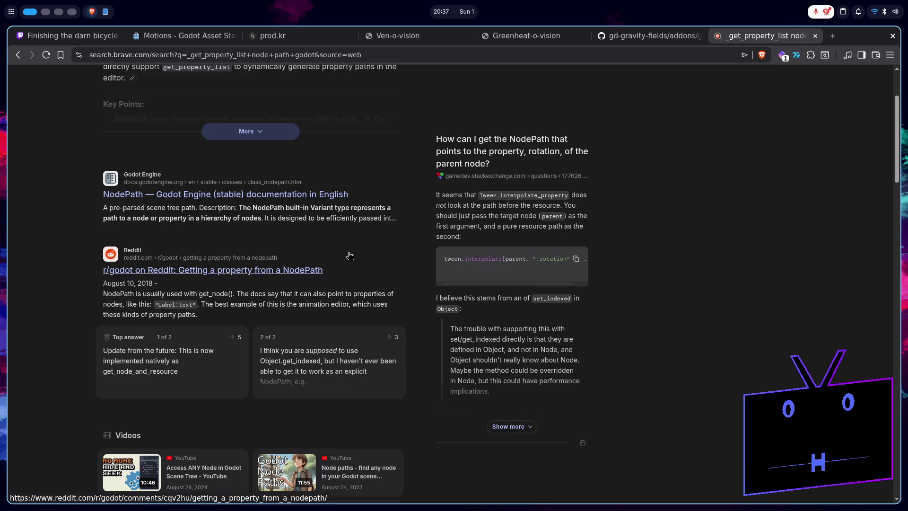
{"action": "scroll", "coordinate": [351, 256], "scroll_direction": "up", "scroll_amount": 3}
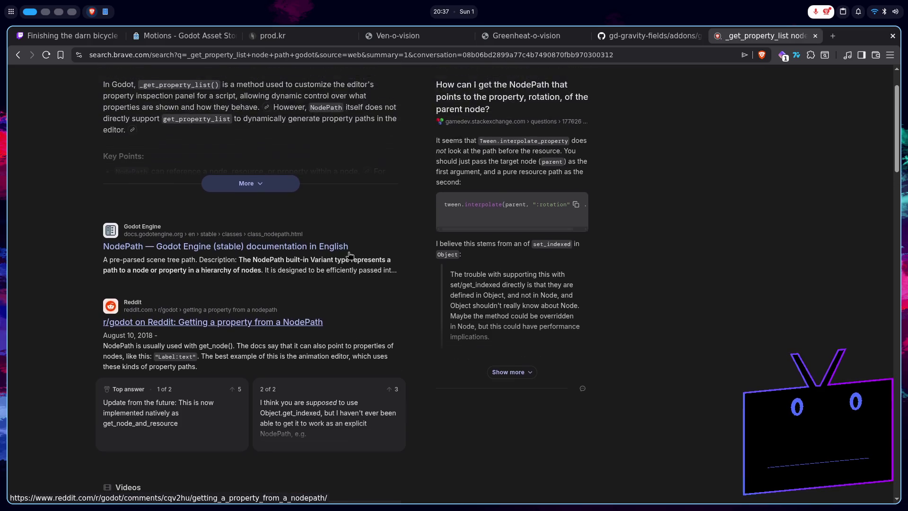
{"action": "left_click", "coordinate": [267, 245]}
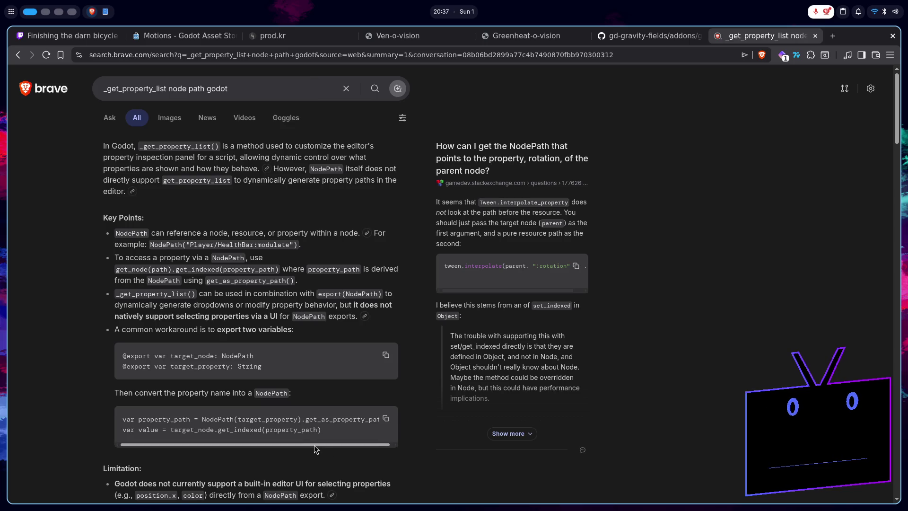
{"action": "mouse_move", "coordinate": [317, 445]}
{"action": "left_mouse_down"}
{"action": "mouse_move", "coordinate": [354, 445]}
{"action": "mouse_move", "coordinate": [285, 443]}
{"action": "mouse_move", "coordinate": [348, 440]}
{"action": "left_mouse_up"}
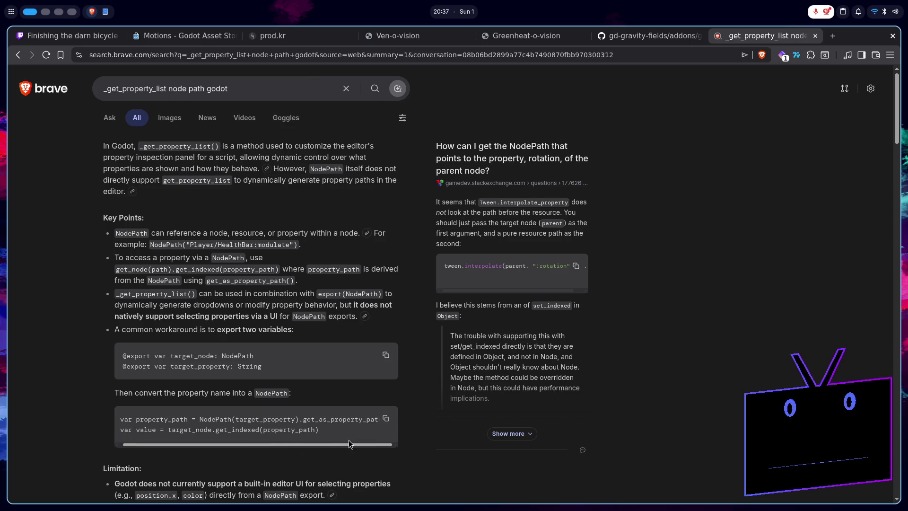
{"action": "scroll", "coordinate": [348, 440], "scroll_direction": "down", "scroll_amount": 5}
{"action": "scroll", "coordinate": [334, 442], "scroll_direction": "down", "scroll_amount": 10}
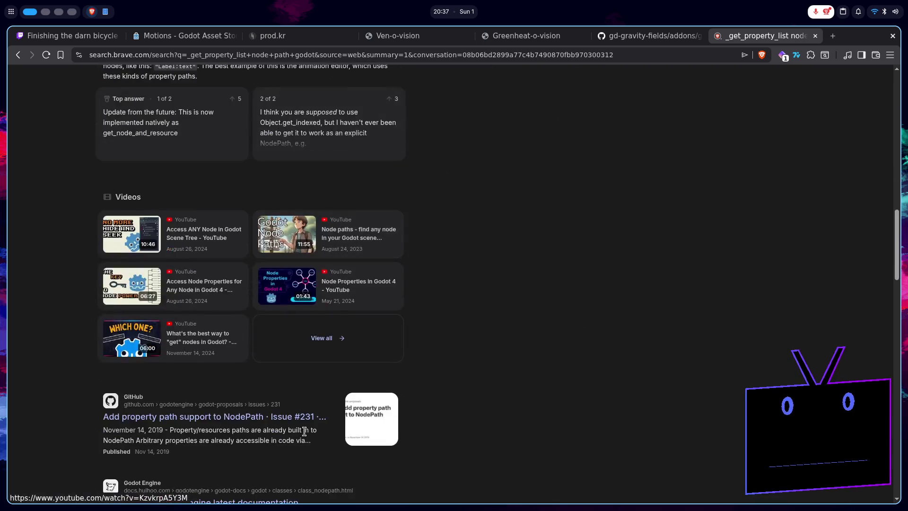
{"action": "scroll", "coordinate": [304, 430], "scroll_direction": "up", "scroll_amount": 15}
- Search for "_get_property_list godot" and open the Godot Object class documentation
{"action": "left_click_drag", "start_coordinate": [246, 88], "coordinate": [173, 89]}
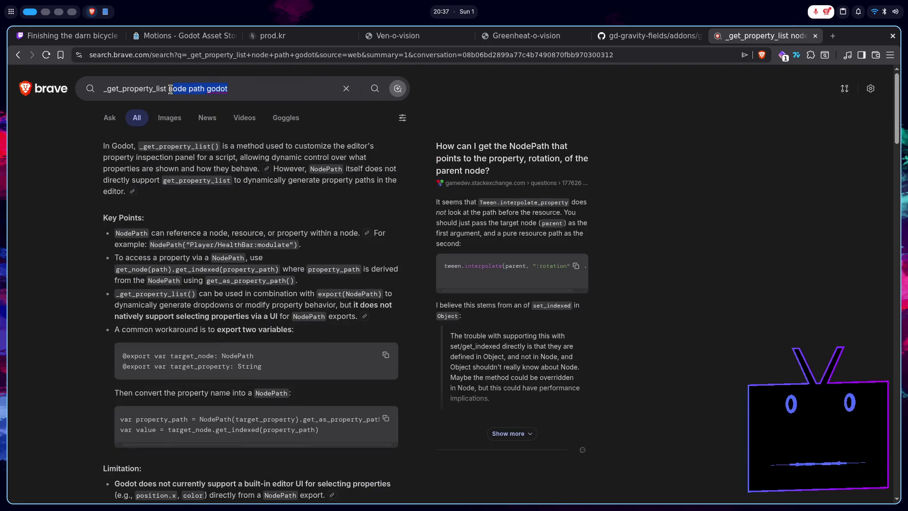
{"action": "key", "text": "BackSpace"}
{"action": "key", "text": "BackSpace"}
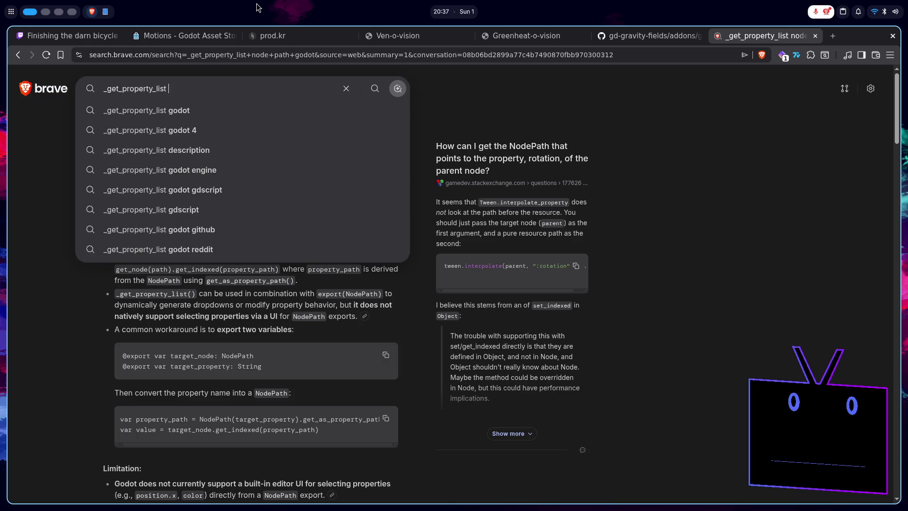
{"action": "type", "text": "godot"}
{"action": "key", "text": "Return"}
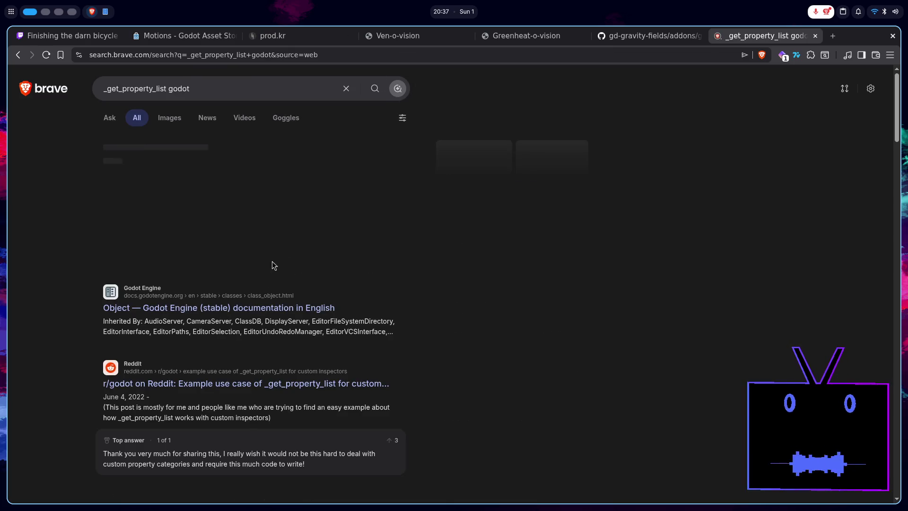
{"action": "left_click", "coordinate": [179, 307]}
- Find "get_proper" on the Object docs page to jump to the _get_property_list description
{"action": "scroll", "coordinate": [433, 310], "scroll_direction": "down", "scroll_amount": 3}
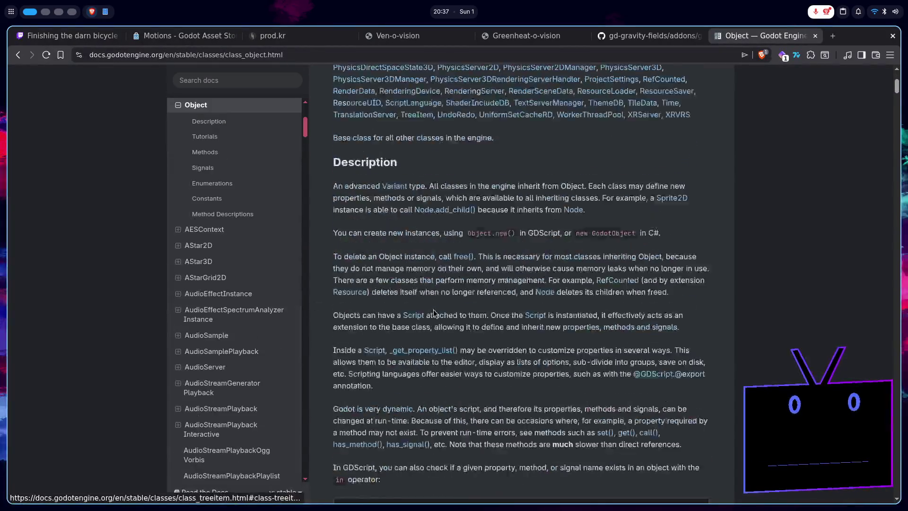
{"action": "key", "text": "alt+Left"}
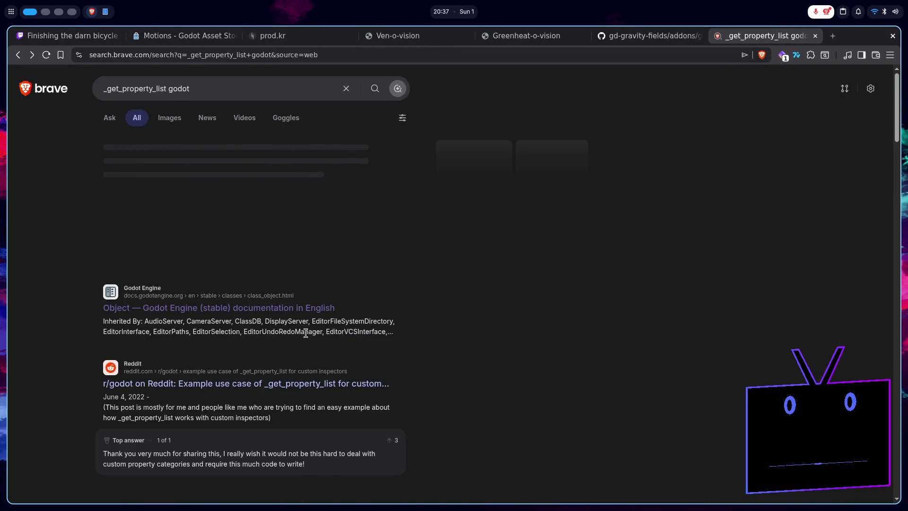
{"action": "key", "text": "alt+Right"}
{"action": "key", "text": "ctrl+f"}
{"action": "type", "text": "get_"}
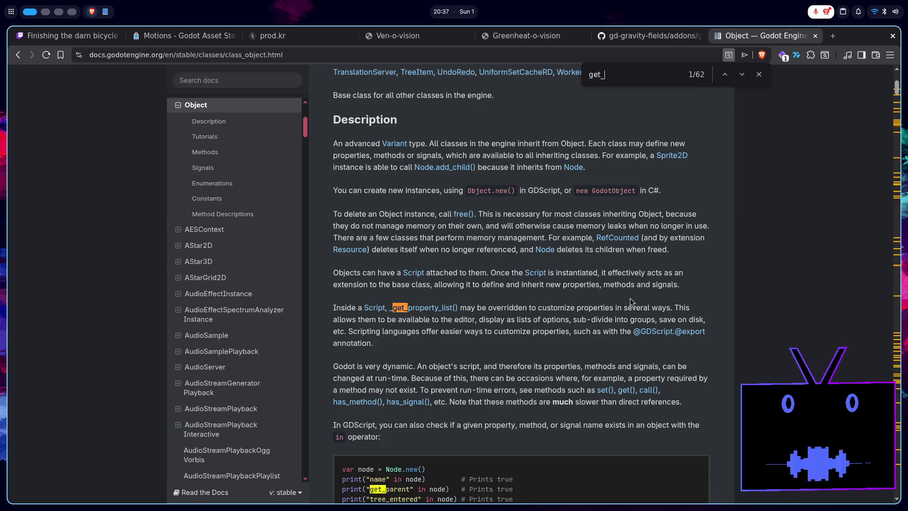
{"action": "type", "text": "proper"}
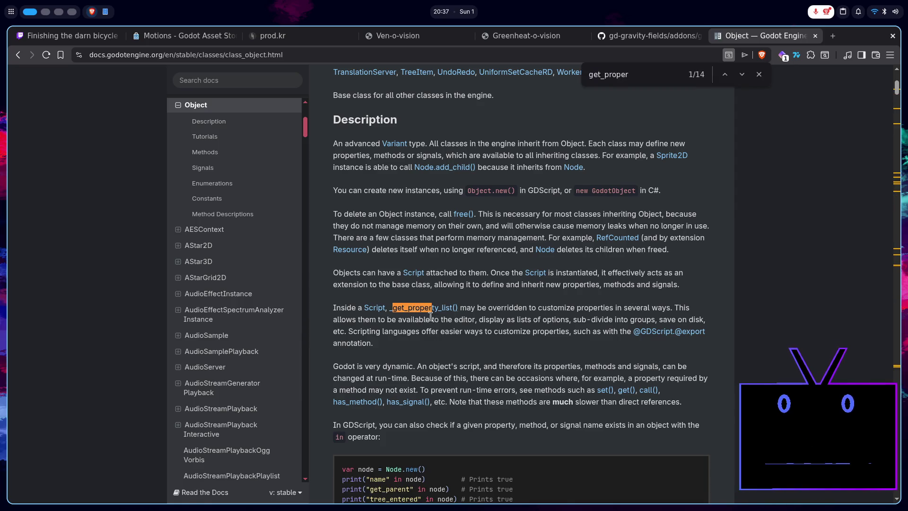
{"action": "key", "text": "ctrl+Return"}
{"action": "scroll", "coordinate": [549, 286], "scroll_direction": "down", "scroll_amount": 3}
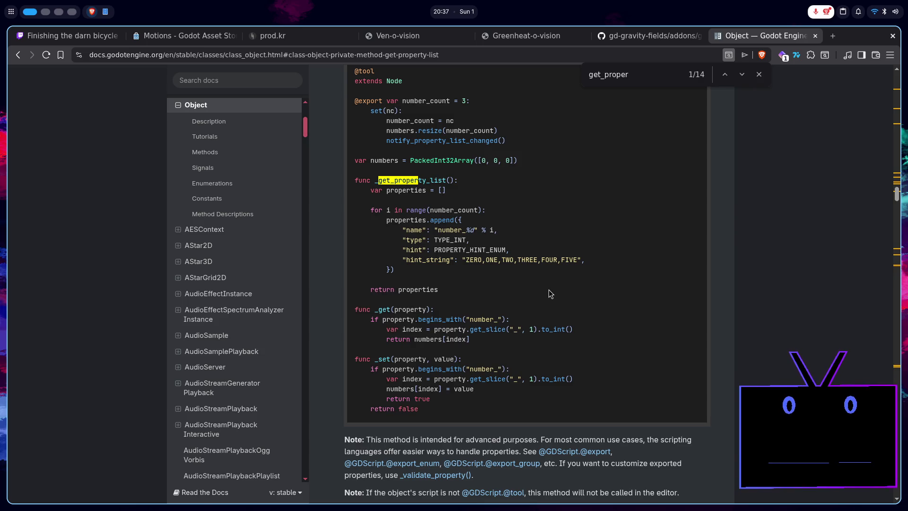
{"action": "scroll", "coordinate": [549, 289], "scroll_direction": "down", "scroll_amount": 4}
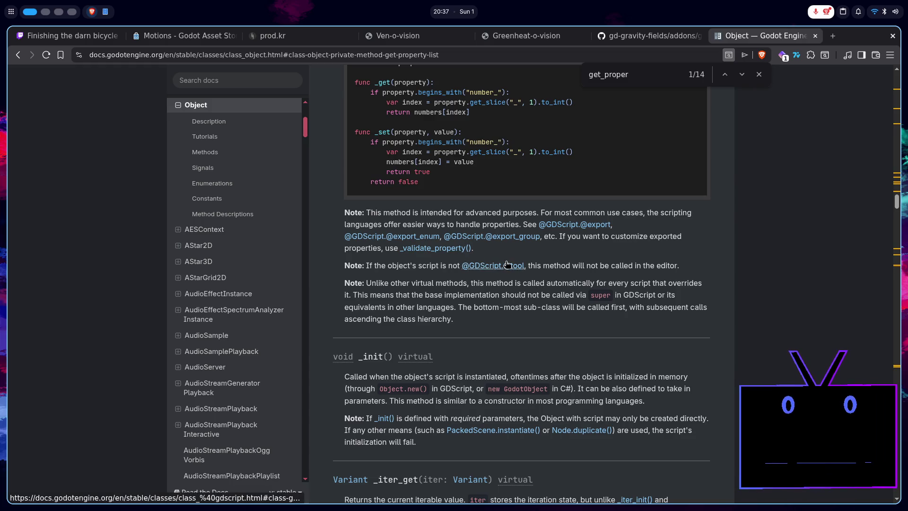
{"action": "scroll", "coordinate": [501, 261], "scroll_direction": "up", "scroll_amount": 1}
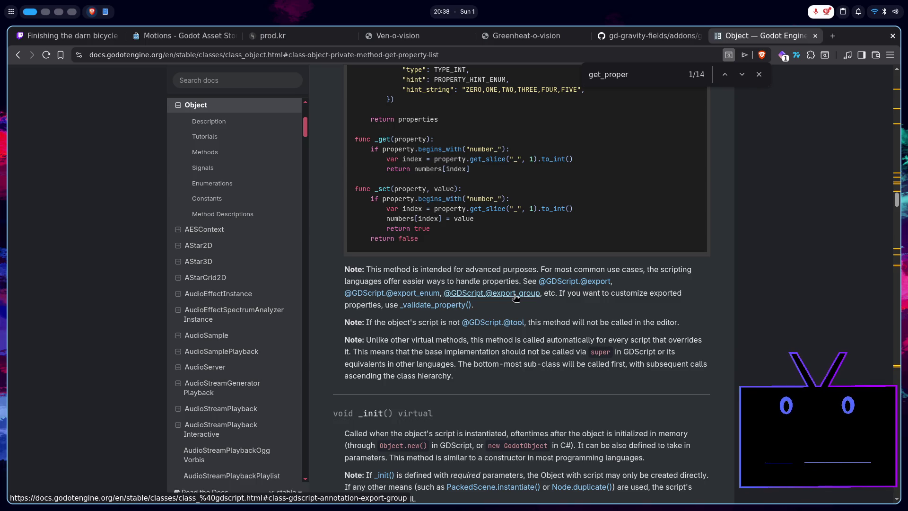
{"action": "left_click", "coordinate": [516, 297]}
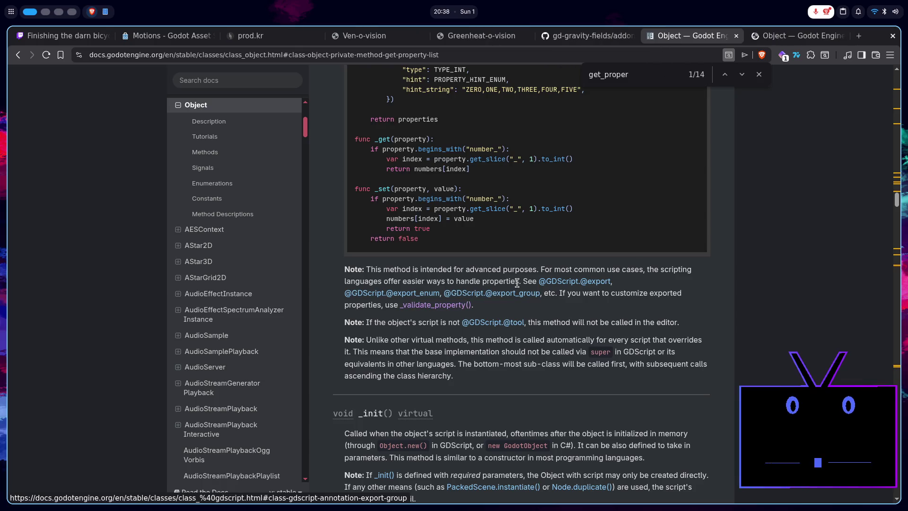
{"action": "left_click", "coordinate": [783, 41]}
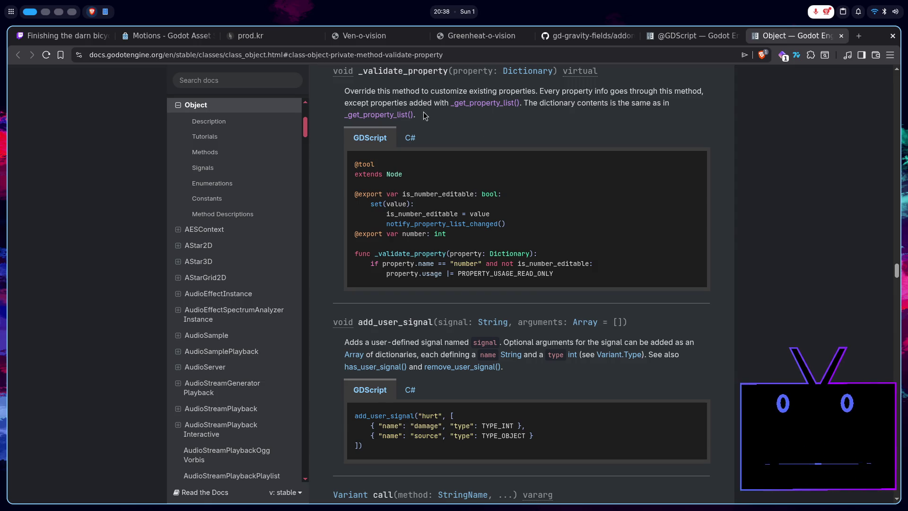
{"action": "left_click", "coordinate": [681, 36]}
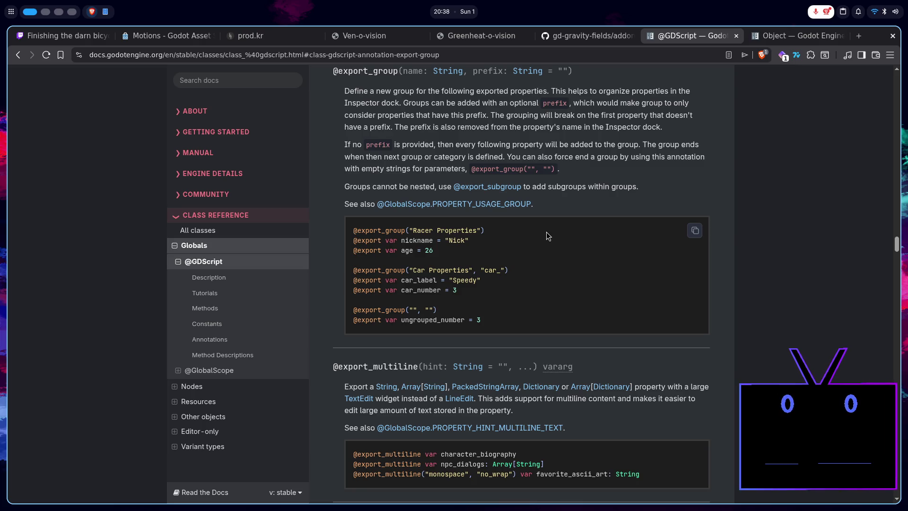
{"action": "scroll", "coordinate": [546, 232], "scroll_direction": "down", "scroll_amount": 3}
{"action": "scroll", "coordinate": [546, 232], "scroll_direction": "down", "scroll_amount": 3}
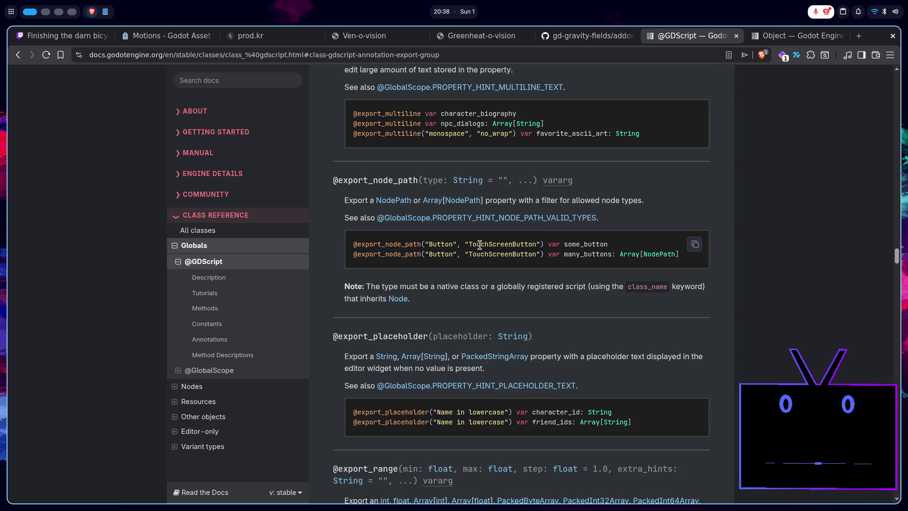
{"action": "scroll", "coordinate": [429, 237], "scroll_direction": "down", "scroll_amount": 5}
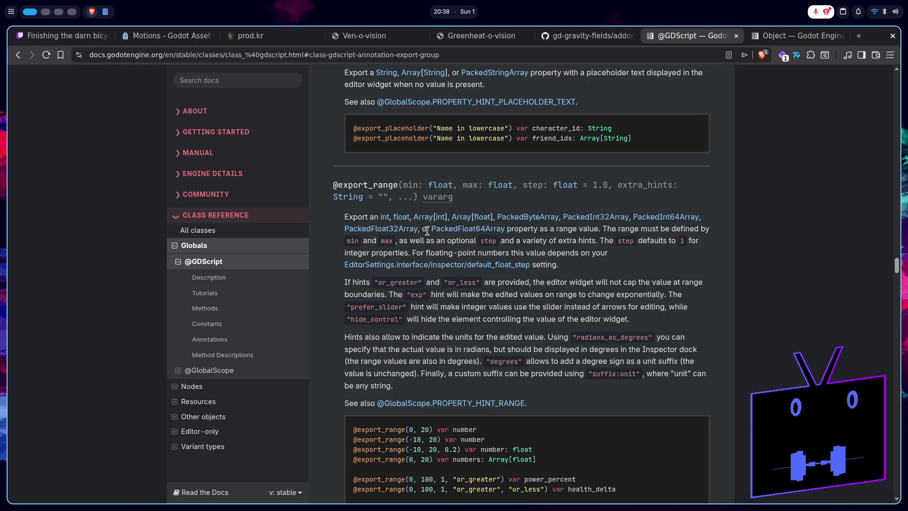
{"action": "scroll", "coordinate": [428, 231], "scroll_direction": "down", "scroll_amount": 7}
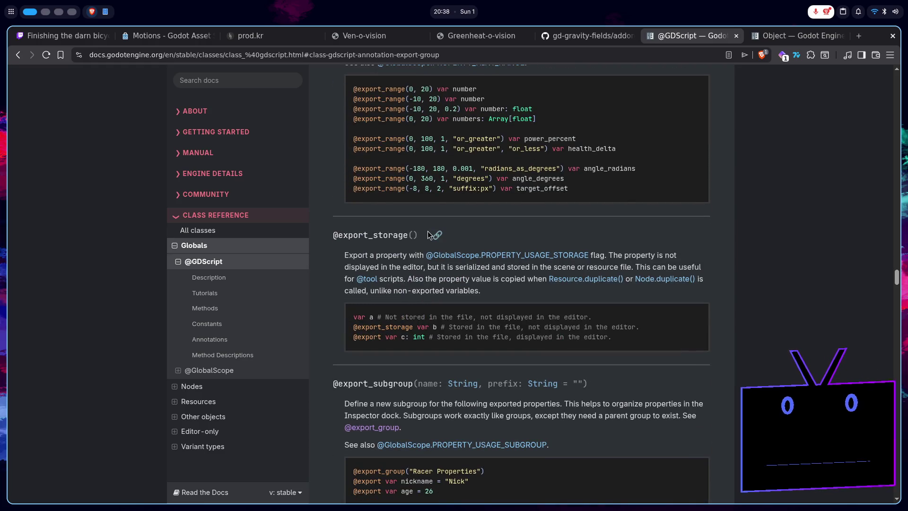
{"action": "scroll", "coordinate": [427, 231], "scroll_direction": "down", "scroll_amount": 1}
{"action": "scroll", "coordinate": [427, 230], "scroll_direction": "down", "scroll_amount": 5}
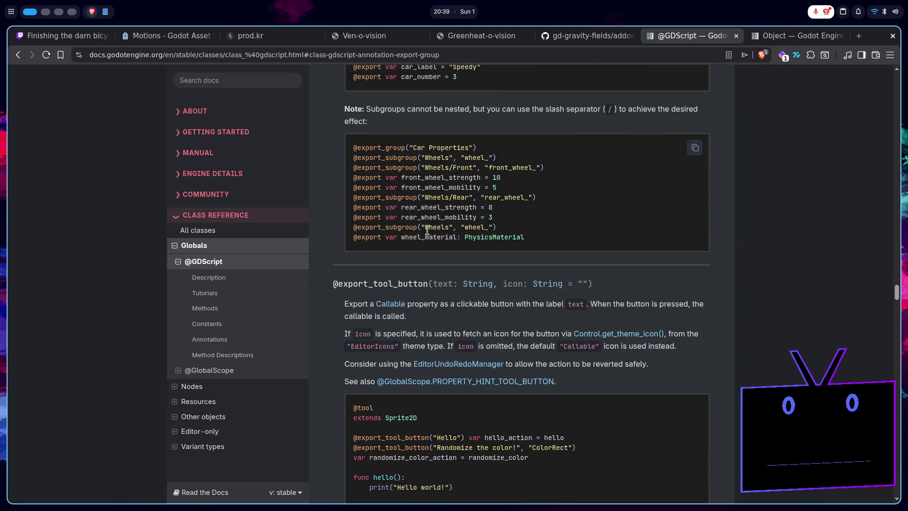
{"action": "scroll", "coordinate": [427, 230], "scroll_direction": "down", "scroll_amount": 4}
{"action": "scroll", "coordinate": [427, 231], "scroll_direction": "down", "scroll_amount": 6}
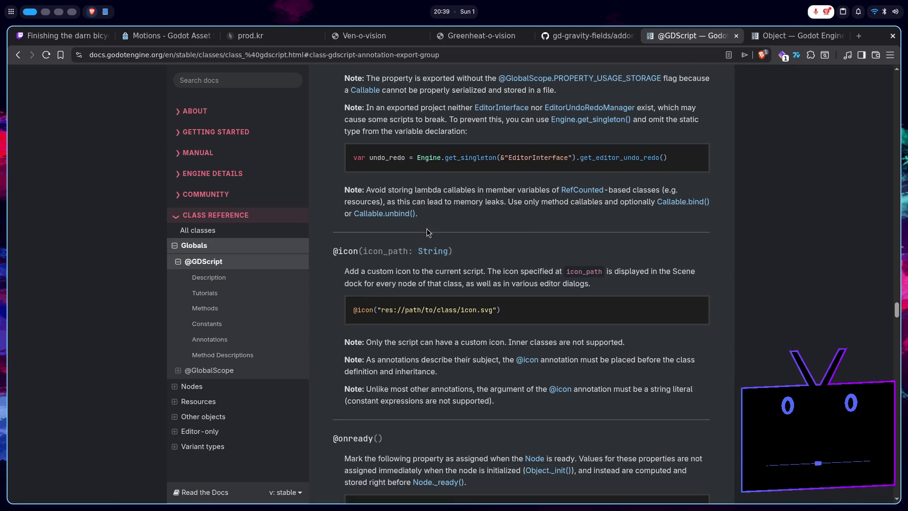
{"action": "scroll", "coordinate": [427, 231], "scroll_direction": "down", "scroll_amount": 4}
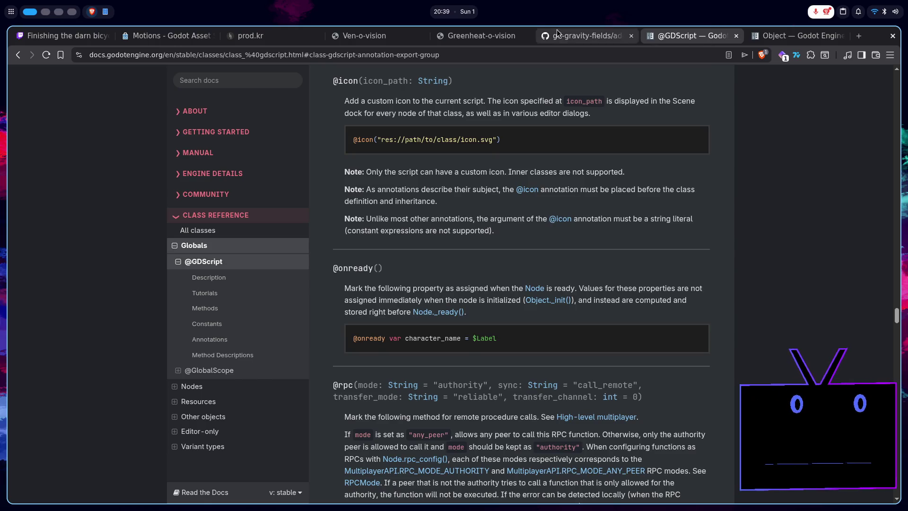
- Glance at the gd-gravity-fields GitHub tab, then go back to Object's _get_property_list section
{"action": "left_click", "coordinate": [587, 36]}
{"action": "left_click", "coordinate": [662, 35]}
{"action": "key", "text": "alt+Left"}
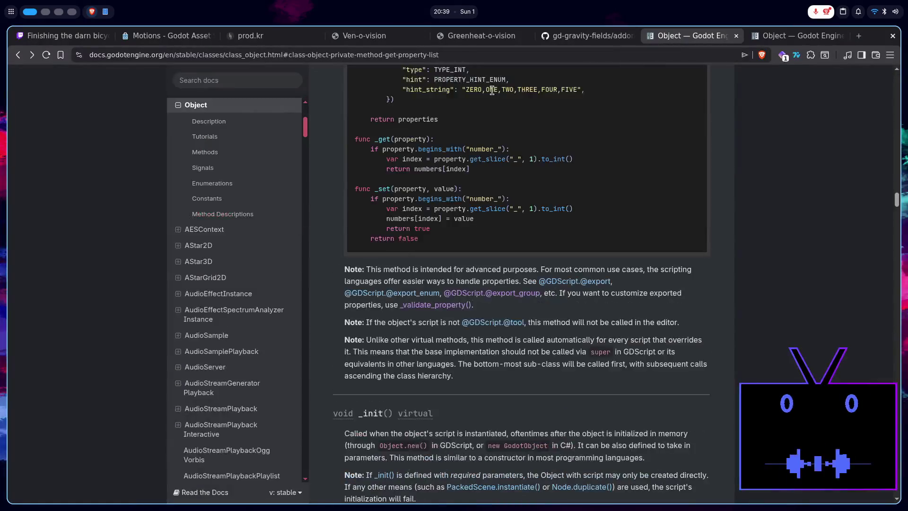
- Back at the search results, read the r/godot post on _get_property_list custom inspectors
{"action": "key", "text": "alt+Left"}
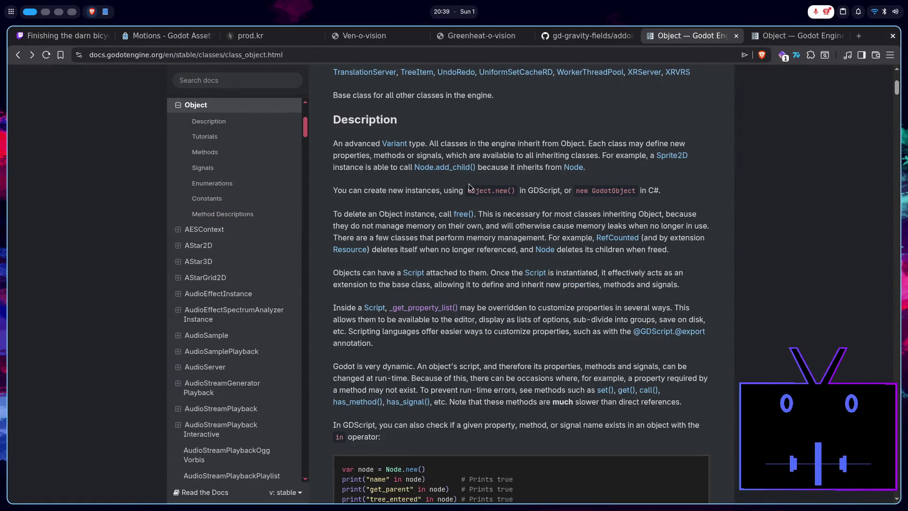
{"action": "key", "text": "alt+Left"}
{"action": "scroll", "coordinate": [273, 302], "scroll_direction": "down", "scroll_amount": 2}
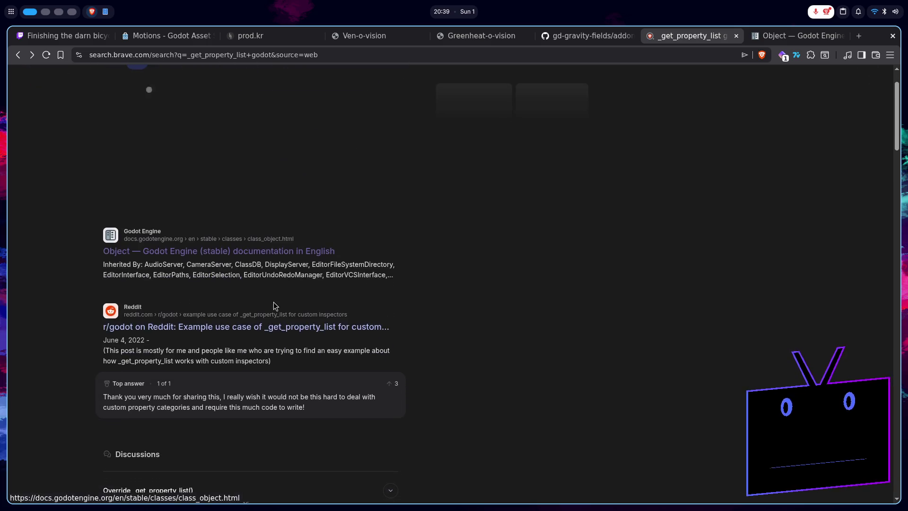
{"action": "left_click", "coordinate": [257, 329]}
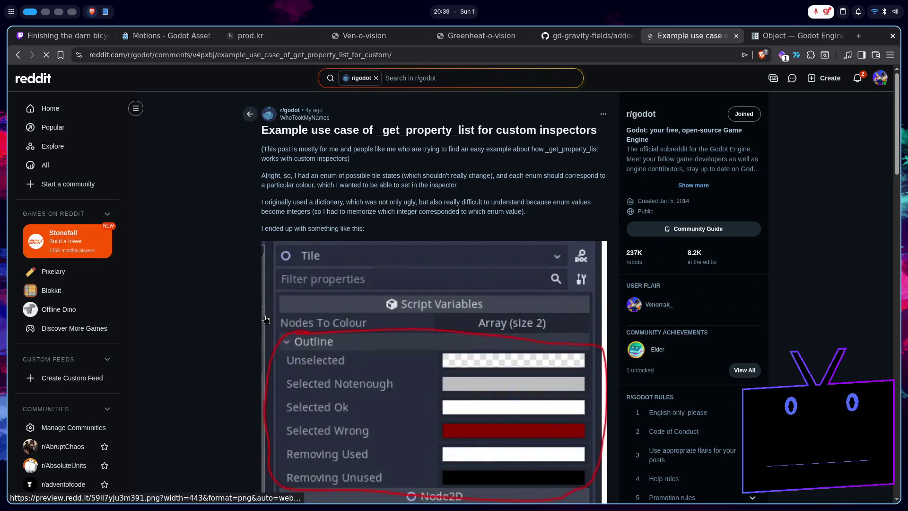
{"action": "scroll", "coordinate": [268, 314], "scroll_direction": "down", "scroll_amount": 2}
{"action": "scroll", "coordinate": [268, 314], "scroll_direction": "down", "scroll_amount": 10}
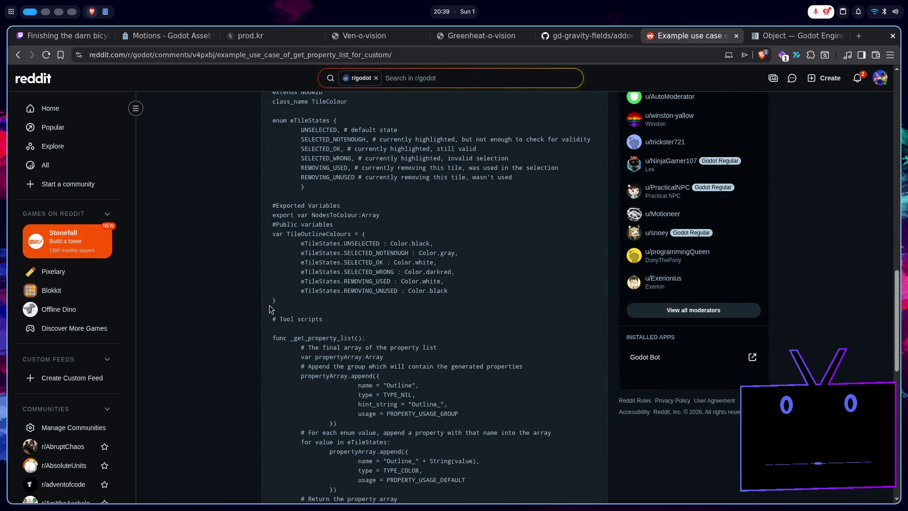
{"action": "scroll", "coordinate": [269, 309], "scroll_direction": "up", "scroll_amount": 10}
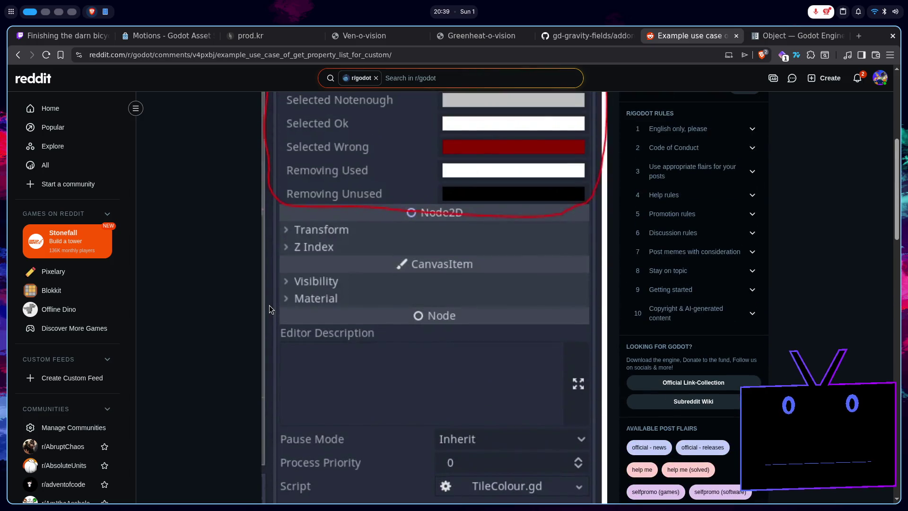
{"action": "scroll", "coordinate": [270, 307], "scroll_direction": "down", "scroll_amount": 15}
{"action": "scroll", "coordinate": [271, 303], "scroll_direction": "down", "scroll_amount": 5}
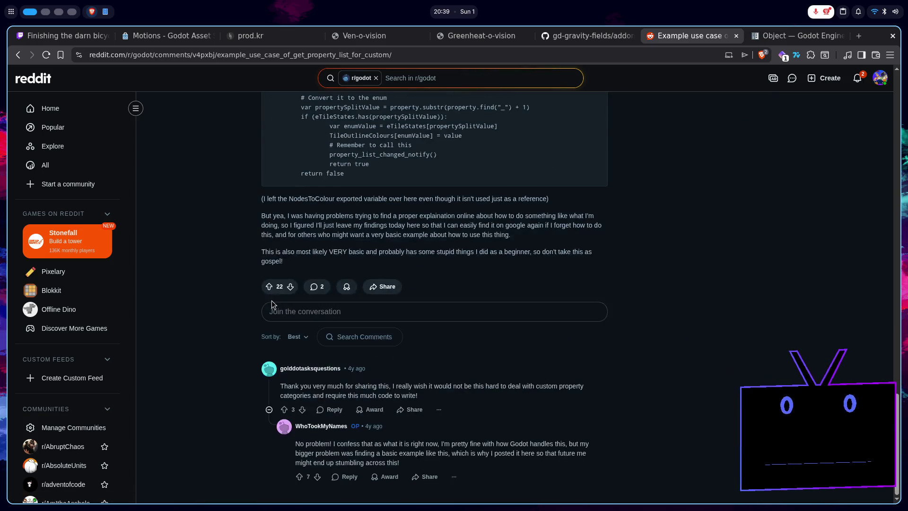
{"action": "key", "text": "alt+Left"}
- Scroll the "_get_property_list godot" results and start editing the search query
{"action": "scroll", "coordinate": [217, 274], "scroll_direction": "down", "scroll_amount": 7}
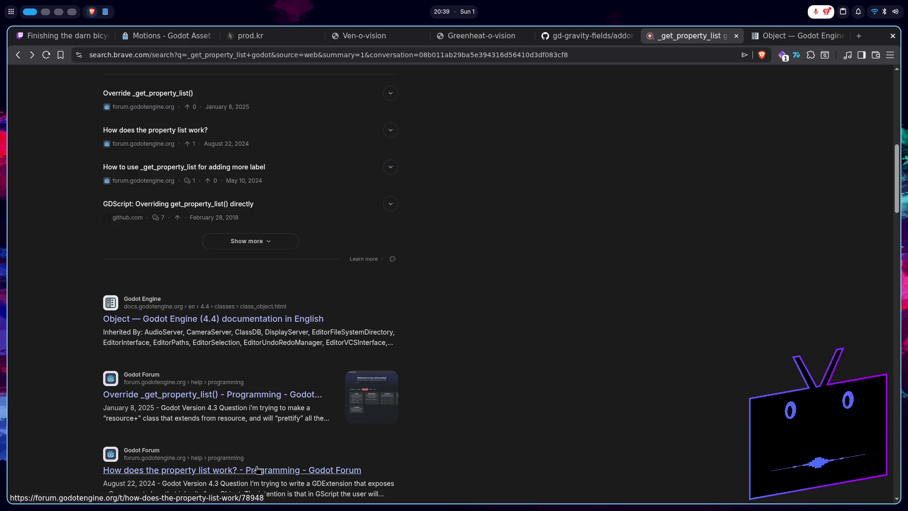
{"action": "scroll", "coordinate": [240, 345], "scroll_direction": "down", "scroll_amount": 3}
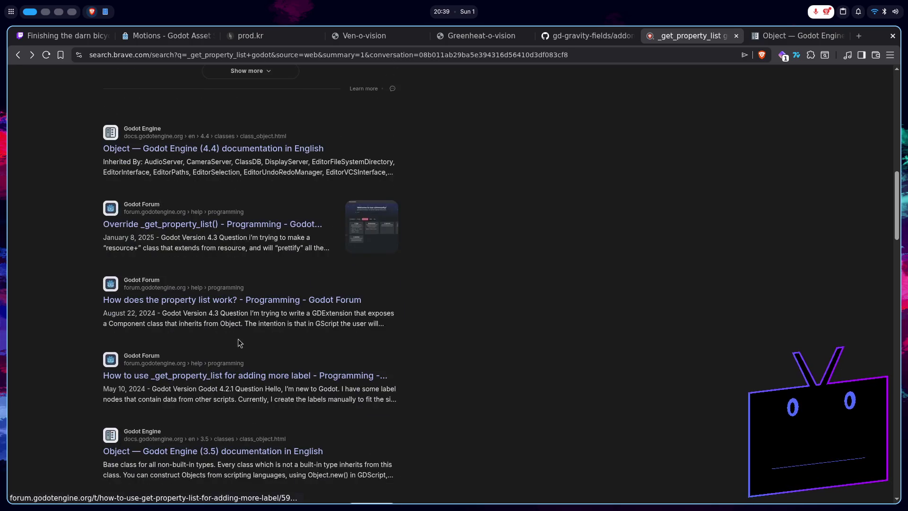
{"action": "left_click", "coordinate": [217, 78]}
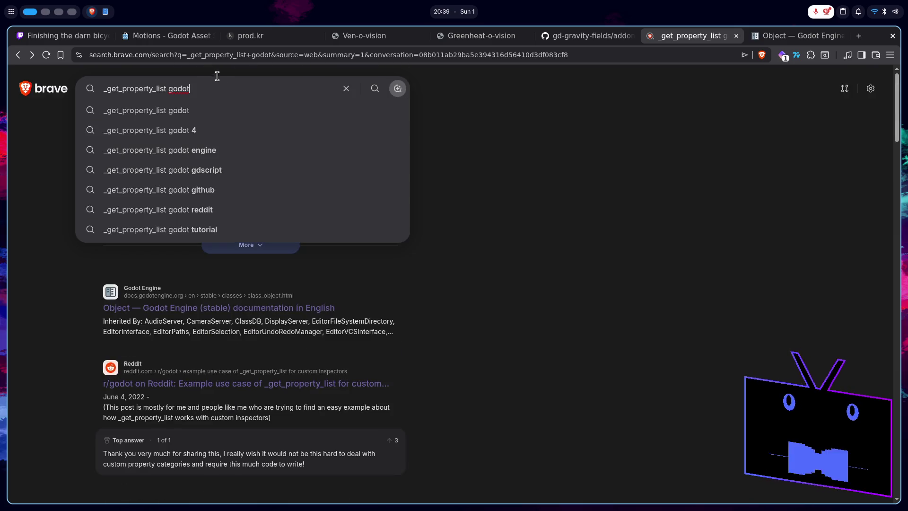
- Search for '_get_property_list documentation godot' and open the GitHub issue about unclear property list docs
{"action": "type", "text": "docume"}
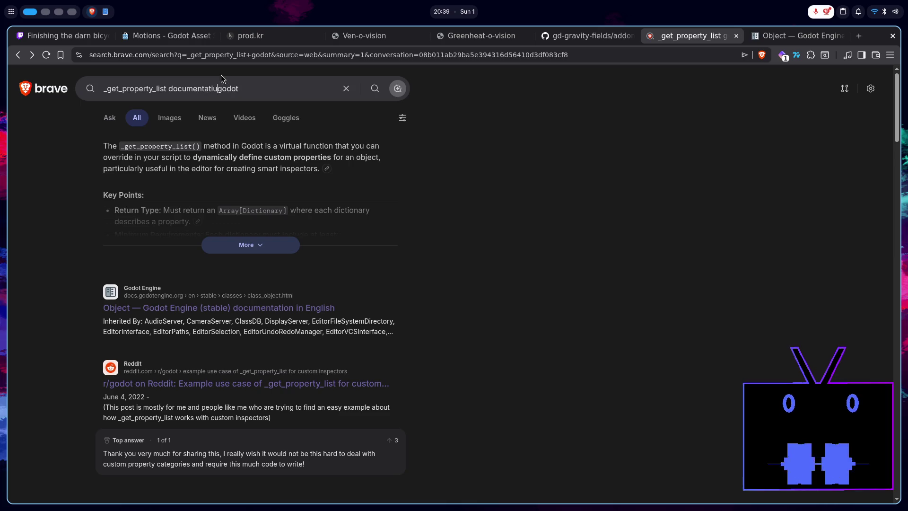
{"action": "type", "text": "ntation"}
{"action": "key", "text": "Return"}
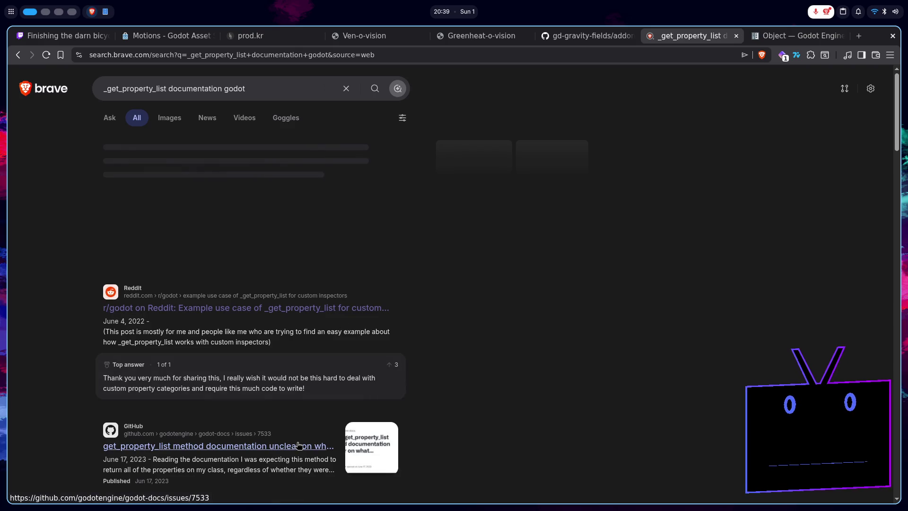
{"action": "left_click", "coordinate": [298, 447]}
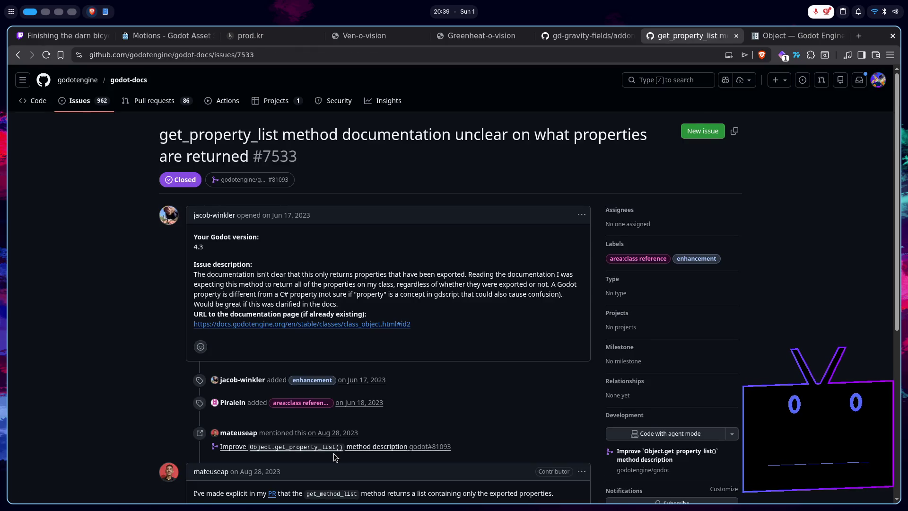
- Open the issue's linked Object docs page in a new tab, then close the extra docs tabs
{"action": "middle_click", "coordinate": [398, 325]}
{"action": "left_click", "coordinate": [791, 42]}
{"action": "left_click_drag", "start_coordinate": [791, 42], "coordinate": [749, 36]}
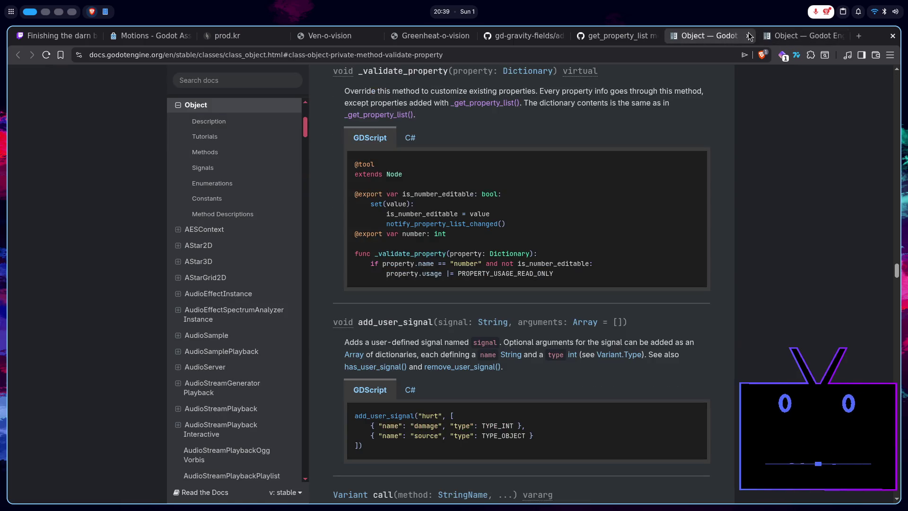
{"action": "left_click", "coordinate": [750, 35]}
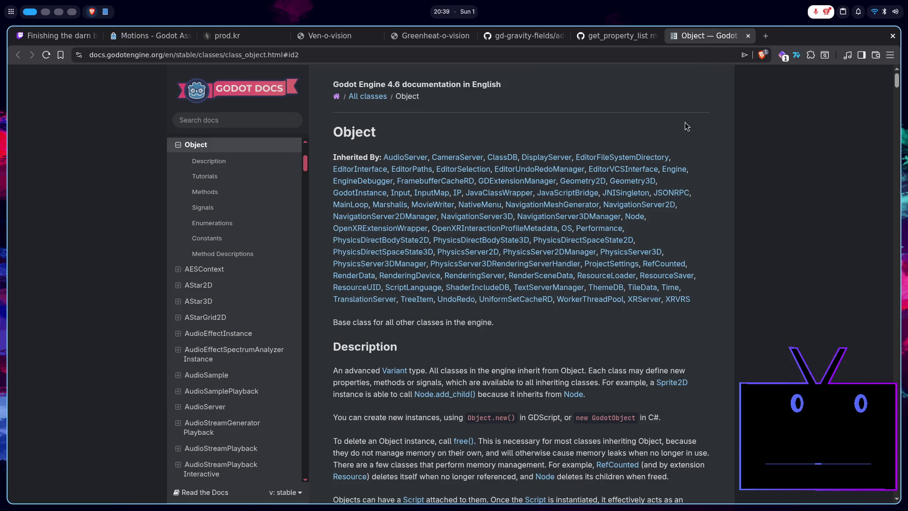
{"action": "left_click", "coordinate": [841, 36]}
{"action": "scroll", "coordinate": [438, 310], "scroll_direction": "down", "scroll_amount": 10}
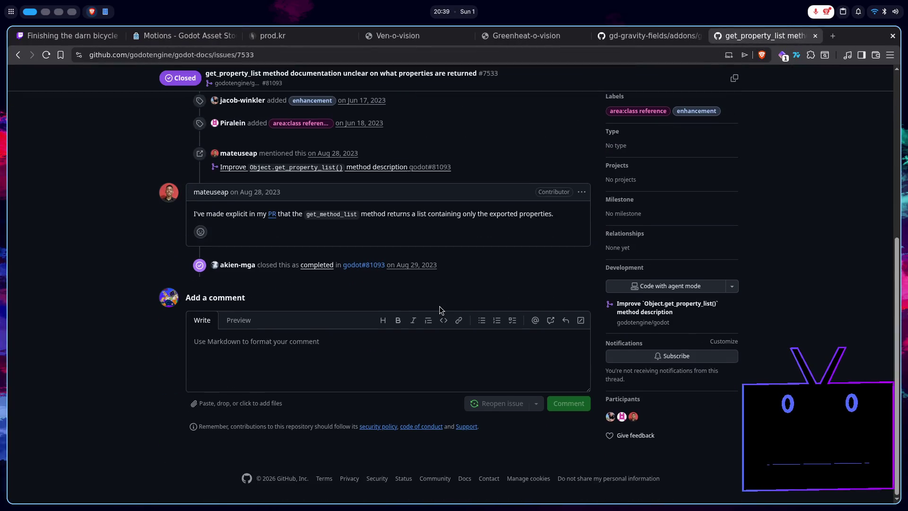
- From the results, look at the Object docs page, then open the 'How does the property list work?' forum thread
{"action": "key", "text": "alt+Left"}
{"action": "scroll", "coordinate": [294, 265], "scroll_direction": "down", "scroll_amount": 5}
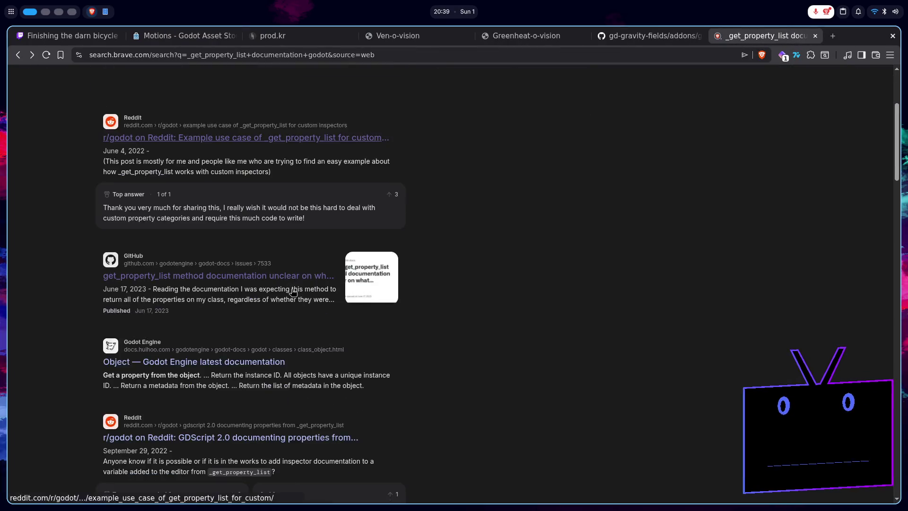
{"action": "left_click", "coordinate": [221, 248]}
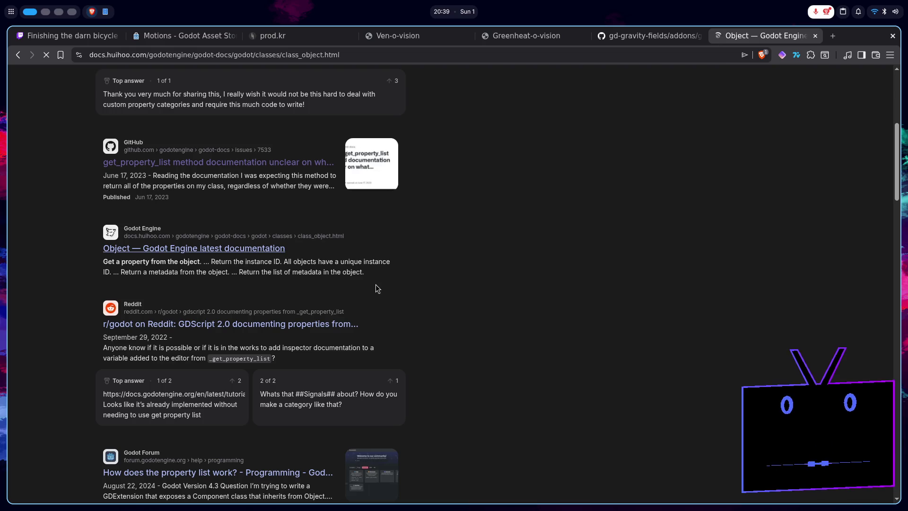
{"action": "key", "text": "alt+Left"}
{"action": "scroll", "coordinate": [334, 403], "scroll_direction": "down", "scroll_amount": 1}
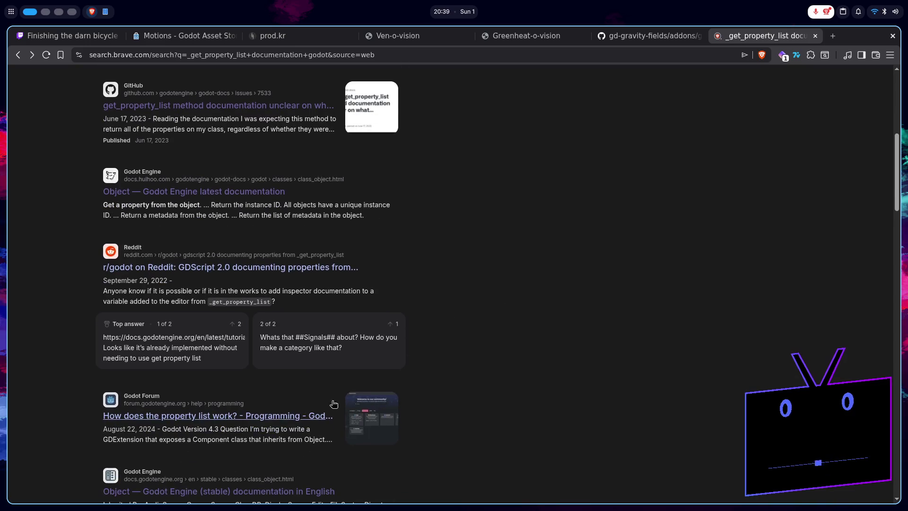
{"action": "left_click", "coordinate": [286, 417]}
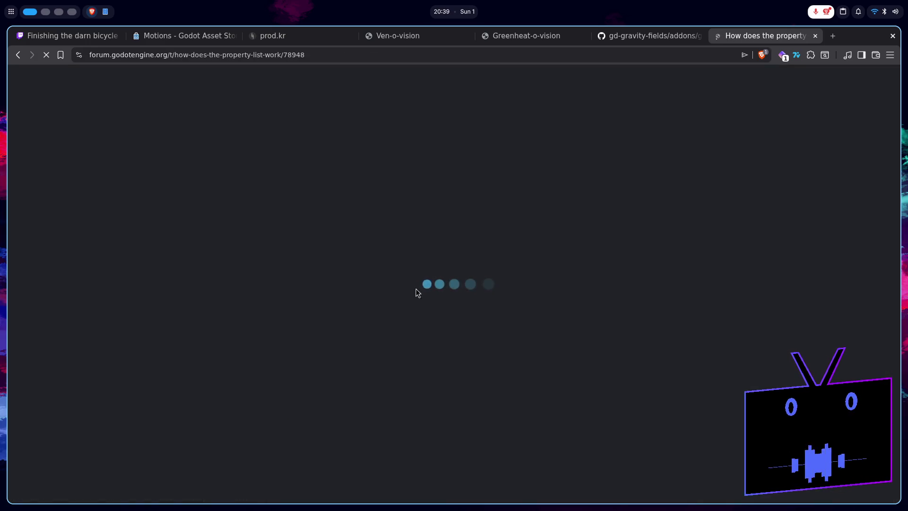
- Read through the replies in the 'How does the property list work?' forum thread
{"action": "scroll", "coordinate": [349, 265], "scroll_direction": "down", "scroll_amount": 6}
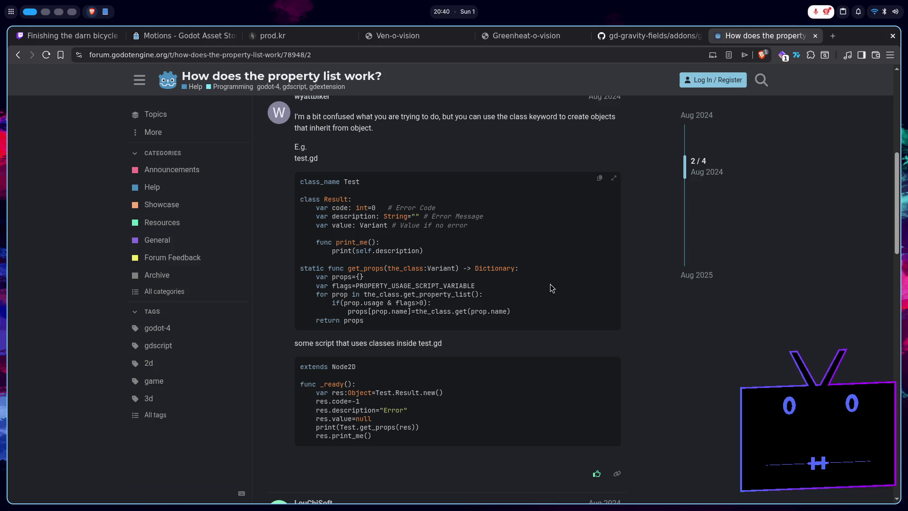
{"action": "scroll", "coordinate": [549, 283], "scroll_direction": "down", "scroll_amount": 13}
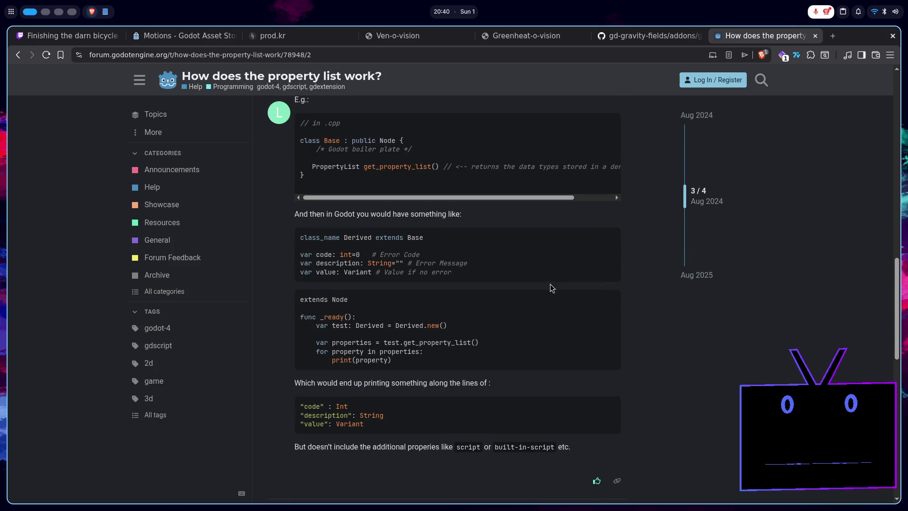
{"action": "scroll", "coordinate": [550, 284], "scroll_direction": "down", "scroll_amount": 5}
{"action": "scroll", "coordinate": [549, 284], "scroll_direction": "up", "scroll_amount": 8}
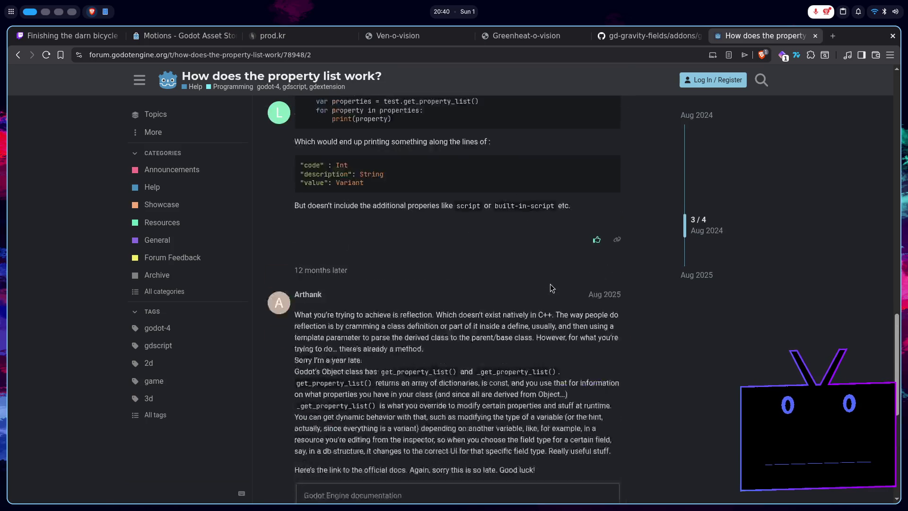
{"action": "scroll", "coordinate": [552, 288], "scroll_direction": "up", "scroll_amount": 3}
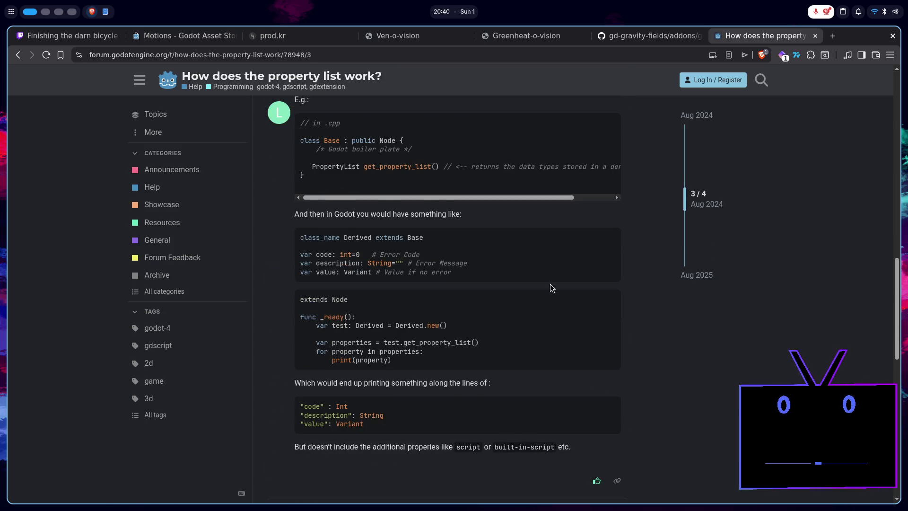
- Return to the search results and open the 'How to use get_properties_list()' forum topic
{"action": "key", "text": "alt+Left"}
{"action": "scroll", "coordinate": [341, 371], "scroll_direction": "down", "scroll_amount": 3}
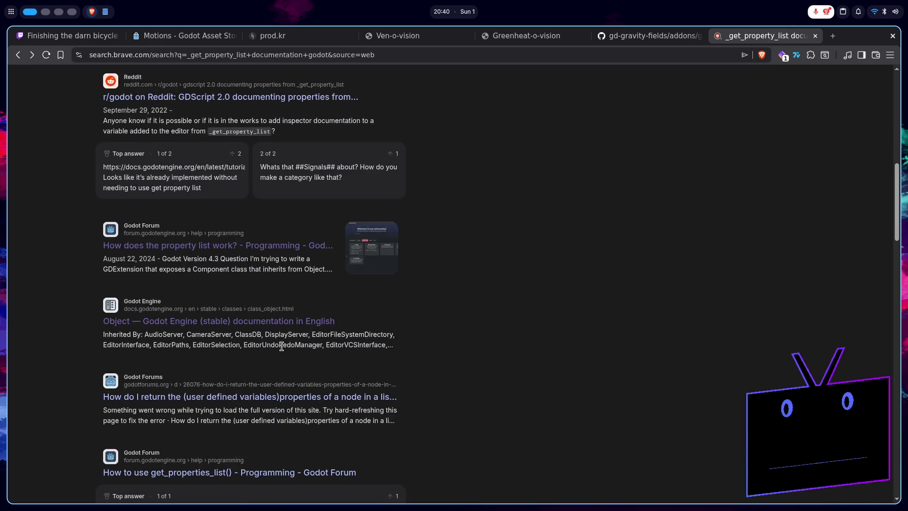
{"action": "scroll", "coordinate": [282, 347], "scroll_direction": "down", "scroll_amount": 1}
{"action": "scroll", "coordinate": [256, 331], "scroll_direction": "down", "scroll_amount": 2}
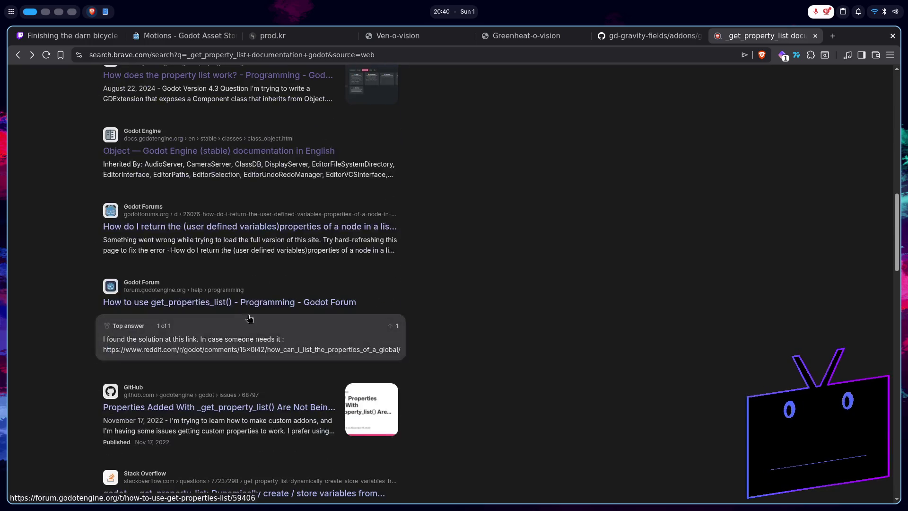
{"action": "left_click", "coordinate": [242, 310]}
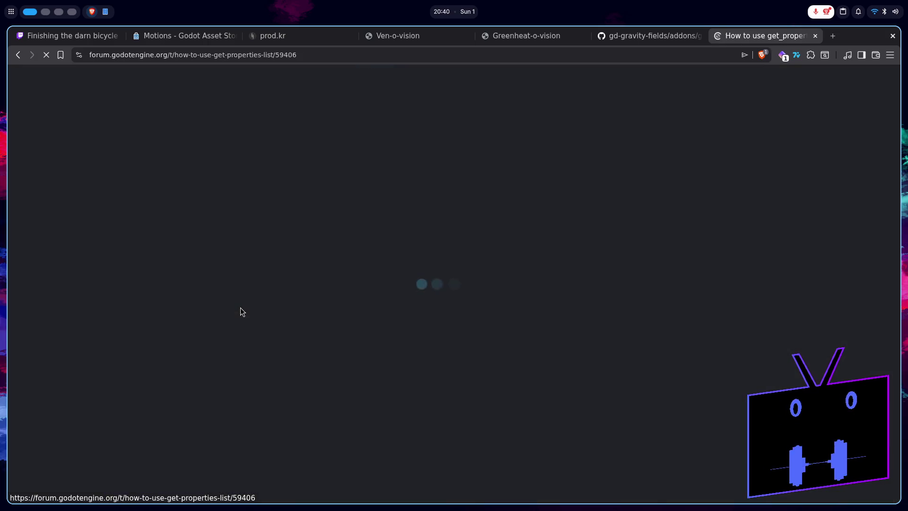
- Open the Reddit thread linked as the forum solution and read through it
{"action": "scroll", "coordinate": [432, 357], "scroll_direction": "down", "scroll_amount": 1}
{"action": "scroll", "coordinate": [432, 358], "scroll_direction": "down", "scroll_amount": 4}
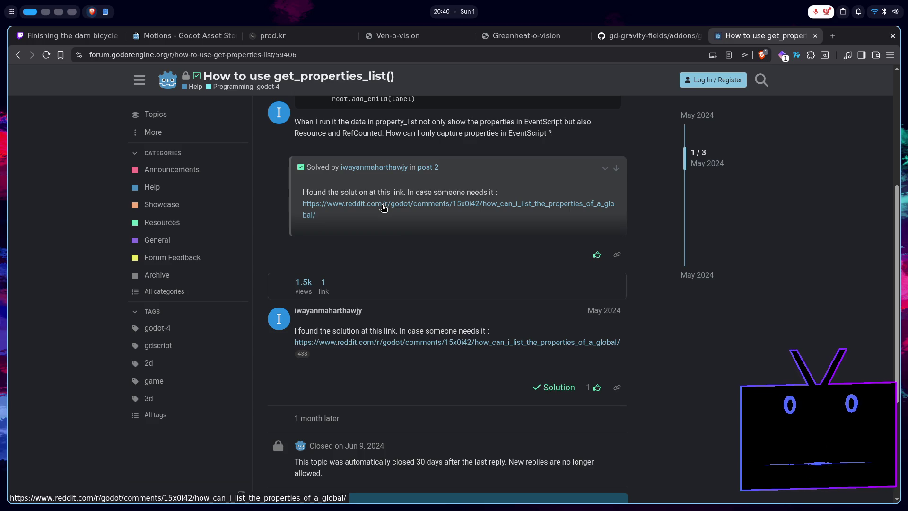
{"action": "left_click", "coordinate": [383, 208]}
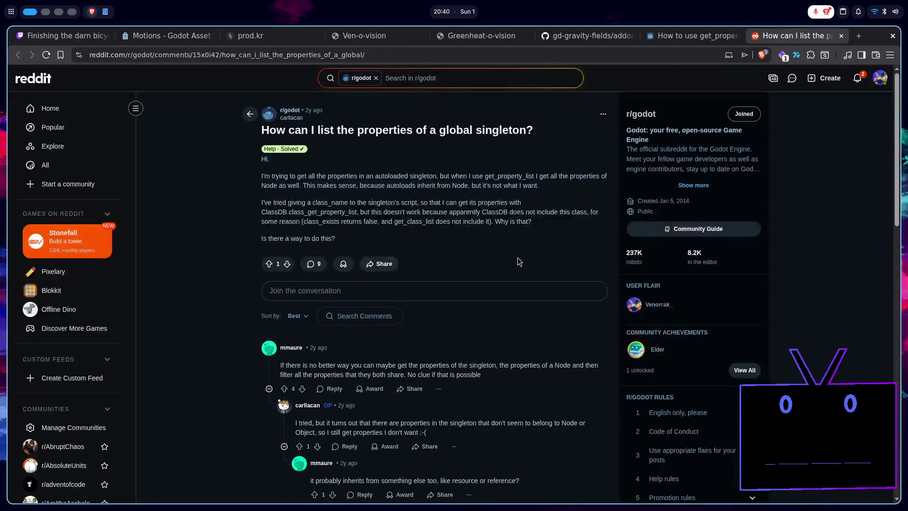
{"action": "scroll", "coordinate": [525, 272], "scroll_direction": "down", "scroll_amount": 5}
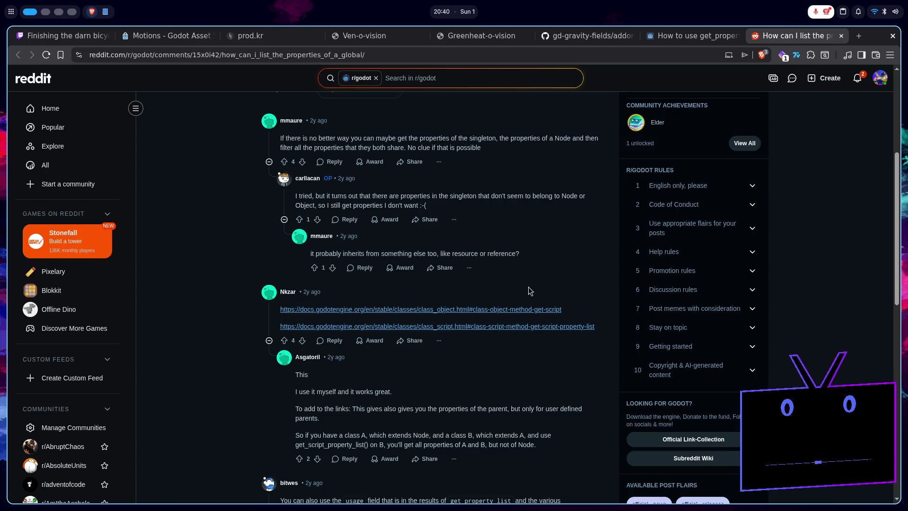
{"action": "scroll", "coordinate": [478, 327], "scroll_direction": "down", "scroll_amount": 5}
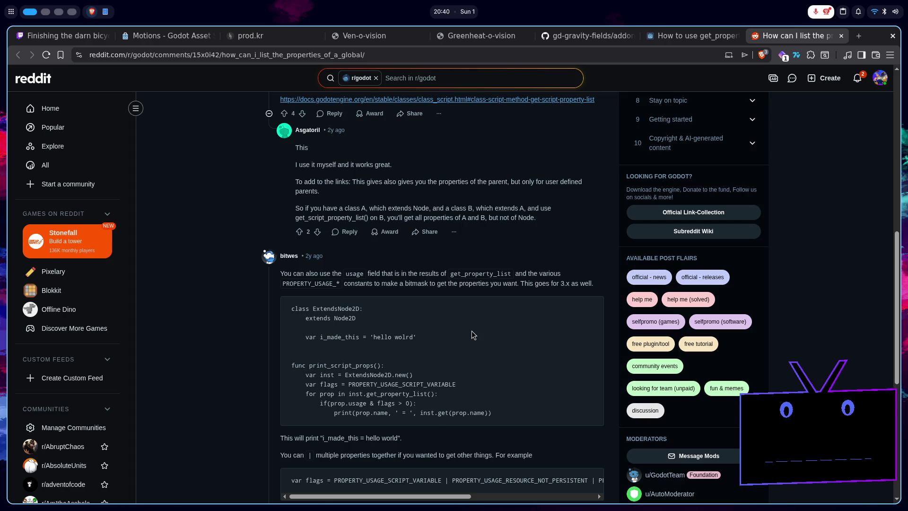
{"action": "scroll", "coordinate": [472, 331], "scroll_direction": "down", "scroll_amount": 5}
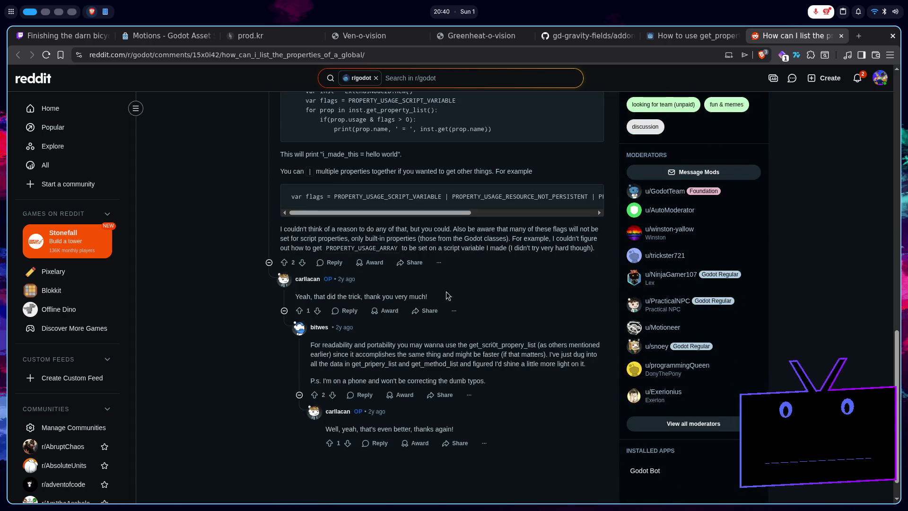
{"action": "scroll", "coordinate": [504, 266], "scroll_direction": "up", "scroll_amount": 3}
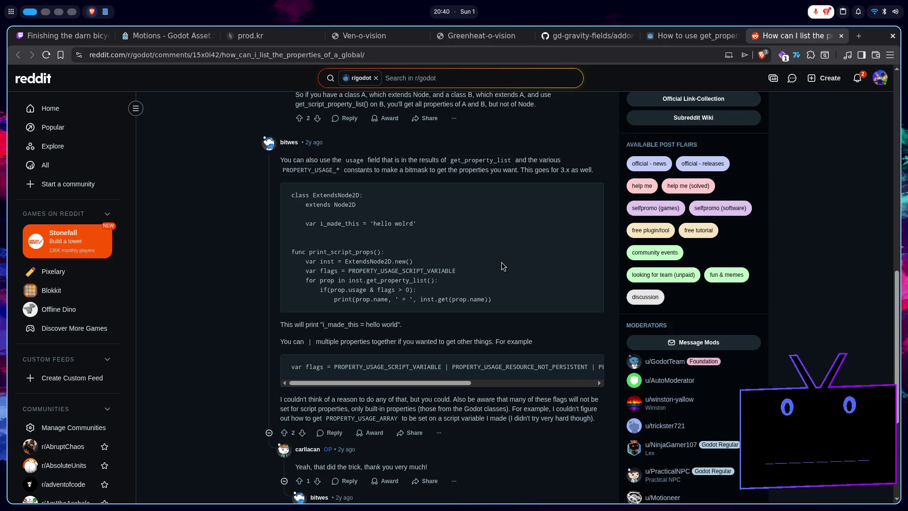
- Close the Reddit thread, scroll the search results, and switch back to the Godot editor
{"action": "left_click", "coordinate": [841, 36]}
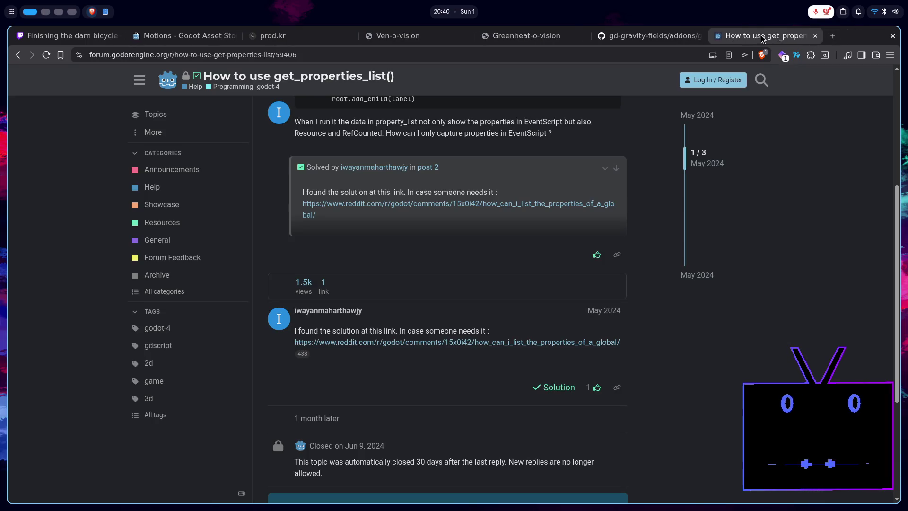
{"action": "key", "text": "alt+Left"}
{"action": "scroll", "coordinate": [303, 376], "scroll_direction": "down", "scroll_amount": 2}
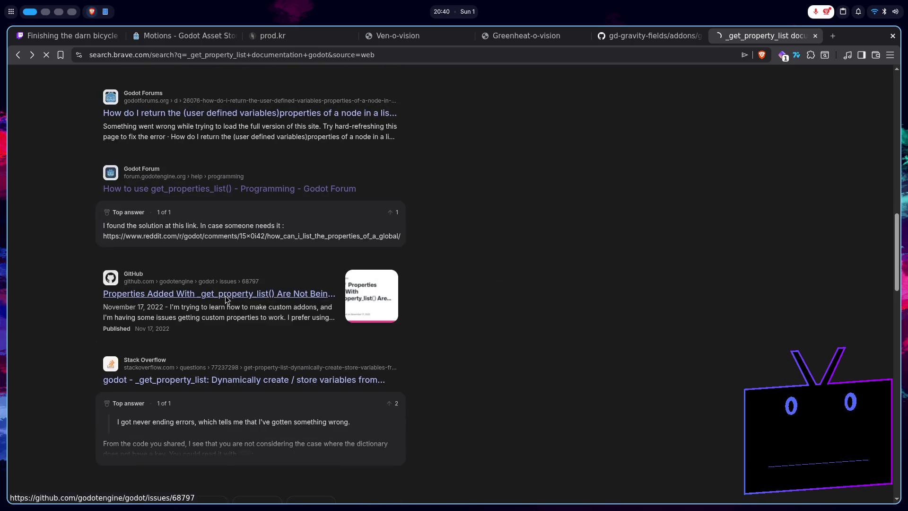
{"action": "scroll", "coordinate": [225, 290], "scroll_direction": "down", "scroll_amount": 3}
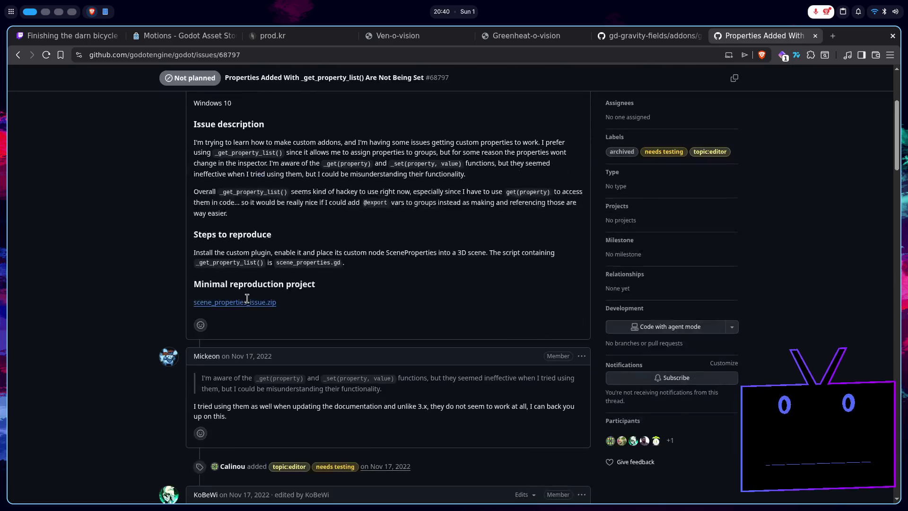
{"action": "scroll", "coordinate": [291, 302], "scroll_direction": "down", "scroll_amount": 4}
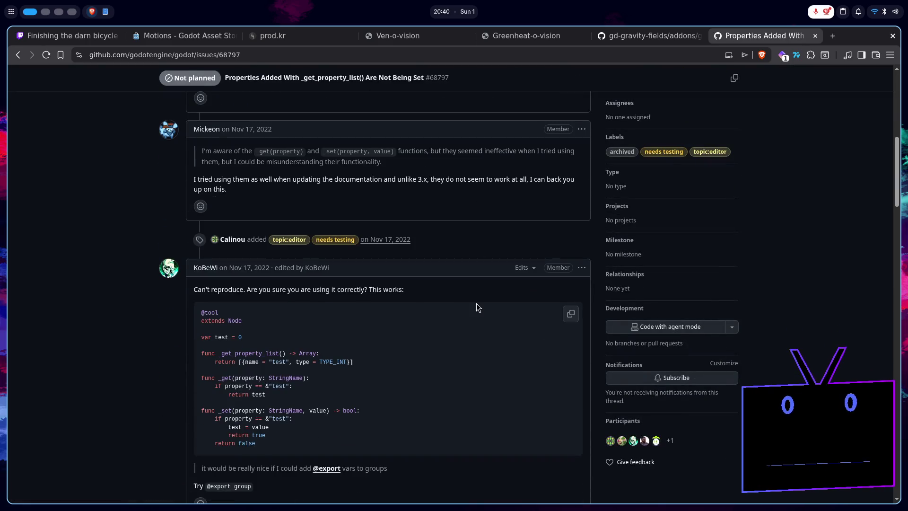
{"action": "key", "text": "super+2"}
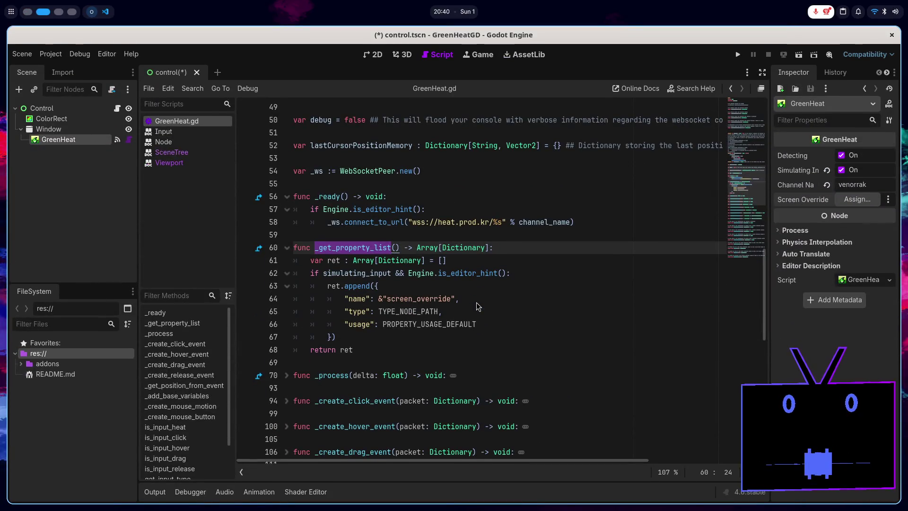
- Add a colon after the screen_override : Viewport declaration and start a set(value): setter beneath it
{"action": "scroll", "coordinate": [572, 276], "scroll_direction": "up", "scroll_amount": 3}
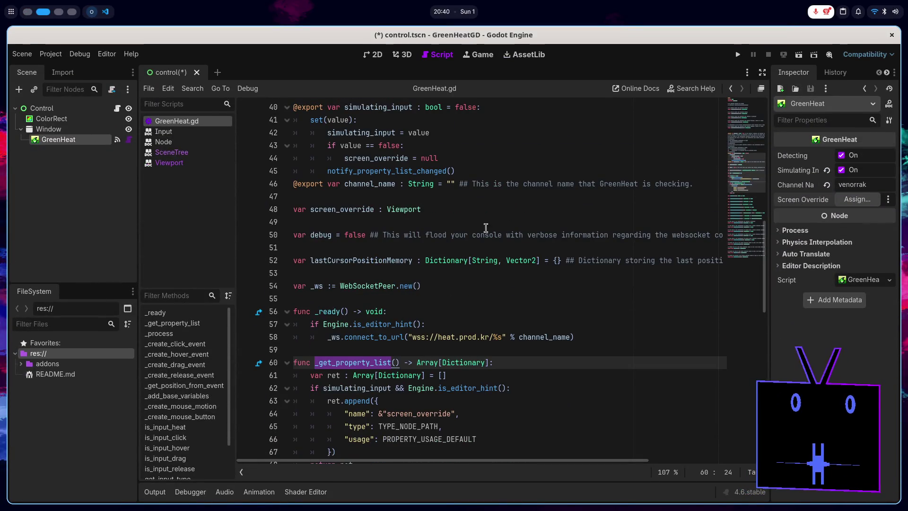
{"action": "left_click", "coordinate": [463, 208]}
{"action": "type", "text": ":"}
{"action": "key", "text": "Return"}
{"action": "type", "text": "se"}
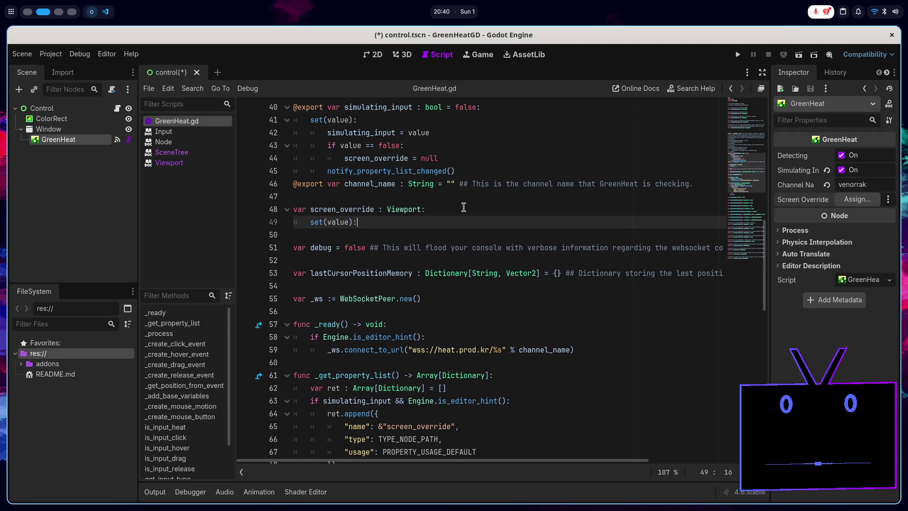
{"action": "key", "text": "Return"}
- Fill the setter with screen_override = value and print(value), then save the script
{"action": "type", "text": "va"}
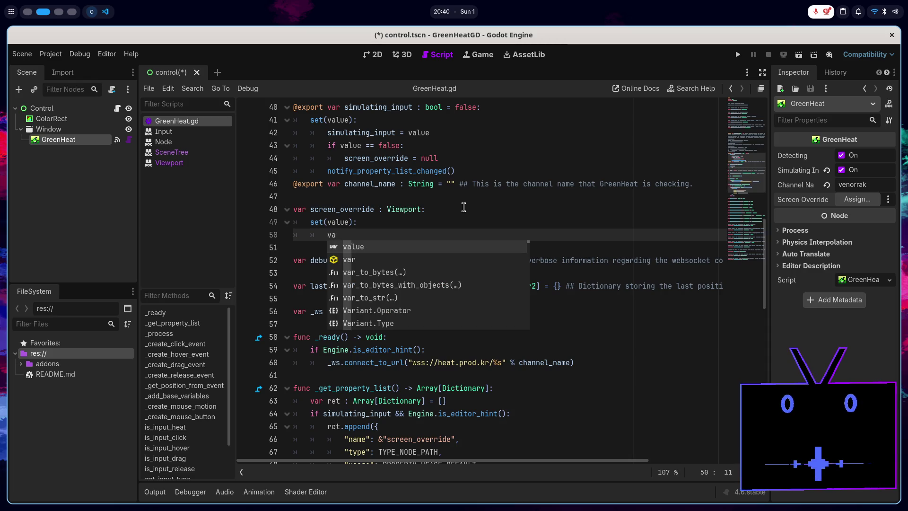
{"action": "key", "text": "BackSpace"}
{"action": "key", "text": "BackSpace"}
{"action": "type", "text": "s"}
{"action": "key", "text": "Return"}
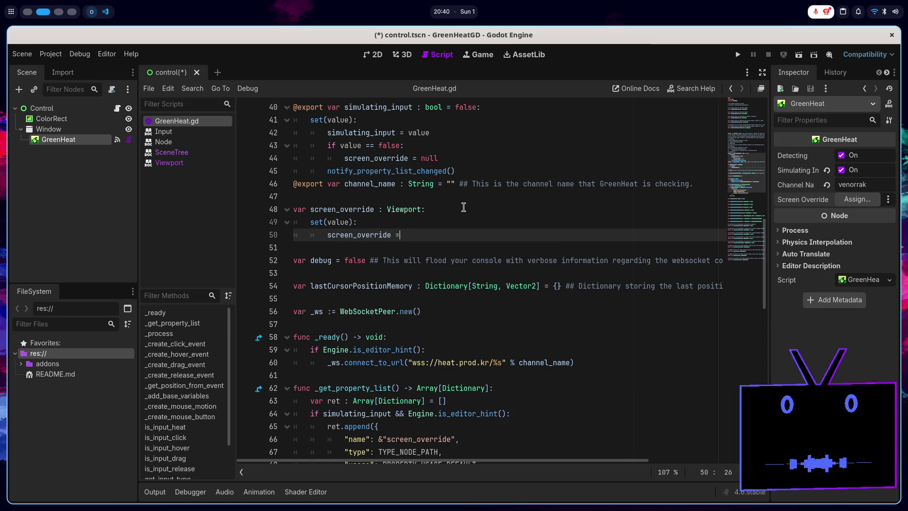
{"action": "key", "text": "Return"}
{"action": "key", "text": "Return"}
{"action": "type", "text": "print(va"}
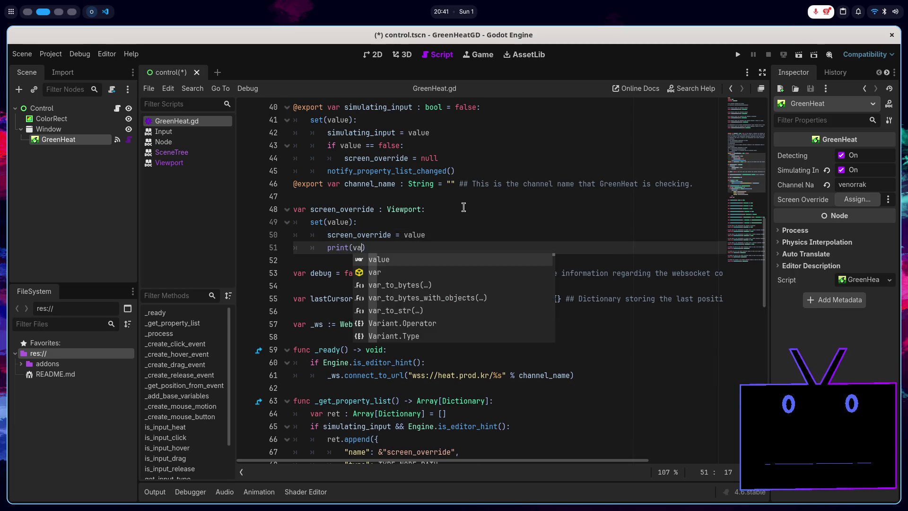
{"action": "key", "text": "Return"}
{"action": "key", "text": "ctrl+s"}
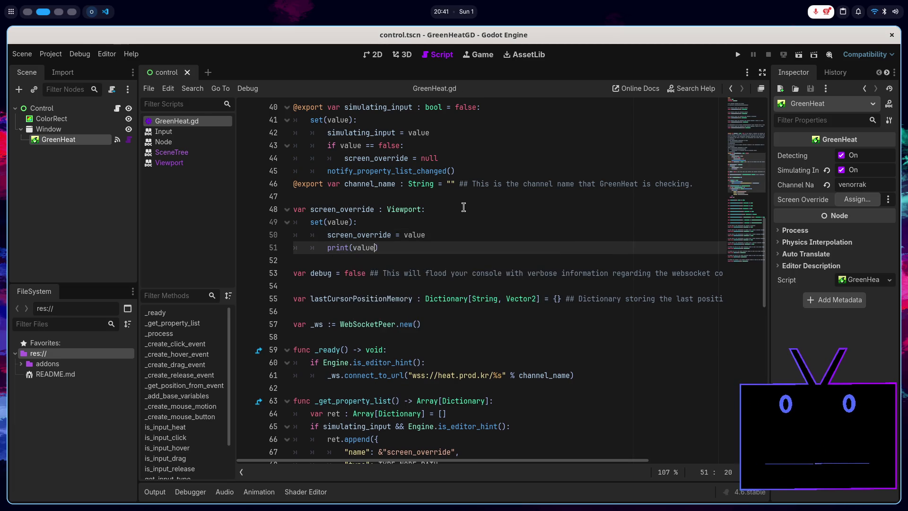
{"action": "right_click", "coordinate": [178, 122]}
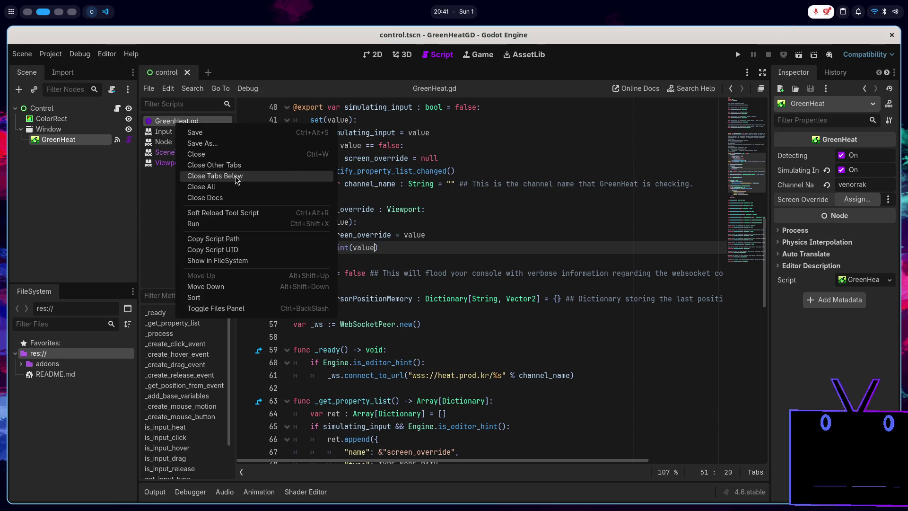
- Soft-reload the tool script and assign the Window node to Screen Override
{"action": "left_click", "coordinate": [254, 213]}
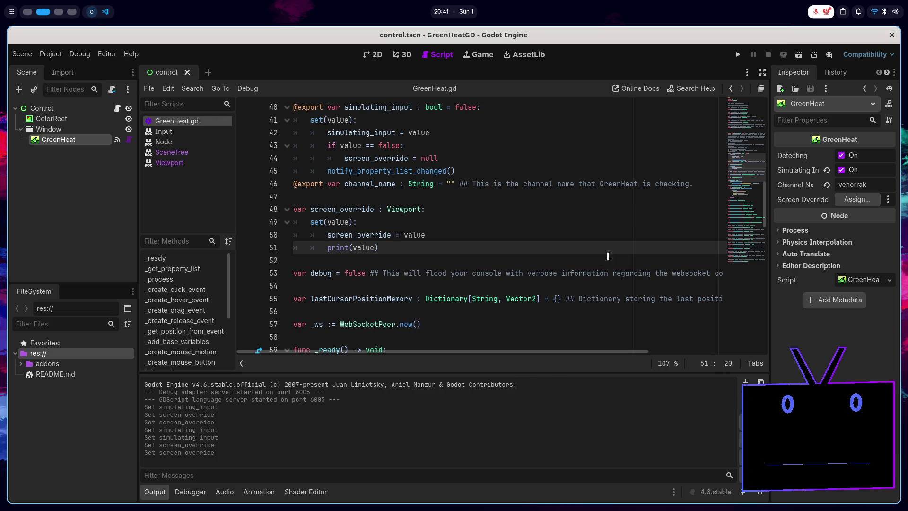
{"action": "left_click", "coordinate": [860, 200]}
{"action": "double_click", "coordinate": [428, 162]}
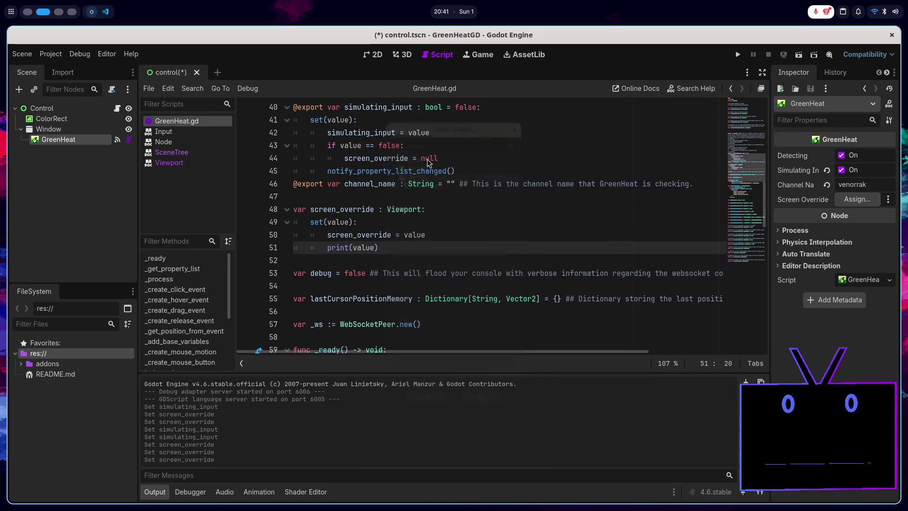
{"action": "scroll", "coordinate": [416, 272], "scroll_direction": "down", "scroll_amount": 4}
{"action": "scroll", "coordinate": [417, 272], "scroll_direction": "up", "scroll_amount": 4}
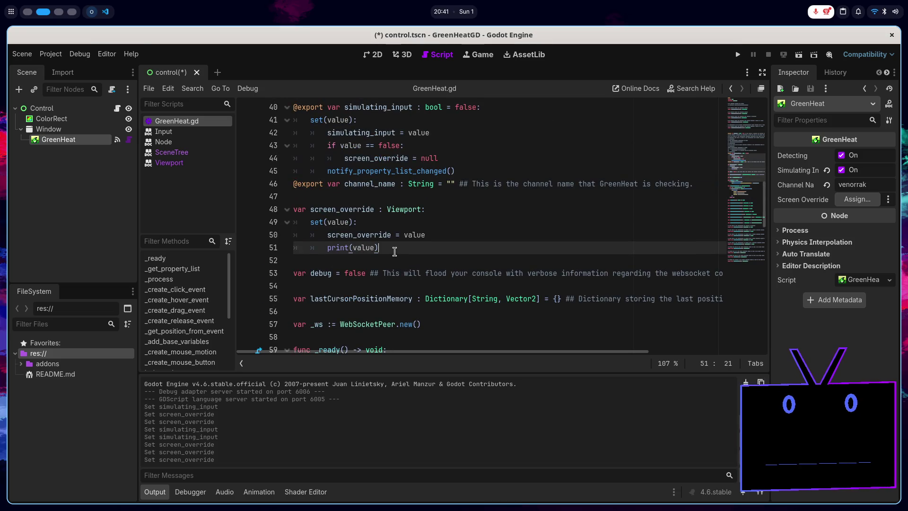
{"action": "scroll", "coordinate": [395, 252], "scroll_direction": "up", "scroll_amount": 13}
{"action": "scroll", "coordinate": [393, 256], "scroll_direction": "down", "scroll_amount": 7}
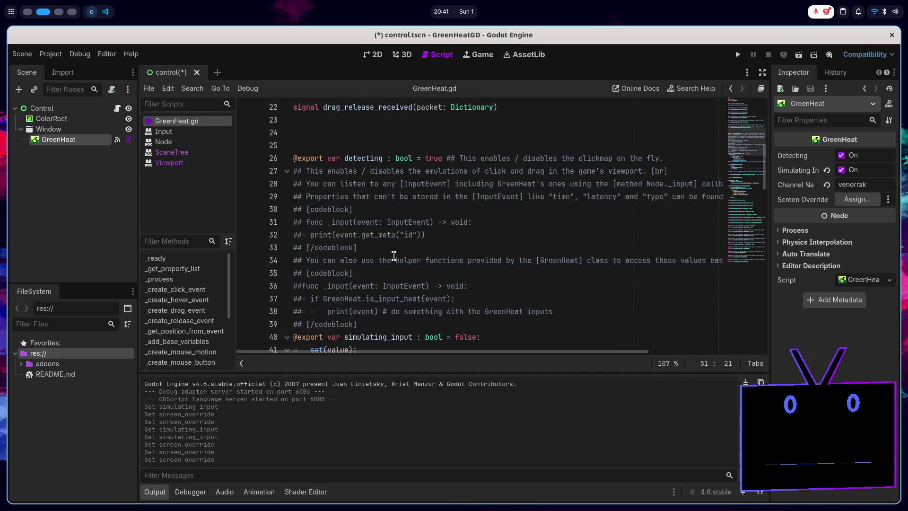
{"action": "scroll", "coordinate": [394, 256], "scroll_direction": "down", "scroll_amount": 6}
- Check the value in print(value) and the Screen Override options menu
{"action": "left_click", "coordinate": [373, 247]}
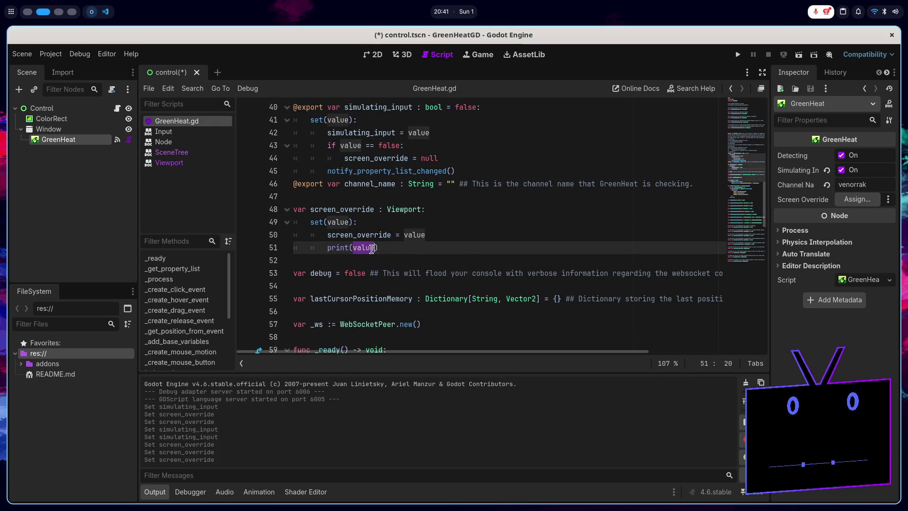
{"action": "left_click", "coordinate": [888, 200]}
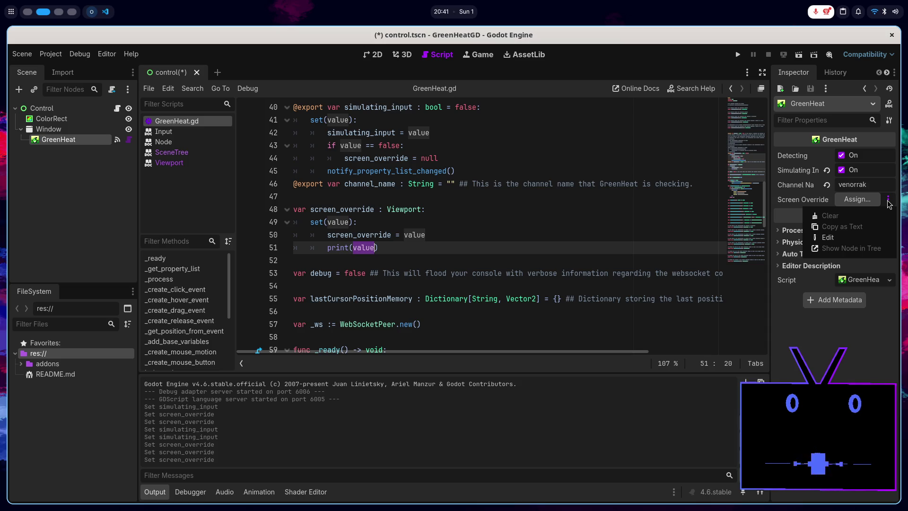
{"action": "left_click", "coordinate": [888, 201]}
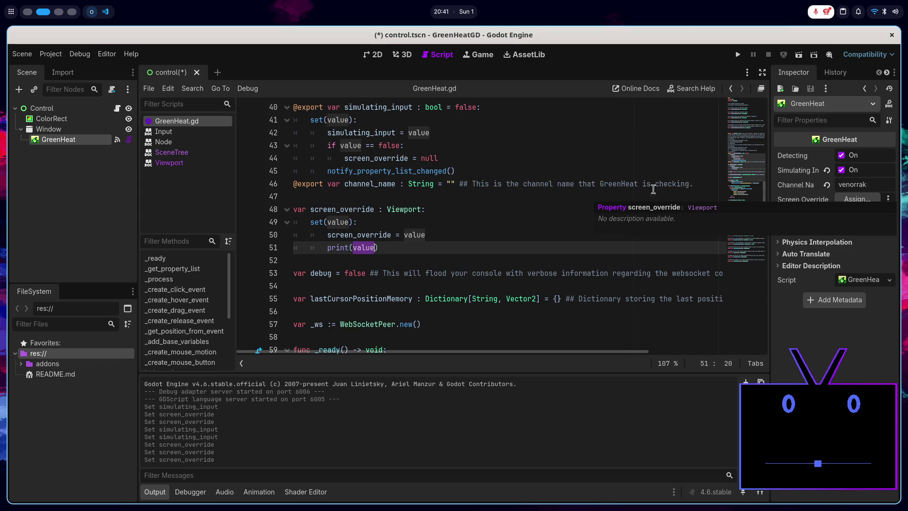
{"action": "left_click", "coordinate": [450, 207]}
{"action": "type", "text": "##TEST"}
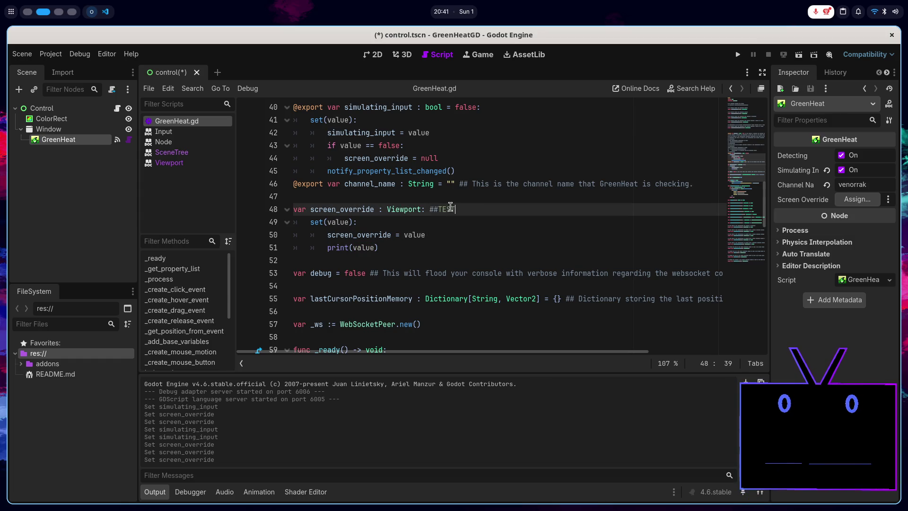
- Save the '## TEST' doc comment on screen_override, check its Inspector help, and cancel the node picker
{"action": "key", "text": "ctrl+s"}
{"action": "key", "text": "Left"}
{"action": "key", "text": "Left"}
{"action": "key", "text": "Left"}
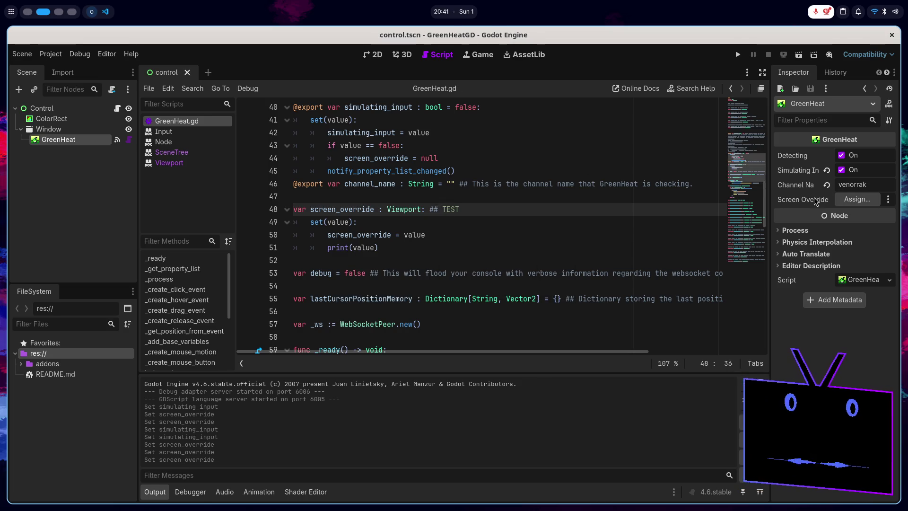
{"action": "mouse_move", "coordinate": [816, 201]}
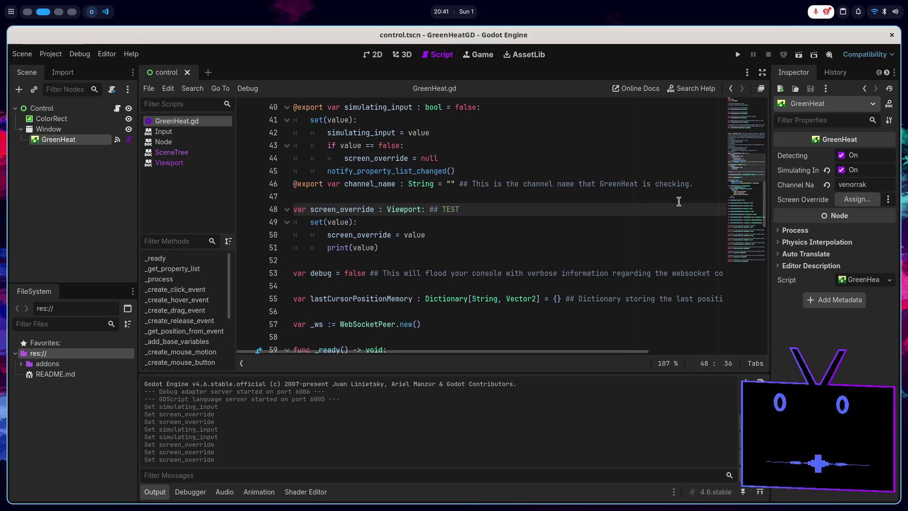
{"action": "mouse_move", "coordinate": [788, 204]}
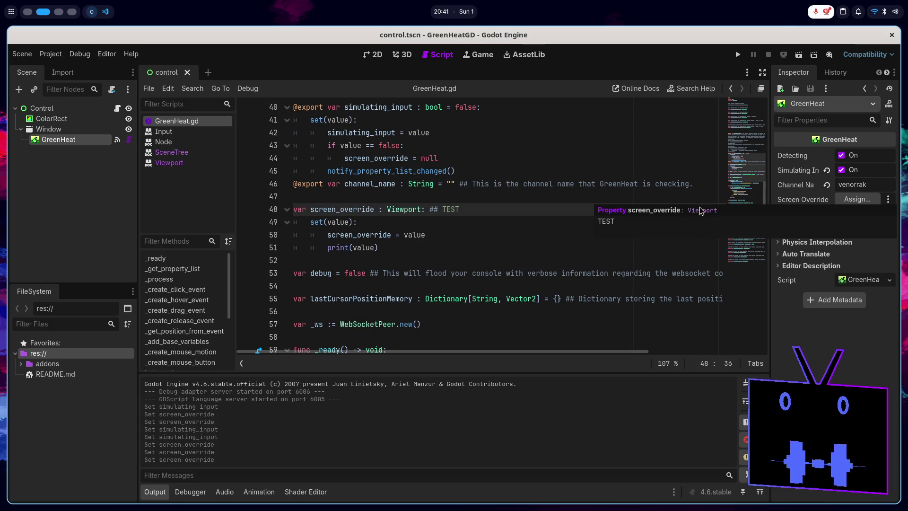
{"action": "left_click", "coordinate": [866, 200]}
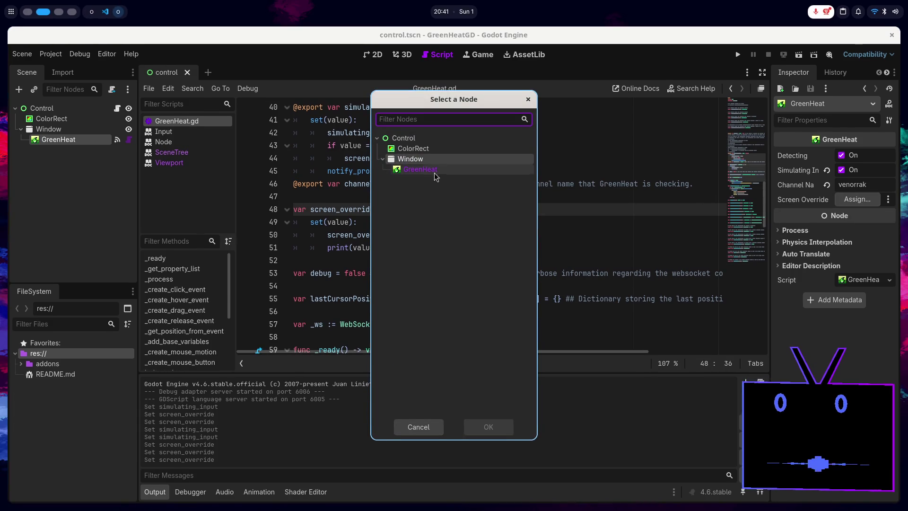
{"action": "left_click", "coordinate": [419, 426]}
{"action": "scroll", "coordinate": [434, 254], "scroll_direction": "down", "scroll_amount": 2}
{"action": "scroll", "coordinate": [434, 255], "scroll_direction": "down", "scroll_amount": 5}
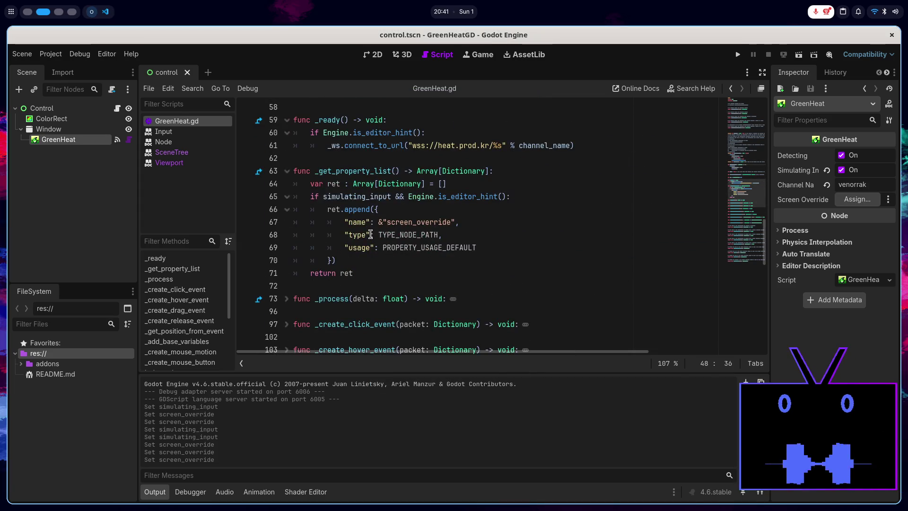
- Replace PROPERTY_USAGE_DEFAULT on line 69 with PROPERTY_HINT_NODE_TYPE and save the script
{"action": "double_click", "coordinate": [396, 244]}
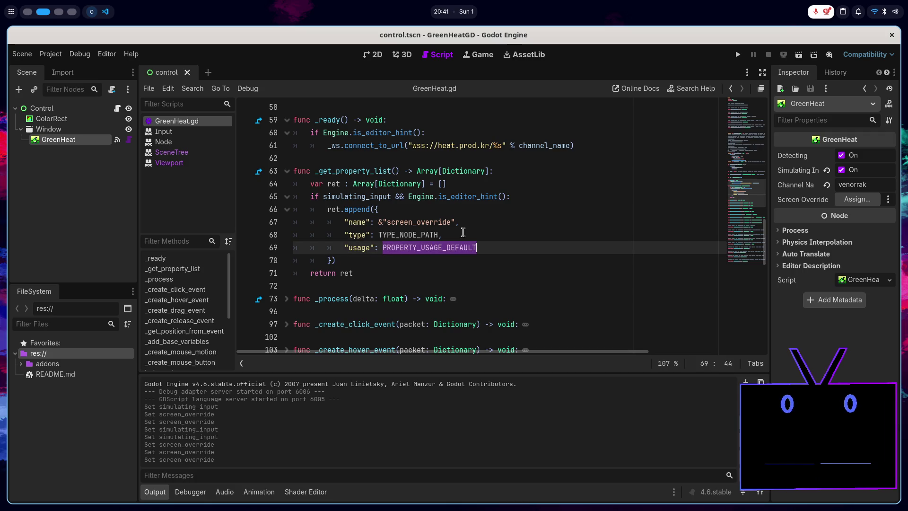
{"action": "type", "text": "PRO"}
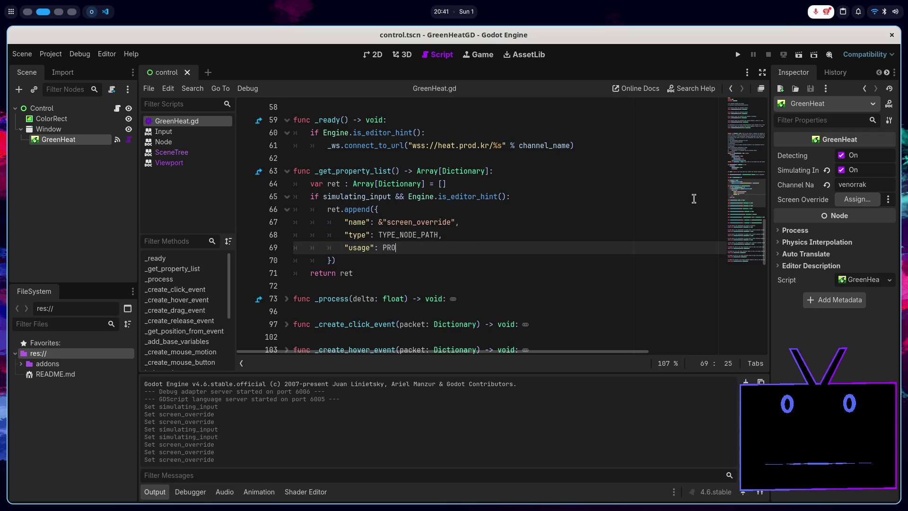
{"action": "type", "text": "PERTY"}
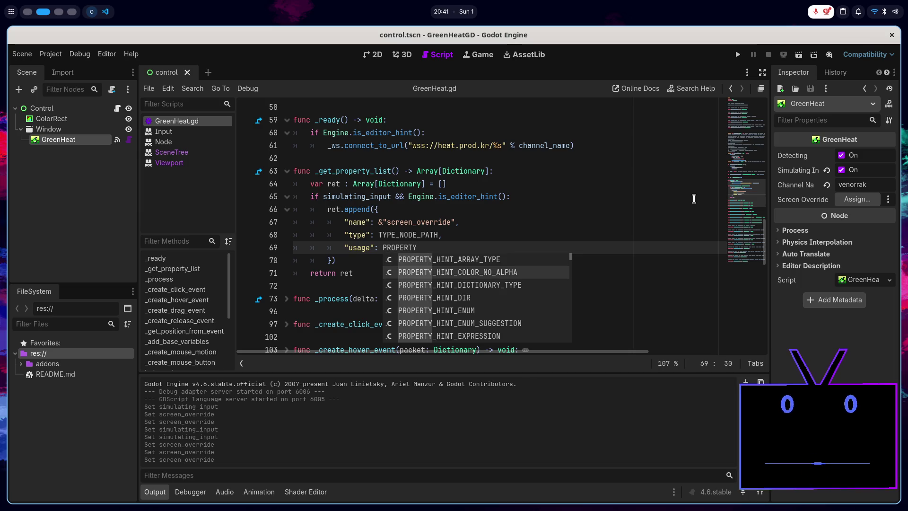
{"action": "key", "text": "Down"}
{"action": "key", "text": "Down"}
{"action": "key", "text": "Down"}
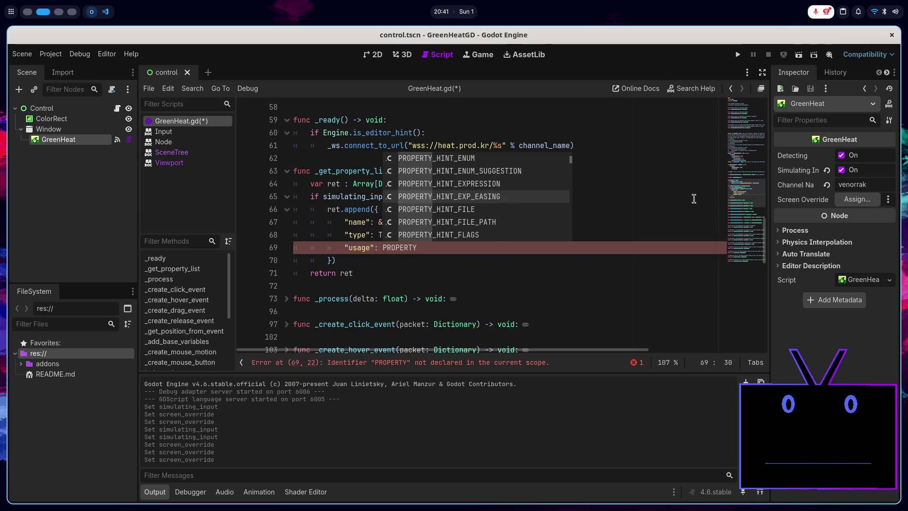
{"action": "key", "text": "Down"}
{"action": "key", "text": "Down"}
{"action": "key", "text": "Down"}
{"action": "key", "text": "Down"}
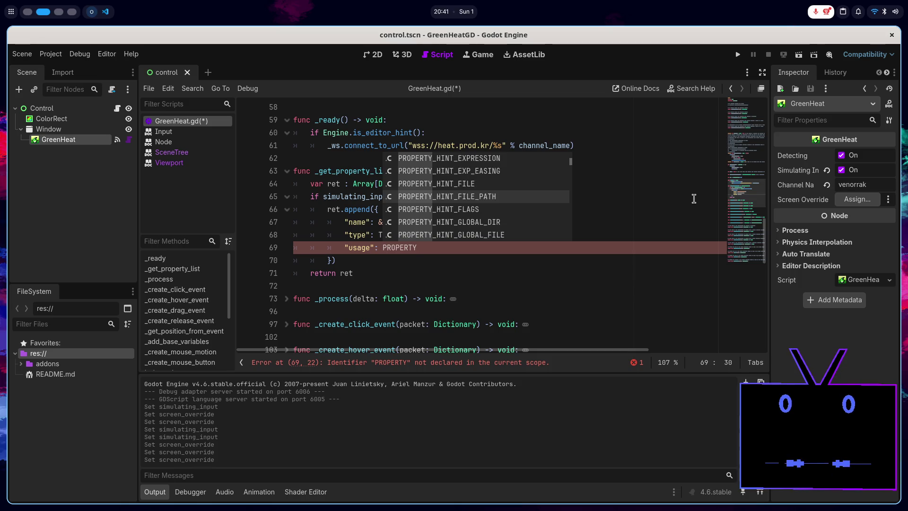
{"action": "key", "text": "Down"}
{"action": "key", "text": "Down"}
{"action": "key", "text": "Down"}
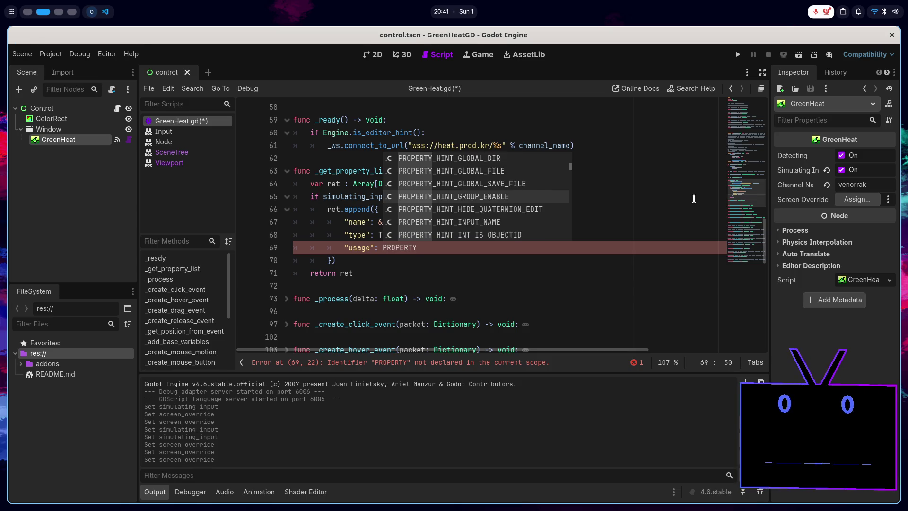
{"action": "key", "text": "Down"}
{"action": "key", "text": "Down"}
{"action": "key", "text": "Down"}
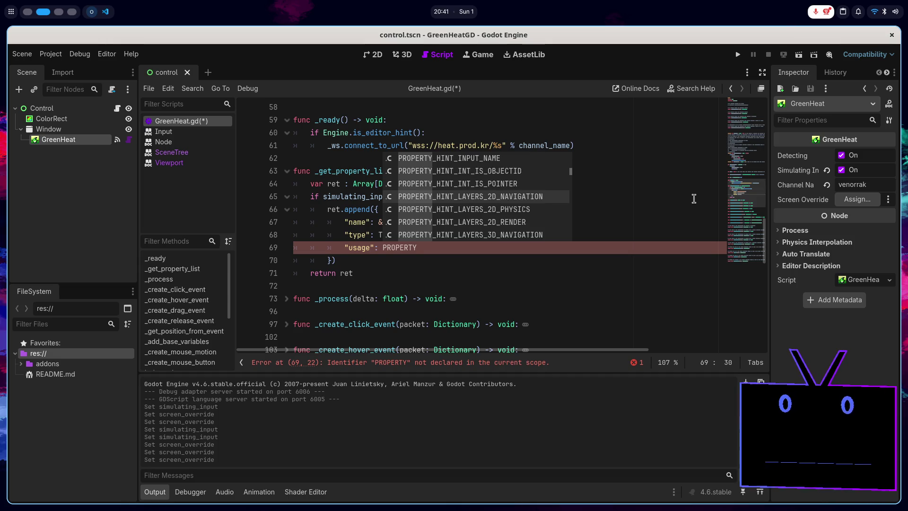
{"action": "key", "text": "Down"}
{"action": "key", "text": "Down"}
{"action": "key", "text": "Down"}
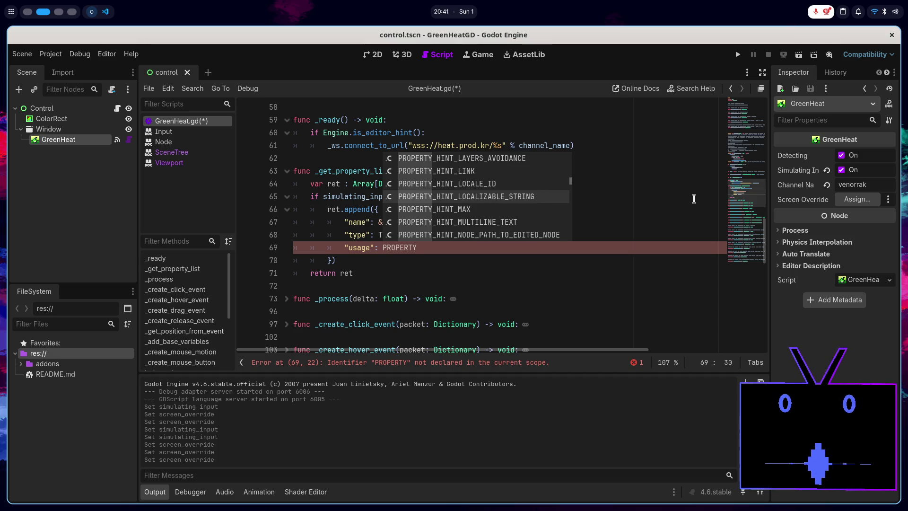
{"action": "key", "text": "Up"}
{"action": "key", "text": "Up"}
{"action": "key", "text": "Down"}
{"action": "key", "text": "Down"}
{"action": "key", "text": "Down"}
{"action": "key", "text": "Down"}
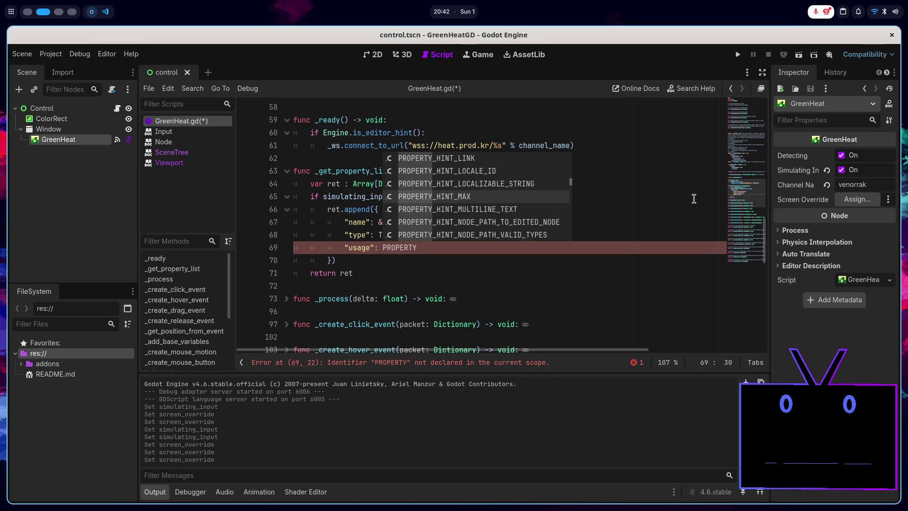
{"action": "key", "text": "Down"}
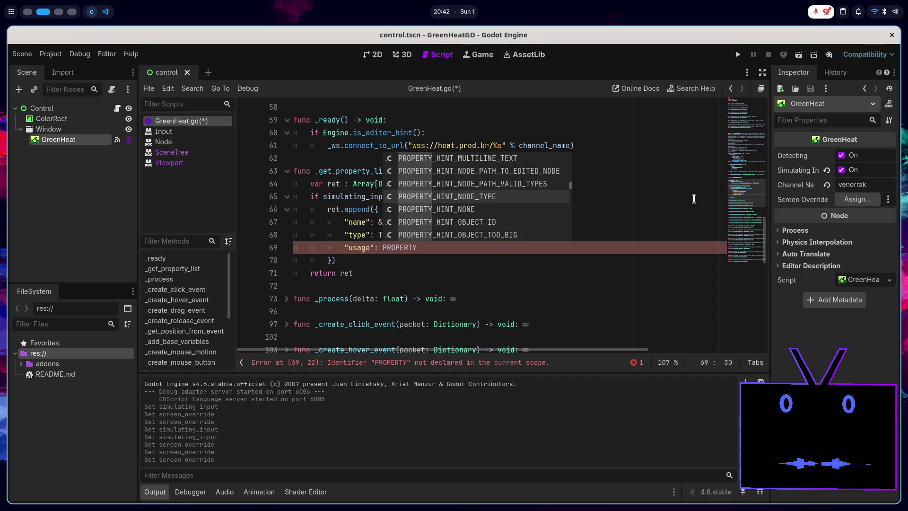
{"action": "key", "text": "Return"}
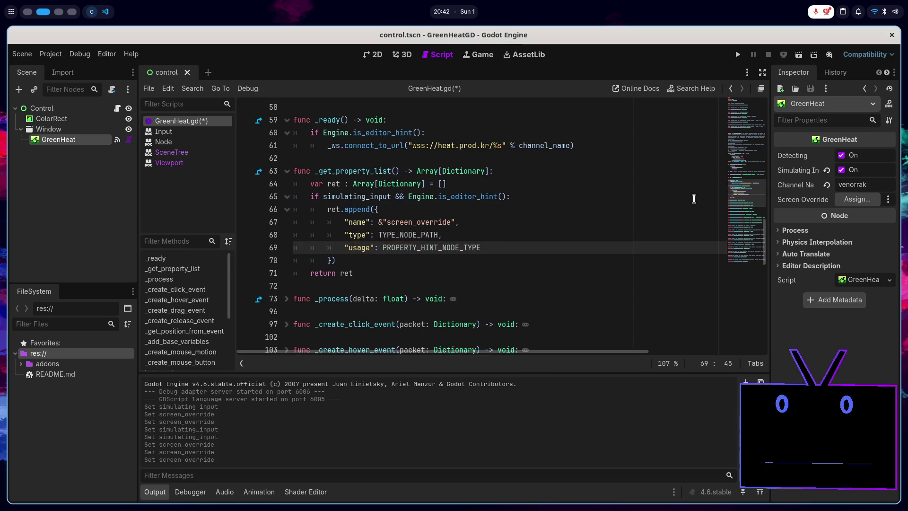
{"action": "key", "text": "ctrl+s"}
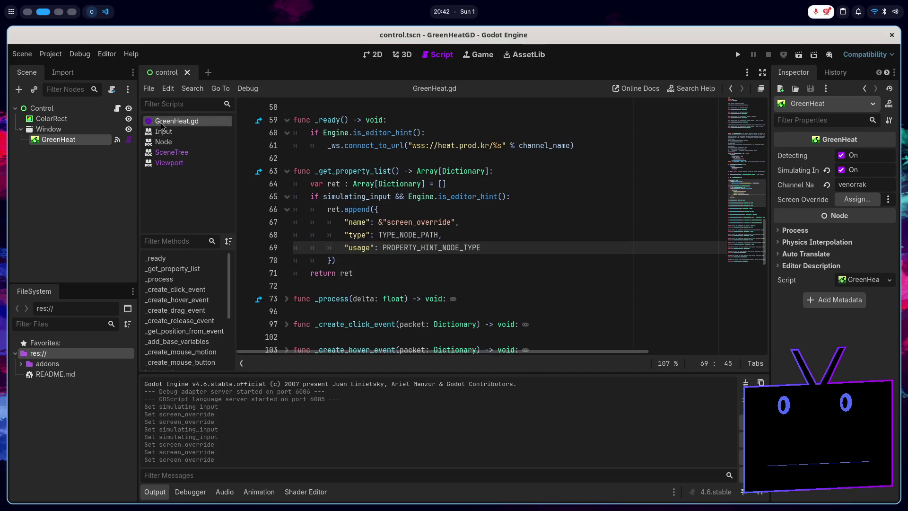
- Soft-reload the GreenHeat.gd tool script
{"action": "right_click", "coordinate": [161, 121]}
{"action": "left_click", "coordinate": [227, 209]}
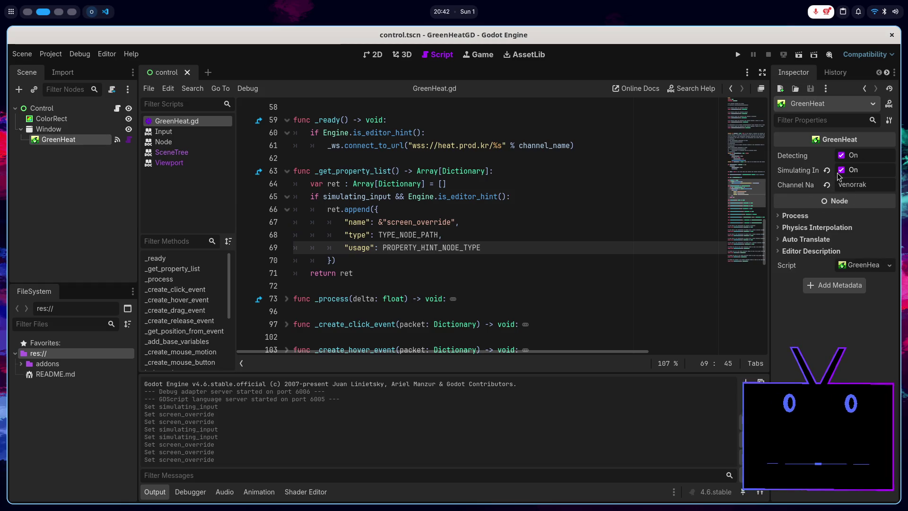
{"action": "left_click", "coordinate": [841, 171]}
- Change the line 69 usage value to PROPERTY_USAGE_EDITOR and save the script
{"action": "double_click", "coordinate": [457, 249]}
{"action": "key", "text": "BackSpace"}
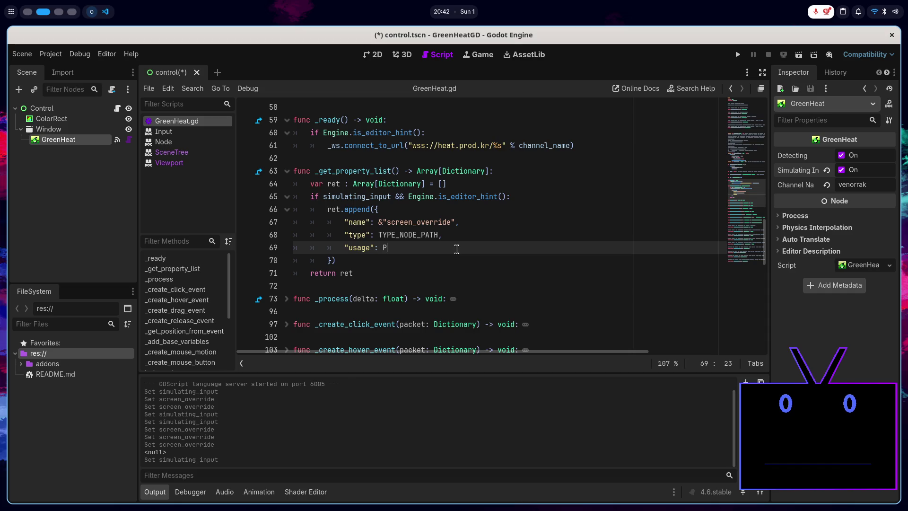
{"action": "type", "text": "PROPERTUY"}
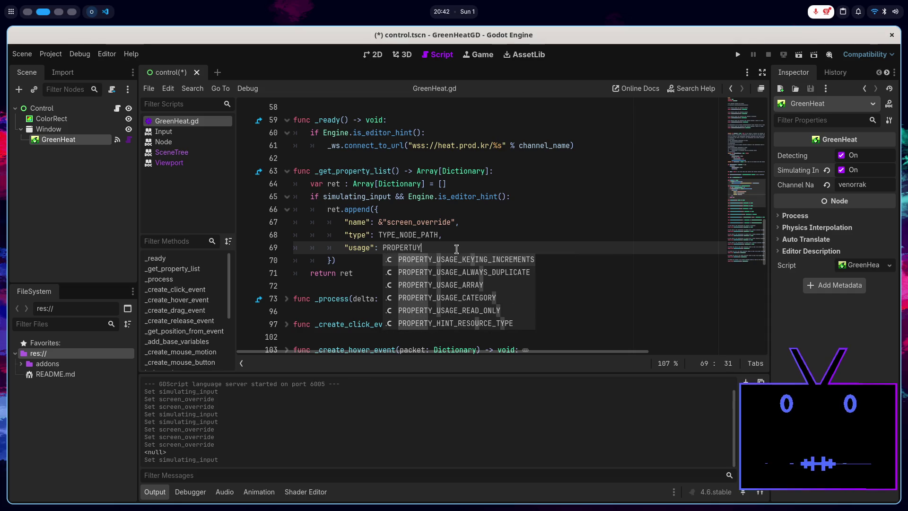
{"action": "key", "text": "BackSpace"}
{"action": "key", "text": "BackSpace"}
{"action": "type", "text": "Y_"}
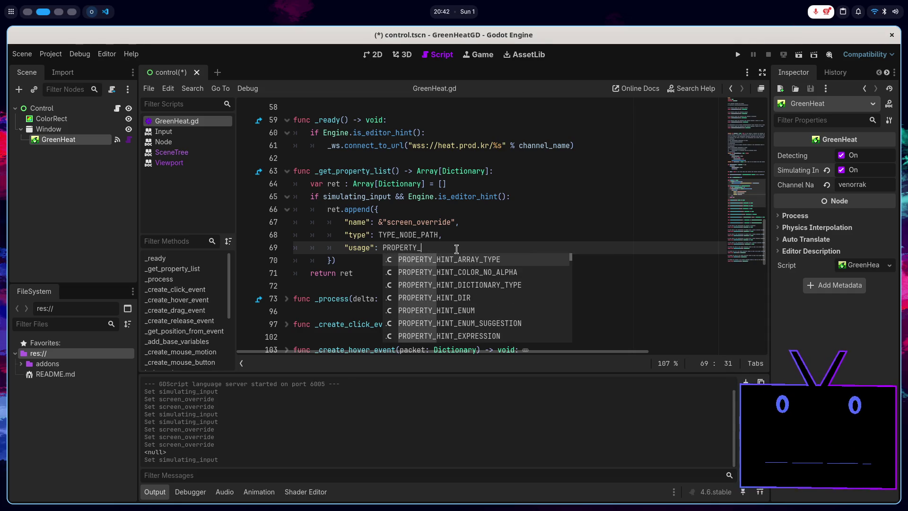
{"action": "key", "text": "Down"}
{"action": "key", "text": "Down"}
{"action": "key", "text": "Down"}
{"action": "key", "text": "Down"}
{"action": "key", "text": "Down"}
{"action": "key", "text": "Down"}
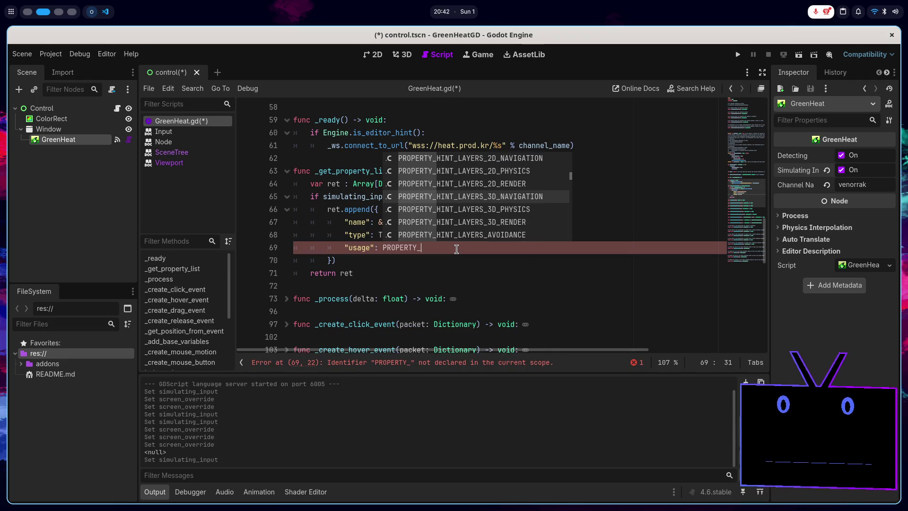
{"action": "key", "text": "Down"}
{"action": "key", "text": "Down"}
{"action": "key", "text": "Down"}
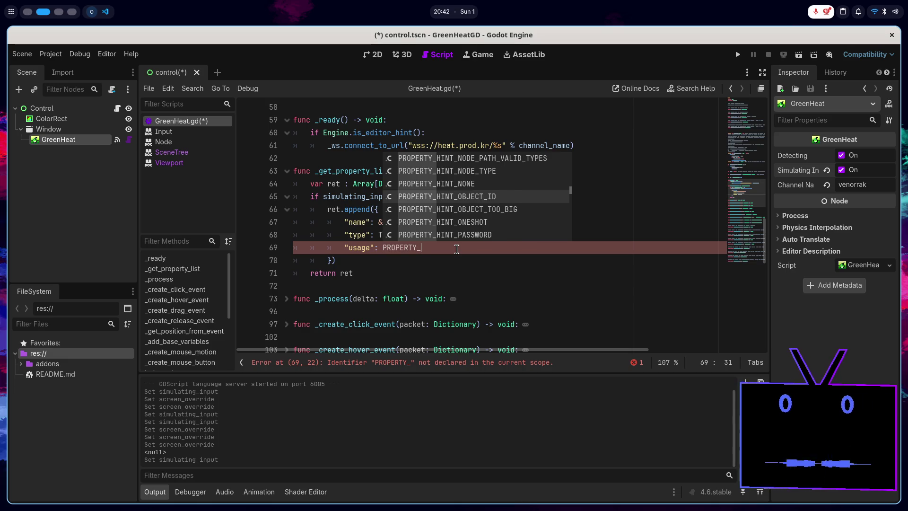
{"action": "key", "text": "Down"}
{"action": "key", "text": "Down"}
{"action": "key", "text": "Down"}
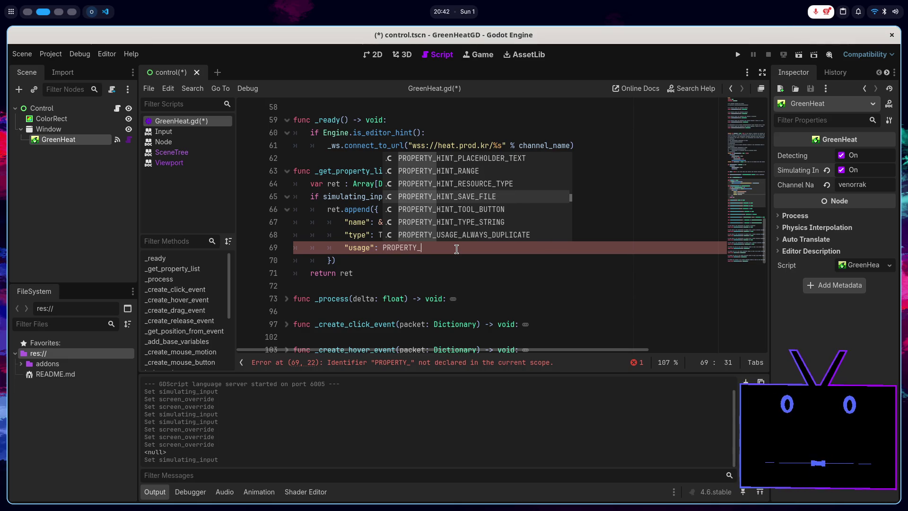
{"action": "key", "text": "Down"}
{"action": "key", "text": "Down"}
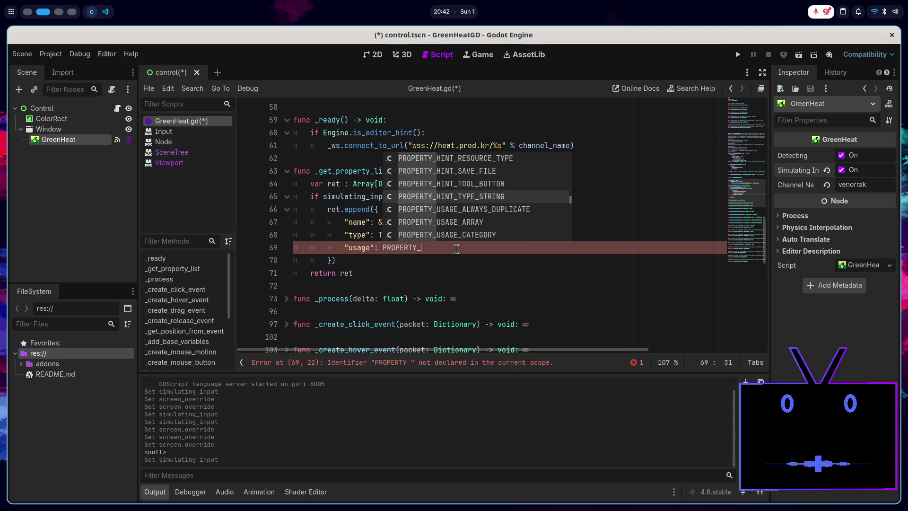
{"action": "key", "text": "Down"}
{"action": "key", "text": "Down"}
{"action": "key", "text": "Down"}
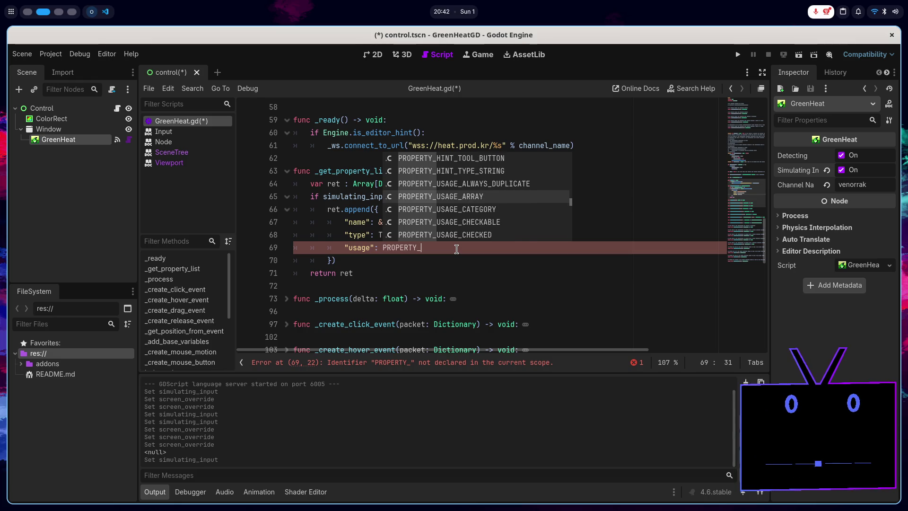
{"action": "key", "text": "Down"}
{"action": "key", "text": "Down"}
{"action": "key", "text": "Down"}
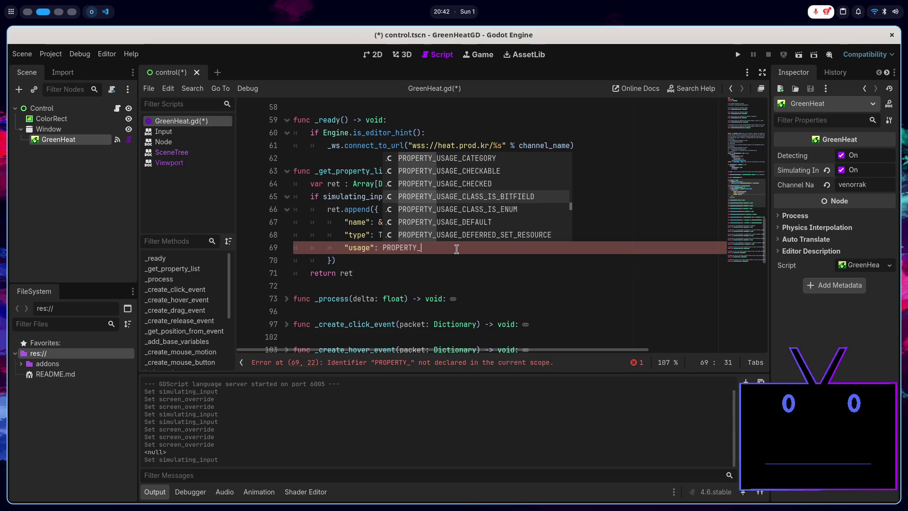
{"action": "key", "text": "Down"}
{"action": "key", "text": "Down"}
{"action": "key", "text": "Down"}
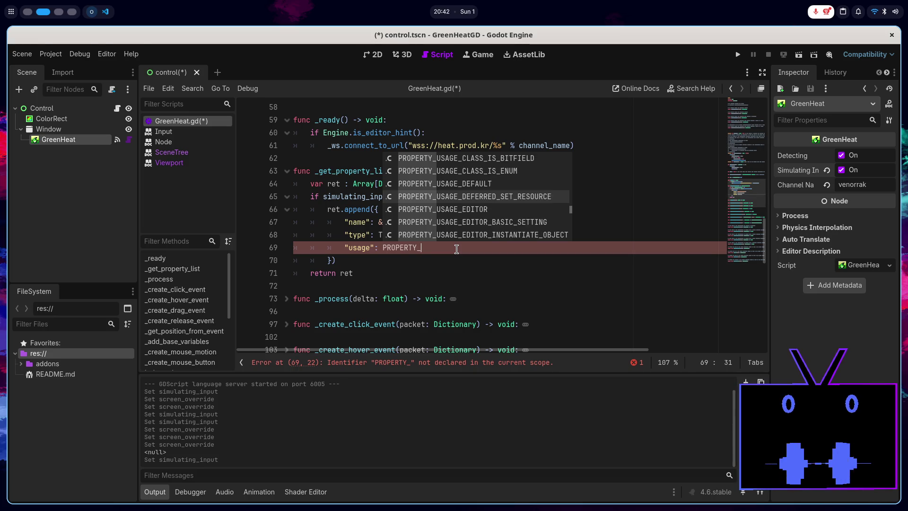
{"action": "key", "text": "Return"}
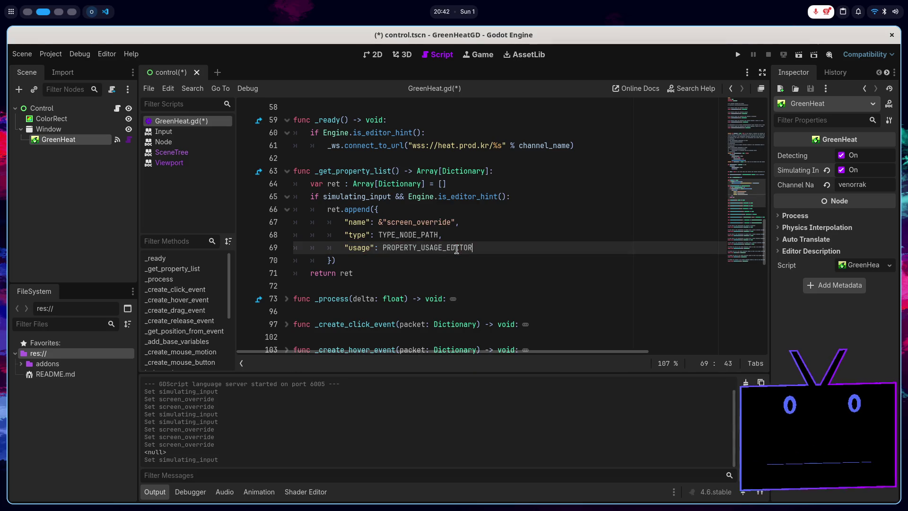
{"action": "key", "text": "ctrl+s"}
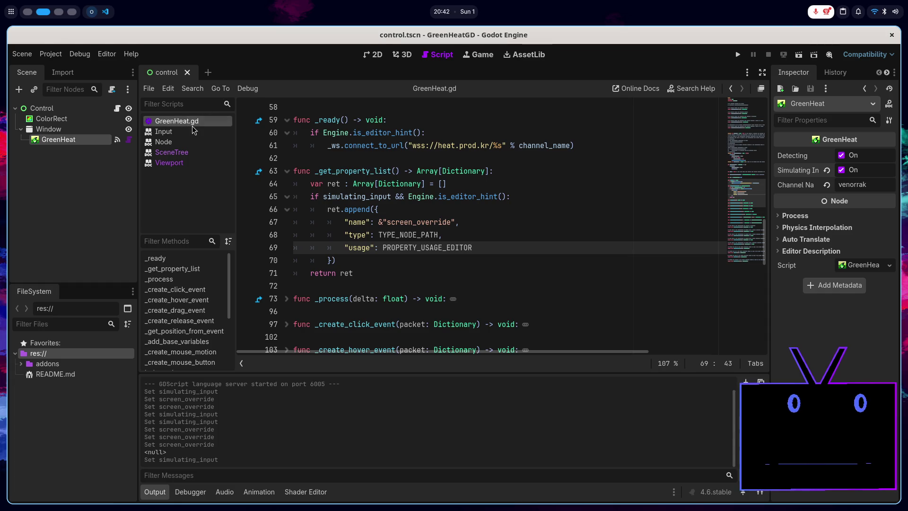
- Soft-reload the tool script, select GreenHeat, and assign the Window node to Screen Override
{"action": "right_click", "coordinate": [193, 130]}
{"action": "left_click", "coordinate": [265, 217]}
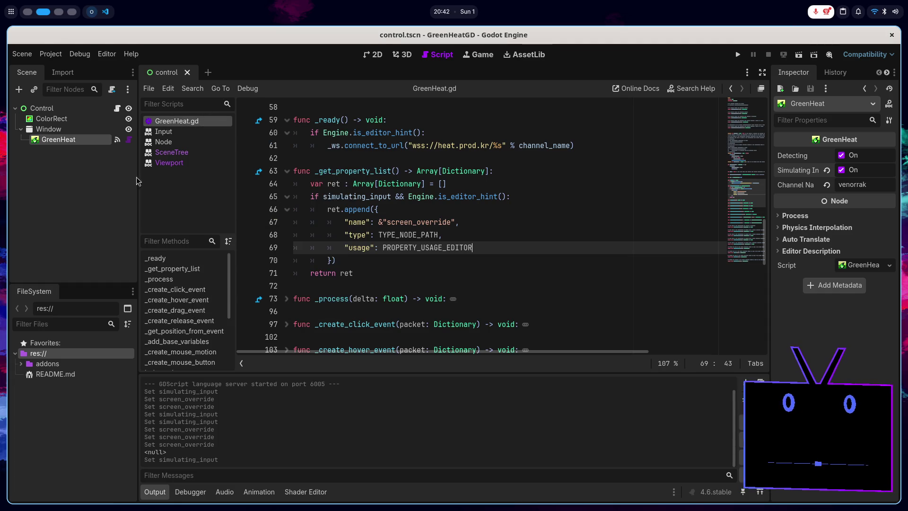
{"action": "left_click", "coordinate": [60, 138]}
{"action": "left_click", "coordinate": [857, 200]}
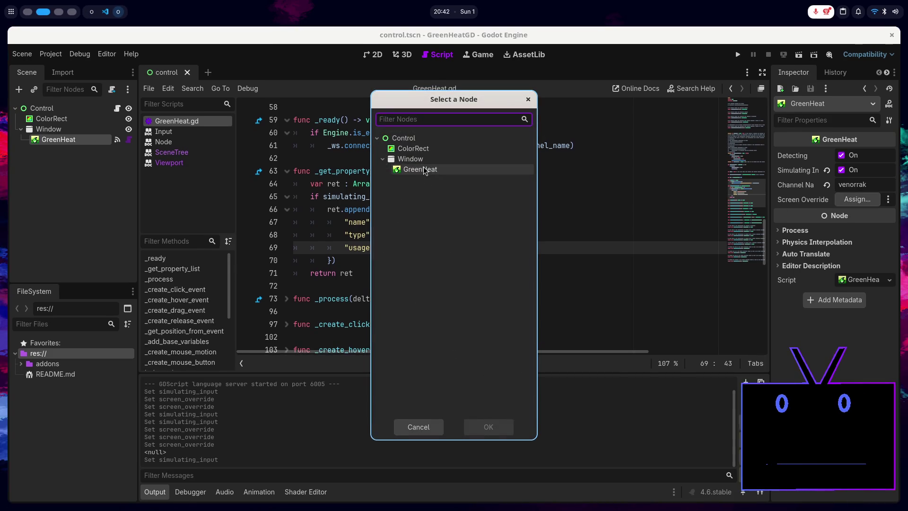
{"action": "double_click", "coordinate": [412, 158]}
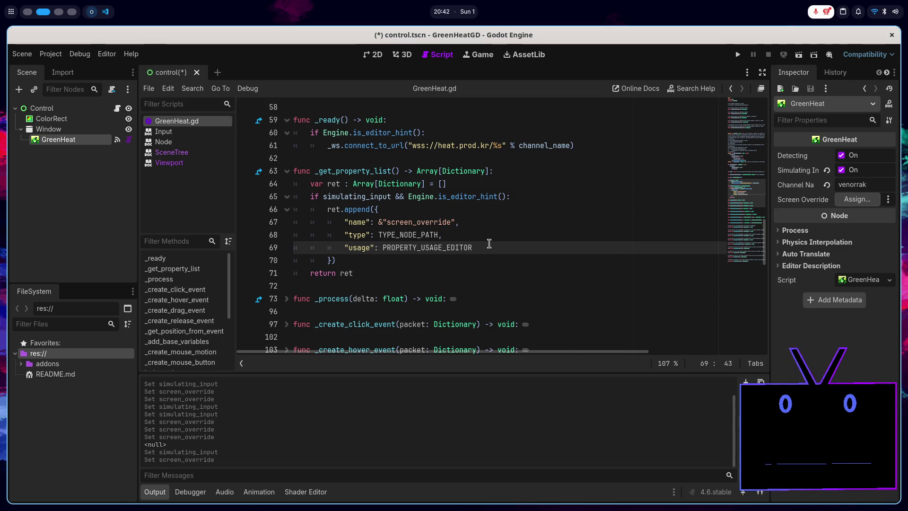
- Try assigning other nodes, including Control, to Screen Override, then delete the line 69 usage value
{"action": "left_click", "coordinate": [71, 129]}
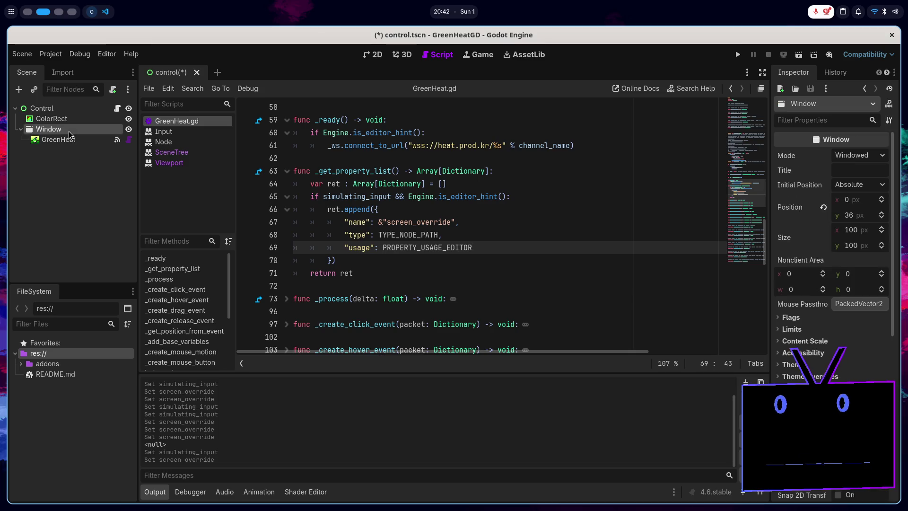
{"action": "left_click", "coordinate": [71, 139]}
{"action": "left_click", "coordinate": [857, 199]}
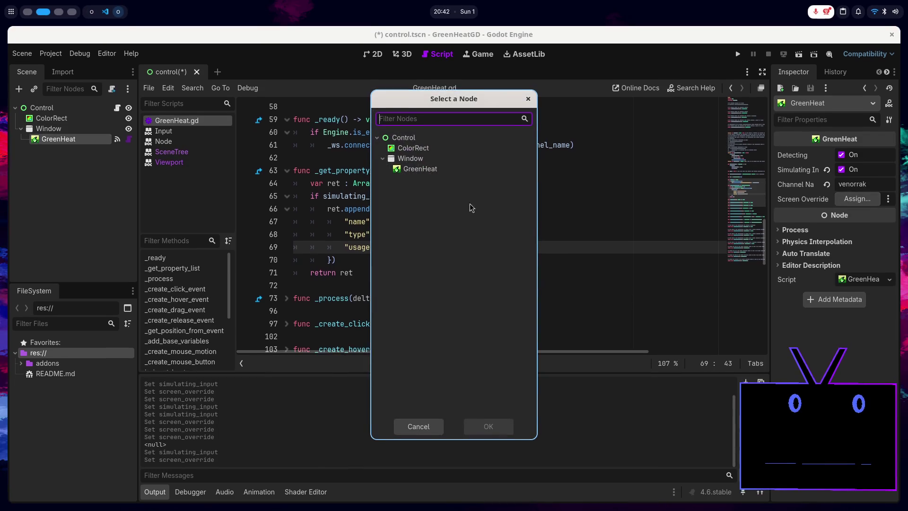
{"action": "double_click", "coordinate": [448, 159]}
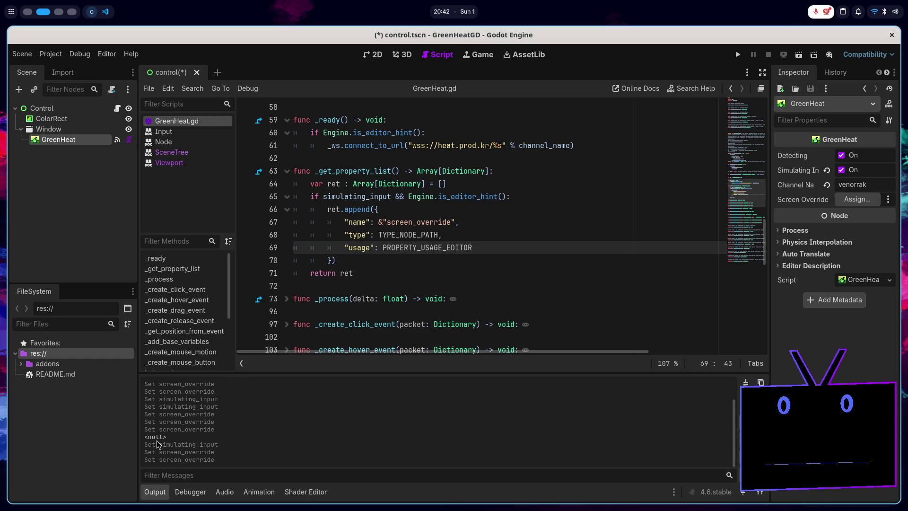
{"action": "left_click", "coordinate": [858, 199]}
{"action": "double_click", "coordinate": [415, 140]}
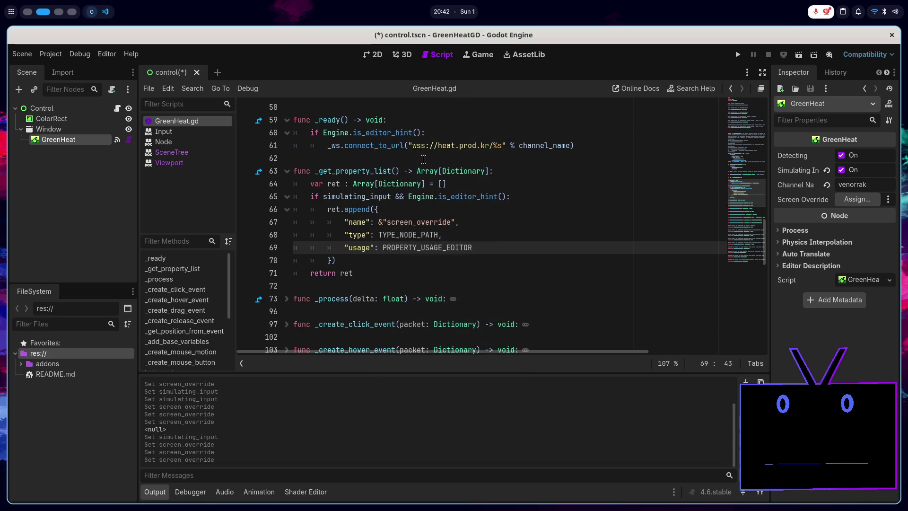
{"action": "left_click", "coordinate": [873, 198]}
{"action": "key", "text": "Up"}
{"action": "key", "text": "Return"}
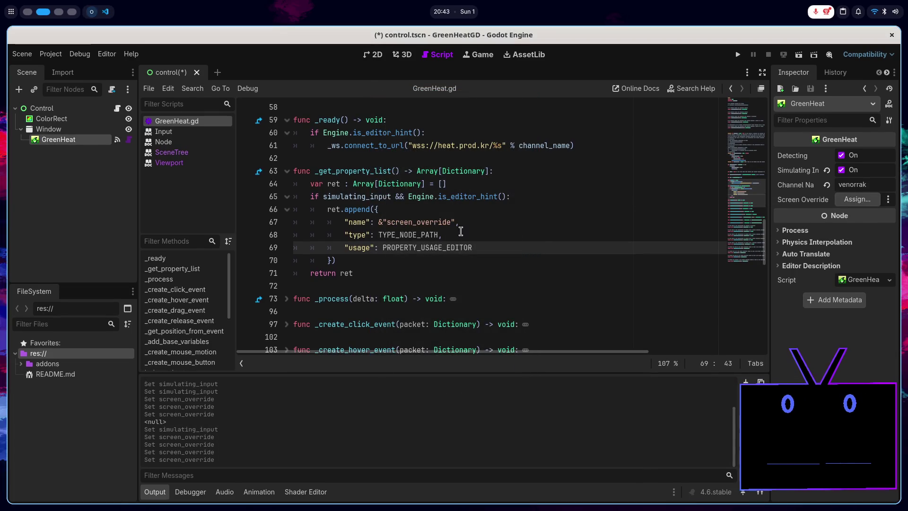
{"action": "left_click", "coordinate": [858, 200]}
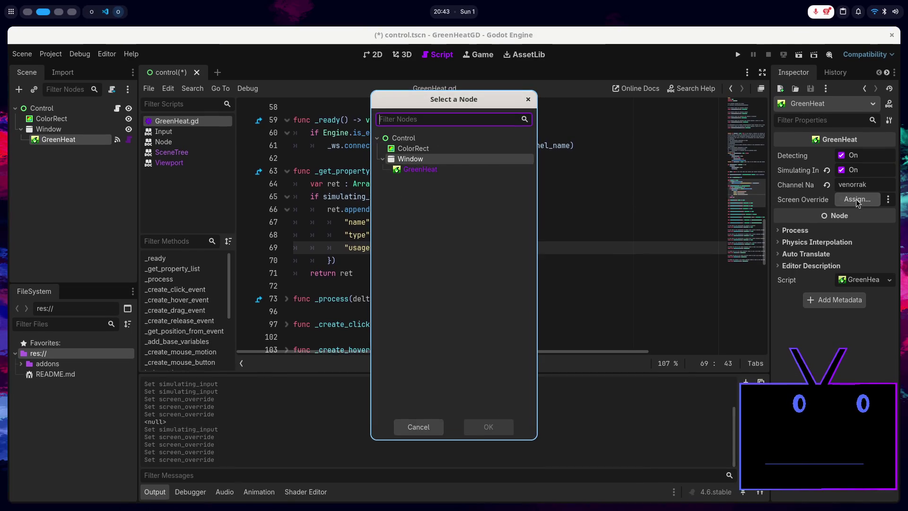
{"action": "double_click", "coordinate": [442, 164]}
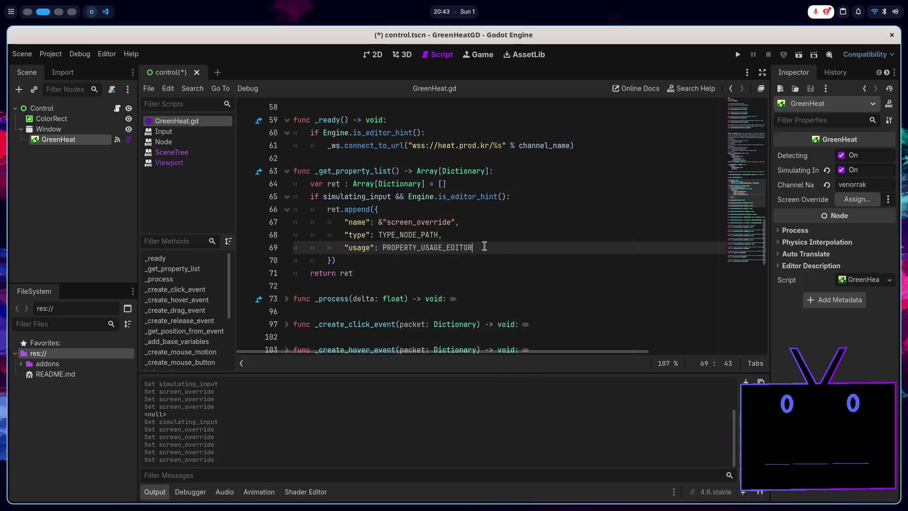
{"action": "double_click", "coordinate": [465, 246]}
{"action": "key", "text": "BackSpace"}
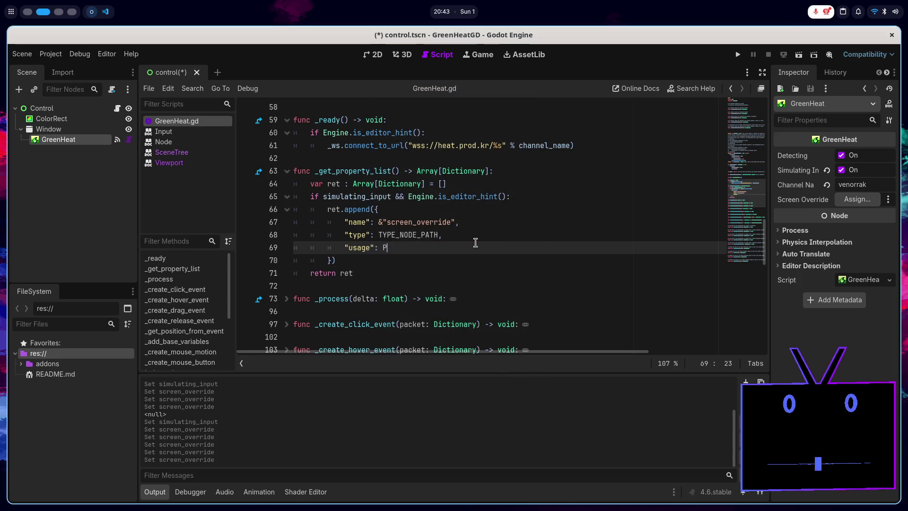
- Set the line 69 usage to PROPERTY_USAGE_DEFAULT and save the script
{"action": "type", "text": "PROPERTY"}
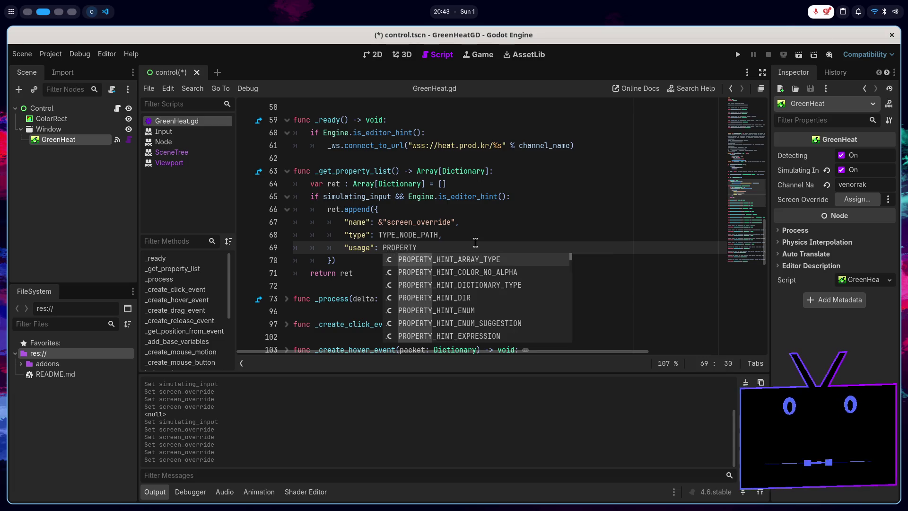
{"action": "type", "text": "_DE"}
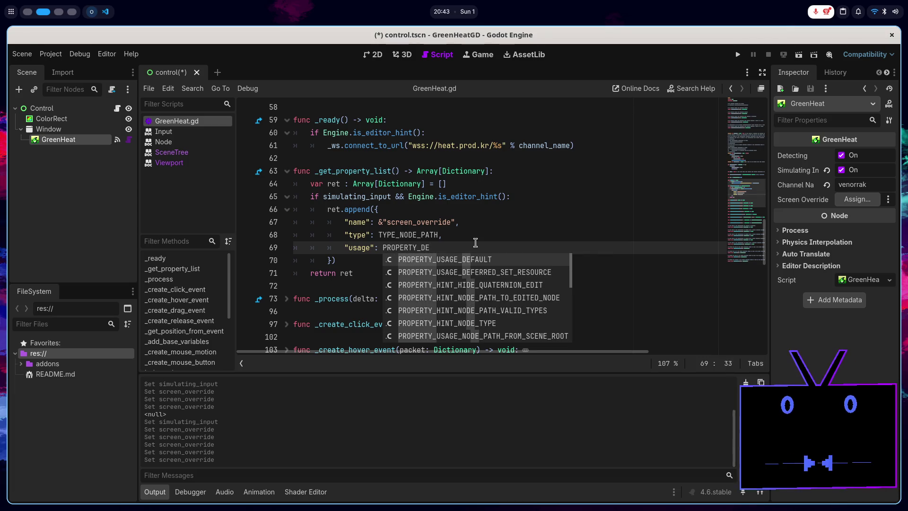
{"action": "key", "text": "Return"}
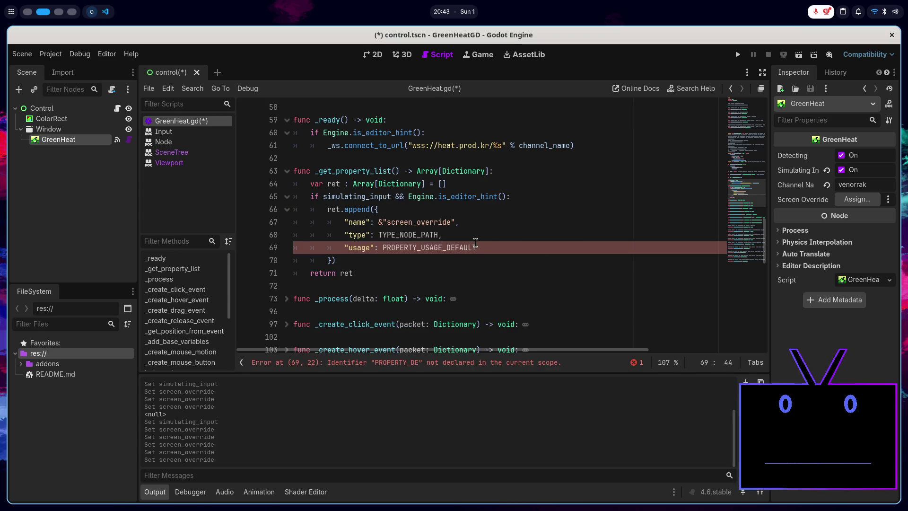
{"action": "key", "text": "ctrl+s"}
- Undo an accidental edit to TYPE_NODE_PATH on line 68 and switch to the browser
{"action": "left_click", "coordinate": [418, 236]}
{"action": "double_click", "coordinate": [418, 235]}
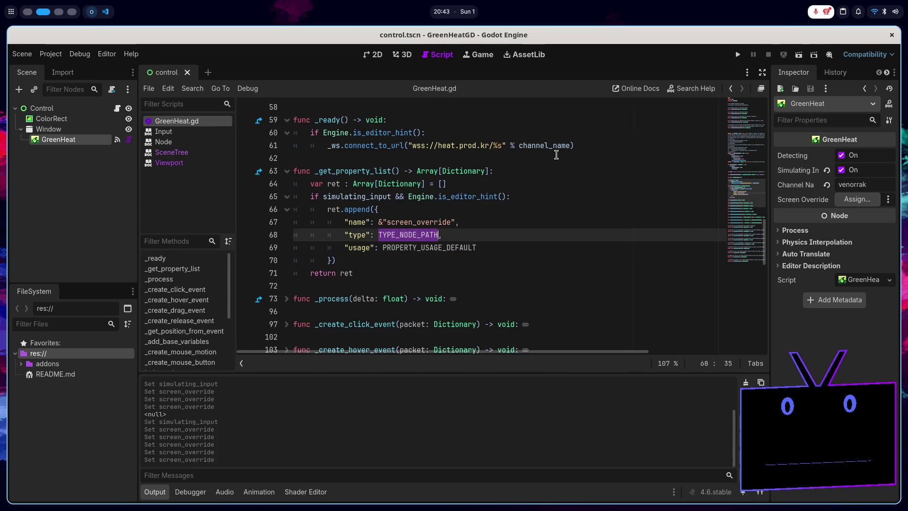
{"action": "type", "text": "Y,"}
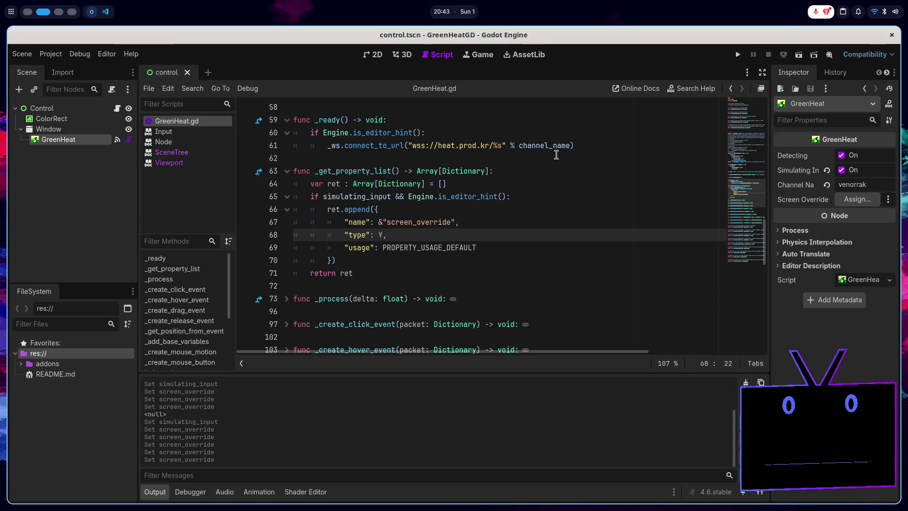
{"action": "key", "text": "ctrl+z"}
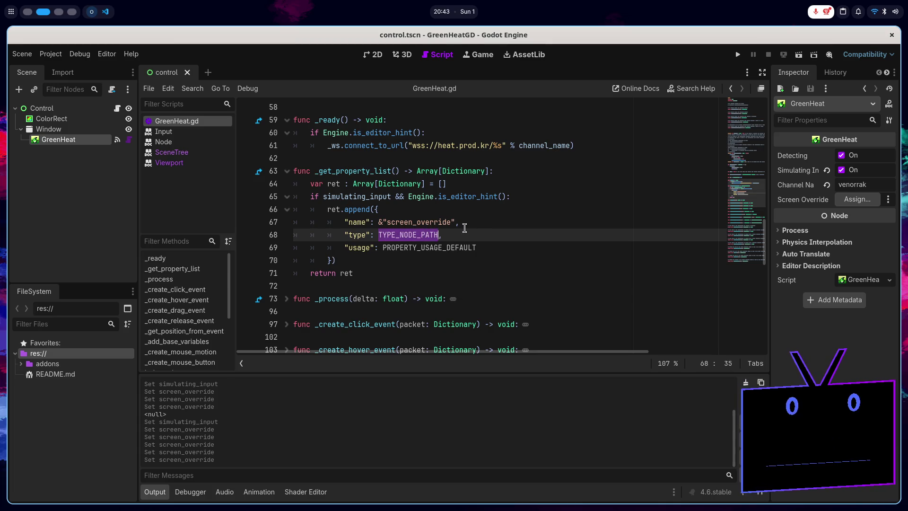
{"action": "key", "text": "super+1"}
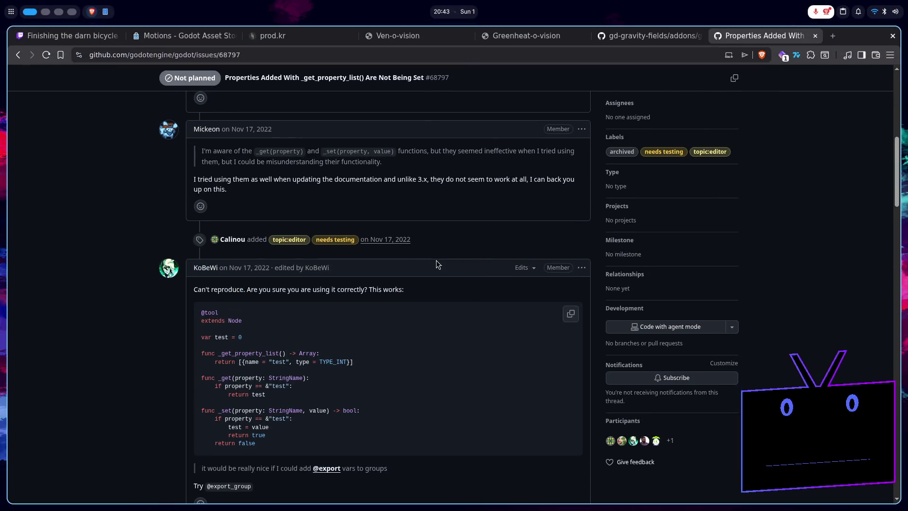
- Read GitHub issue 68797's comments down to the comment box, then return to the Brave results
{"action": "scroll", "coordinate": [430, 300], "scroll_direction": "up", "scroll_amount": 5}
{"action": "scroll", "coordinate": [430, 301], "scroll_direction": "down", "scroll_amount": 12}
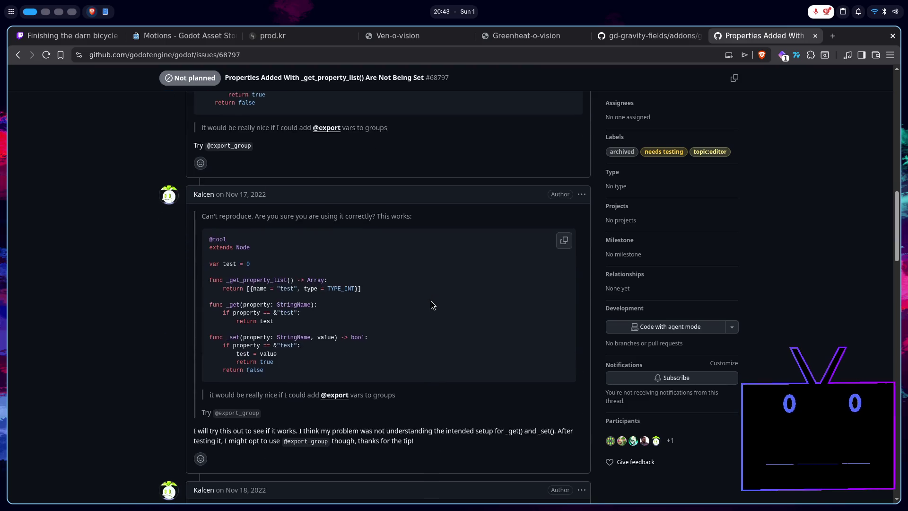
{"action": "scroll", "coordinate": [430, 301], "scroll_direction": "down", "scroll_amount": 10}
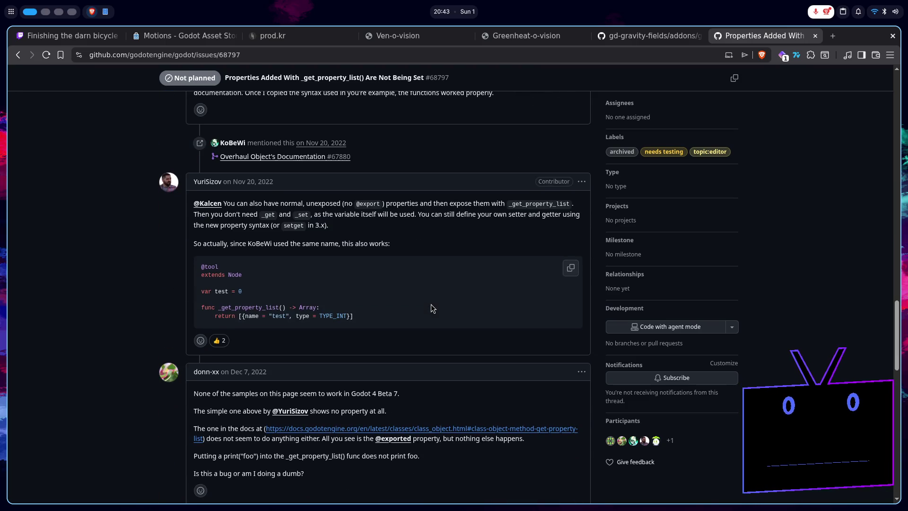
{"action": "scroll", "coordinate": [430, 305], "scroll_direction": "down", "scroll_amount": 6}
{"action": "scroll", "coordinate": [431, 307], "scroll_direction": "up", "scroll_amount": 15}
{"action": "scroll", "coordinate": [430, 310], "scroll_direction": "up", "scroll_amount": 4}
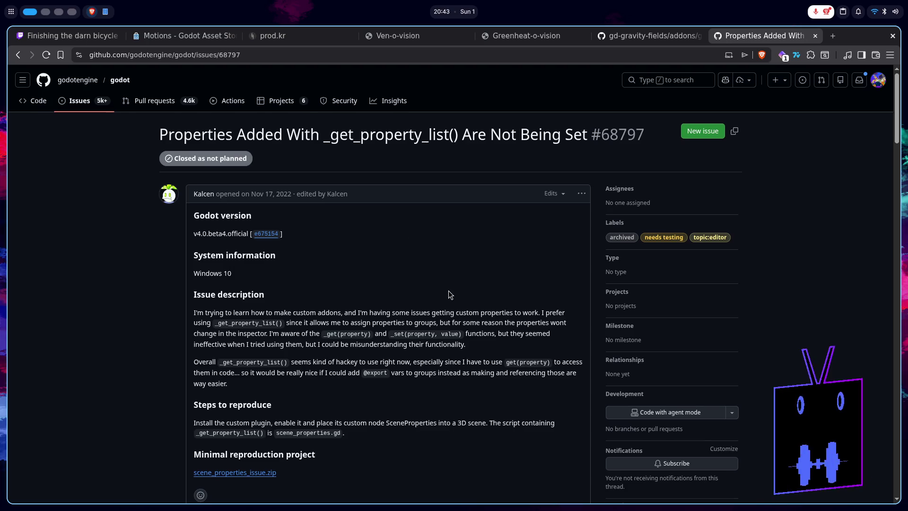
{"action": "scroll", "coordinate": [449, 295], "scroll_direction": "down", "scroll_amount": 8}
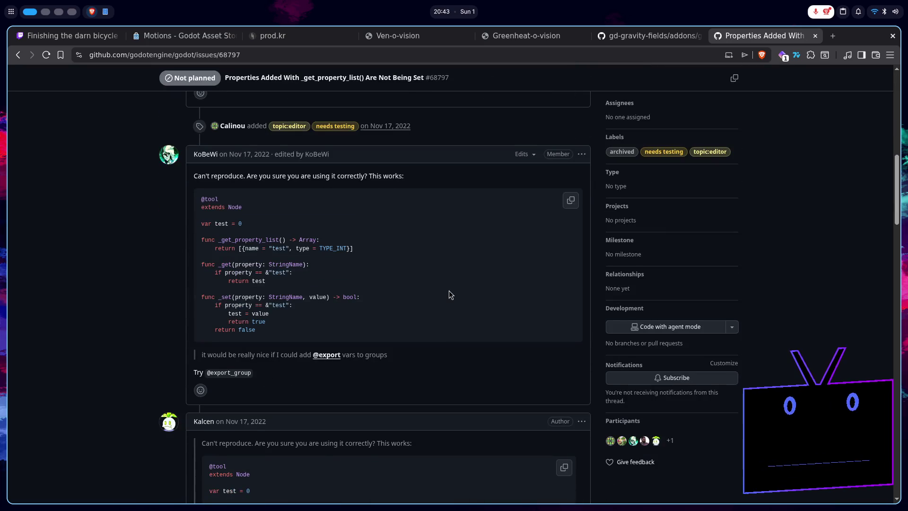
{"action": "scroll", "coordinate": [451, 294], "scroll_direction": "down", "scroll_amount": 15}
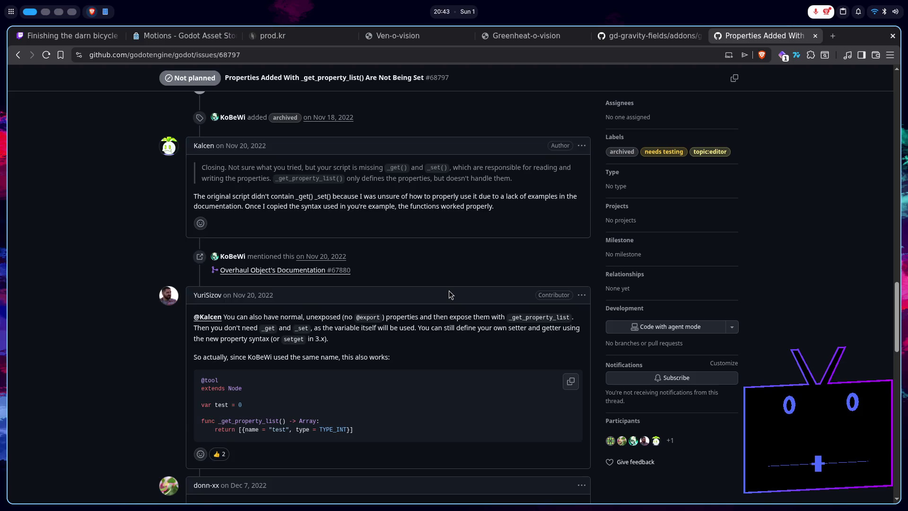
{"action": "scroll", "coordinate": [449, 294], "scroll_direction": "down", "scroll_amount": 6}
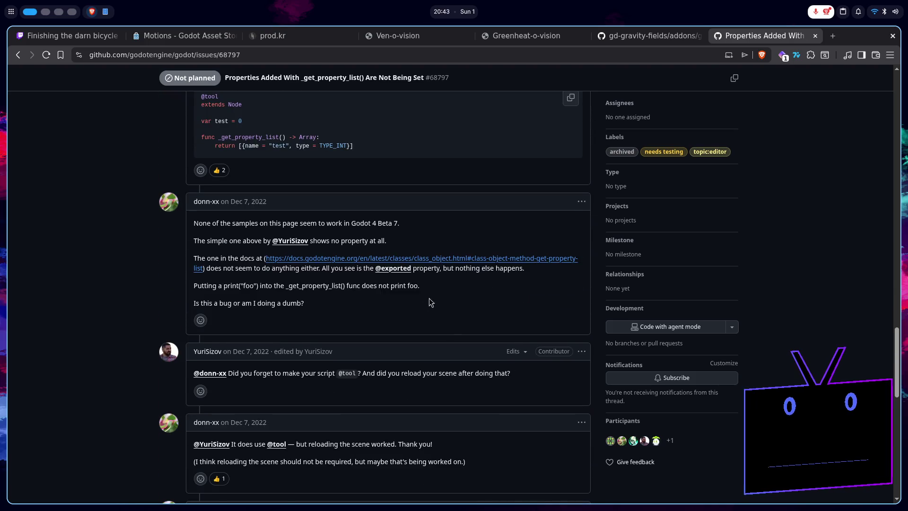
{"action": "scroll", "coordinate": [395, 314], "scroll_direction": "down", "scroll_amount": 4}
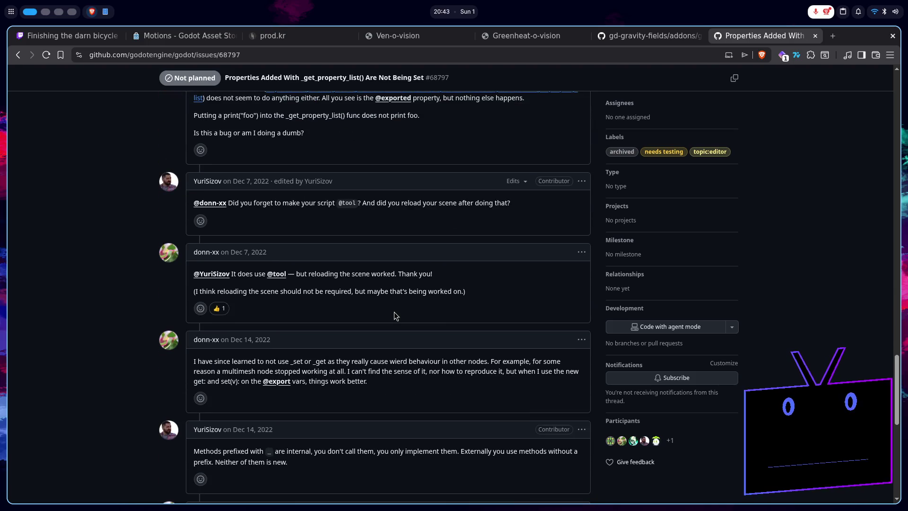
{"action": "scroll", "coordinate": [395, 313], "scroll_direction": "down", "scroll_amount": 5}
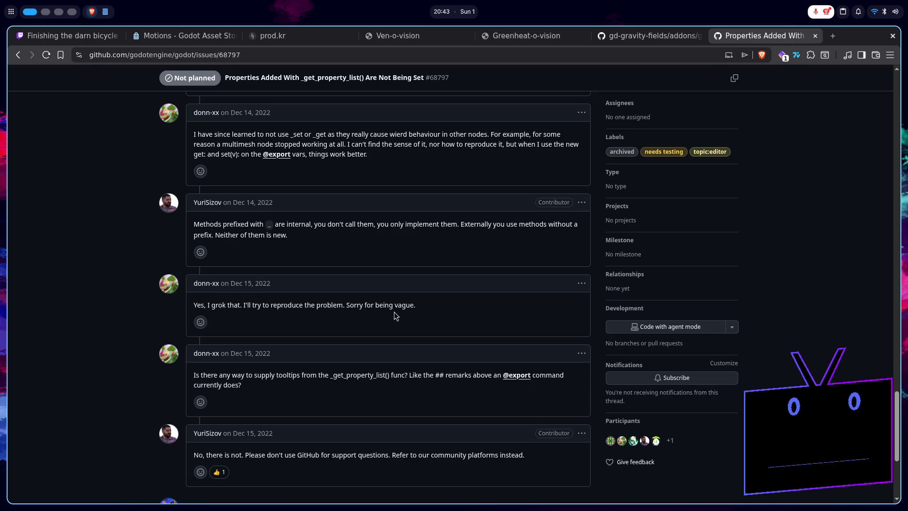
{"action": "scroll", "coordinate": [382, 322], "scroll_direction": "down", "scroll_amount": 2}
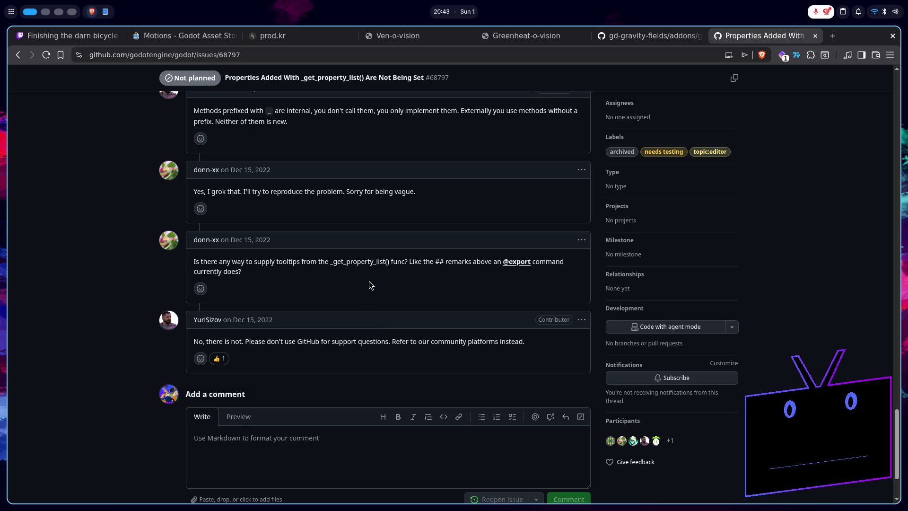
{"action": "key", "text": "alt+Left"}
{"action": "scroll", "coordinate": [218, 279], "scroll_direction": "down", "scroll_amount": 2}
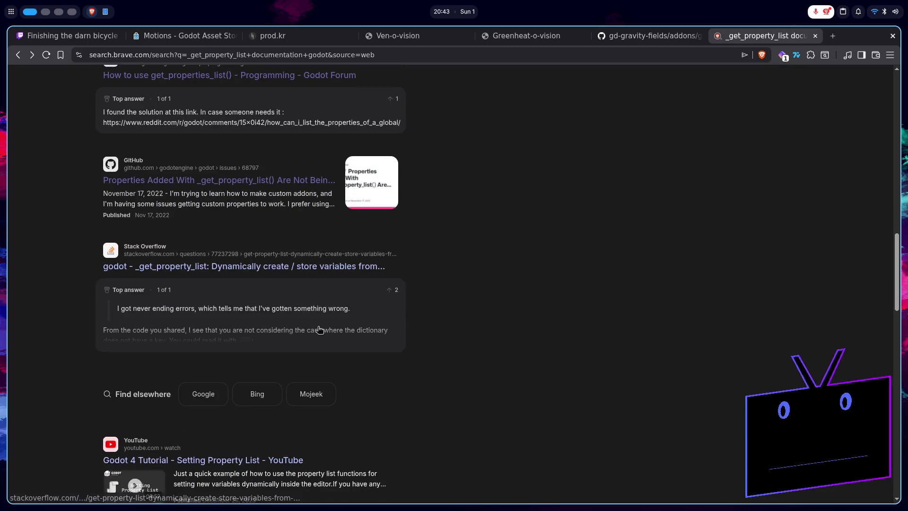
- Read the Stack Overflow answer on storing variables dynamically with _get_property_list
{"action": "left_click", "coordinate": [227, 266]}
{"action": "scroll", "coordinate": [375, 331], "scroll_direction": "down", "scroll_amount": 10}
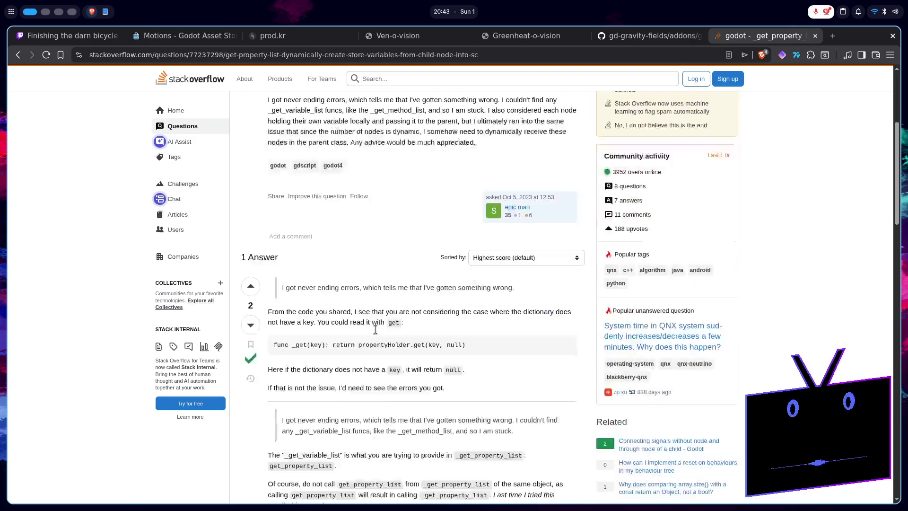
{"action": "scroll", "coordinate": [376, 333], "scroll_direction": "down", "scroll_amount": 8}
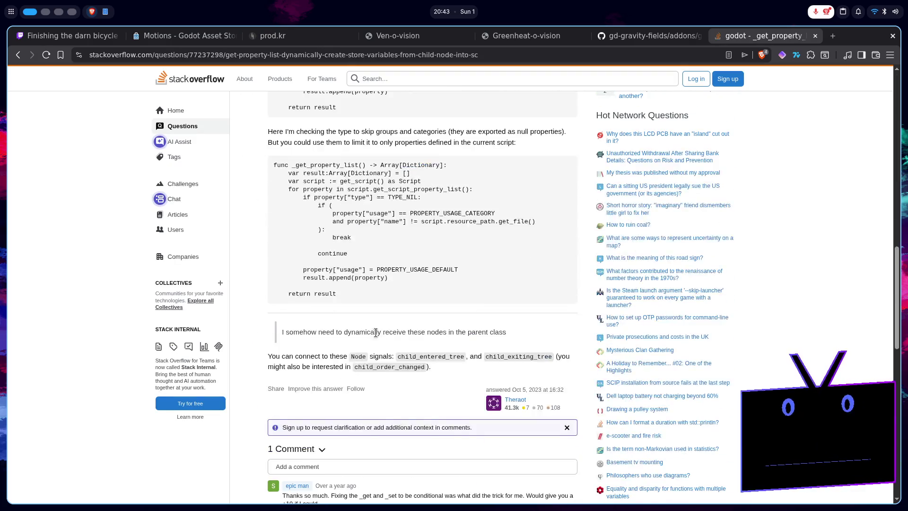
{"action": "scroll", "coordinate": [376, 333], "scroll_direction": "up", "scroll_amount": 6}
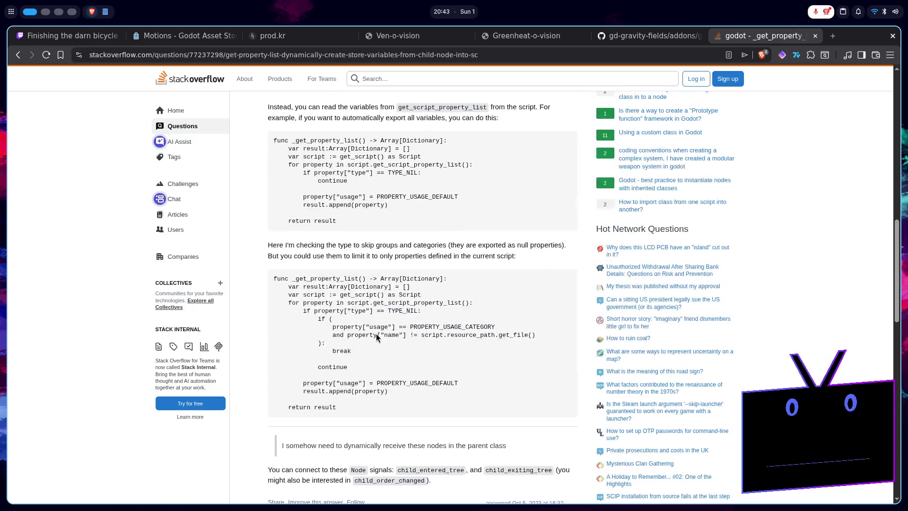
{"action": "scroll", "coordinate": [376, 333], "scroll_direction": "up", "scroll_amount": 2}
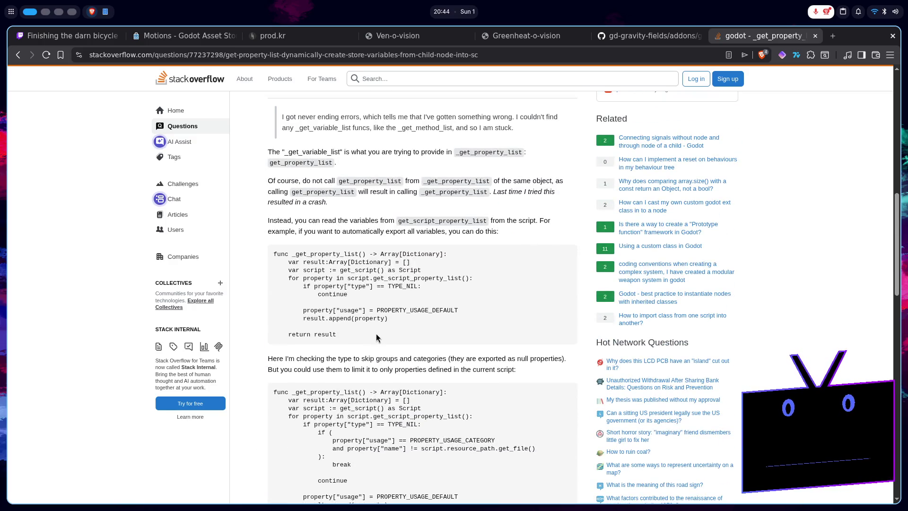
- Return to the search results and open the 'Godot 4 Tutorial - Setting Property List' video
{"action": "key", "text": "alt+Left"}
{"action": "scroll", "coordinate": [357, 335], "scroll_direction": "down", "scroll_amount": 4}
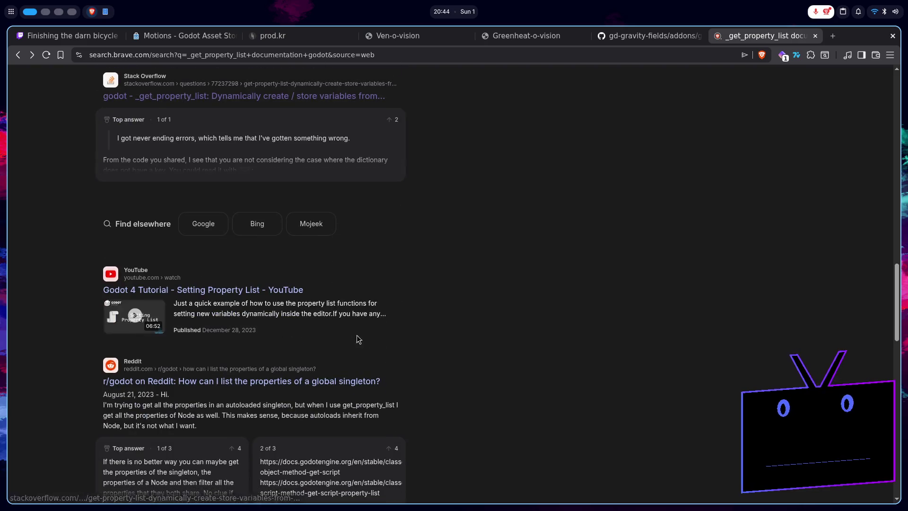
{"action": "left_click", "coordinate": [243, 292]}
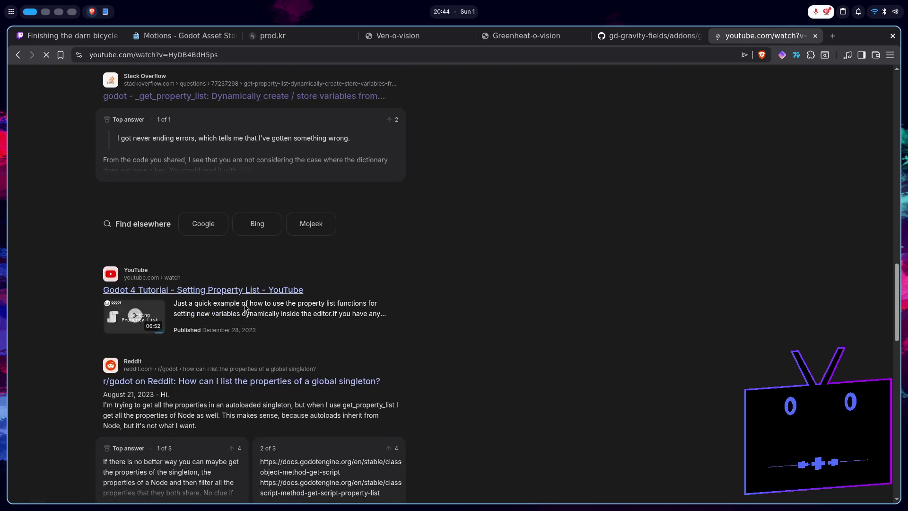
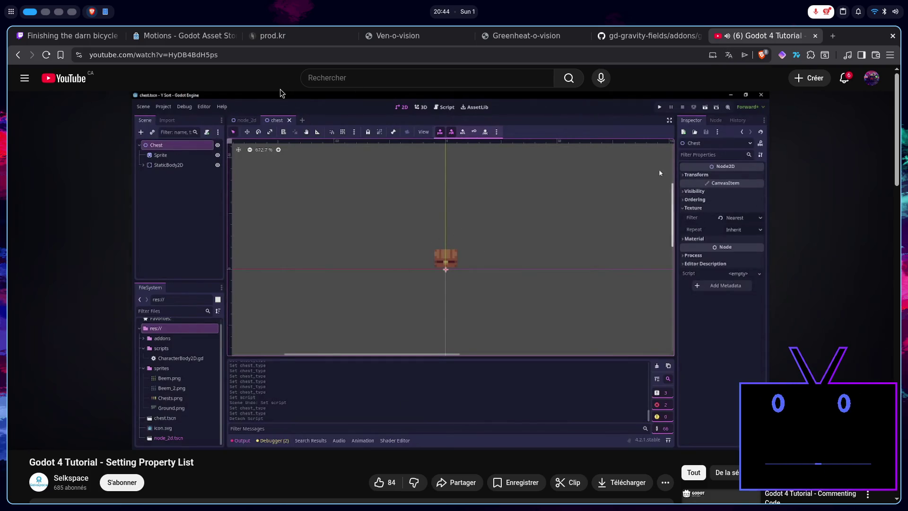
- Seek the property-list tutorial forward to its hint_string example, pause at 4:13, and return to Godot
{"action": "key", "text": "Right"}
{"action": "key", "text": "Right"}
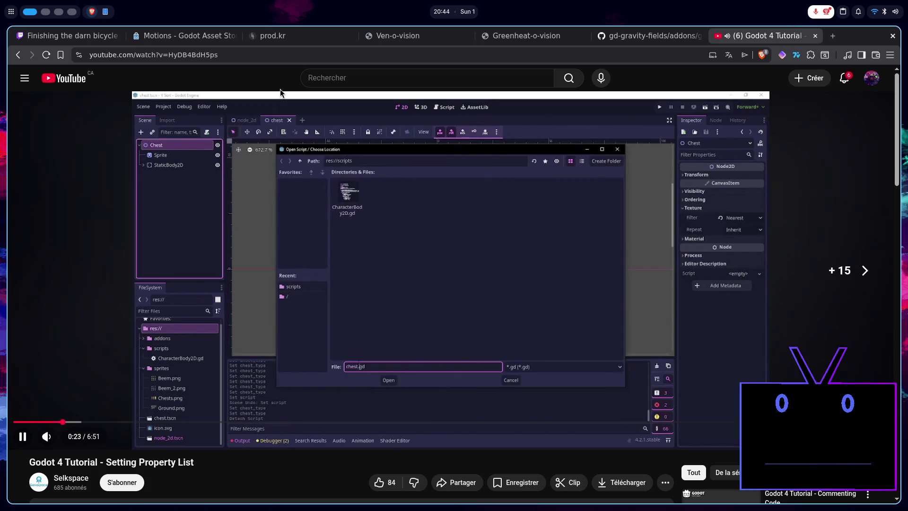
{"action": "key", "text": "Right"}
{"action": "key", "text": "Right"}
{"action": "key", "text": "Right"}
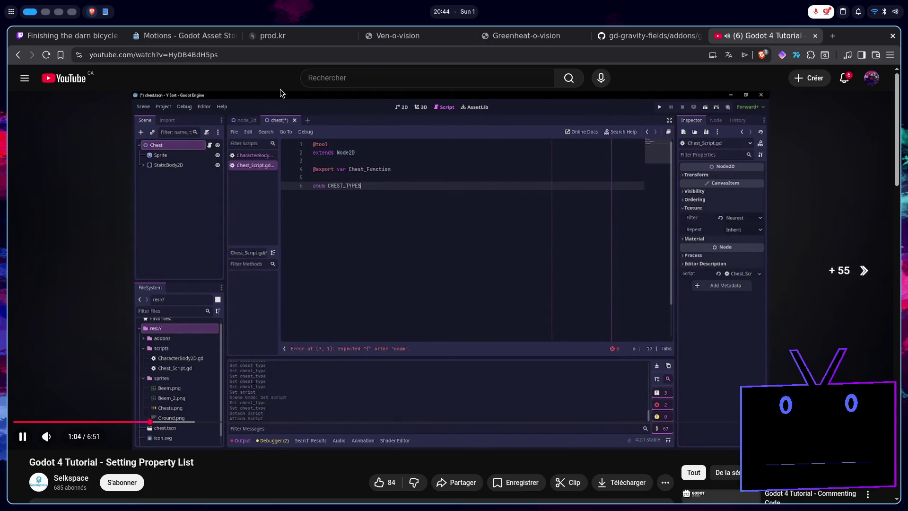
{"action": "key", "text": "Right"}
{"action": "key", "text": "Right"}
{"action": "key", "text": "Right"}
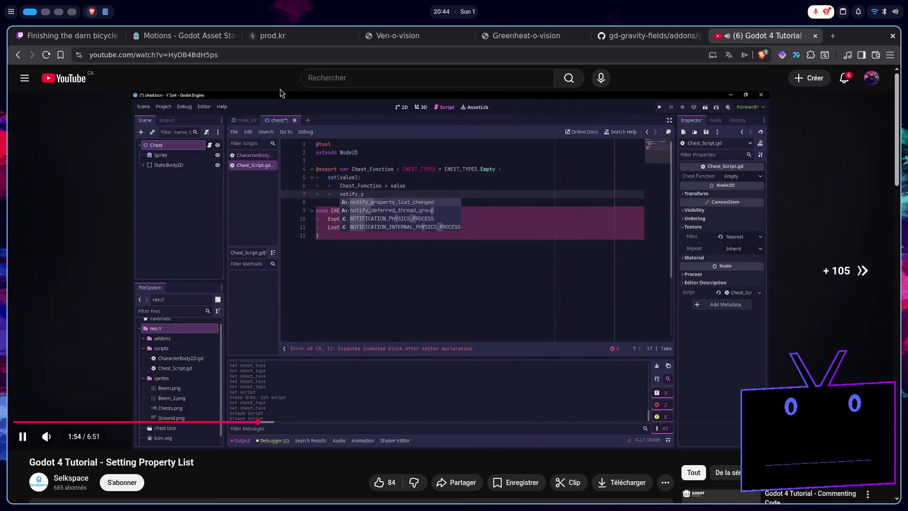
{"action": "key", "text": "Right"}
{"action": "key", "text": "Right"}
{"action": "key", "text": "Right"}
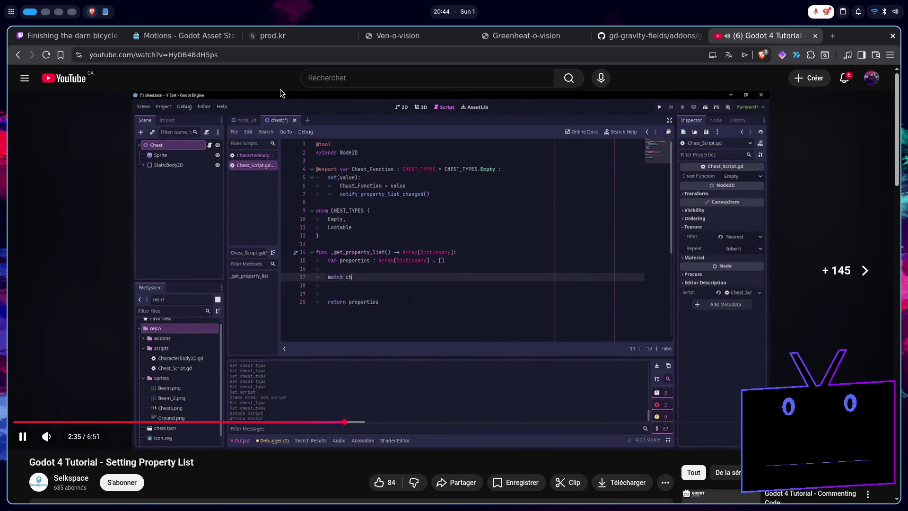
{"action": "key", "text": "Right"}
{"action": "key", "text": "Right"}
{"action": "key", "text": "Right"}
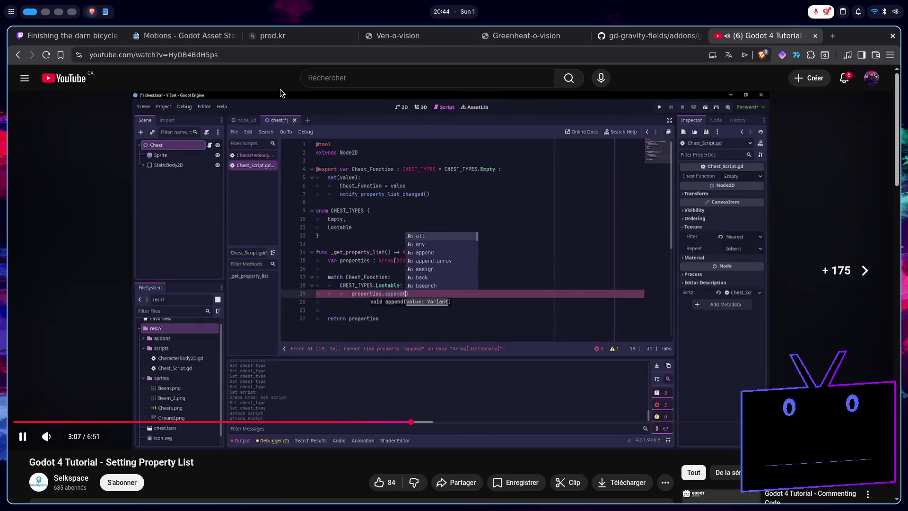
{"action": "key", "text": "Right"}
{"action": "key", "text": "Right"}
{"action": "key", "text": "Right"}
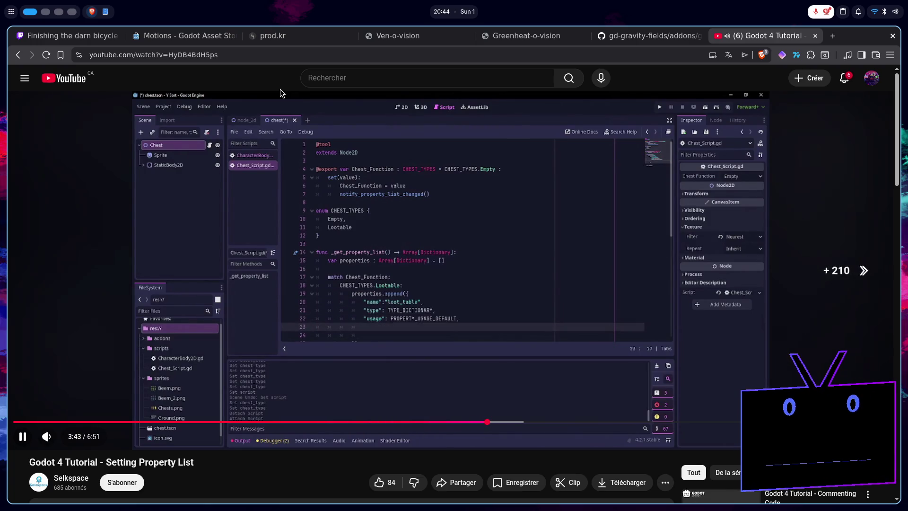
{"action": "key", "text": "Right"}
{"action": "key", "text": "Right"}
{"action": "key", "text": "Right"}
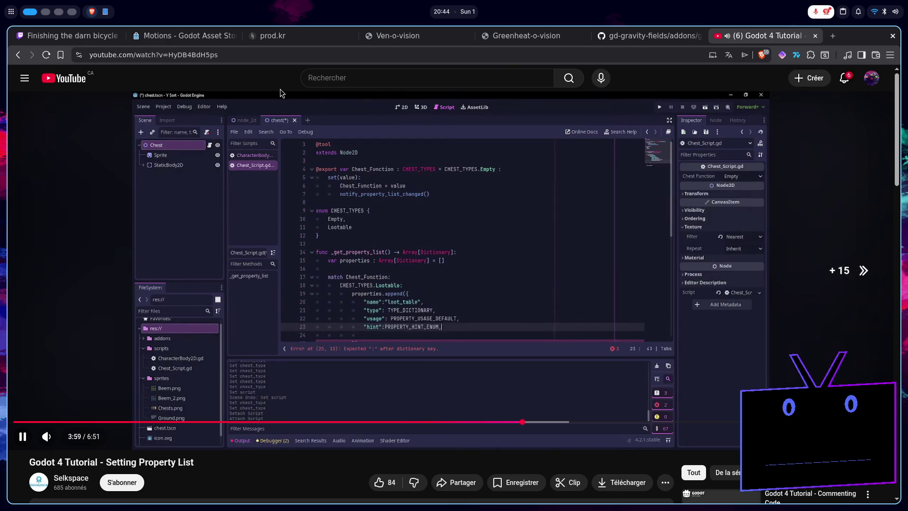
{"action": "key", "text": "Right"}
{"action": "key", "text": "Right"}
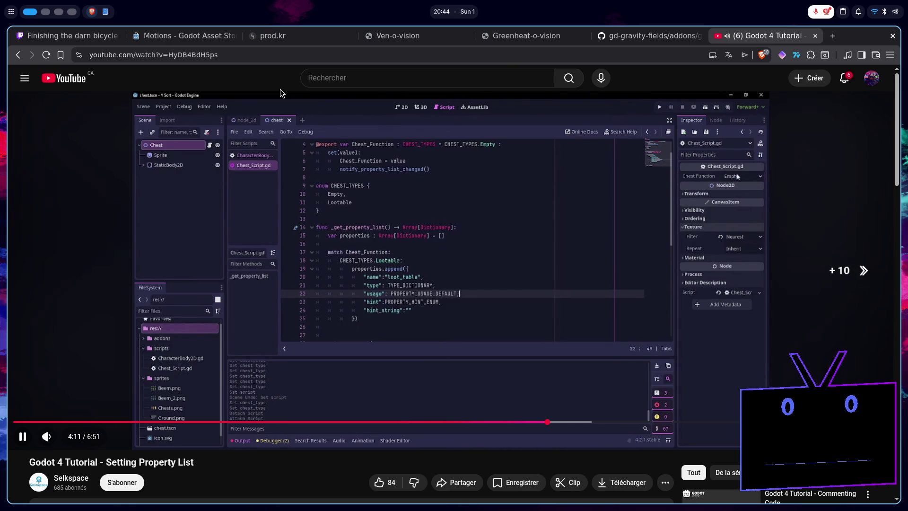
{"action": "key", "text": "space"}
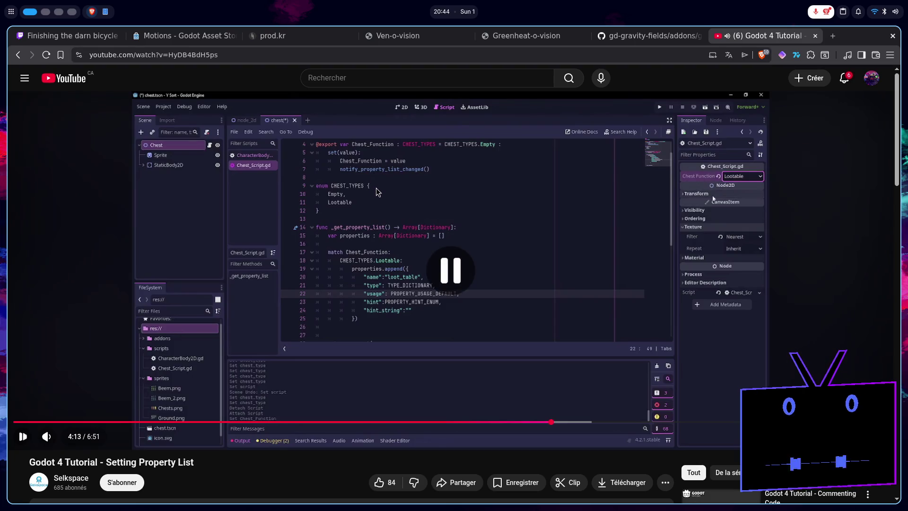
{"action": "key", "text": "super+2"}
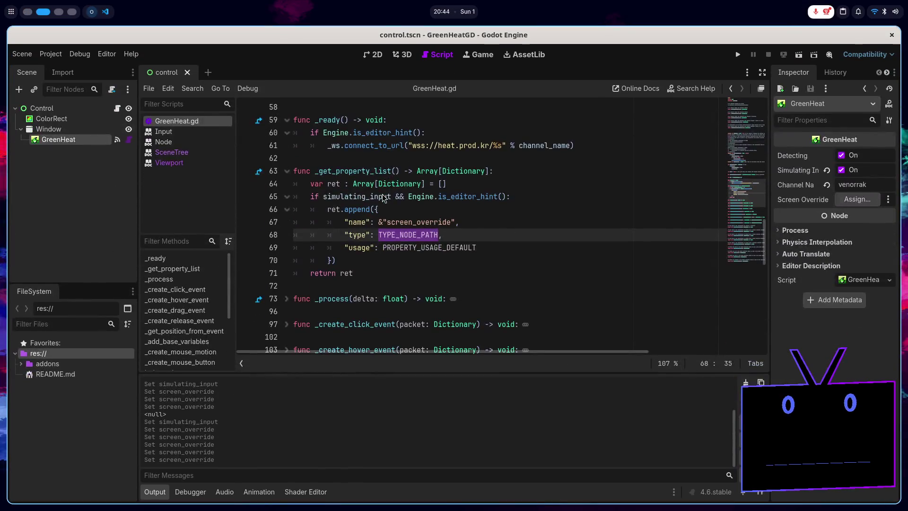
- Add a comma after PROPERTY_USAGE_DEFAULT and a new "hint" key line below it
{"action": "left_click", "coordinate": [492, 243]}
{"action": "key", "text": "Return"}
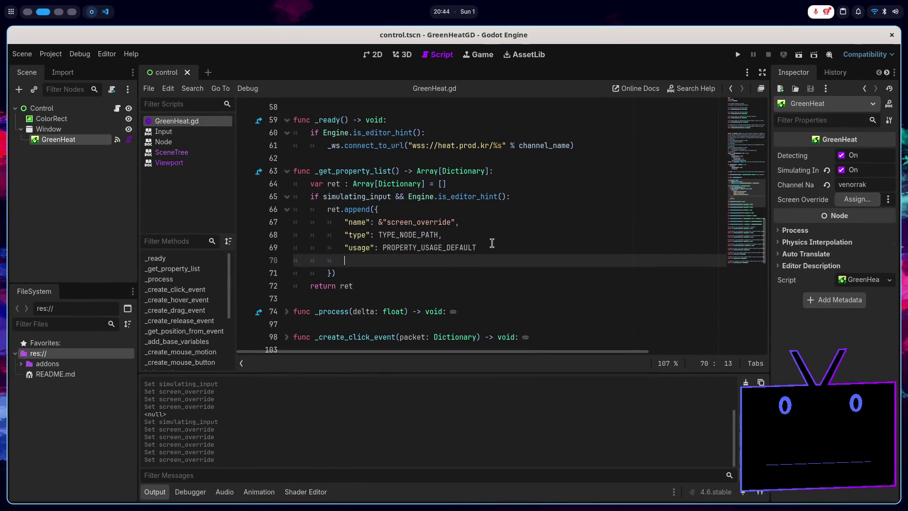
{"action": "type", "text": "\"u\""}
{"action": "key", "text": "BackSpace"}
{"action": "type", "text": "hint"}
{"action": "key", "text": "Return"}
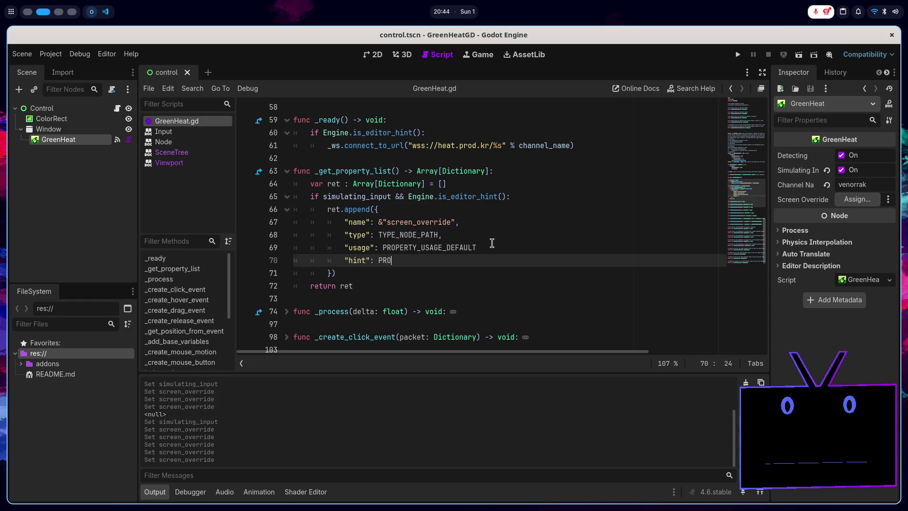
{"action": "key", "text": "ctrl+BackSpace"}
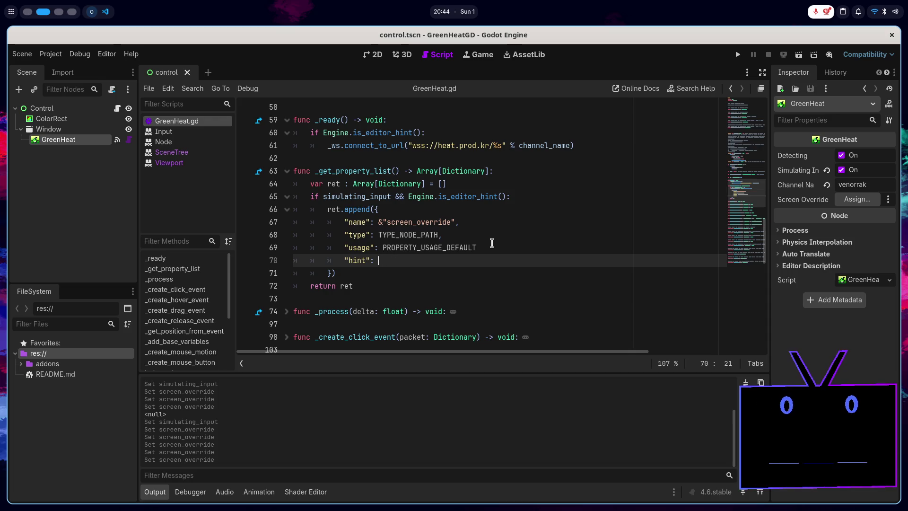
{"action": "left_click", "coordinate": [492, 243]}
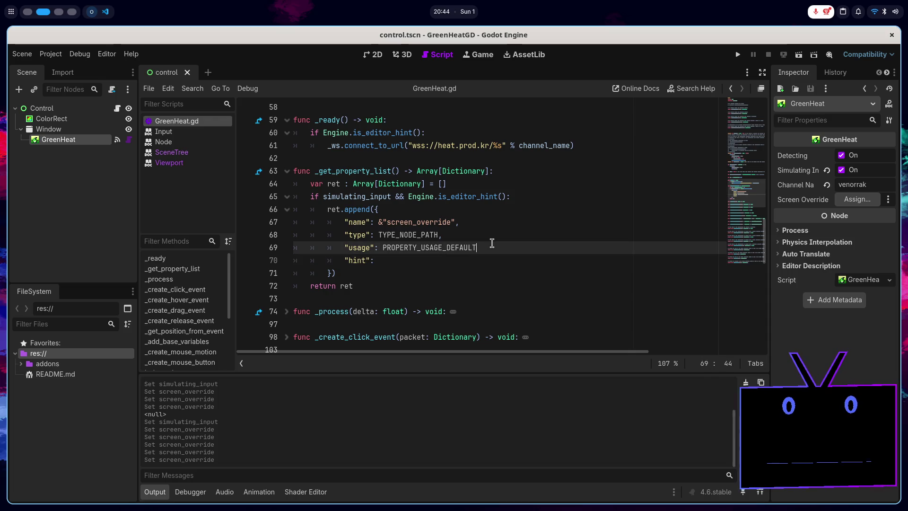
{"action": "type", "text": ","}
{"action": "key", "text": "Down"}
- Set the hint to PROPERTY_HINT_NODE_TYPE from autocomplete, save GreenHeat.gd, and check the Screen Override picker
{"action": "type", "text": "PR"}
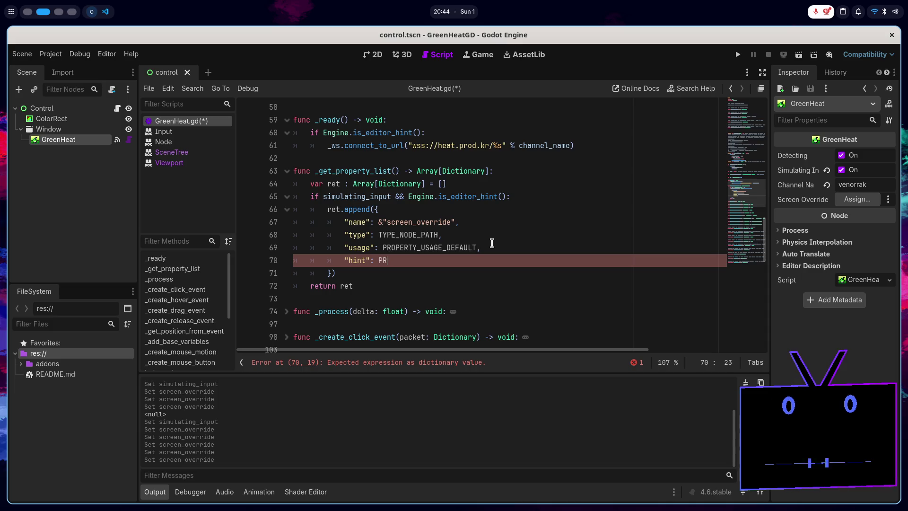
{"action": "type", "text": "OPERTY_HINT"}
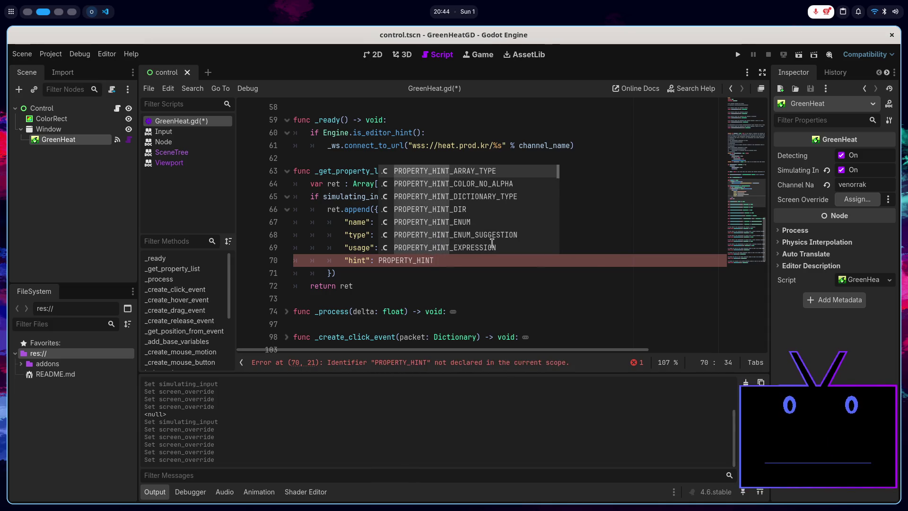
{"action": "key", "text": "Down"}
{"action": "key", "text": "Down"}
{"action": "key", "text": "Down"}
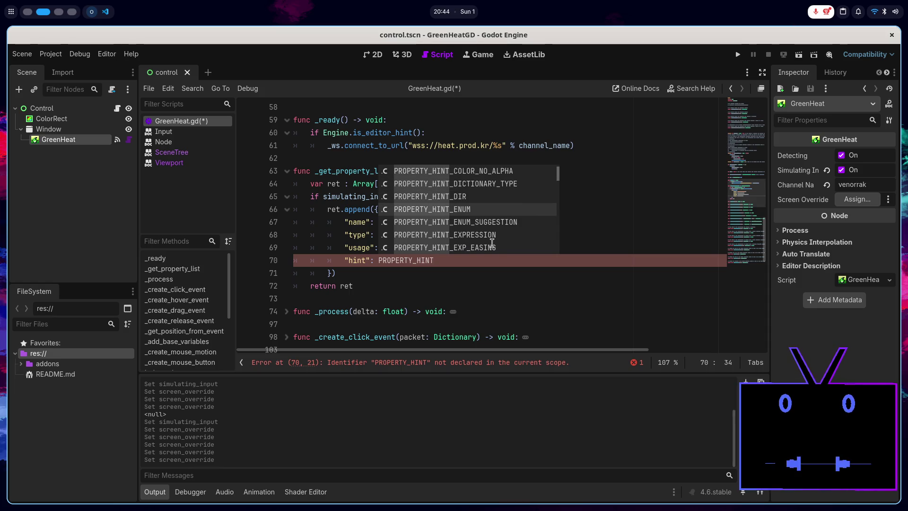
{"action": "key", "text": "Down"}
{"action": "key", "text": "Down"}
{"action": "key", "text": "Down"}
{"action": "key", "text": "Down"}
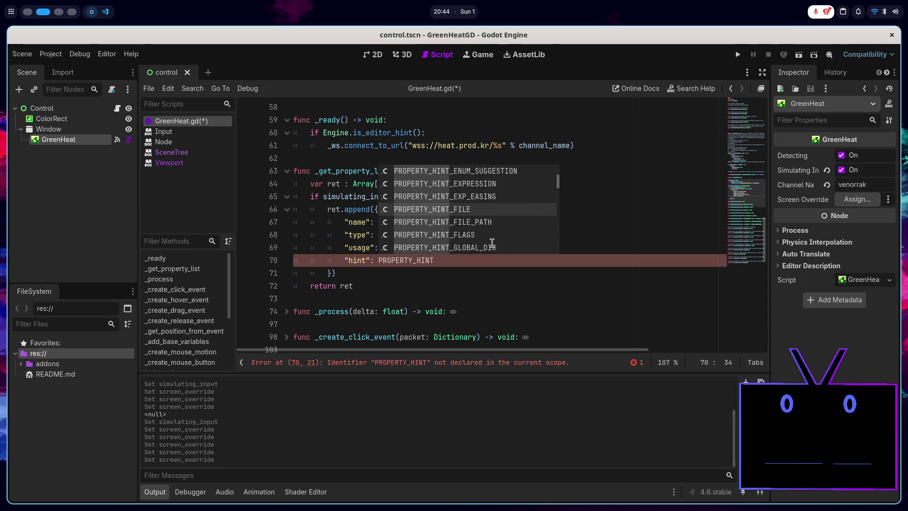
{"action": "key", "text": "Down"}
{"action": "key", "text": "Down"}
{"action": "key", "text": "Down"}
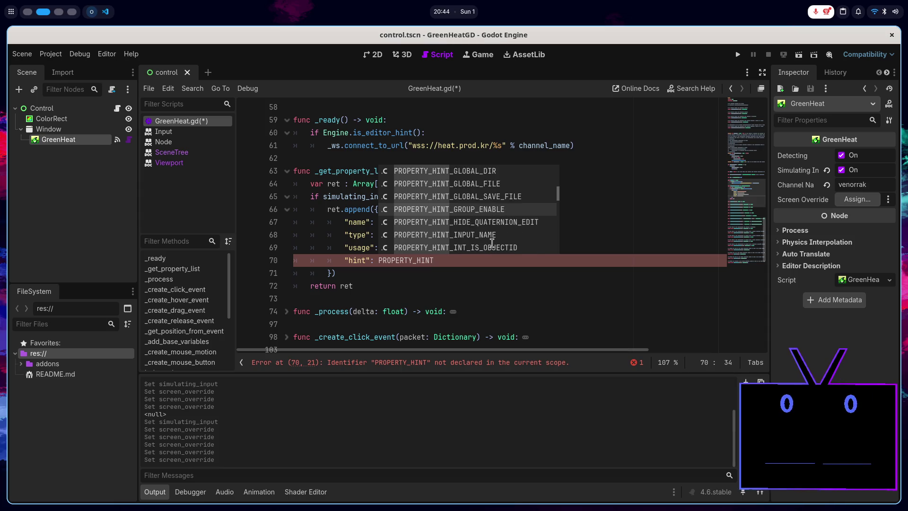
{"action": "key", "text": "Down"}
{"action": "key", "text": "Down"}
{"action": "key", "text": "Down"}
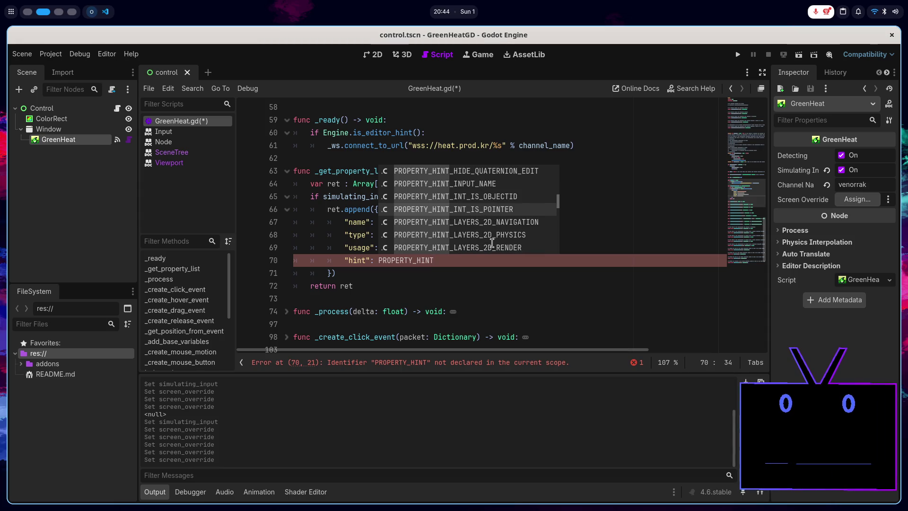
{"action": "key", "text": "Down"}
{"action": "key", "text": "Down"}
{"action": "key", "text": "Down"}
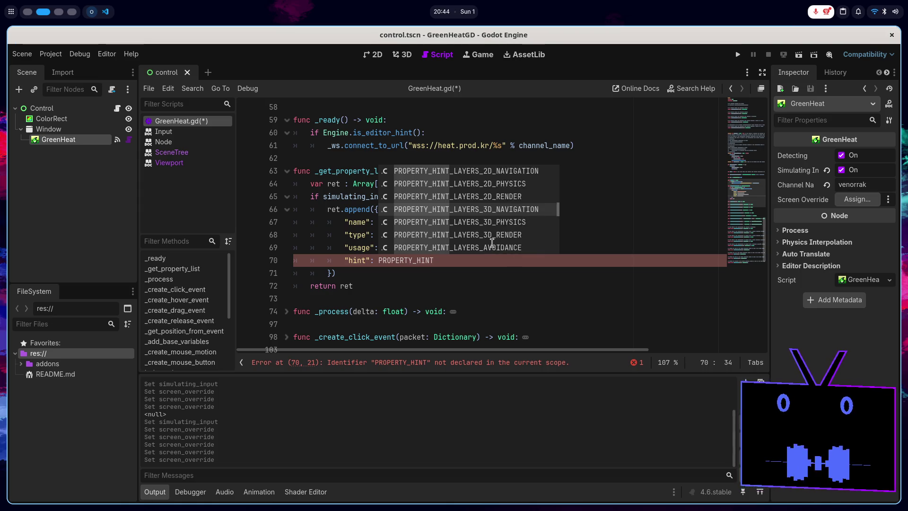
{"action": "key", "text": "Down"}
{"action": "key", "text": "Down"}
{"action": "key", "text": "Down"}
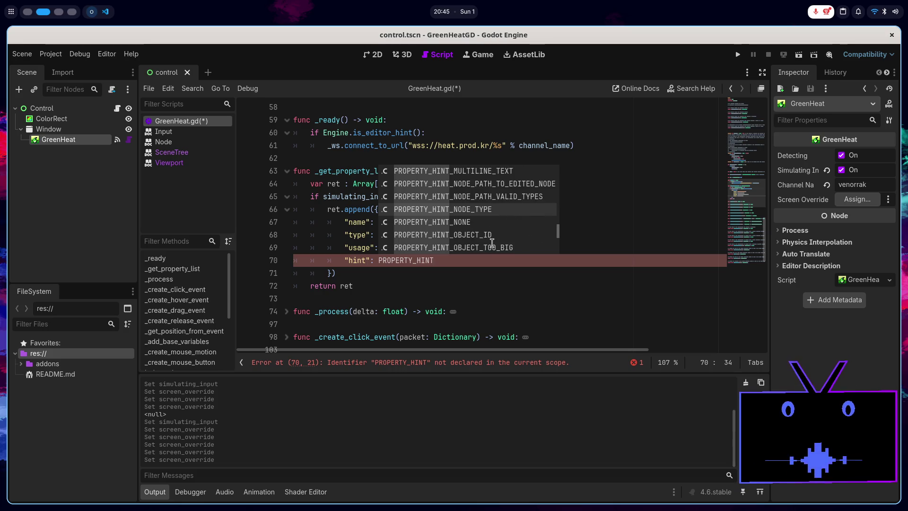
{"action": "key", "text": "Return"}
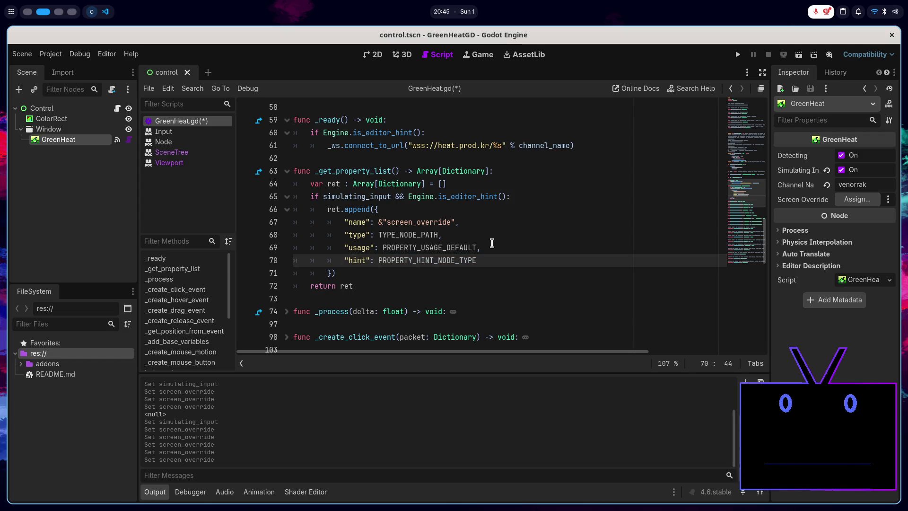
{"action": "key", "text": "ctrl+s"}
{"action": "left_click", "coordinate": [873, 201]}
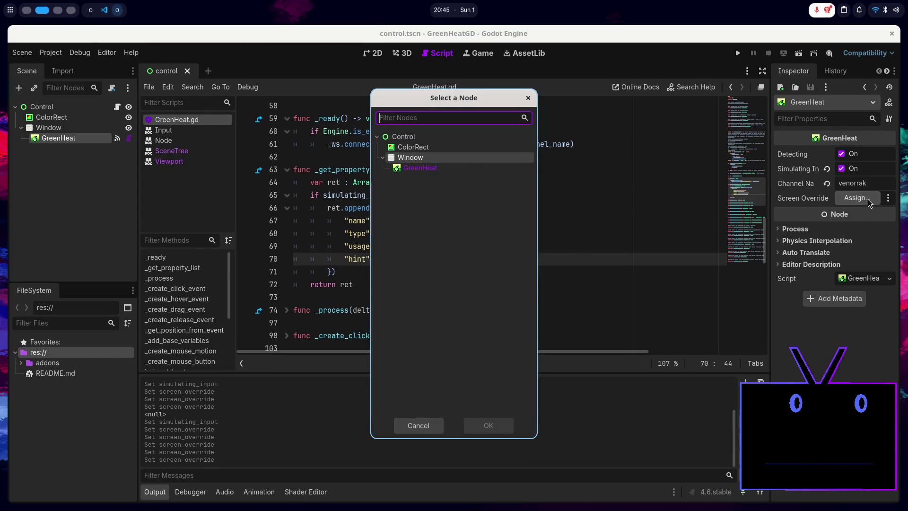
- Add a "hint_string": "Viewport" entry, fix line 70's missing comma, and save the script
{"action": "left_click", "coordinate": [428, 444]}
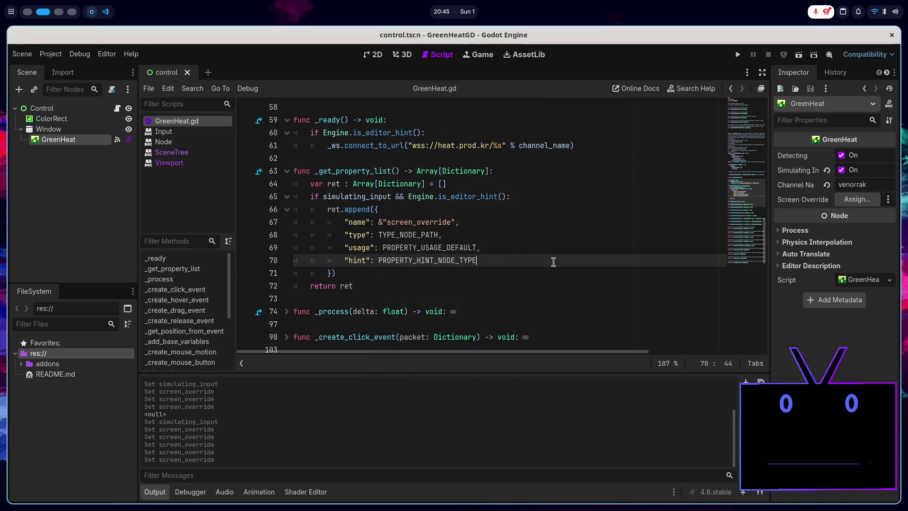
{"action": "key", "text": "super+Down"}
{"action": "key", "text": "super+Up"}
{"action": "key", "text": "Return"}
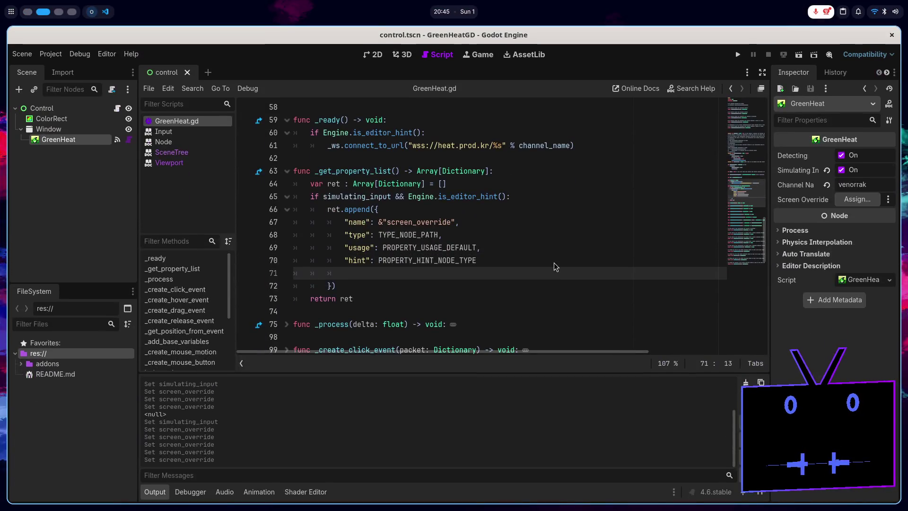
{"action": "type", "text": "\"hint_"}
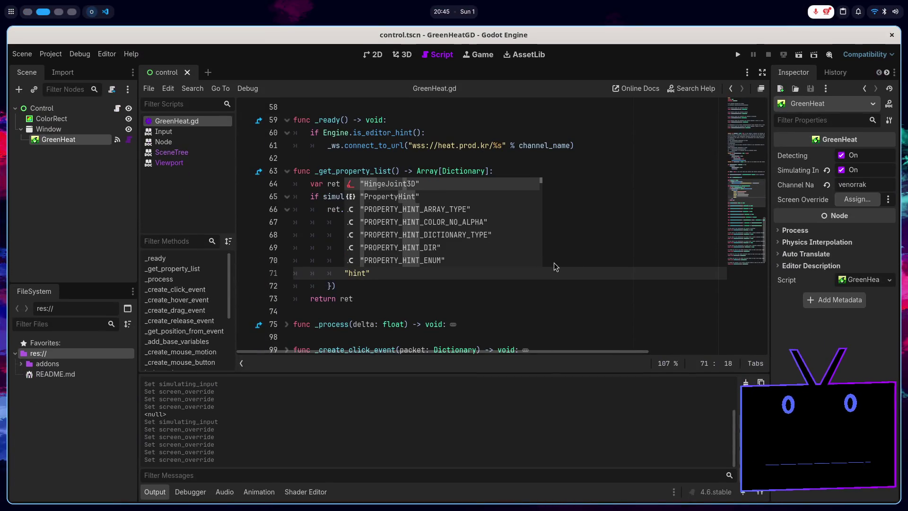
{"action": "type", "text": "string"}
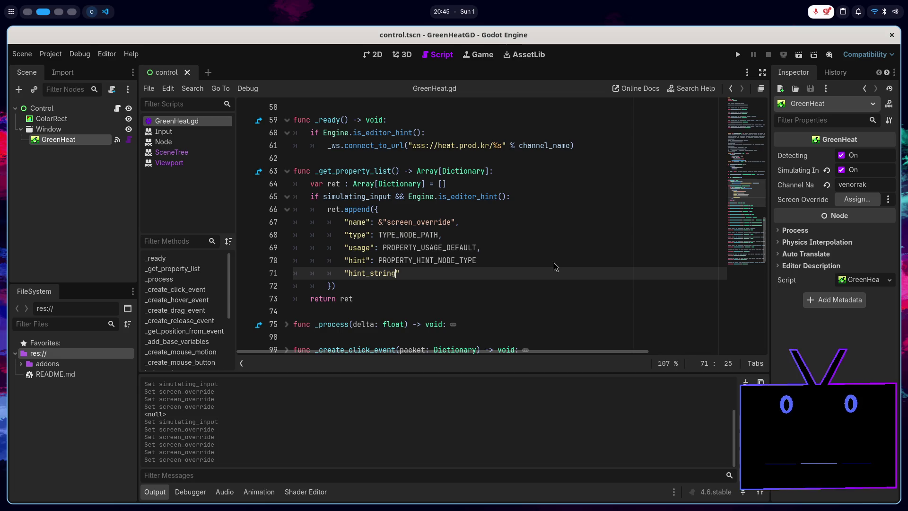
{"action": "key", "text": "super+Down"}
{"action": "key", "text": "super+Up"}
{"action": "type", "text": "ing\""}
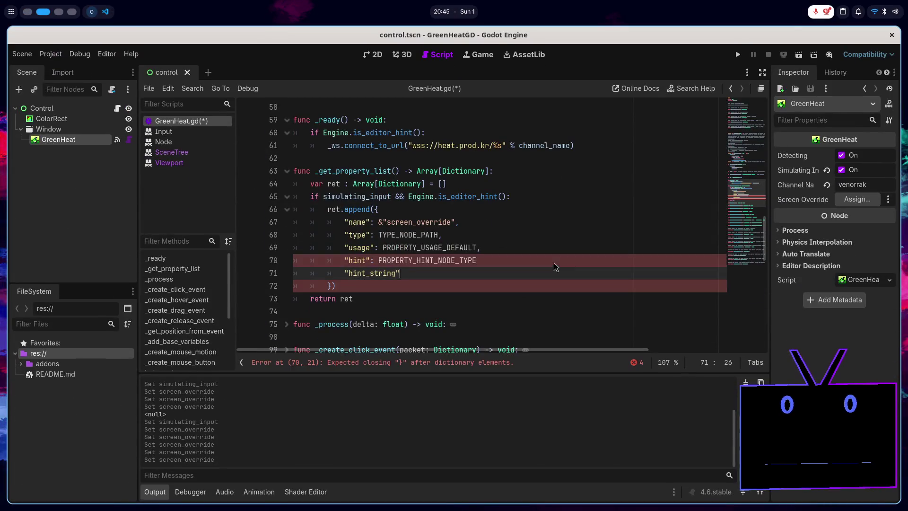
{"action": "left_click", "coordinate": [554, 259]}
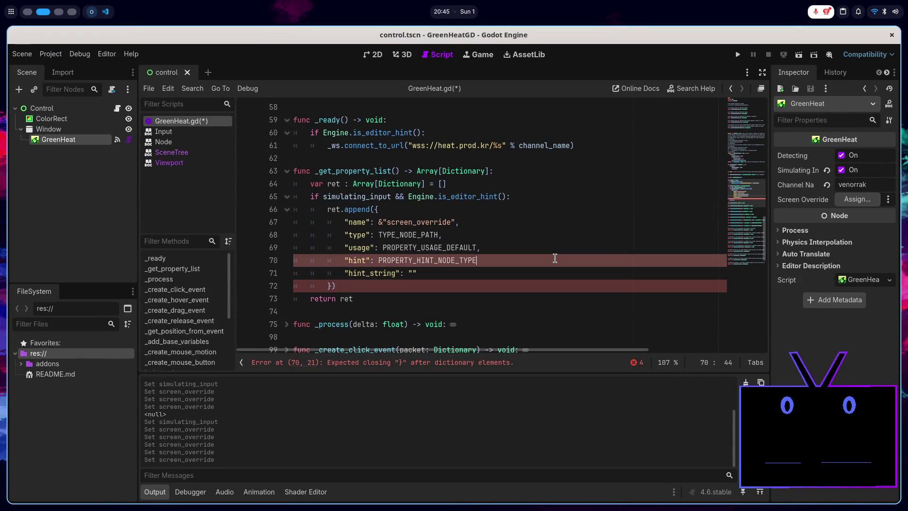
{"action": "type", "text": ","}
{"action": "key", "text": "Escape"}
{"action": "key", "text": "Down"}
{"action": "key", "text": "Home"}
{"action": "key", "text": "Home"}
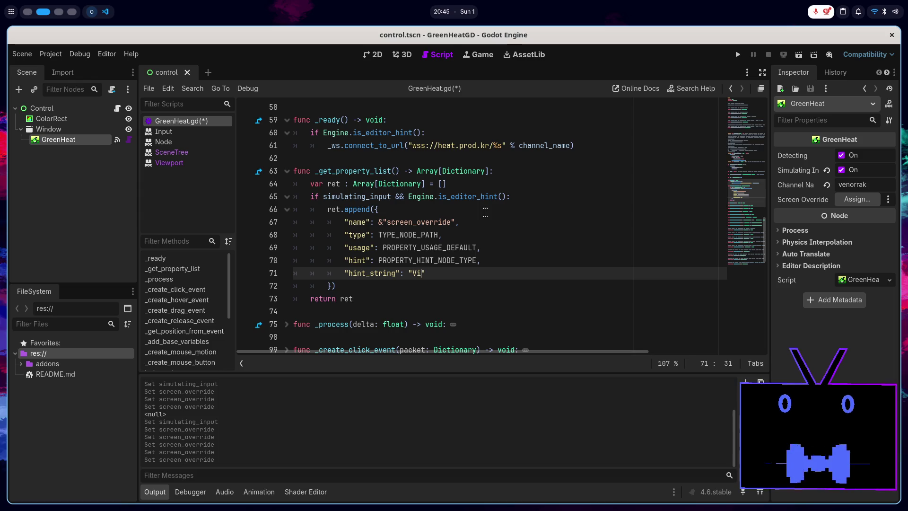
{"action": "type", "text": "ewport"}
{"action": "key", "text": "ctrl+s"}
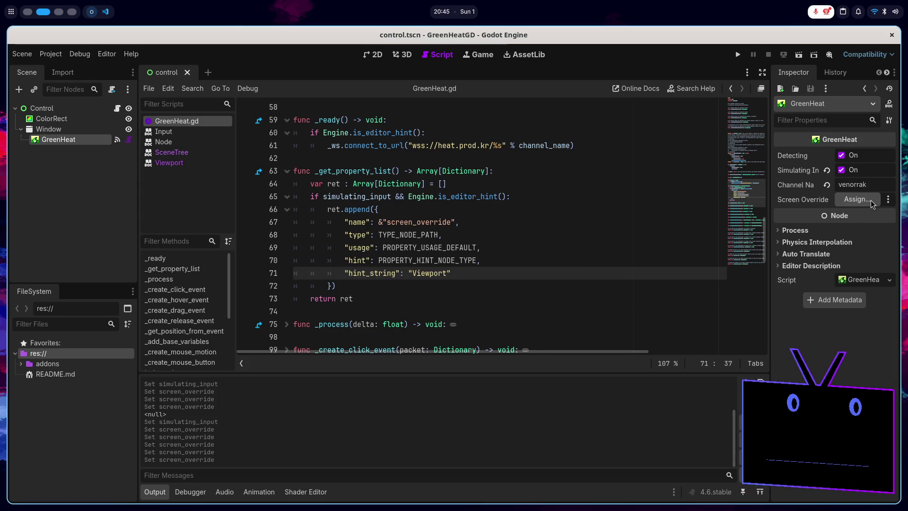
- Soft-reload the GreenHeat tool script and assign GreenHeat as the Screen Override node
{"action": "left_click", "coordinate": [858, 199]}
{"action": "left_click", "coordinate": [419, 427]}
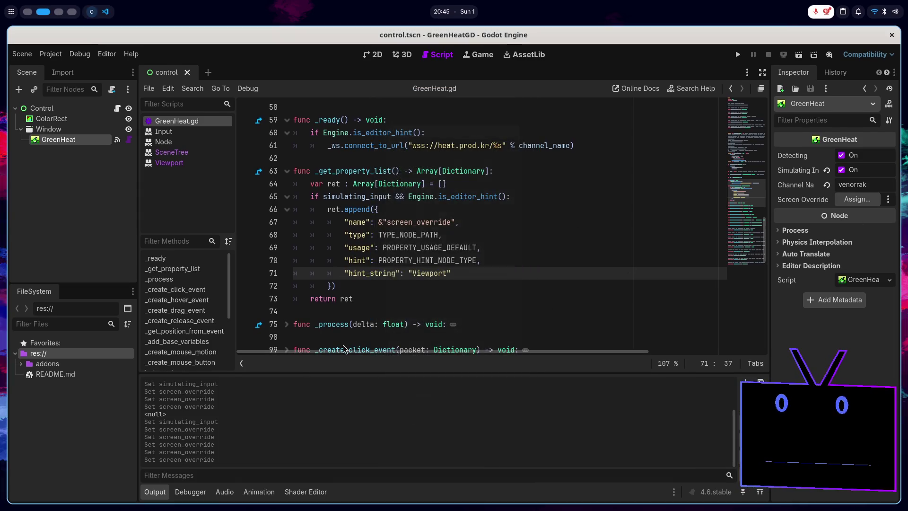
{"action": "right_click", "coordinate": [191, 125]}
{"action": "left_click", "coordinate": [228, 213]}
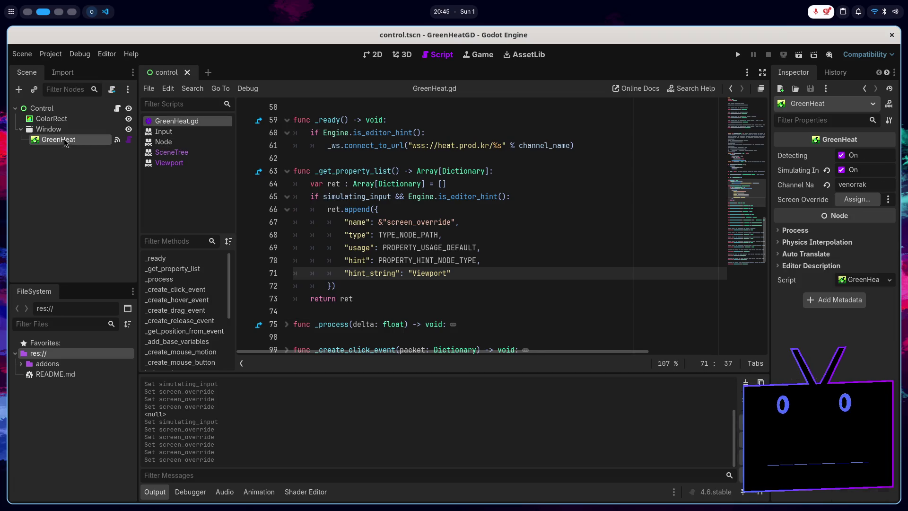
{"action": "left_click", "coordinate": [858, 199]}
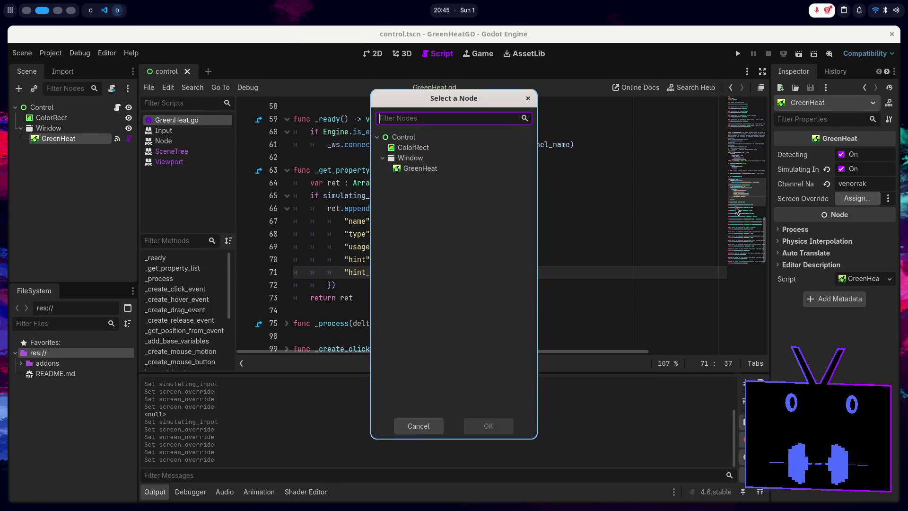
{"action": "double_click", "coordinate": [432, 170]}
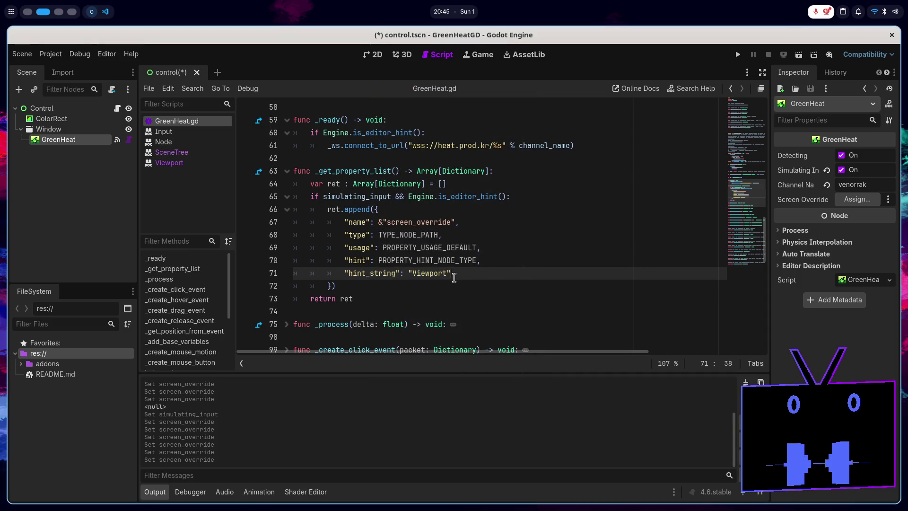
{"action": "key", "text": "super+1"}
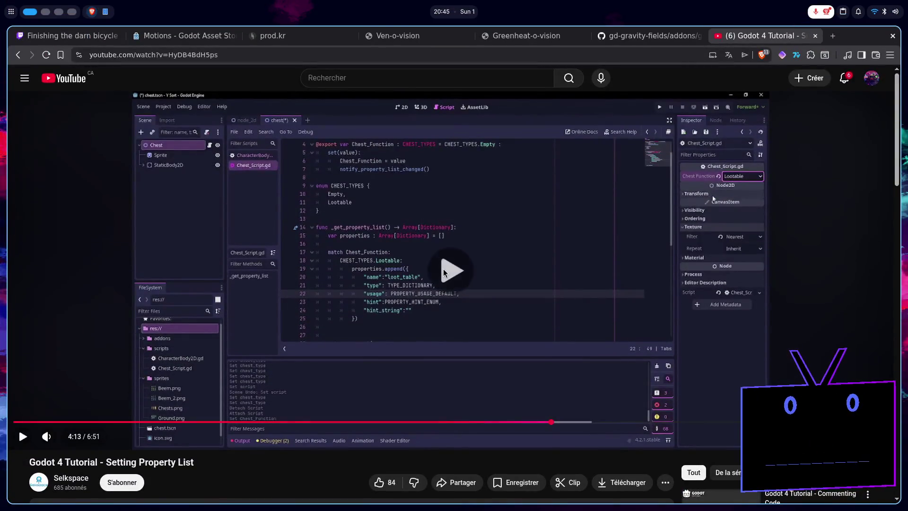
- Resume the tutorial, skip ahead to about 5:43, then go back to the Brave results
{"action": "key", "text": "space"}
{"action": "key", "text": "Right"}
{"action": "key", "text": "Right"}
{"action": "key", "text": "Right"}
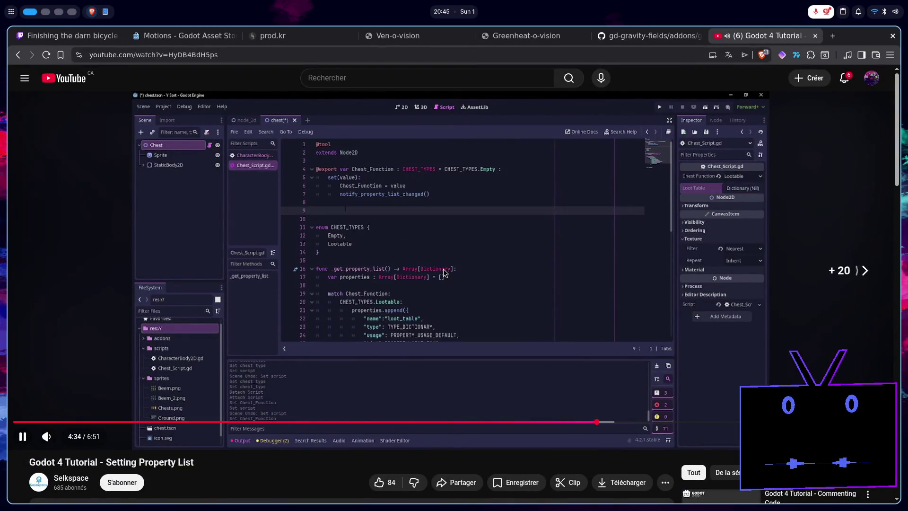
{"action": "key", "text": "Right"}
{"action": "key", "text": "Right"}
{"action": "key", "text": "Right"}
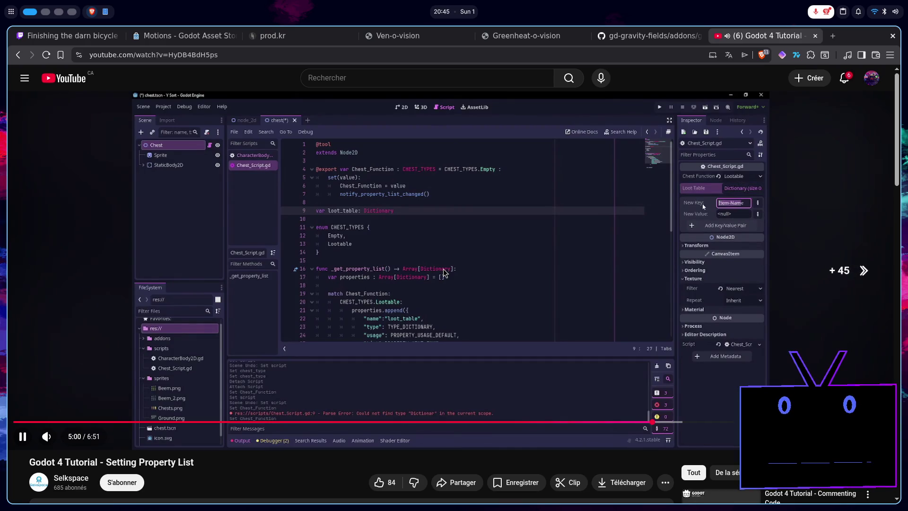
{"action": "key", "text": "Right"}
{"action": "key", "text": "Right"}
{"action": "key", "text": "Right"}
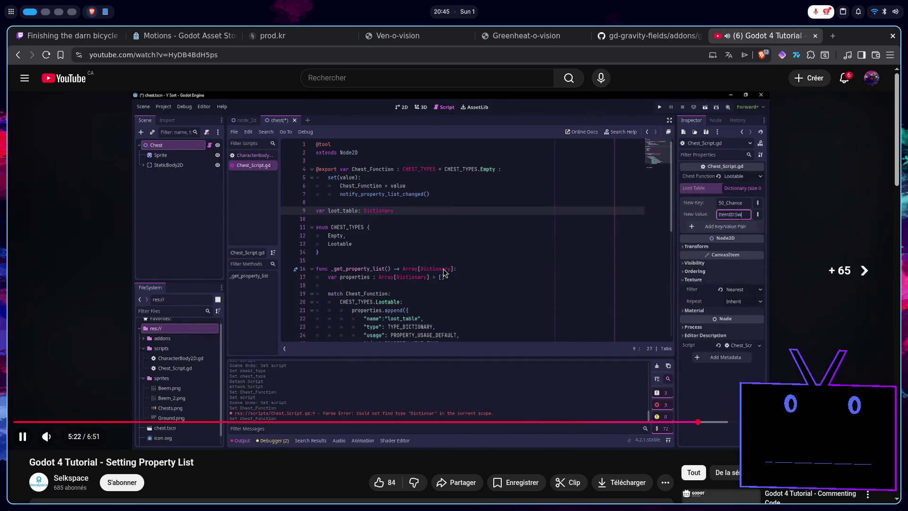
{"action": "key", "text": "Right"}
{"action": "key", "text": "Right"}
{"action": "key", "text": "Right"}
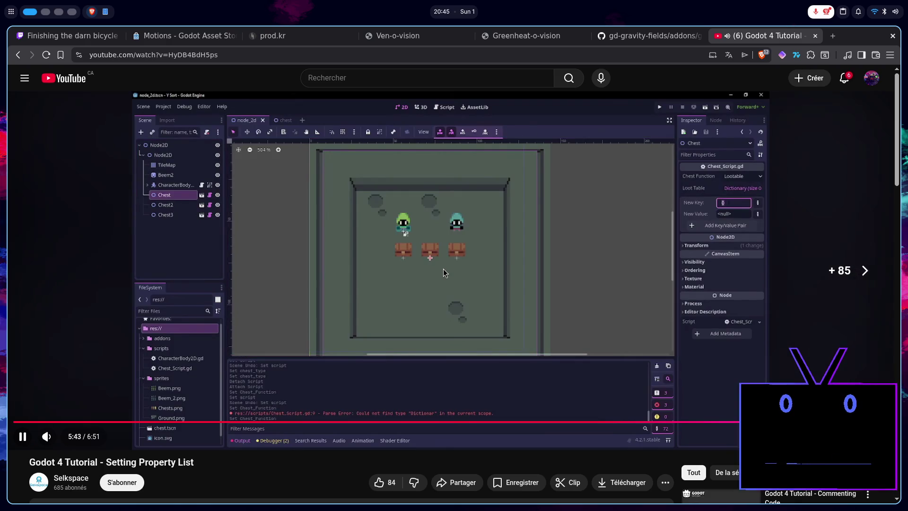
{"action": "key", "text": "alt+Left"}
{"action": "scroll", "coordinate": [368, 334], "scroll_direction": "down", "scroll_amount": 2}
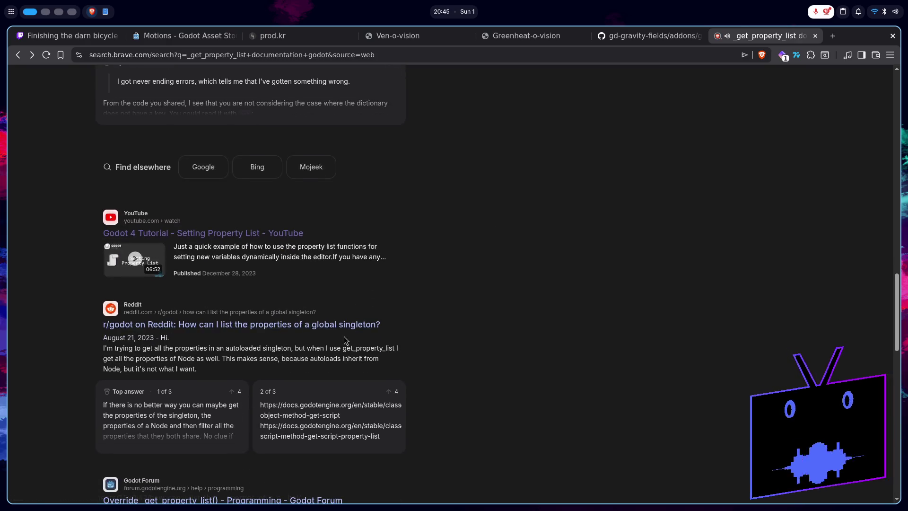
- Open the r/godot thread on listing a singleton's properties, read its comments, and go back
{"action": "left_click", "coordinate": [261, 327]}
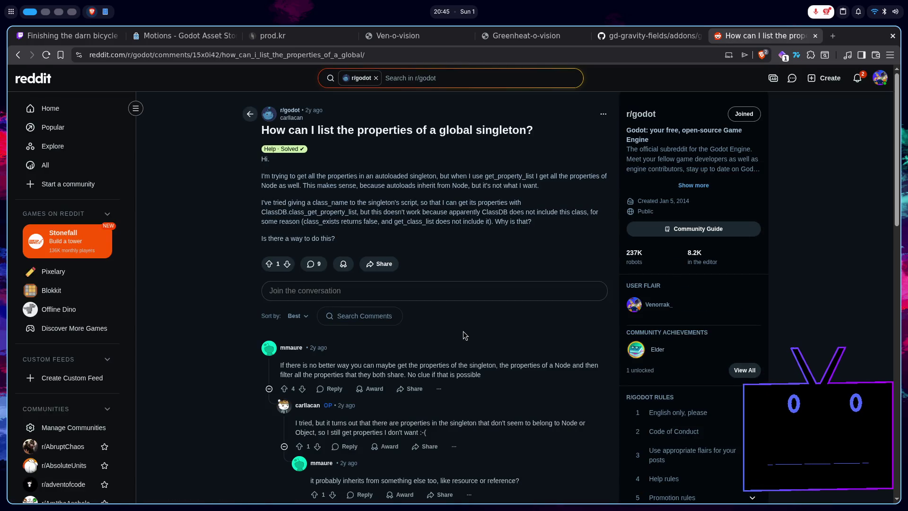
{"action": "scroll", "coordinate": [463, 331], "scroll_direction": "down", "scroll_amount": 3}
{"action": "scroll", "coordinate": [376, 325], "scroll_direction": "down", "scroll_amount": 2}
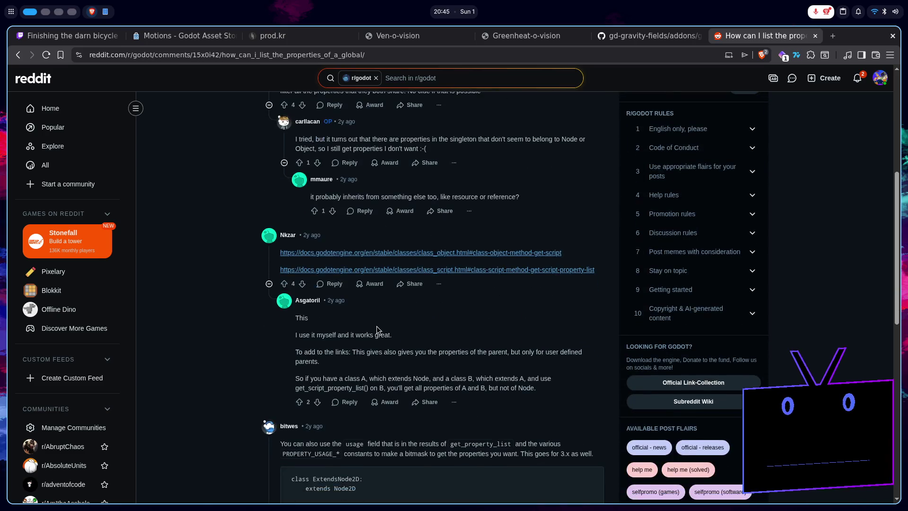
{"action": "scroll", "coordinate": [376, 326], "scroll_direction": "down", "scroll_amount": 4}
{"action": "scroll", "coordinate": [562, 276], "scroll_direction": "down", "scroll_amount": 1}
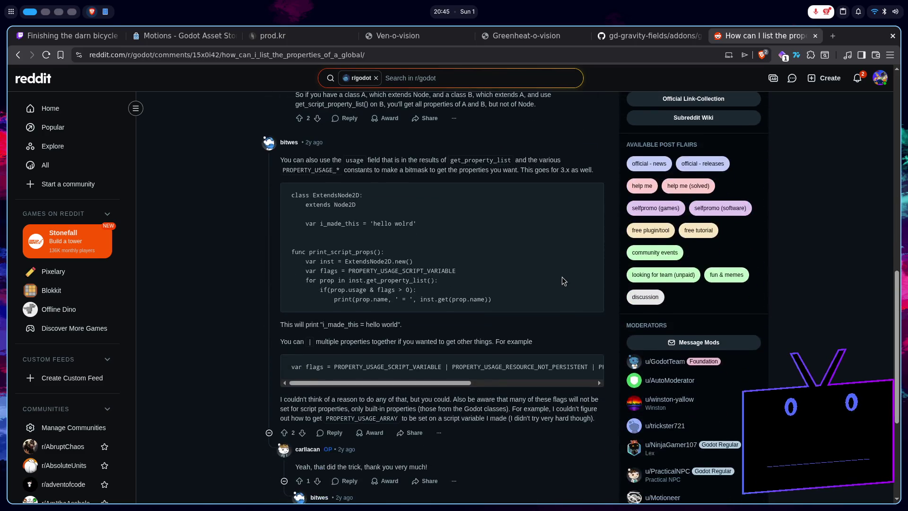
{"action": "key", "text": "alt+Left"}
{"action": "scroll", "coordinate": [436, 325], "scroll_direction": "down", "scroll_amount": 3}
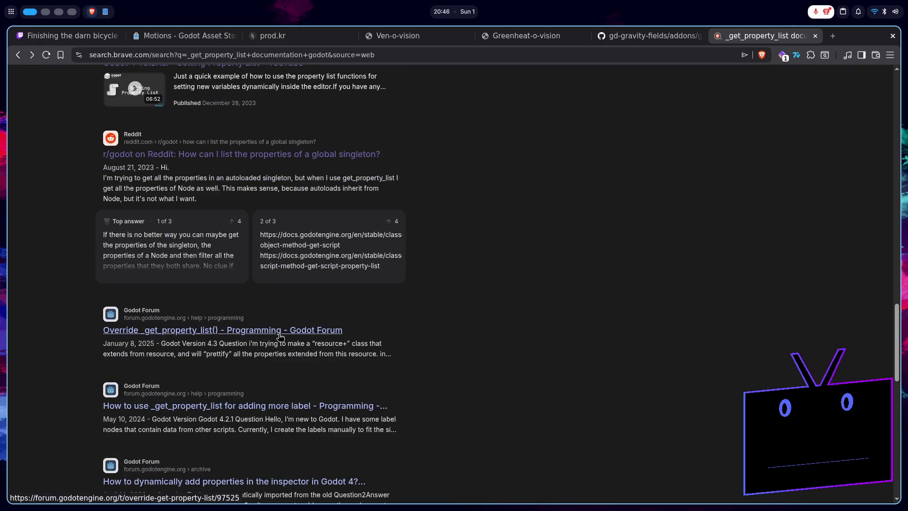
- Read the Godot Forum replies on adding labels via _get_property_list, then scroll results to Stack Exchange
{"action": "scroll", "coordinate": [280, 337], "scroll_direction": "down", "scroll_amount": 1}
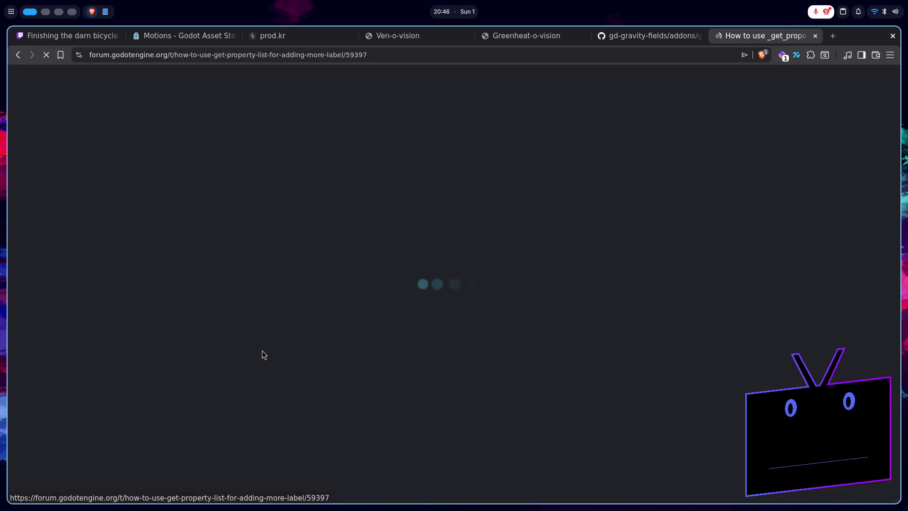
{"action": "scroll", "coordinate": [383, 345], "scroll_direction": "down", "scroll_amount": 10}
{"action": "scroll", "coordinate": [392, 340], "scroll_direction": "down", "scroll_amount": 8}
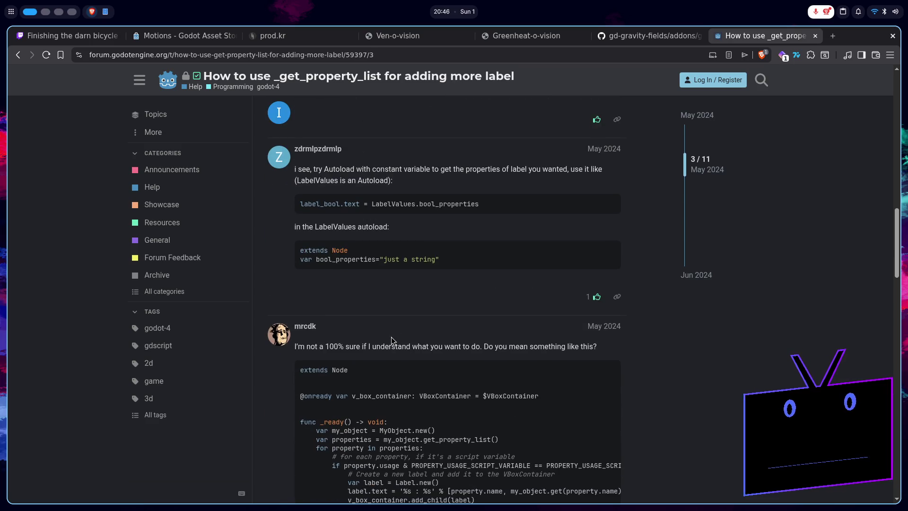
{"action": "scroll", "coordinate": [392, 339], "scroll_direction": "down", "scroll_amount": 4}
{"action": "scroll", "coordinate": [394, 331], "scroll_direction": "down", "scroll_amount": 5}
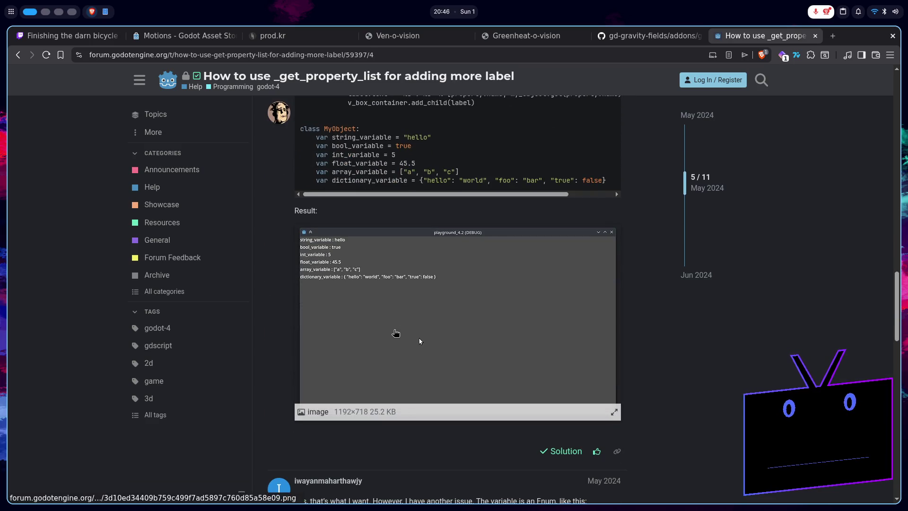
{"action": "scroll", "coordinate": [395, 332], "scroll_direction": "down", "scroll_amount": 6}
{"action": "scroll", "coordinate": [394, 333], "scroll_direction": "down", "scroll_amount": 8}
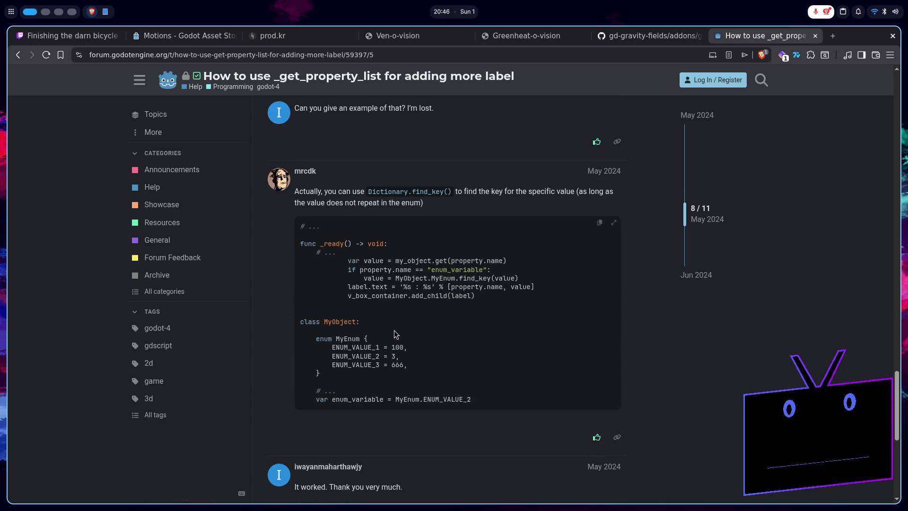
{"action": "scroll", "coordinate": [394, 331], "scroll_direction": "down", "scroll_amount": 4}
{"action": "scroll", "coordinate": [396, 332], "scroll_direction": "up", "scroll_amount": 1}
{"action": "scroll", "coordinate": [395, 331], "scroll_direction": "down", "scroll_amount": 5}
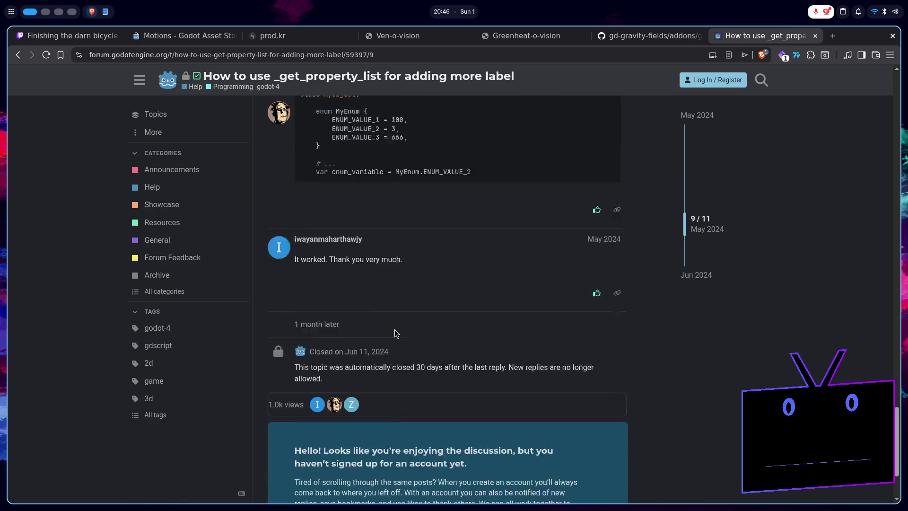
{"action": "key", "text": "alt+Left"}
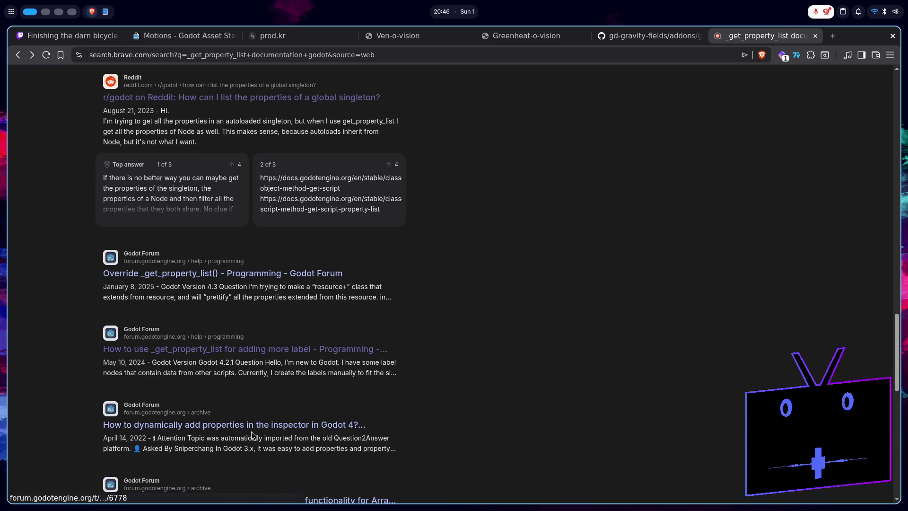
{"action": "scroll", "coordinate": [247, 417], "scroll_direction": "down", "scroll_amount": 3}
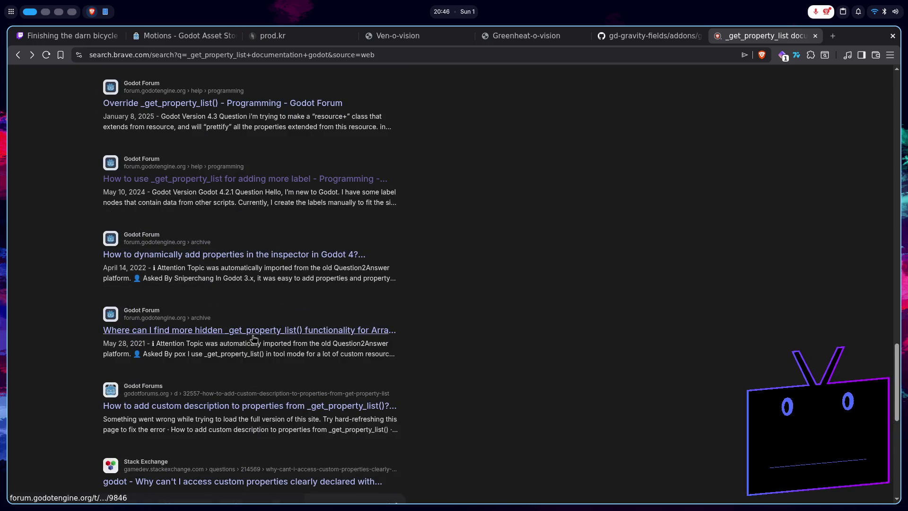
{"action": "scroll", "coordinate": [212, 406], "scroll_direction": "down", "scroll_amount": 2}
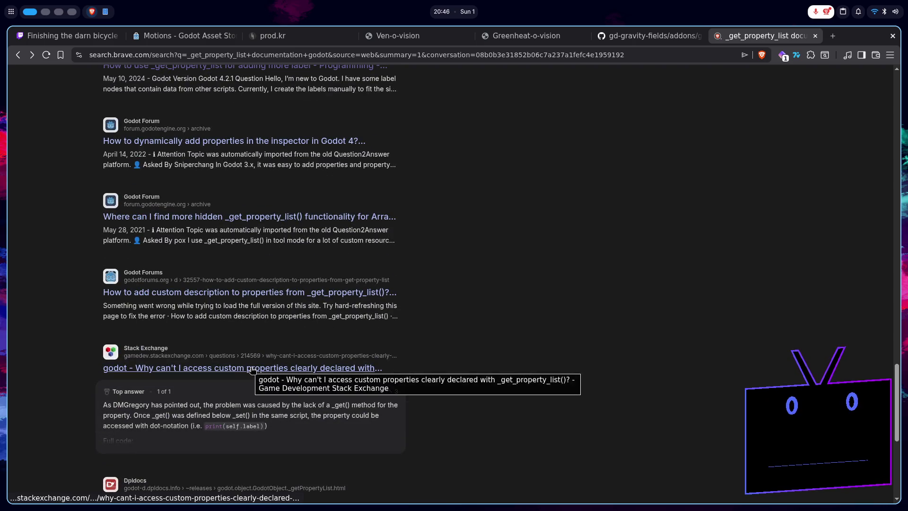
- Open the Stack Exchange question and mark TYPE_STRING, PROPERTY_USAGE_DEFAULT and PROPERTY_USAGE_SCRIPT_VARIABLE in its code
{"action": "left_click", "coordinate": [252, 370]}
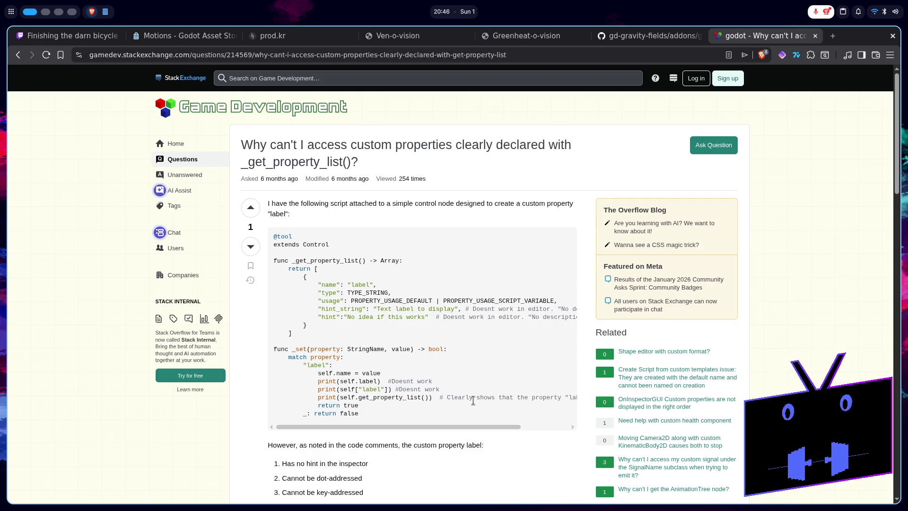
{"action": "double_click", "coordinate": [380, 291]}
{"action": "double_click", "coordinate": [390, 301]}
{"action": "double_click", "coordinate": [454, 301]}
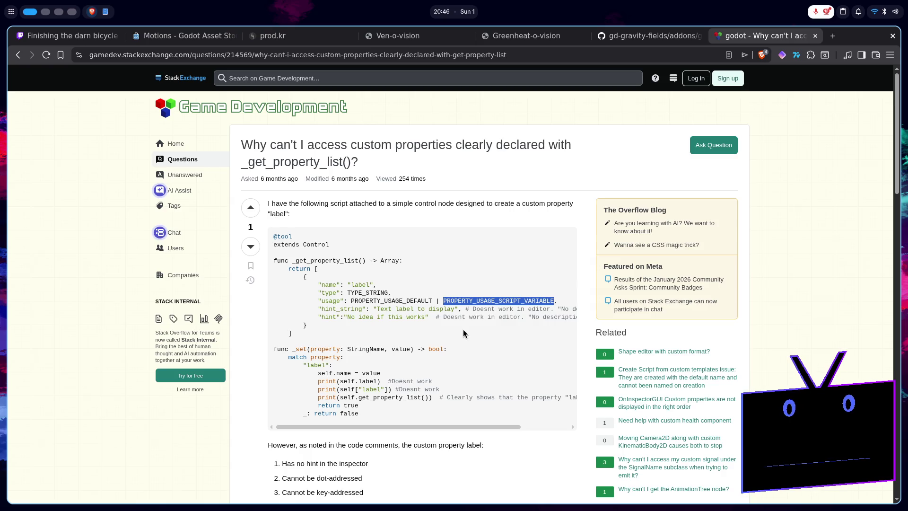
- Read through the _get() answer, then return to the search results
{"action": "scroll", "coordinate": [464, 330], "scroll_direction": "down", "scroll_amount": 15}
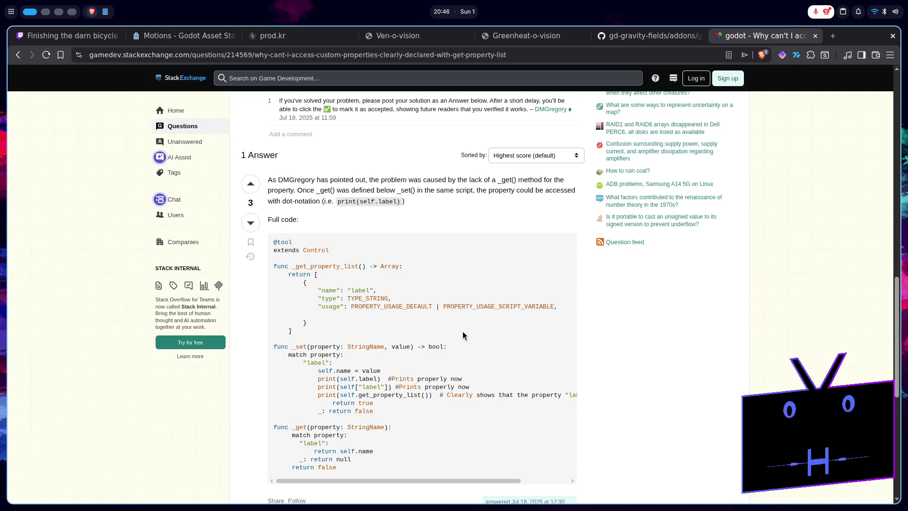
{"action": "scroll", "coordinate": [461, 334], "scroll_direction": "down", "scroll_amount": 7}
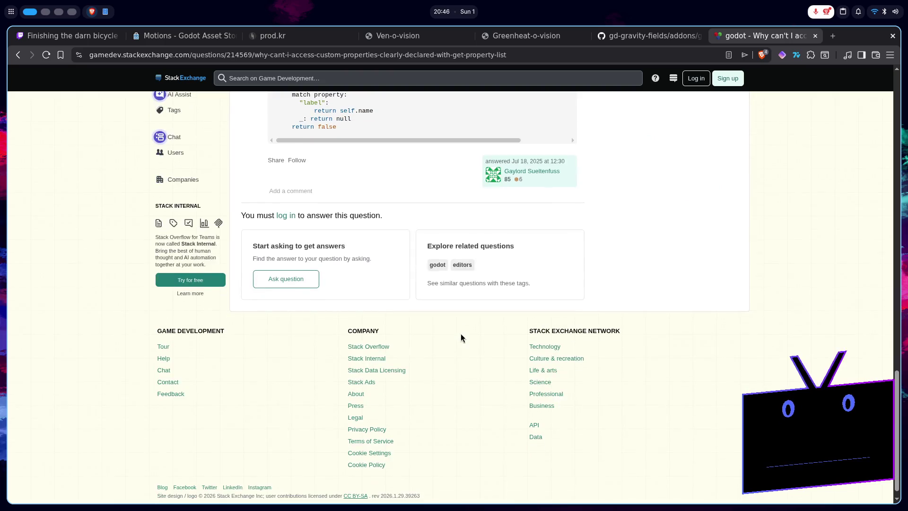
{"action": "scroll", "coordinate": [460, 334], "scroll_direction": "up", "scroll_amount": 5}
{"action": "scroll", "coordinate": [461, 333], "scroll_direction": "down", "scroll_amount": 7}
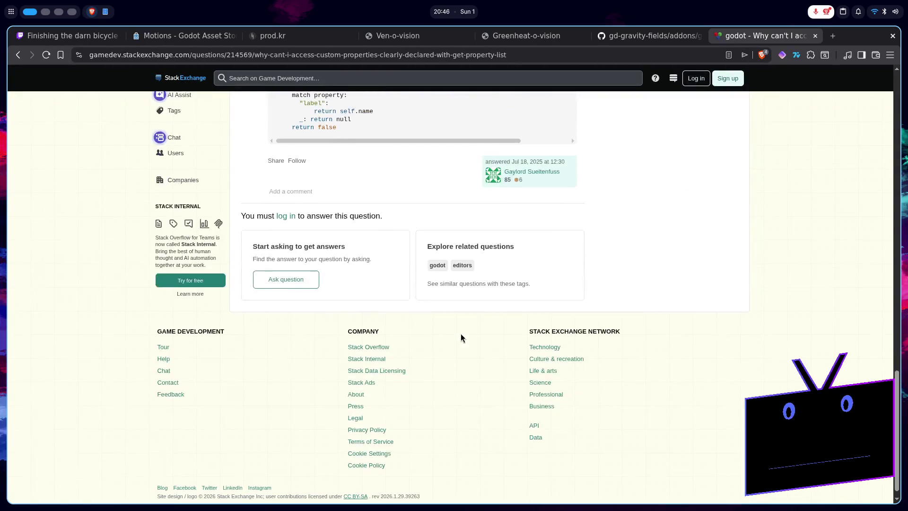
{"action": "scroll", "coordinate": [461, 334], "scroll_direction": "up", "scroll_amount": 9}
{"action": "key", "text": "alt+Left"}
{"action": "scroll", "coordinate": [461, 340], "scroll_direction": "down", "scroll_amount": 3}
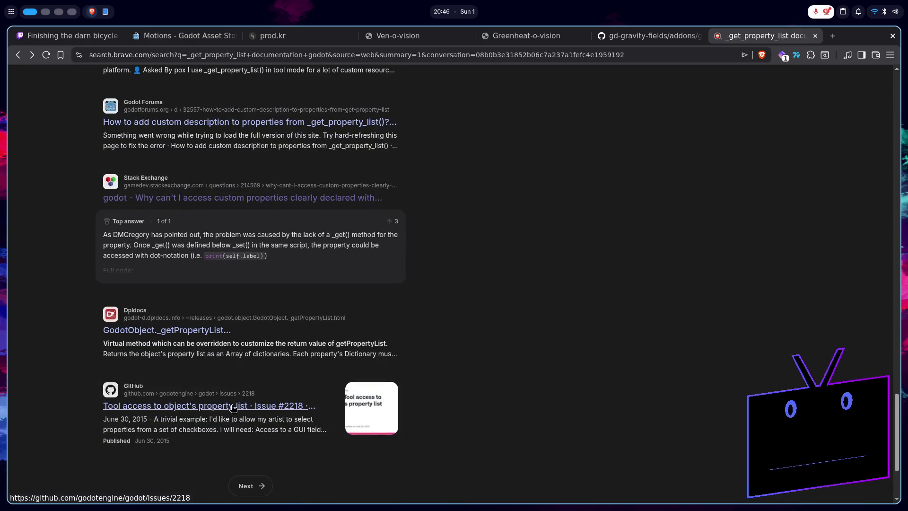
{"action": "scroll", "coordinate": [242, 485], "scroll_direction": "down", "scroll_amount": 3}
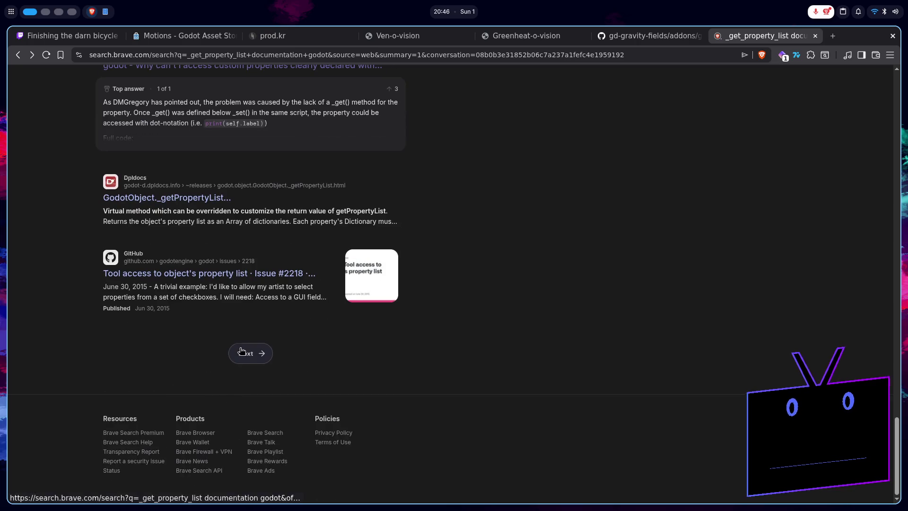
{"action": "left_click", "coordinate": [242, 352]}
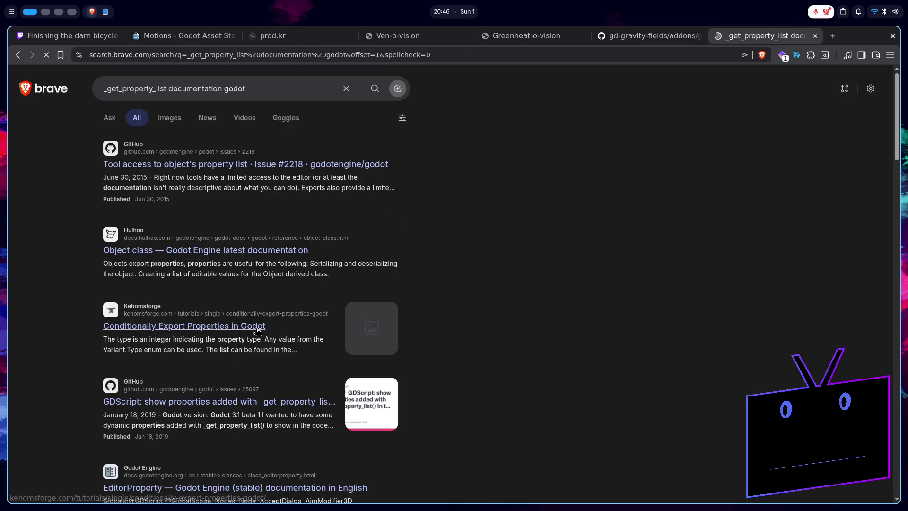
{"action": "left_click", "coordinate": [257, 327]}
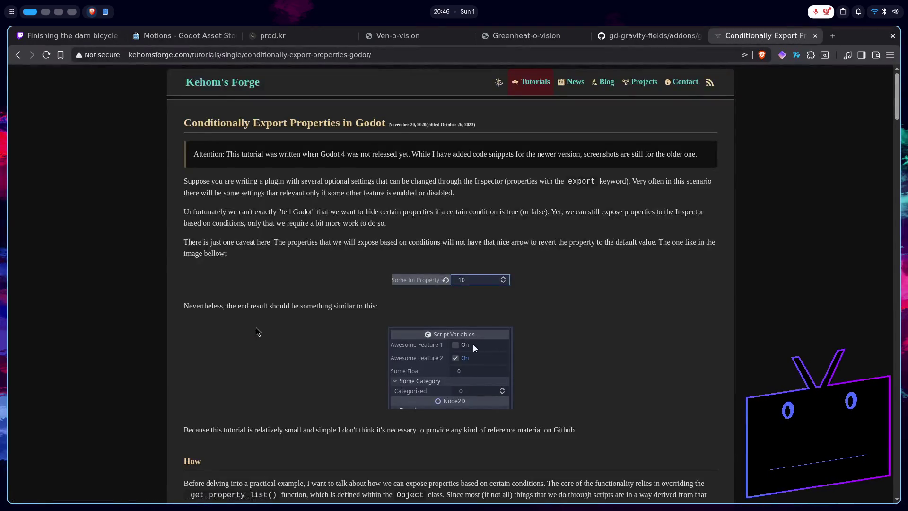
{"action": "scroll", "coordinate": [256, 328], "scroll_direction": "down", "scroll_amount": 5}
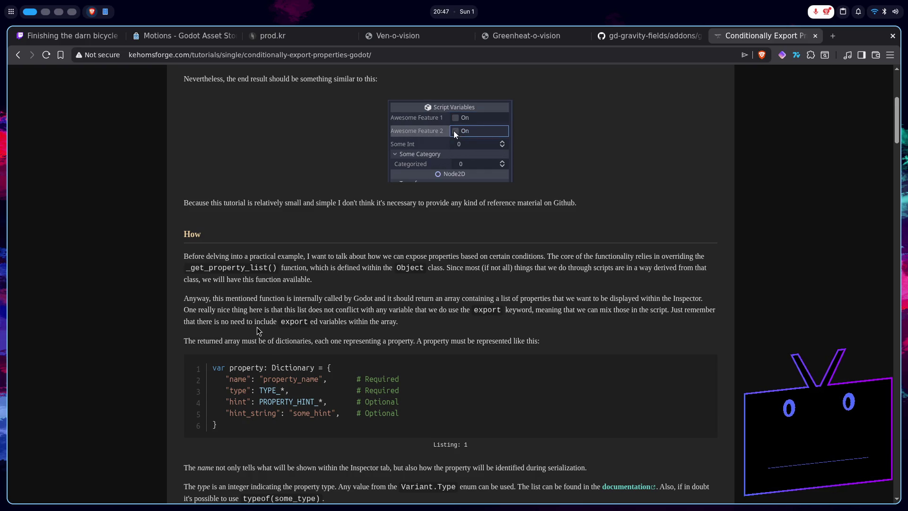
{"action": "scroll", "coordinate": [259, 331], "scroll_direction": "down", "scroll_amount": 3}
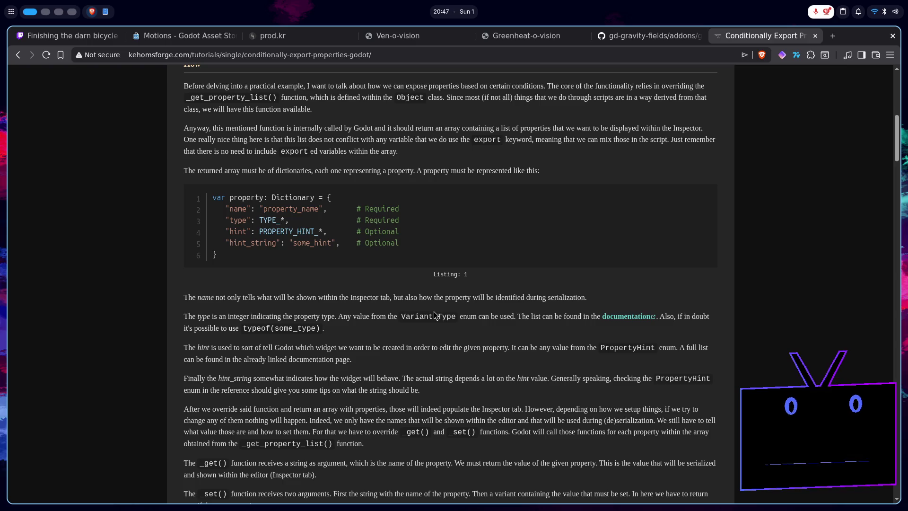
{"action": "middle_click", "coordinate": [630, 317]}
{"action": "left_click", "coordinate": [812, 42]}
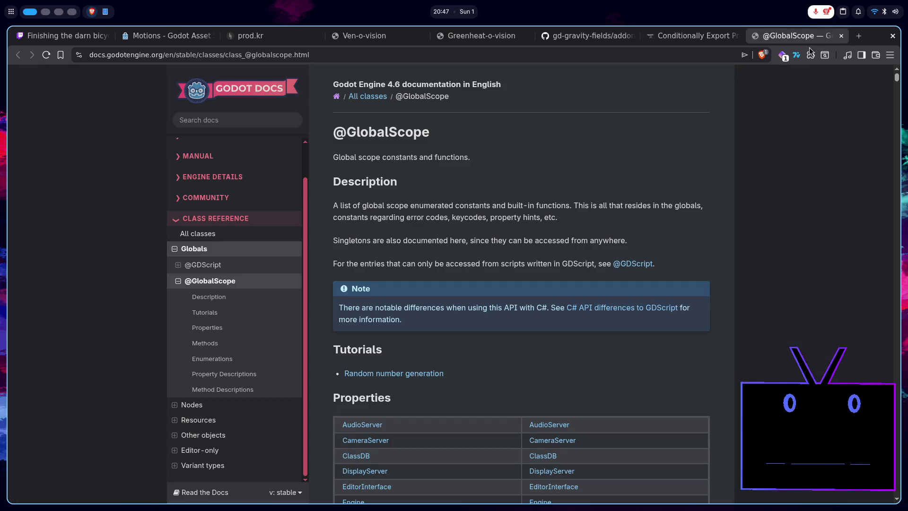
{"action": "scroll", "coordinate": [734, 178], "scroll_direction": "down", "scroll_amount": 15}
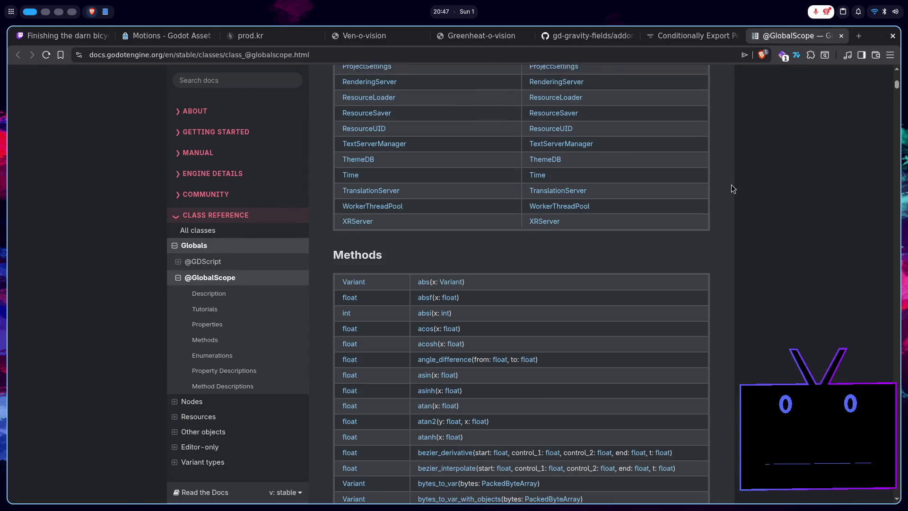
{"action": "scroll", "coordinate": [731, 189], "scroll_direction": "down", "scroll_amount": 4}
{"action": "left_click", "coordinate": [718, 33]}
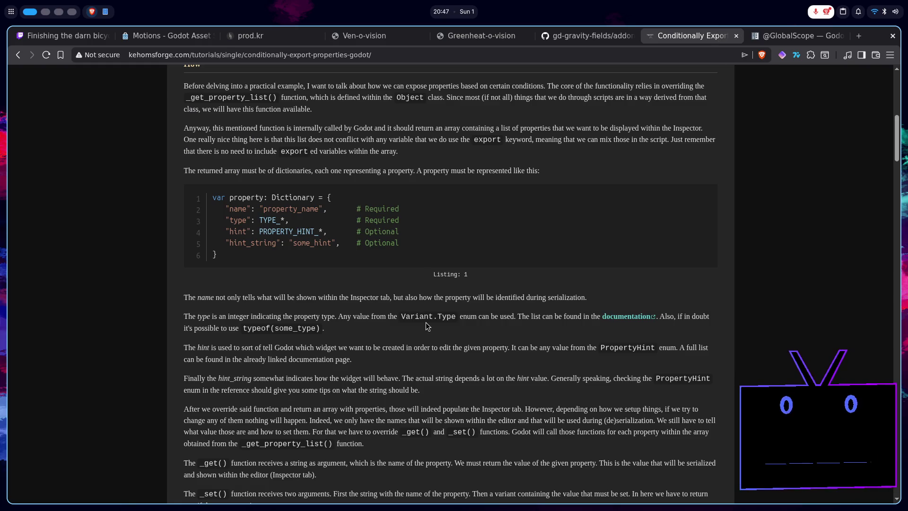
{"action": "left_click", "coordinate": [788, 37]}
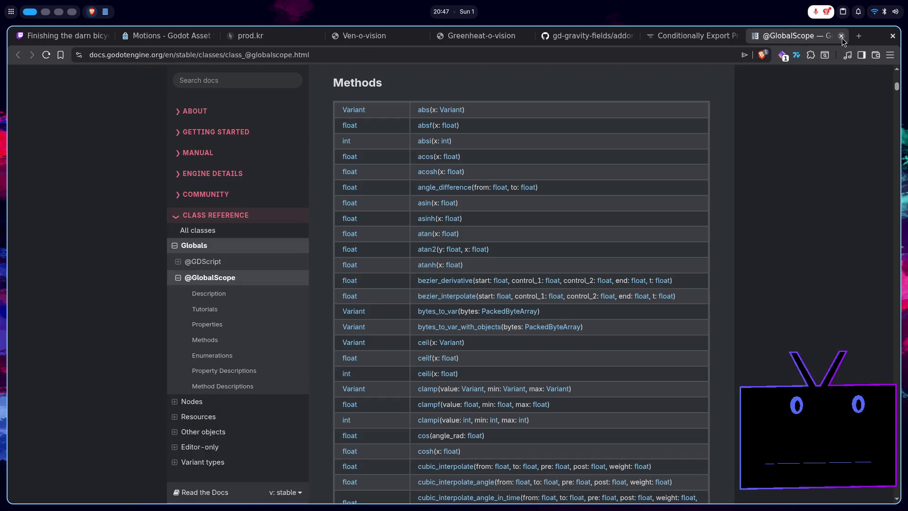
{"action": "left_click", "coordinate": [842, 38]}
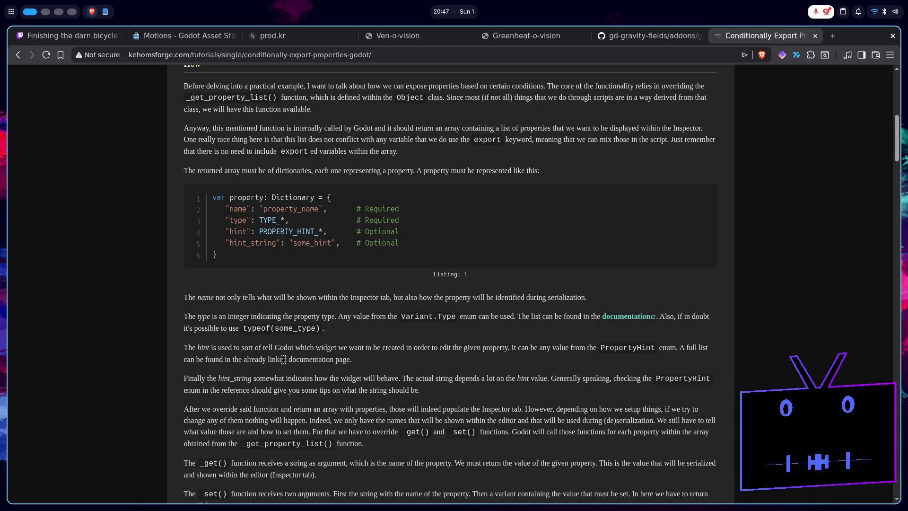
{"action": "left_click", "coordinate": [620, 317]}
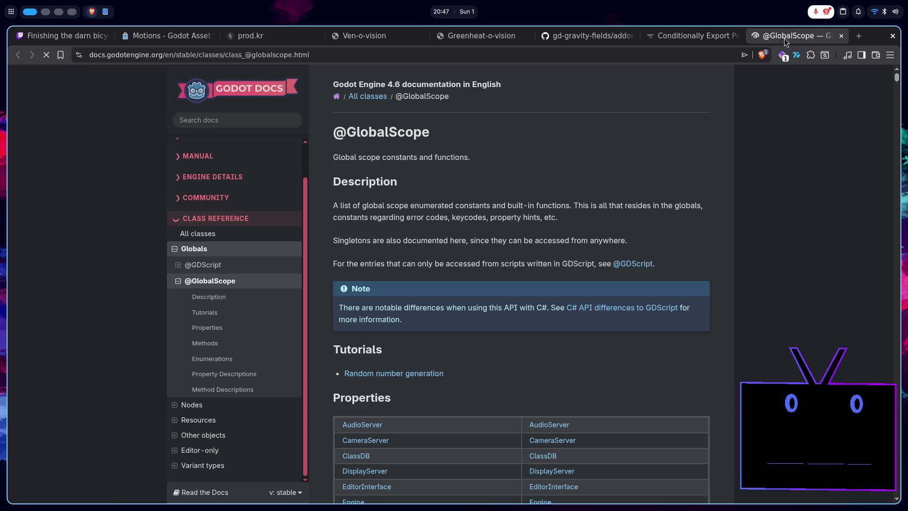
{"action": "scroll", "coordinate": [681, 250], "scroll_direction": "down", "scroll_amount": 15}
{"action": "scroll", "coordinate": [681, 251], "scroll_direction": "down", "scroll_amount": 10}
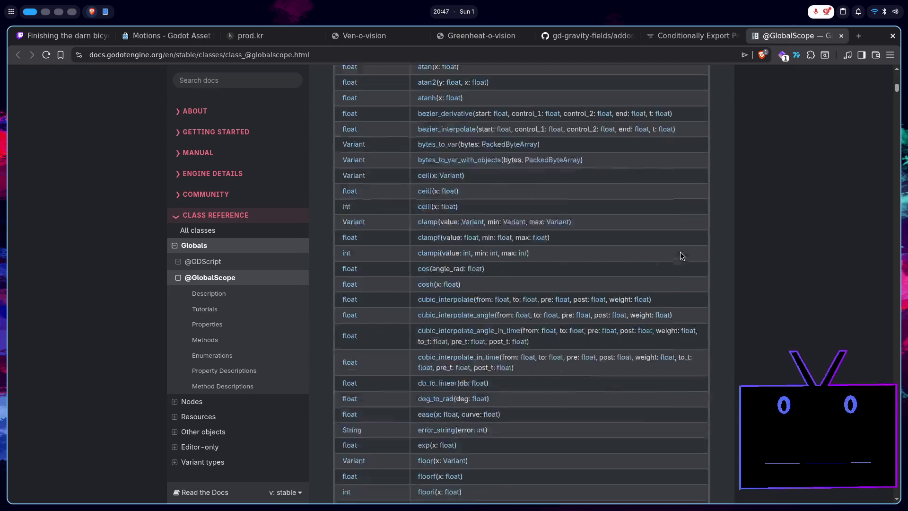
{"action": "key", "text": "ctrl+f"}
{"action": "type", "text": "HINT"}
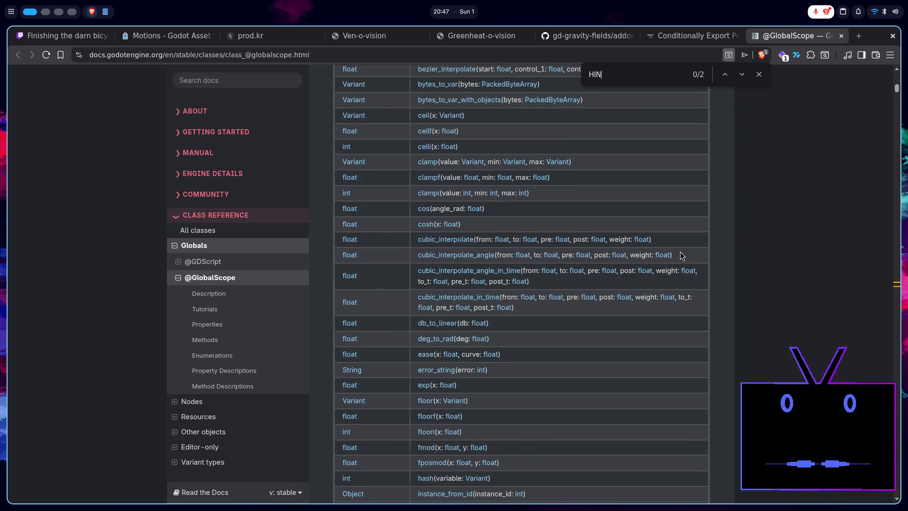
{"action": "left_click", "coordinate": [742, 74]}
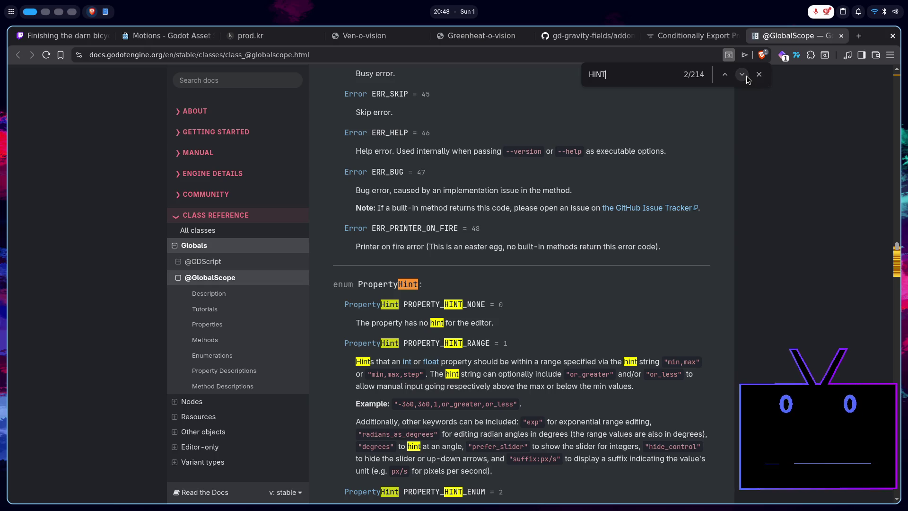
{"action": "scroll", "coordinate": [719, 210], "scroll_direction": "down", "scroll_amount": 2}
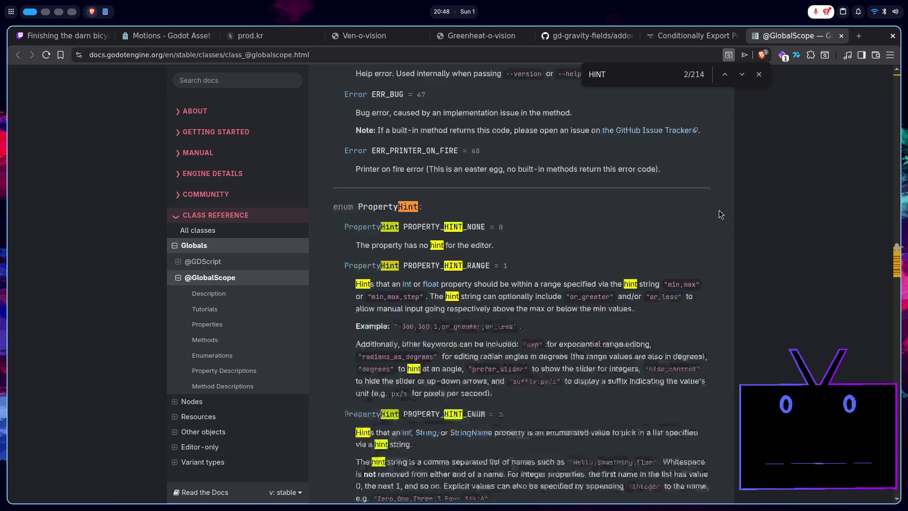
{"action": "scroll", "coordinate": [719, 214], "scroll_direction": "down", "scroll_amount": 1}
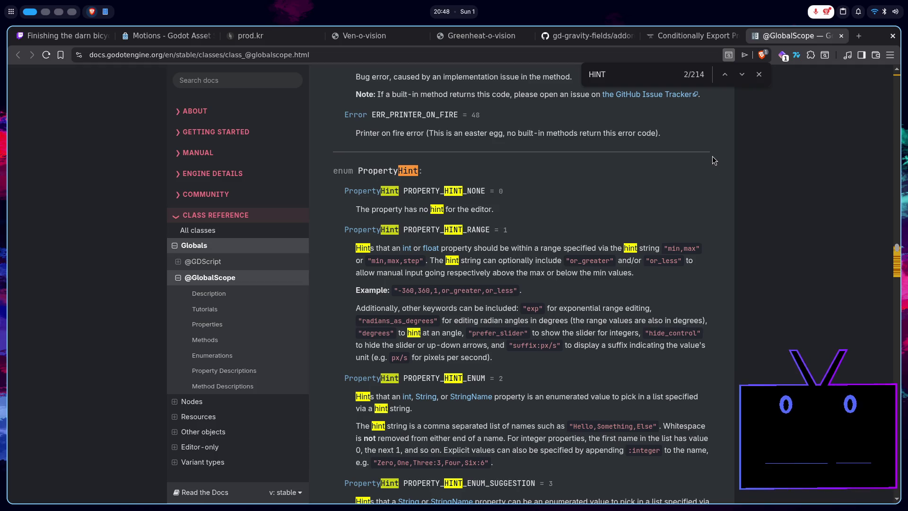
{"action": "scroll", "coordinate": [712, 157], "scroll_direction": "down", "scroll_amount": 1}
{"action": "key", "text": "super+Page_Down"}
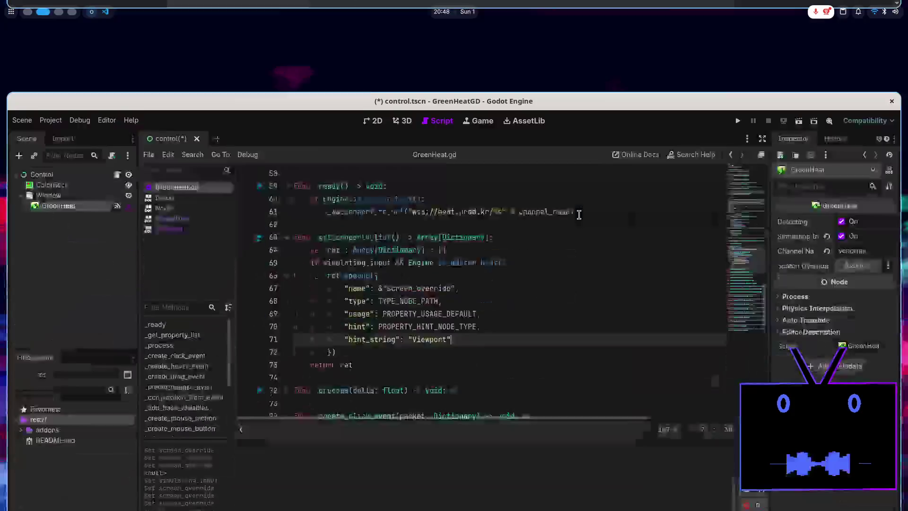
{"action": "key", "text": "super+Page_Up"}
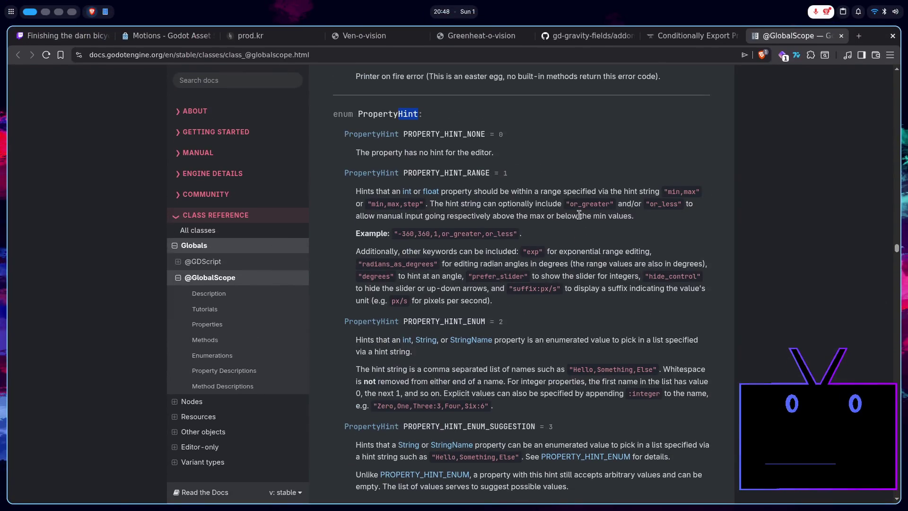
- Find the PropertyUsage flags and select PROPERTY_USAGE_EDITOR, comparing it with GreenHeat.gd
{"action": "key", "text": "ctrl+f"}
{"action": "type", "text": "P"}
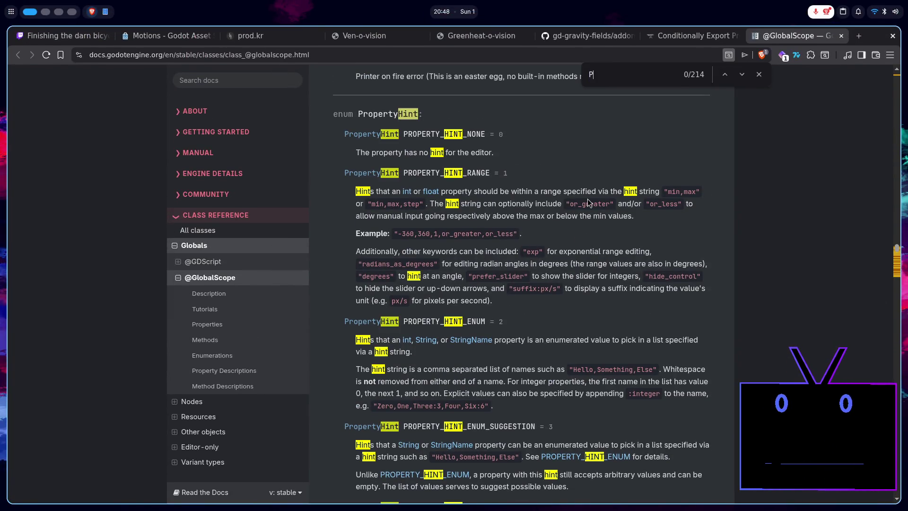
{"action": "type", "text": "roper"}
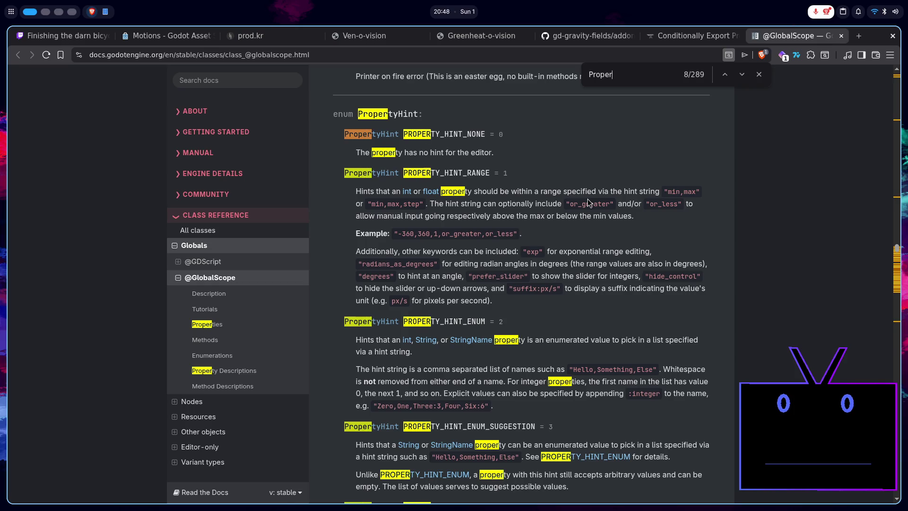
{"action": "type", "text": "tyUsage"}
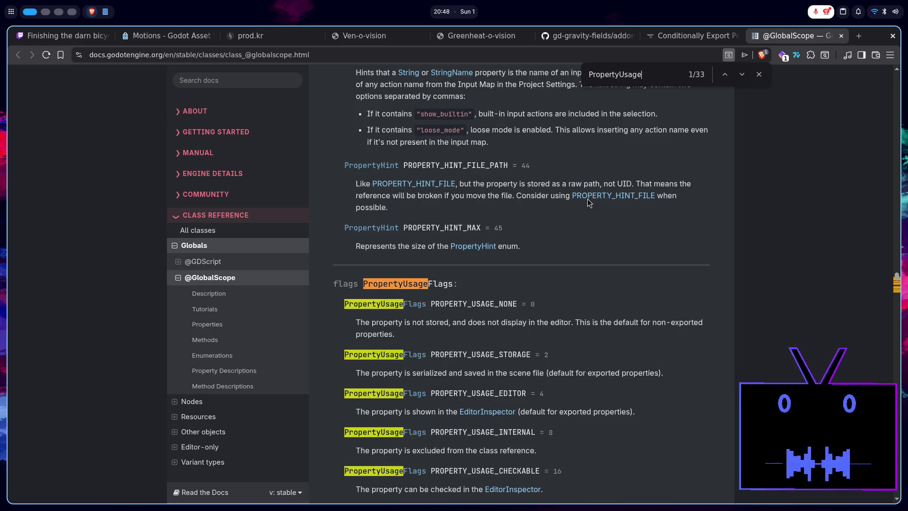
{"action": "scroll", "coordinate": [615, 218], "scroll_direction": "down", "scroll_amount": 2}
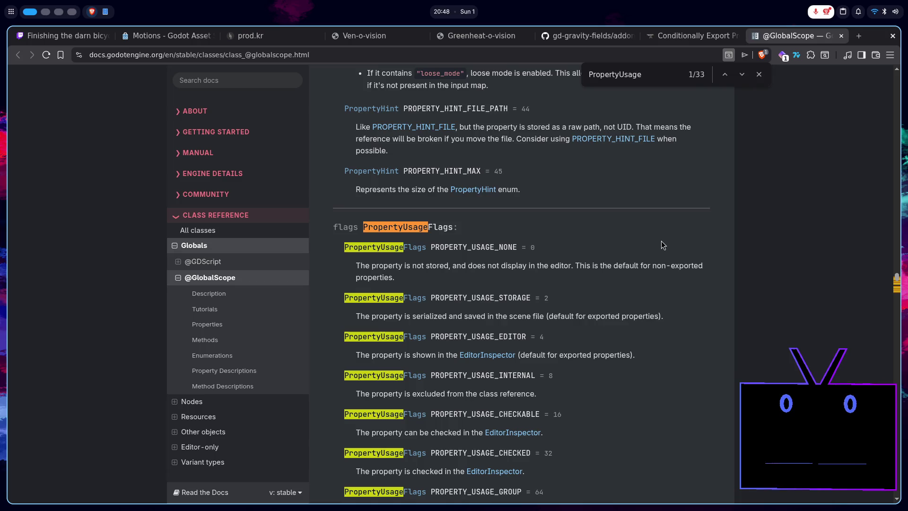
{"action": "scroll", "coordinate": [661, 240], "scroll_direction": "down", "scroll_amount": 2}
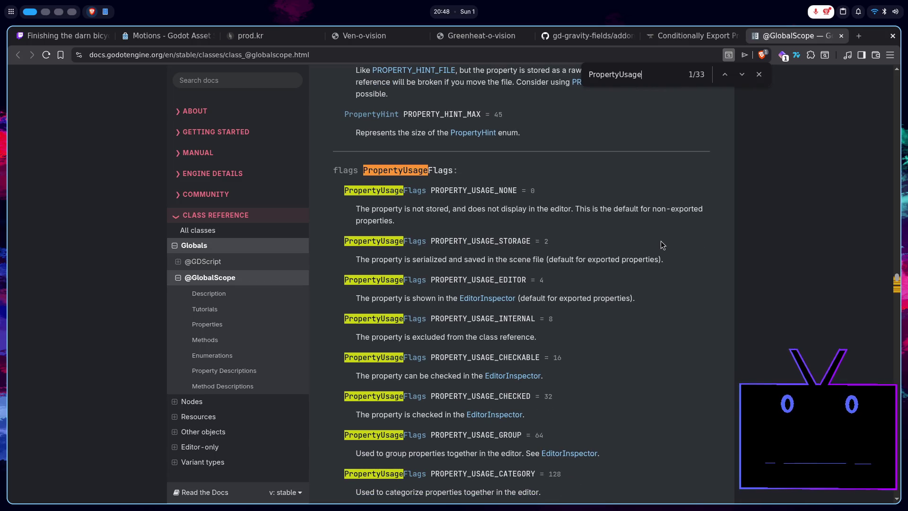
{"action": "triple_click", "coordinate": [473, 280]}
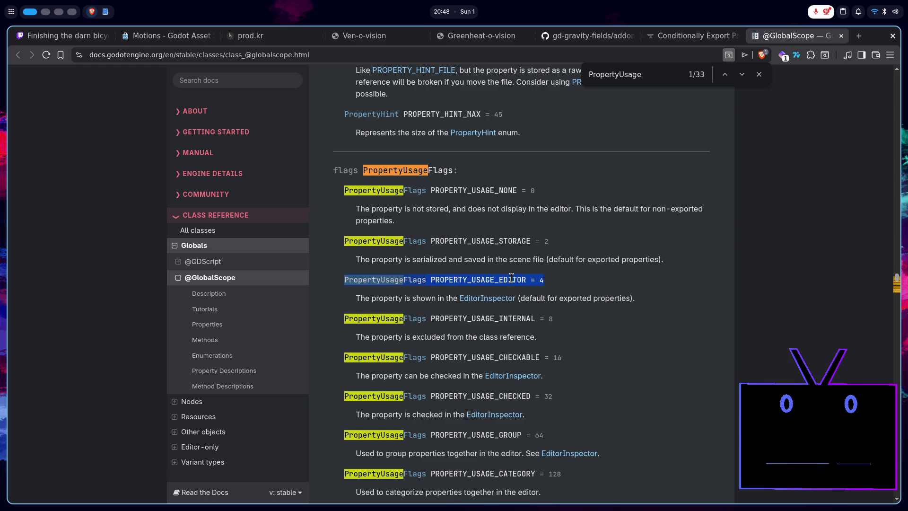
{"action": "double_click", "coordinate": [473, 279]}
{"action": "scroll", "coordinate": [596, 270], "scroll_direction": "down", "scroll_amount": 2}
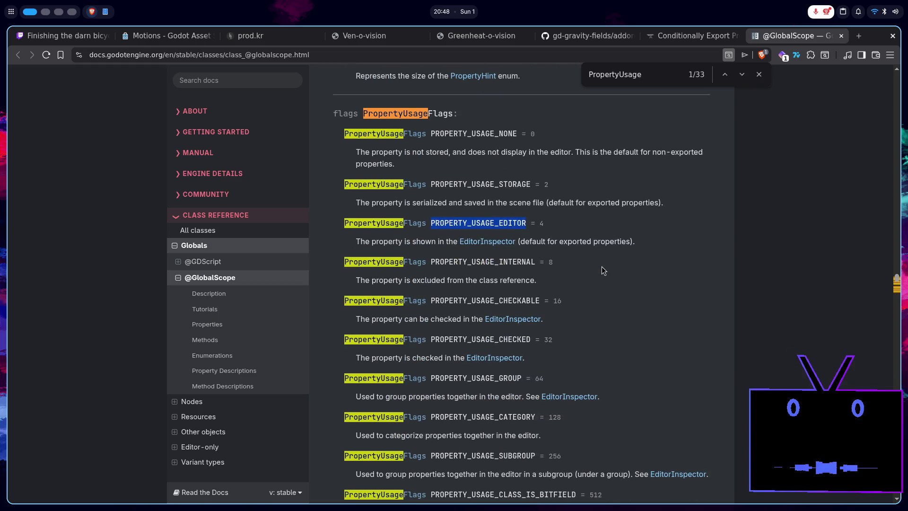
{"action": "key", "text": "alt+Tab"}
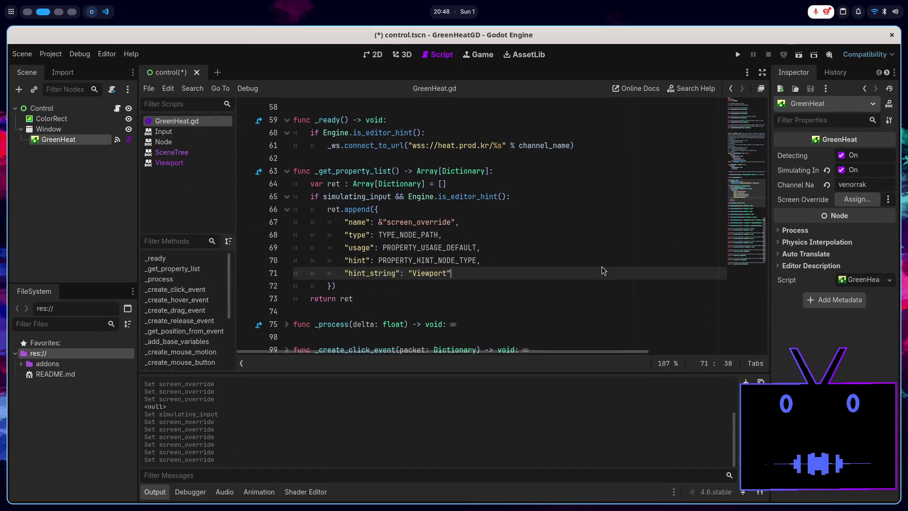
{"action": "key", "text": "alt+Tab"}
- Read further down the PropertyUsage flags and select PROPERTY_USAGE_STORAGE
{"action": "scroll", "coordinate": [603, 294], "scroll_direction": "down", "scroll_amount": 5}
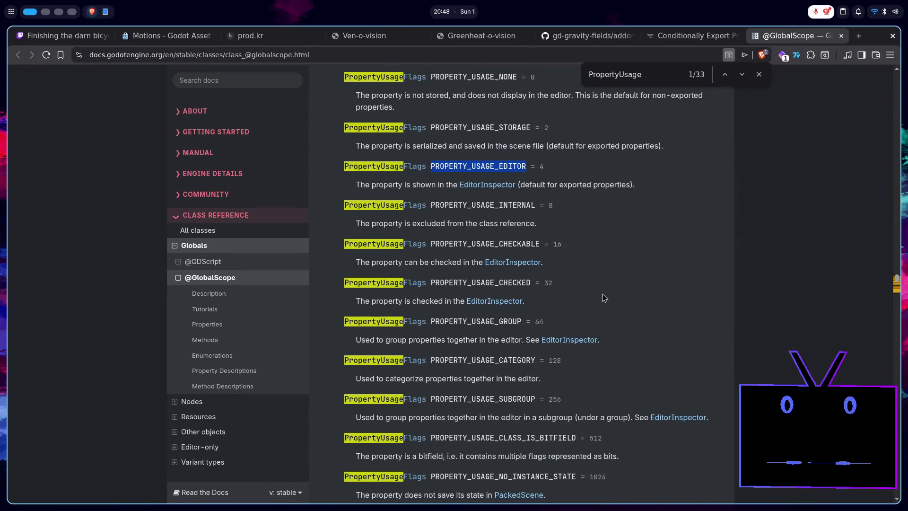
{"action": "scroll", "coordinate": [603, 296], "scroll_direction": "down", "scroll_amount": 4}
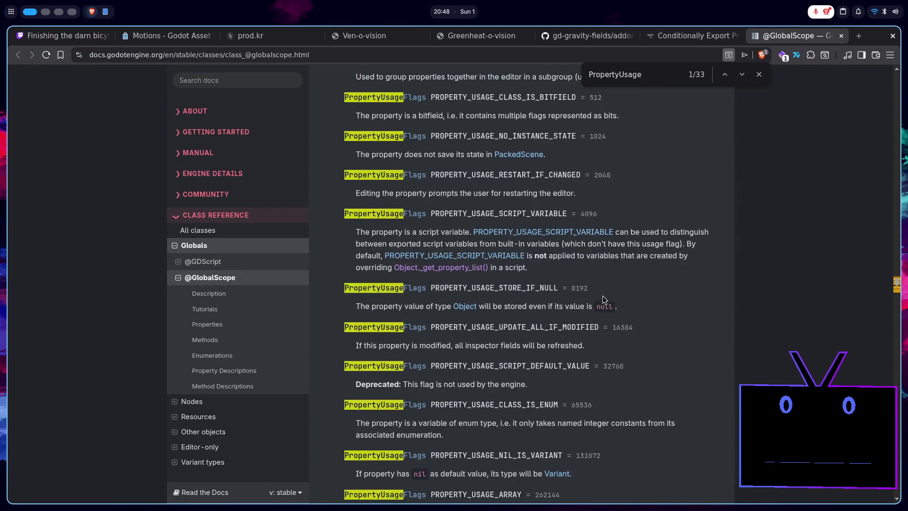
{"action": "scroll", "coordinate": [603, 296], "scroll_direction": "down", "scroll_amount": 3}
{"action": "scroll", "coordinate": [603, 299], "scroll_direction": "down", "scroll_amount": 8}
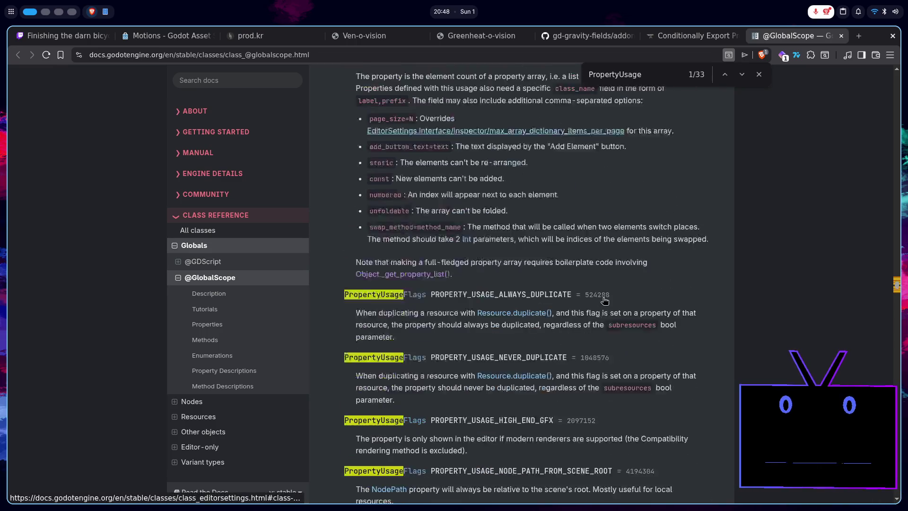
{"action": "scroll", "coordinate": [602, 297], "scroll_direction": "down", "scroll_amount": 9}
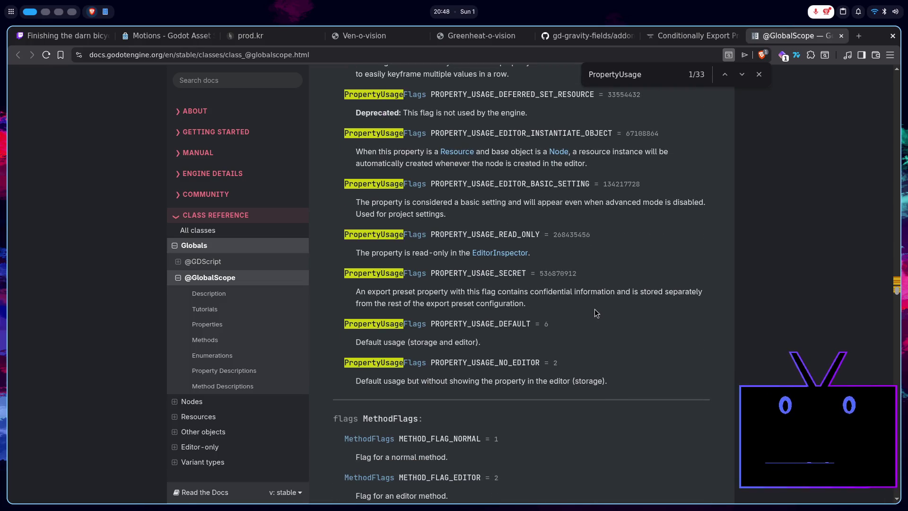
{"action": "scroll", "coordinate": [541, 333], "scroll_direction": "up", "scroll_amount": 20}
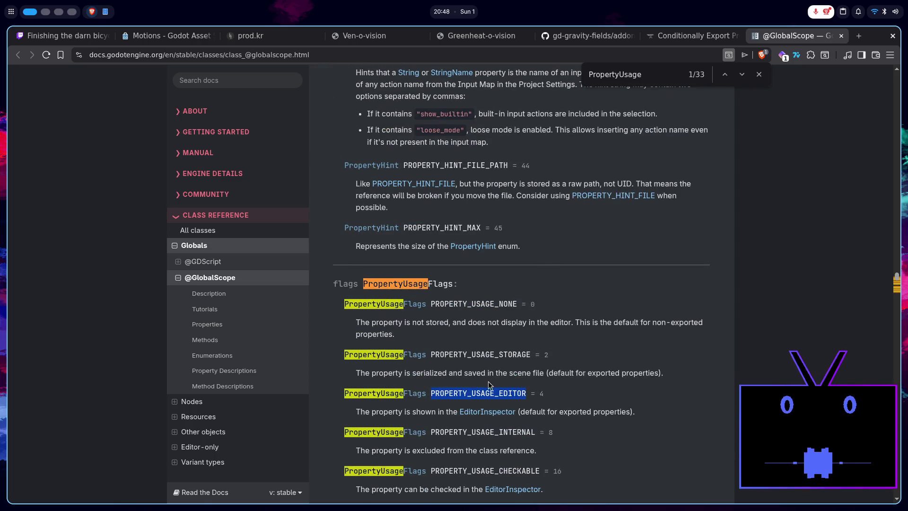
{"action": "double_click", "coordinate": [495, 355]}
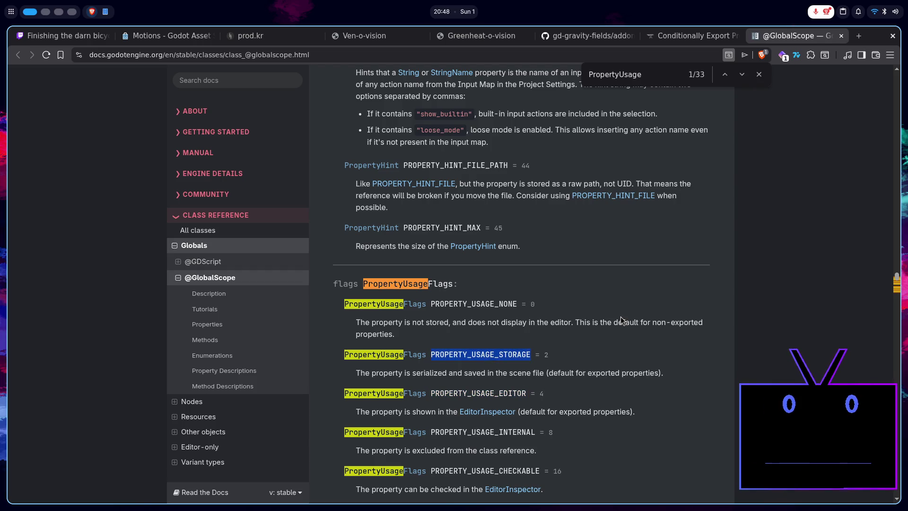
{"action": "key", "text": "alt+Tab"}
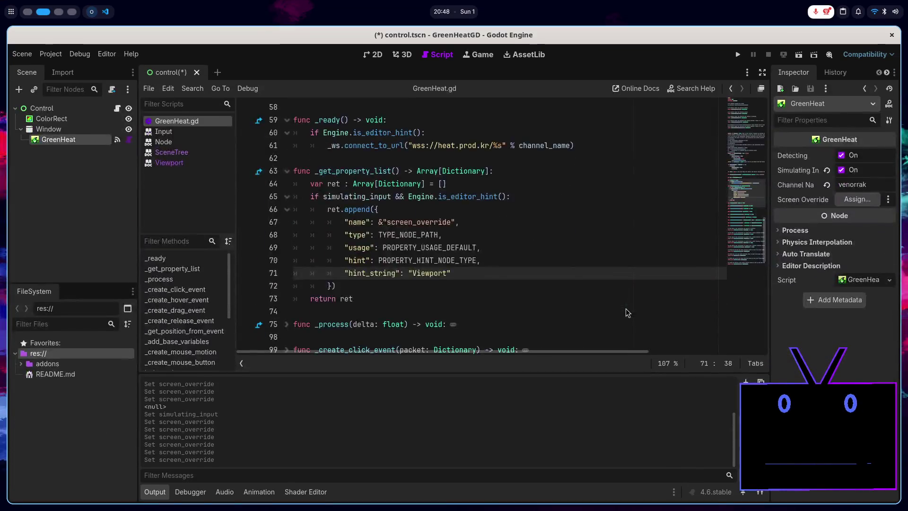
{"action": "key", "text": "alt+Tab"}
- Change the find-bar search from 'PropertyUsage' to 'PropertyHint' and compare with the script
{"action": "scroll", "coordinate": [648, 203], "scroll_direction": "up", "scroll_amount": 2}
{"action": "left_click_drag", "start_coordinate": [642, 75], "coordinate": [618, 77]}
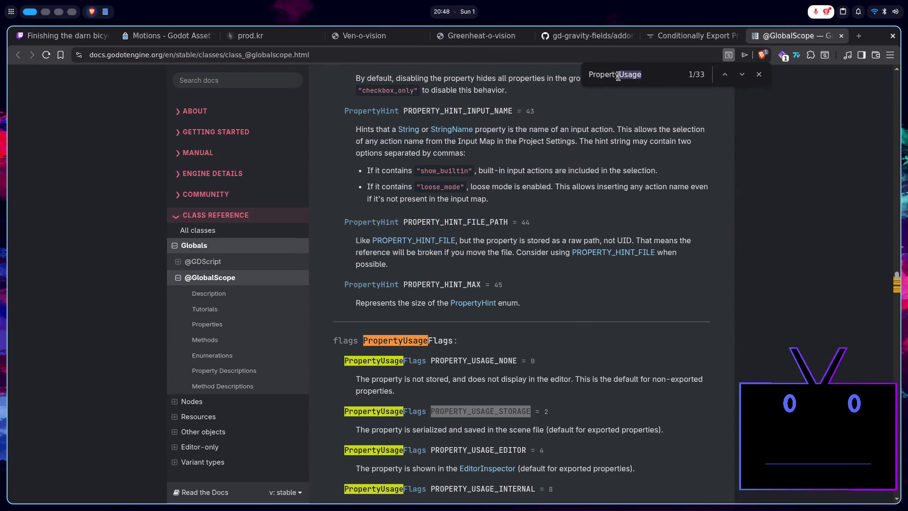
{"action": "type", "text": "Hint"}
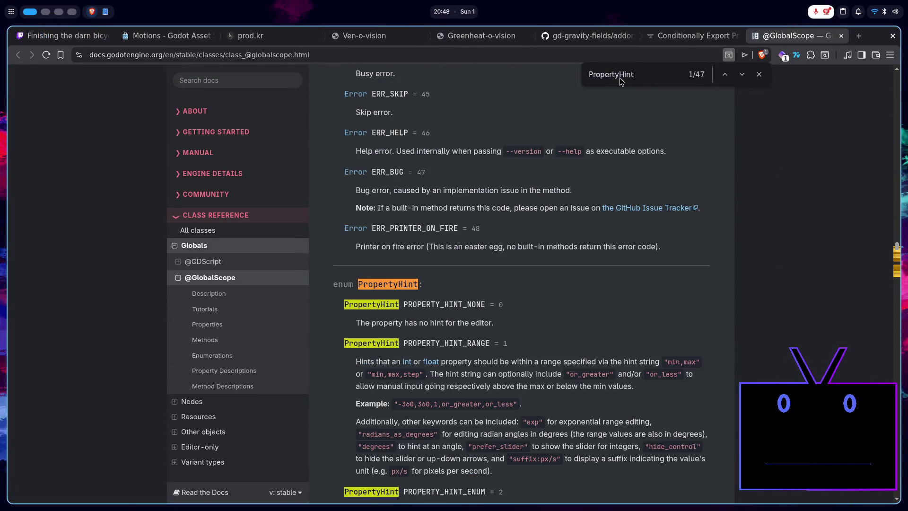
{"action": "key", "text": "alt+Tab"}
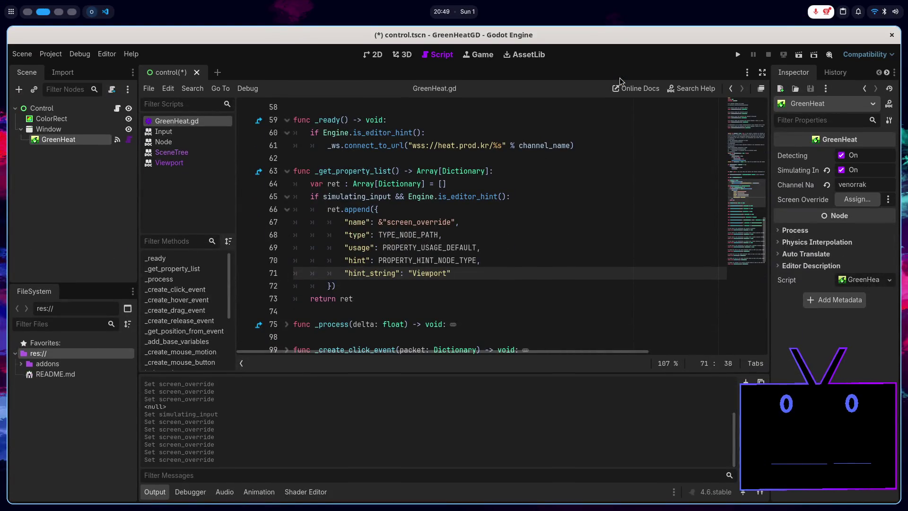
{"action": "key", "text": "alt+Tab"}
{"action": "key", "text": "alt+Tab"}
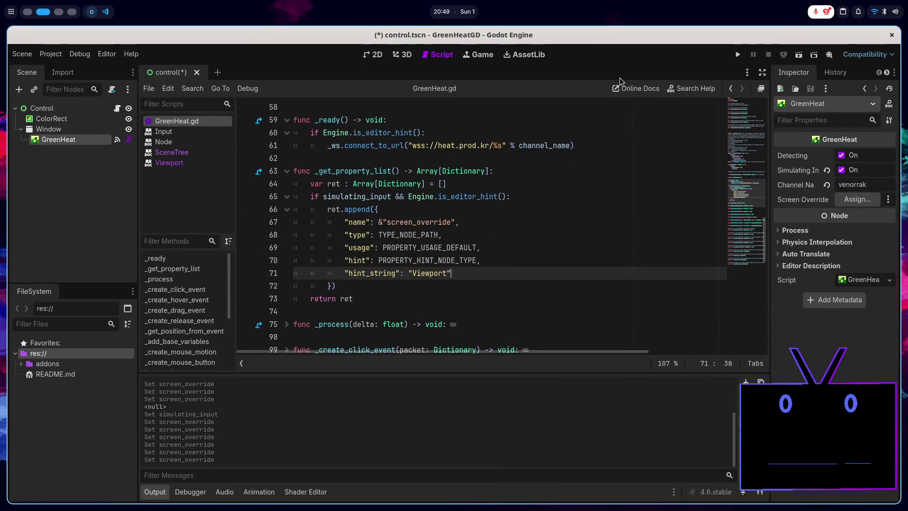
{"action": "key", "text": "alt+Tab"}
- Read through the PropertyHint entries and open the Expression class docs in a new tab
{"action": "scroll", "coordinate": [544, 289], "scroll_direction": "down", "scroll_amount": 2}
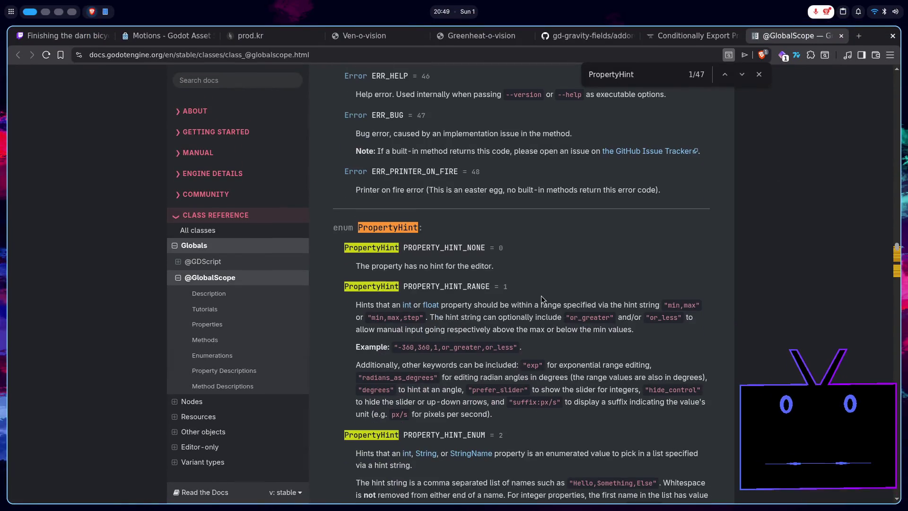
{"action": "scroll", "coordinate": [541, 296], "scroll_direction": "down", "scroll_amount": 5}
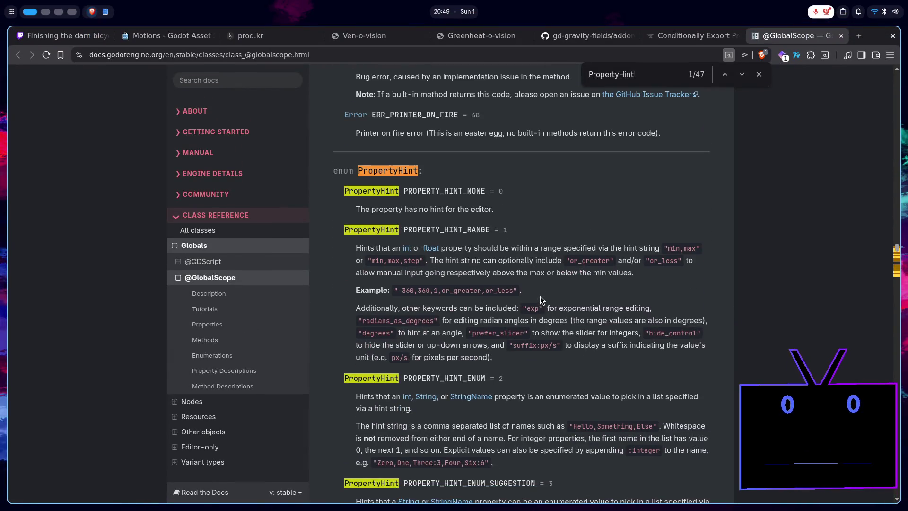
{"action": "scroll", "coordinate": [540, 297], "scroll_direction": "down", "scroll_amount": 2}
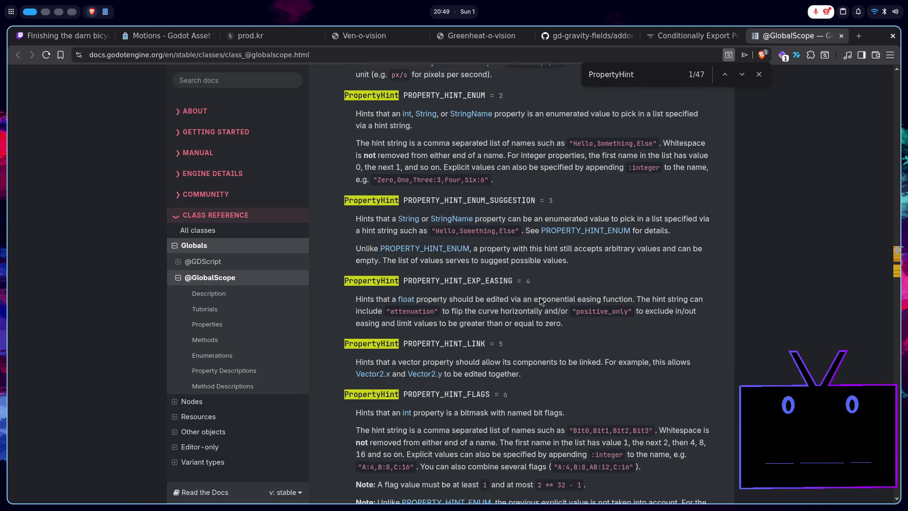
{"action": "scroll", "coordinate": [540, 301], "scroll_direction": "down", "scroll_amount": 1}
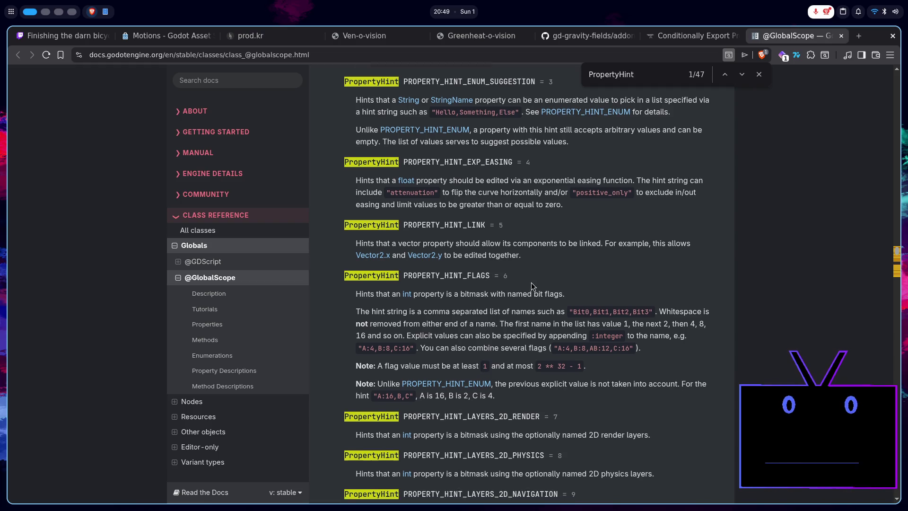
{"action": "scroll", "coordinate": [532, 283], "scroll_direction": "down", "scroll_amount": 2}
{"action": "scroll", "coordinate": [475, 310], "scroll_direction": "down", "scroll_amount": 5}
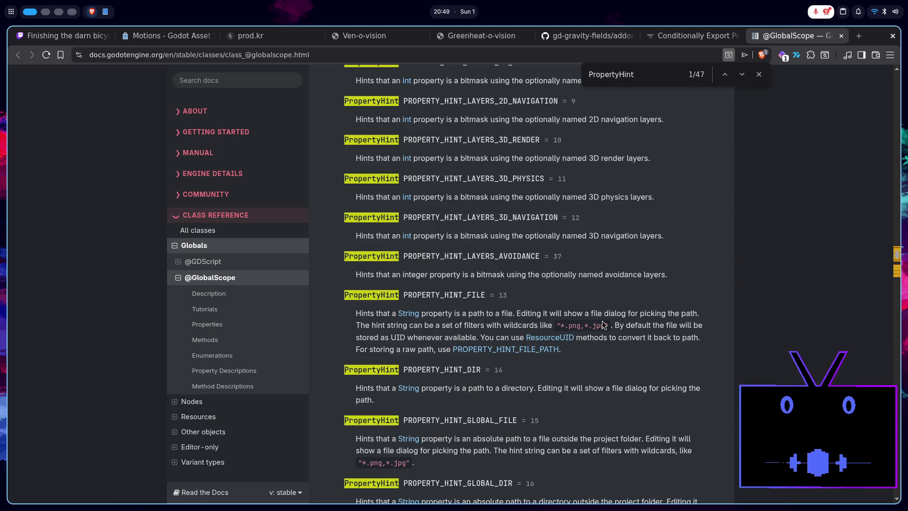
{"action": "scroll", "coordinate": [619, 302], "scroll_direction": "down", "scroll_amount": 1}
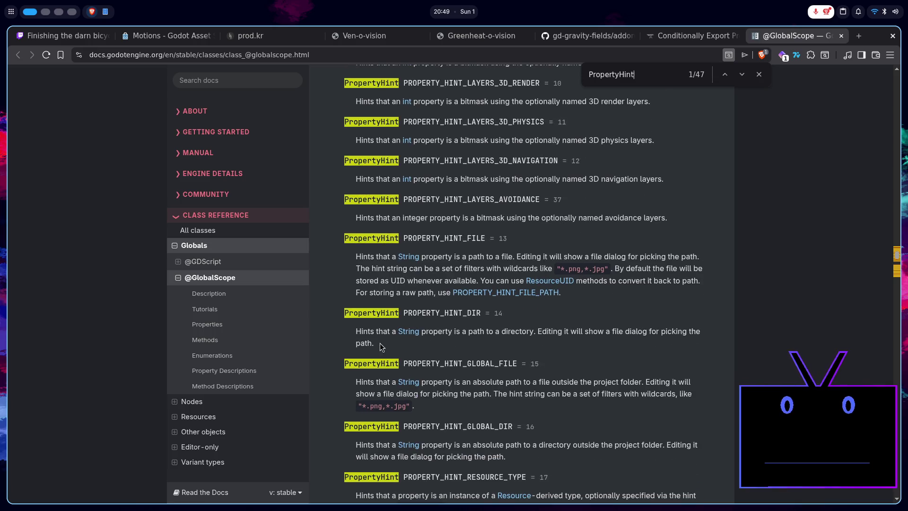
{"action": "scroll", "coordinate": [531, 325], "scroll_direction": "down", "scroll_amount": 3}
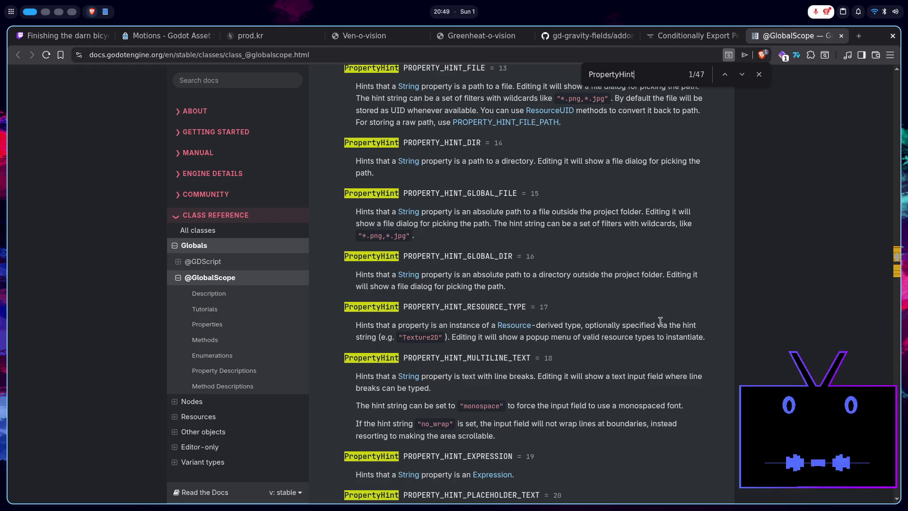
{"action": "scroll", "coordinate": [634, 302], "scroll_direction": "down", "scroll_amount": 3}
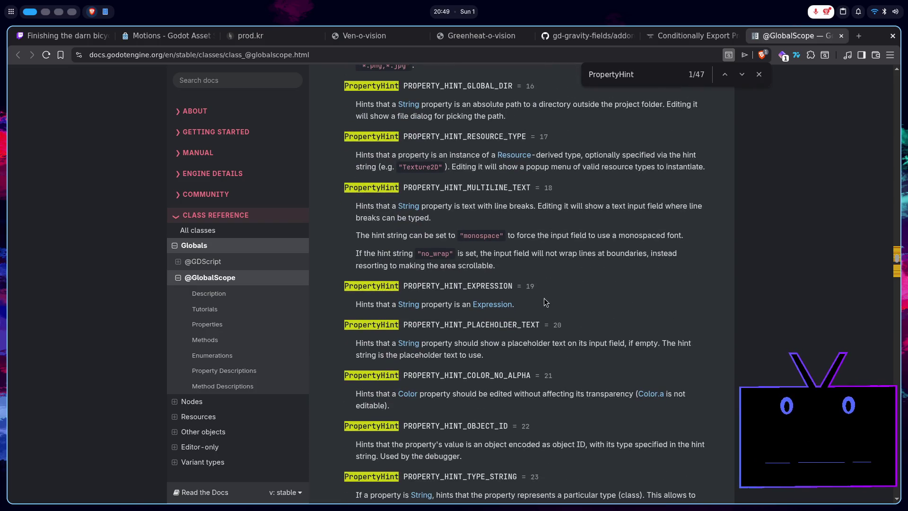
{"action": "middle_click", "coordinate": [492, 304]}
{"action": "left_click", "coordinate": [804, 36]}
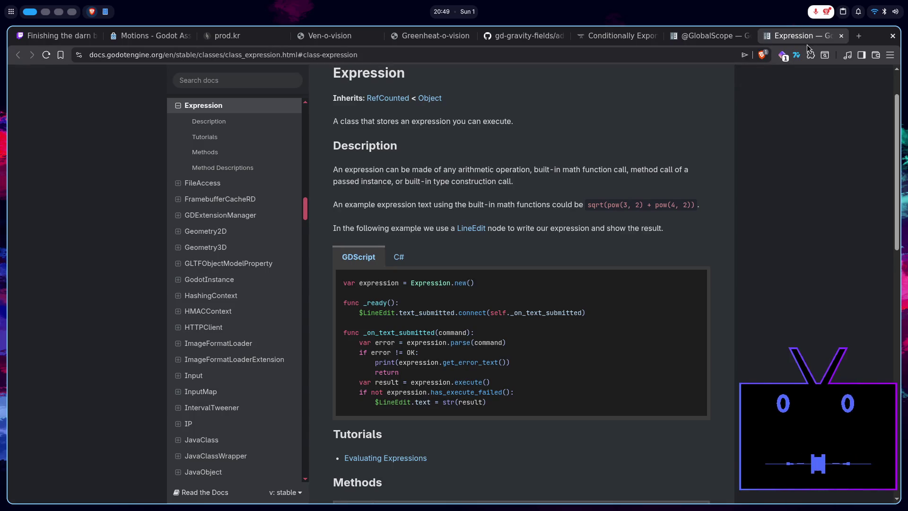
{"action": "left_click", "coordinate": [841, 36]}
{"action": "scroll", "coordinate": [694, 294], "scroll_direction": "down", "scroll_amount": 2}
{"action": "scroll", "coordinate": [694, 294], "scroll_direction": "down", "scroll_amount": 2}
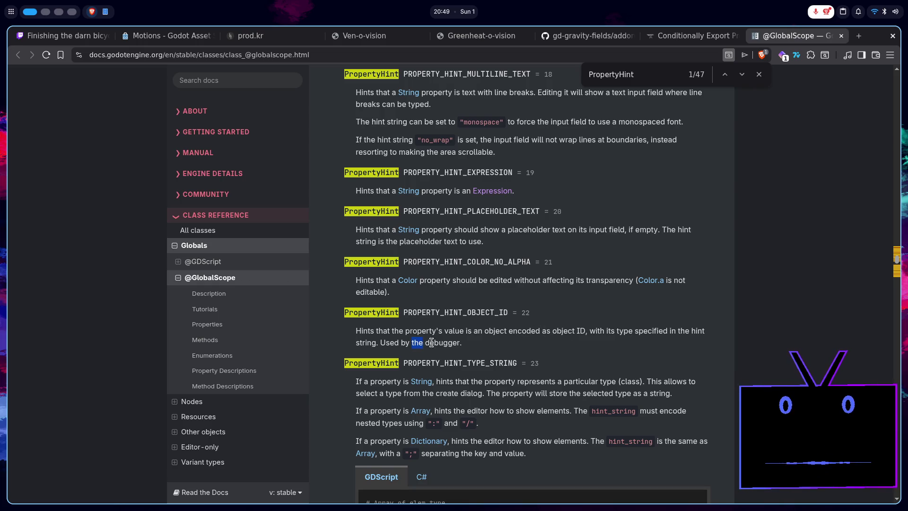
{"action": "scroll", "coordinate": [548, 335], "scroll_direction": "down", "scroll_amount": 2}
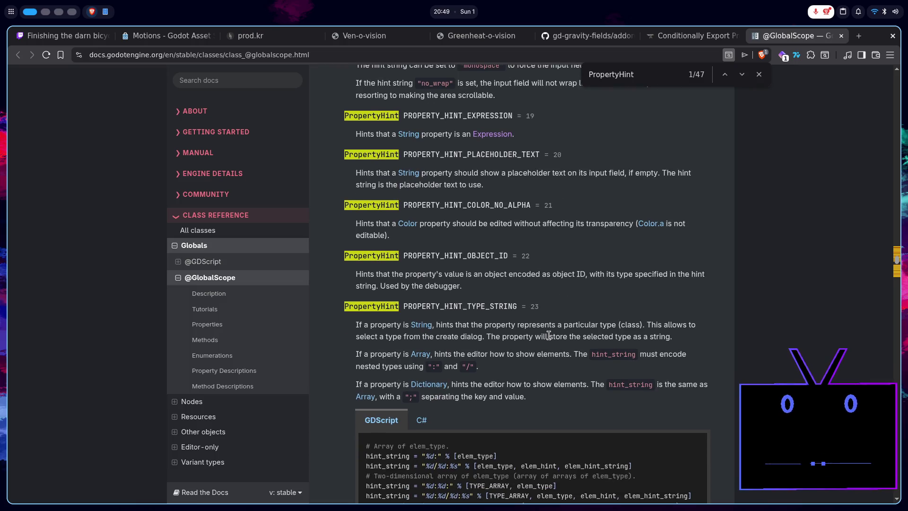
{"action": "scroll", "coordinate": [548, 336], "scroll_direction": "down", "scroll_amount": 4}
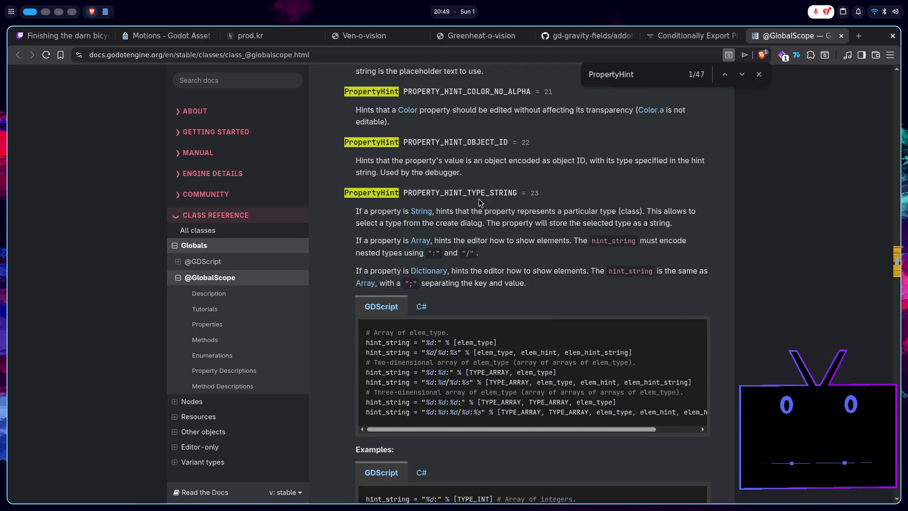
- Scroll past PROPERTY_HINT_TYPE_STRING down to PROPERTY_HINT_NODE_TYPE and beyond
{"action": "double_click", "coordinate": [478, 194]}
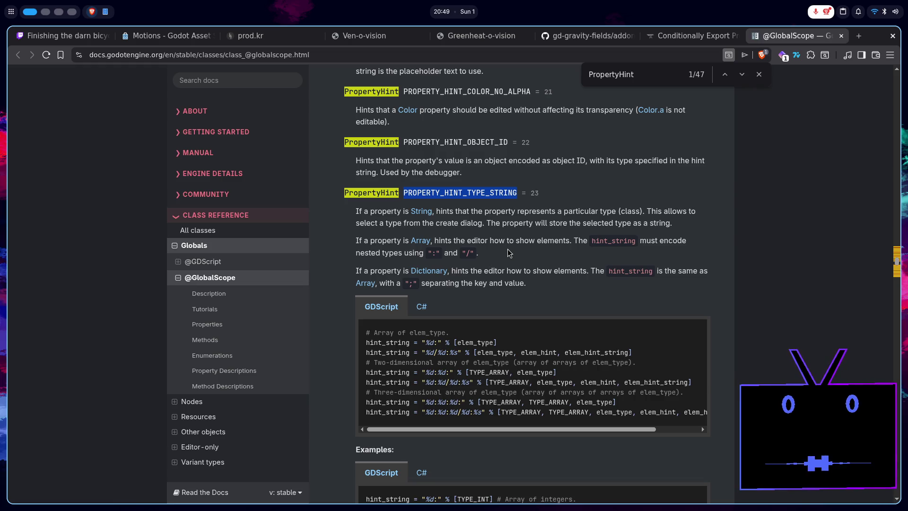
{"action": "scroll", "coordinate": [504, 255], "scroll_direction": "down", "scroll_amount": 5}
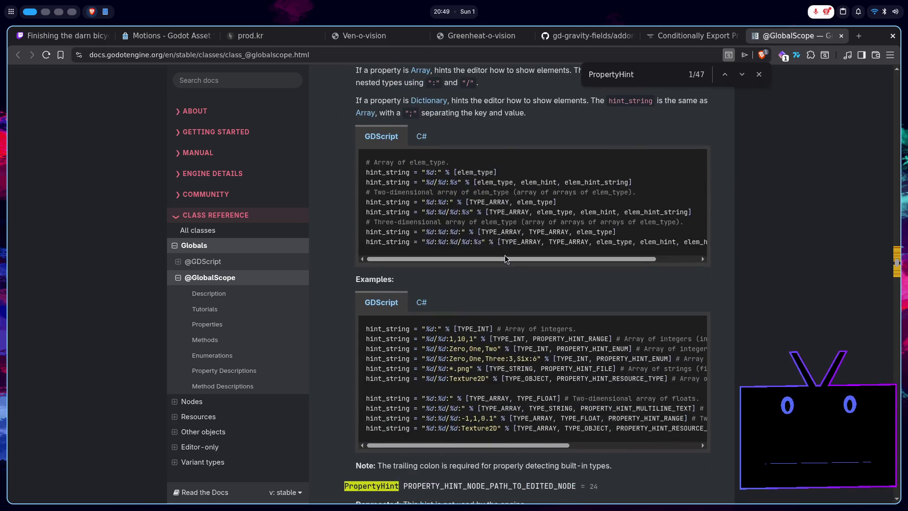
{"action": "scroll", "coordinate": [505, 255], "scroll_direction": "down", "scroll_amount": 2}
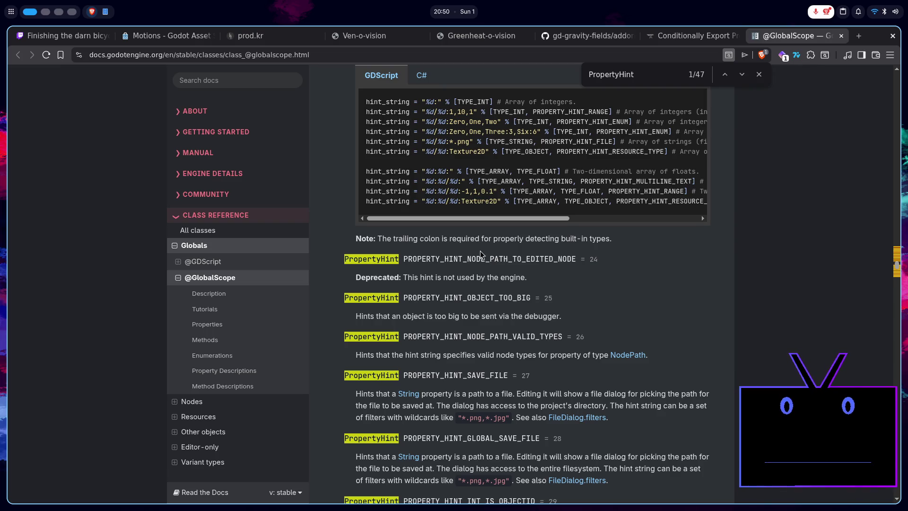
{"action": "scroll", "coordinate": [478, 252], "scroll_direction": "down", "scroll_amount": 1}
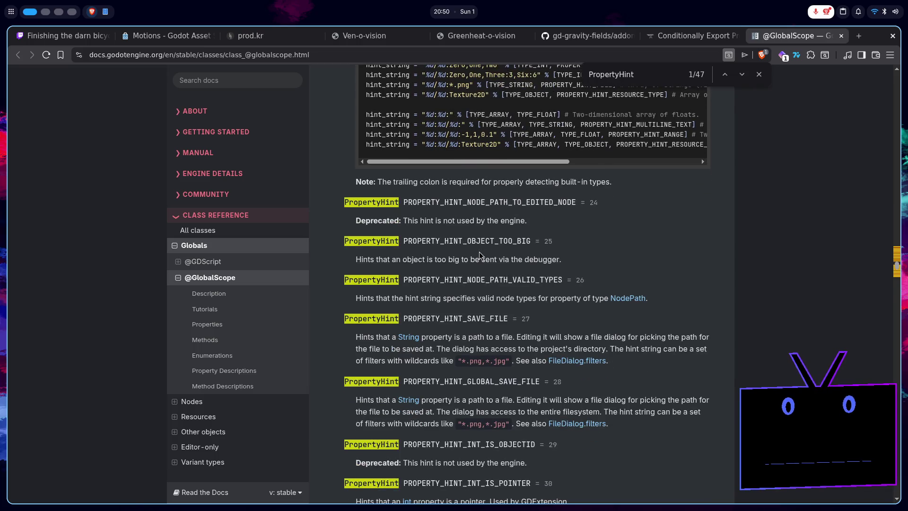
{"action": "scroll", "coordinate": [482, 258], "scroll_direction": "down", "scroll_amount": 1}
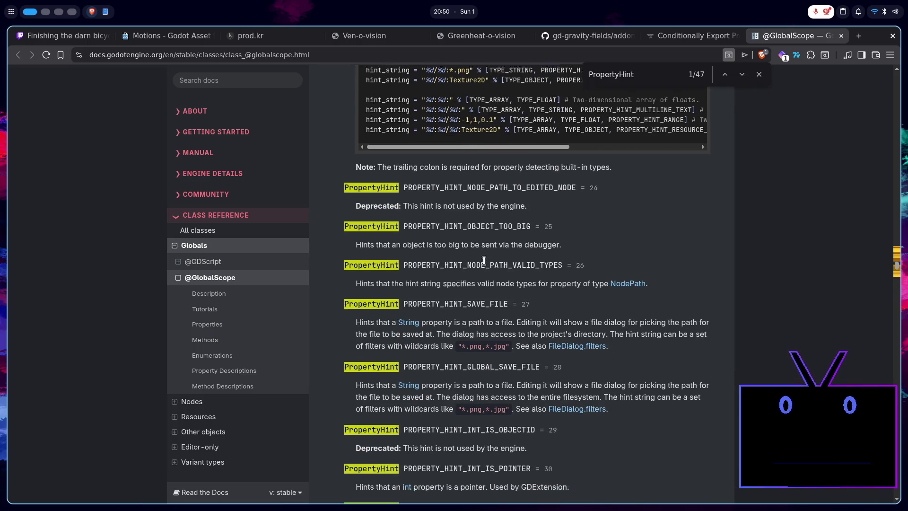
{"action": "scroll", "coordinate": [483, 260], "scroll_direction": "down", "scroll_amount": 2}
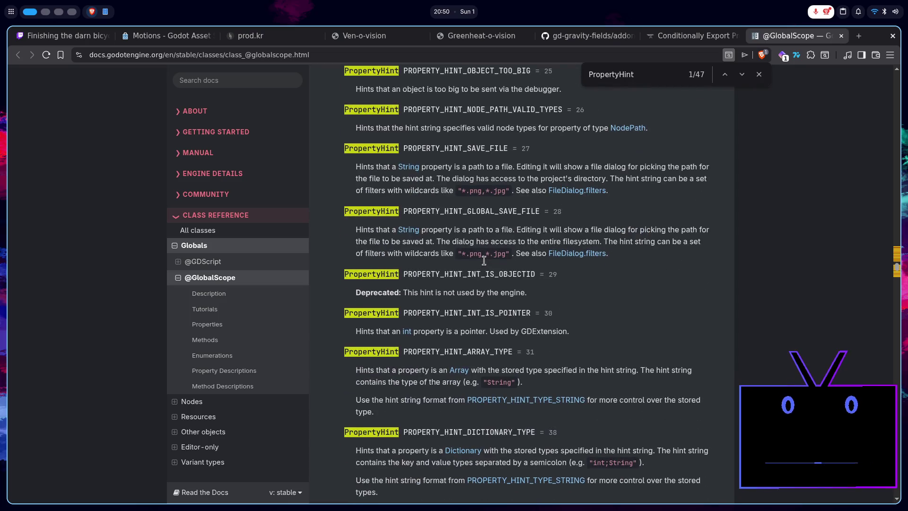
{"action": "scroll", "coordinate": [432, 251], "scroll_direction": "down", "scroll_amount": 4}
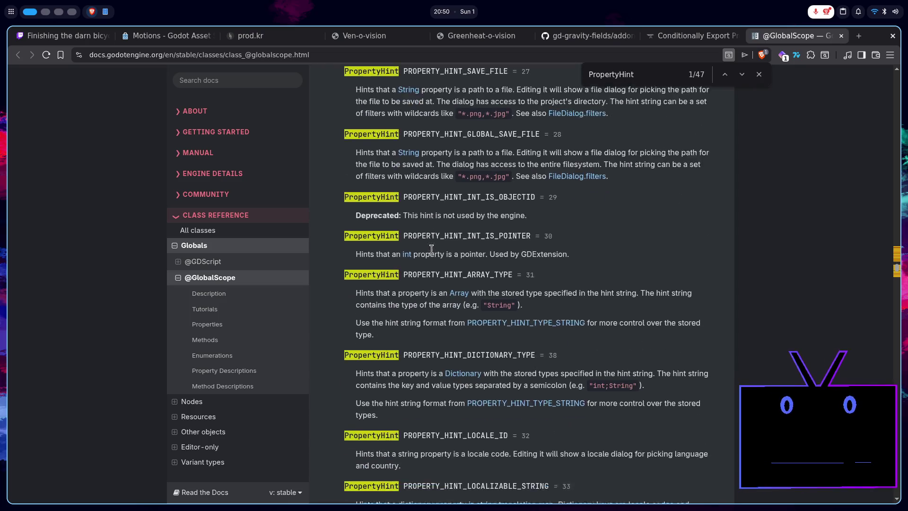
{"action": "scroll", "coordinate": [433, 250], "scroll_direction": "down", "scroll_amount": 1}
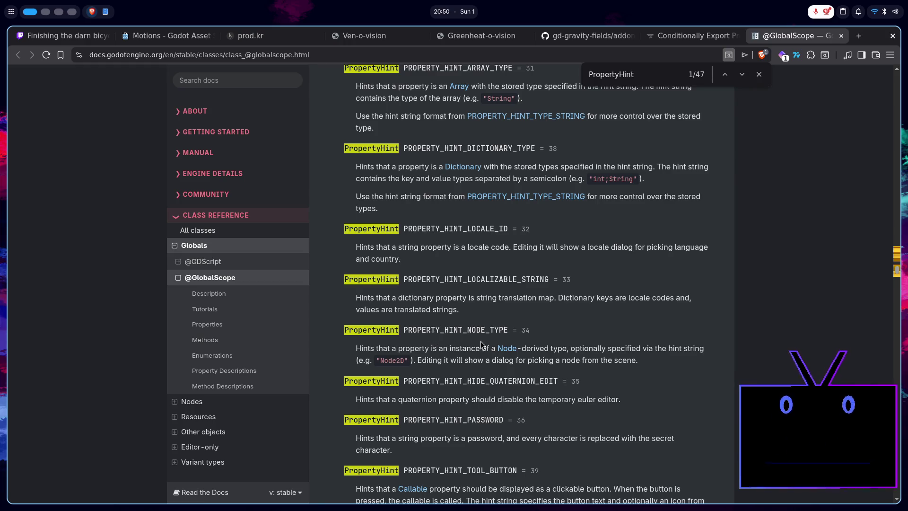
{"action": "double_click", "coordinate": [588, 349]}
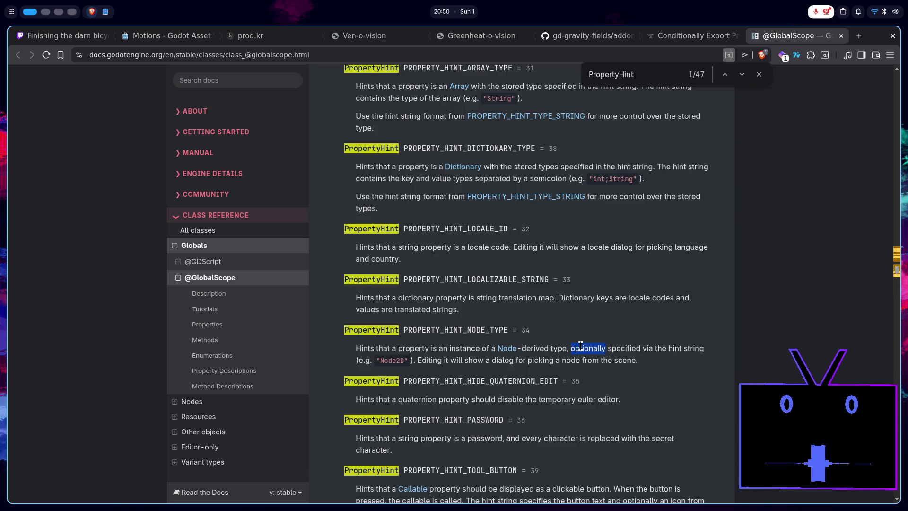
{"action": "double_click", "coordinate": [644, 348]}
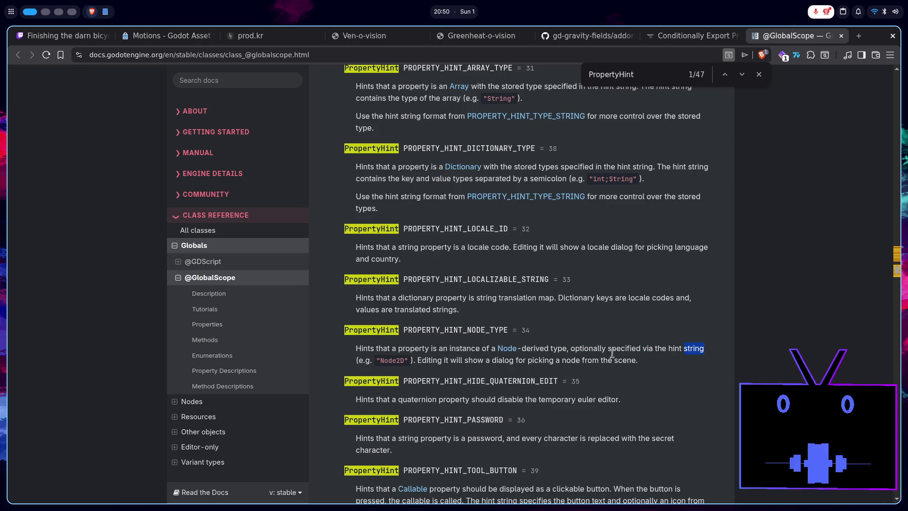
{"action": "double_click", "coordinate": [456, 360]}
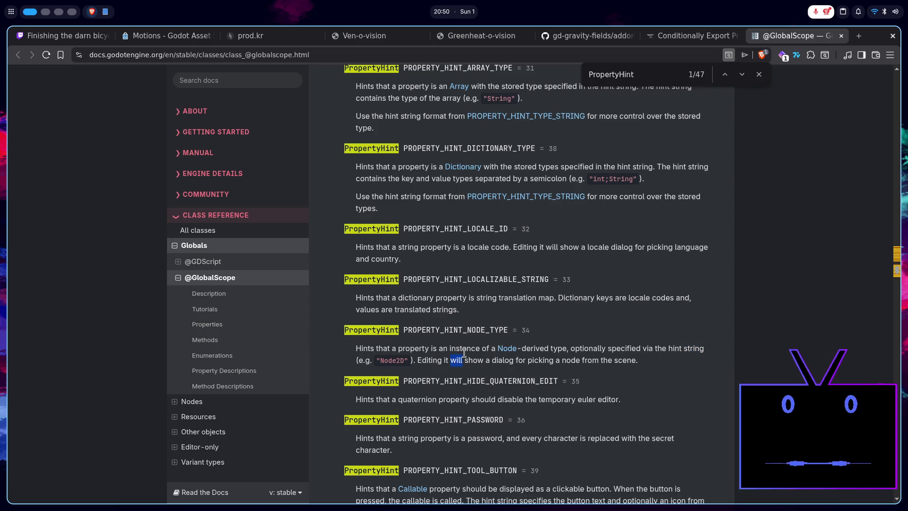
{"action": "left_click", "coordinate": [446, 363]}
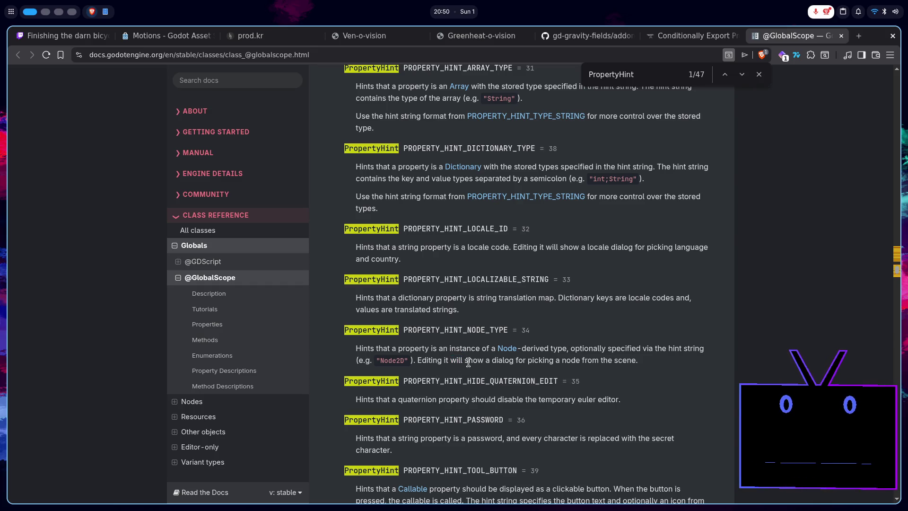
{"action": "double_click", "coordinate": [477, 330]}
{"action": "key", "text": "super+ctrl+Down"}
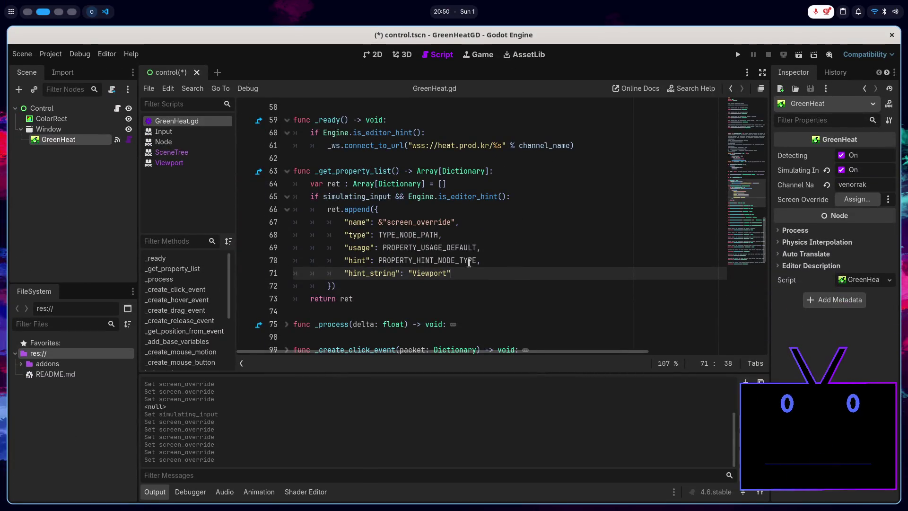
{"action": "key", "text": "super+ctrl+Up"}
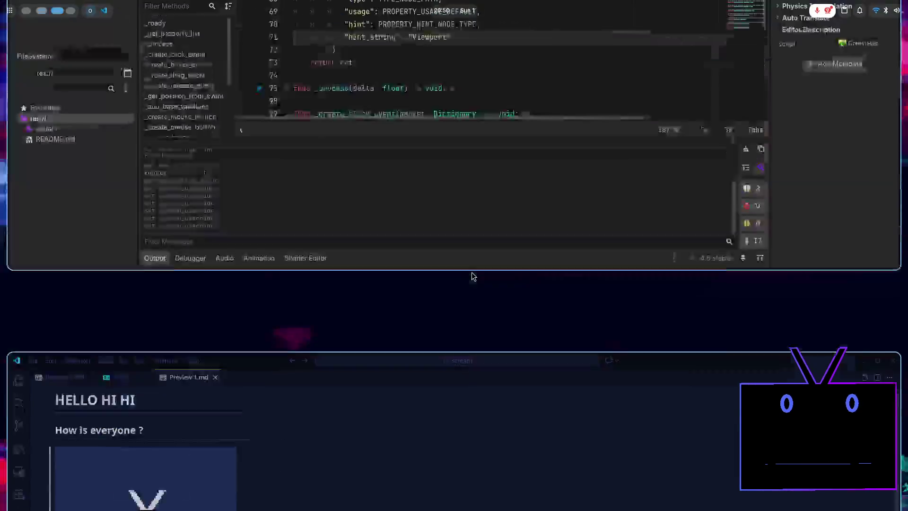
{"action": "scroll", "coordinate": [491, 280], "scroll_direction": "down", "scroll_amount": 2}
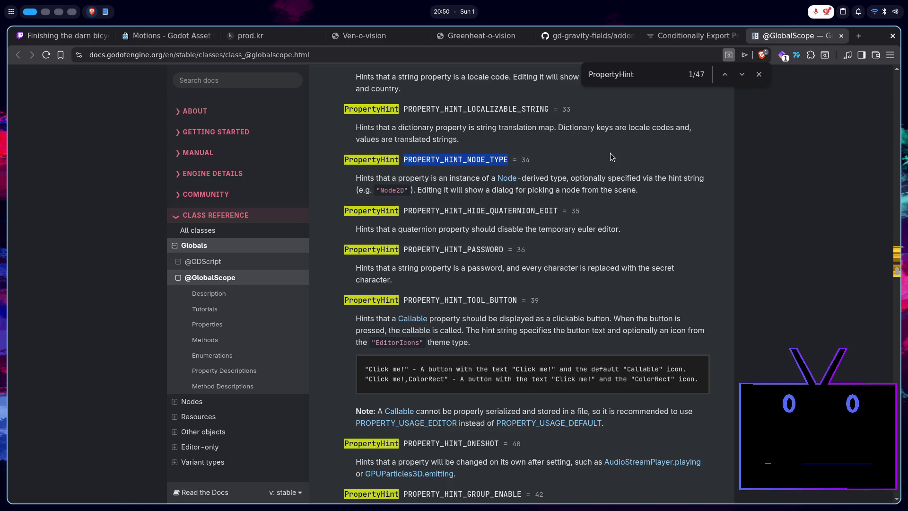
{"action": "key", "text": "super+ctrl+Down"}
{"action": "key", "text": "super+ctrl+Up"}
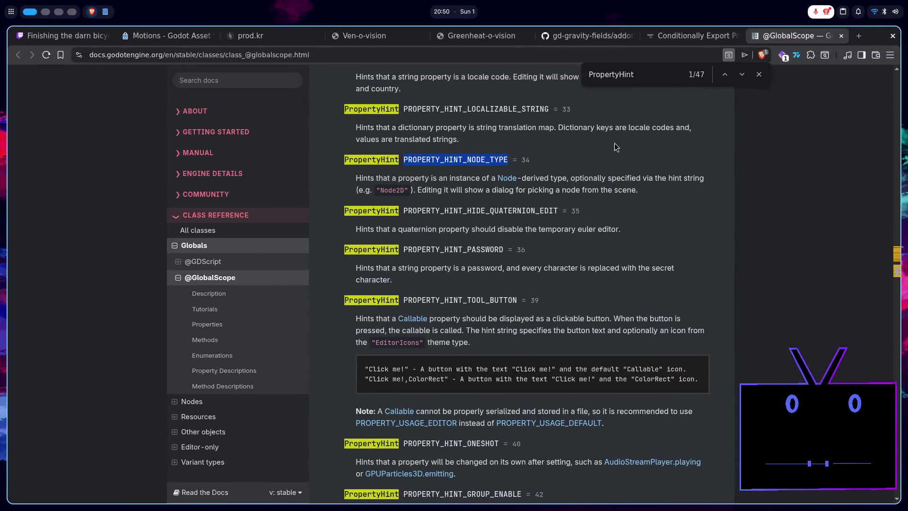
{"action": "left_click", "coordinate": [652, 76]}
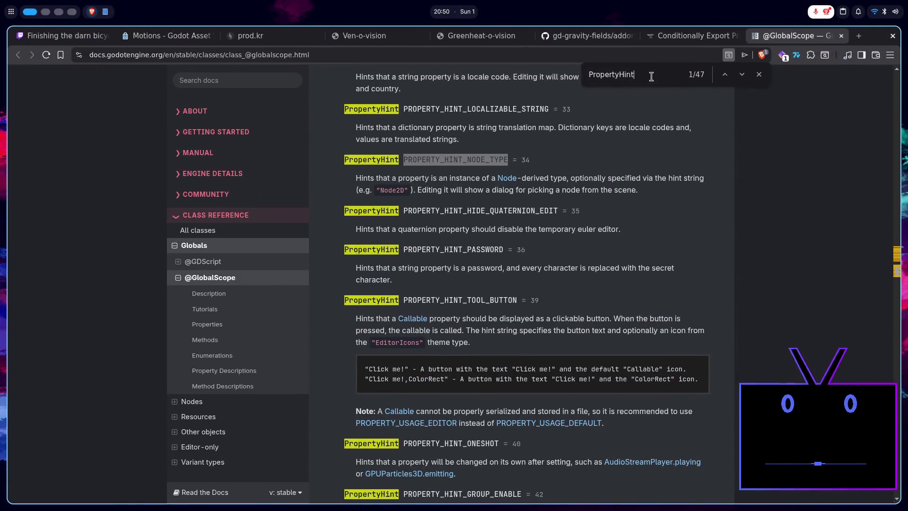
{"action": "key", "text": "super+ctrl+Down"}
{"action": "key", "text": "super+ctrl+Up"}
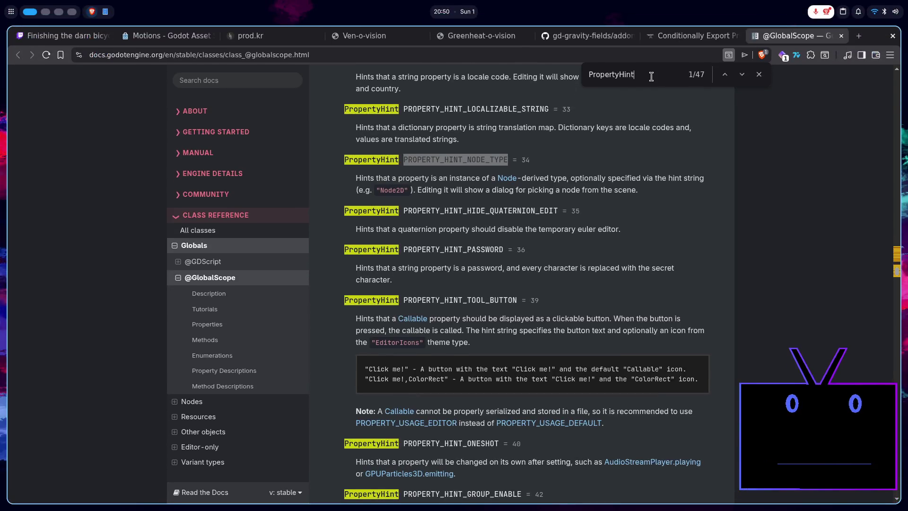
- Read the Conditionally Export tutorial's property dictionary explanation, then go to ShapeProvider.gd on GitHub
{"action": "left_click", "coordinate": [673, 31]}
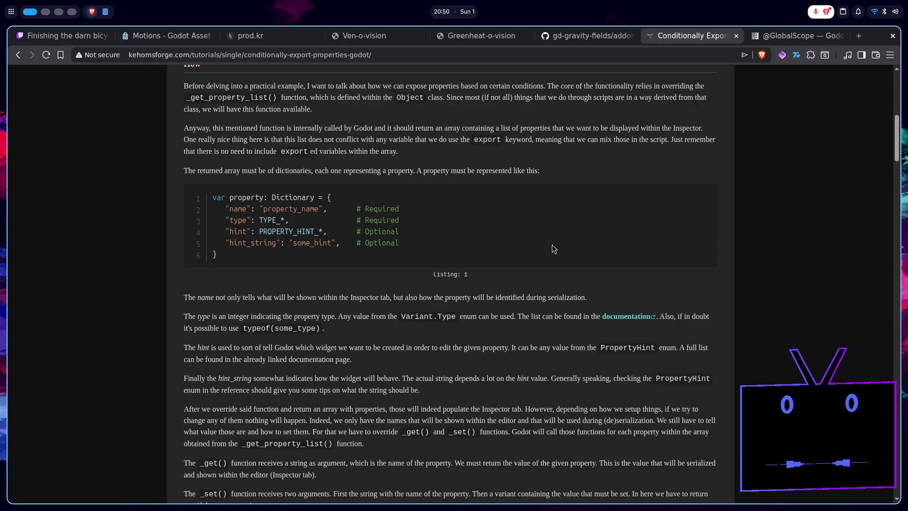
{"action": "scroll", "coordinate": [551, 244], "scroll_direction": "down", "scroll_amount": 2}
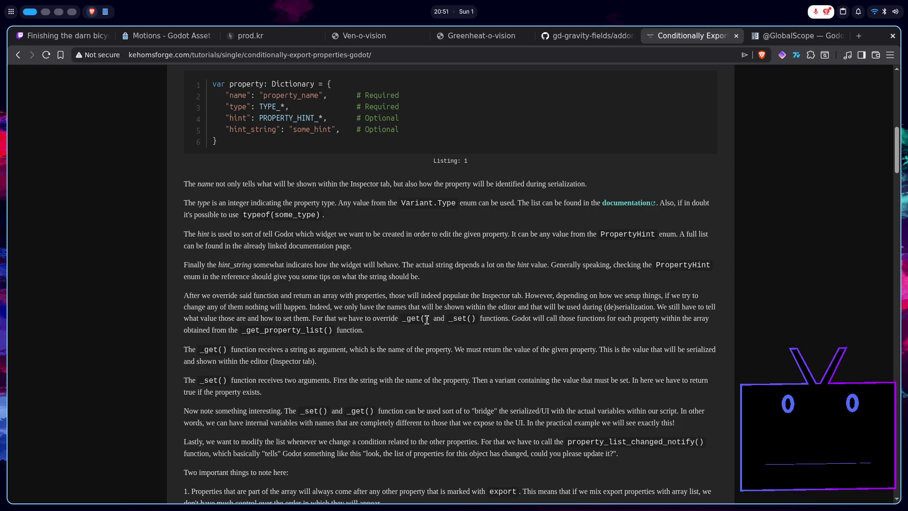
{"action": "scroll", "coordinate": [422, 326], "scroll_direction": "up", "scroll_amount": 4}
{"action": "scroll", "coordinate": [424, 325], "scroll_direction": "down", "scroll_amount": 2}
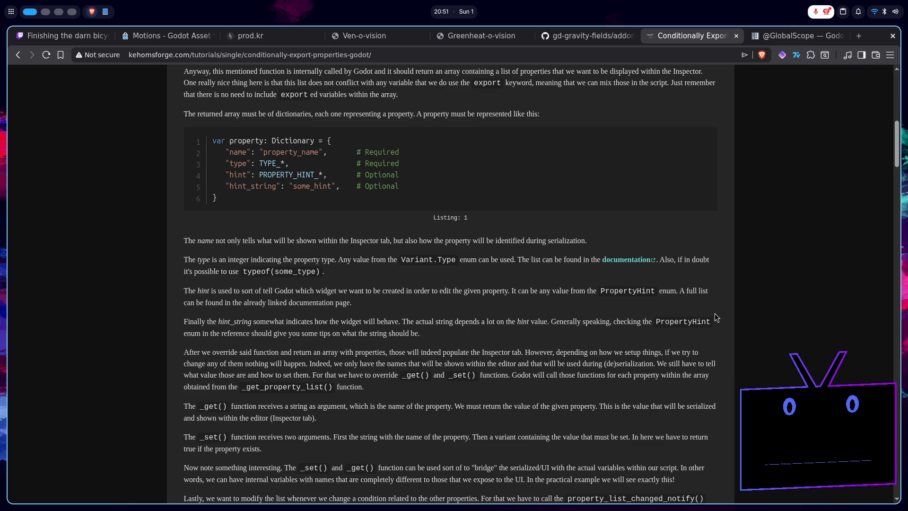
{"action": "left_click", "coordinate": [597, 42]}
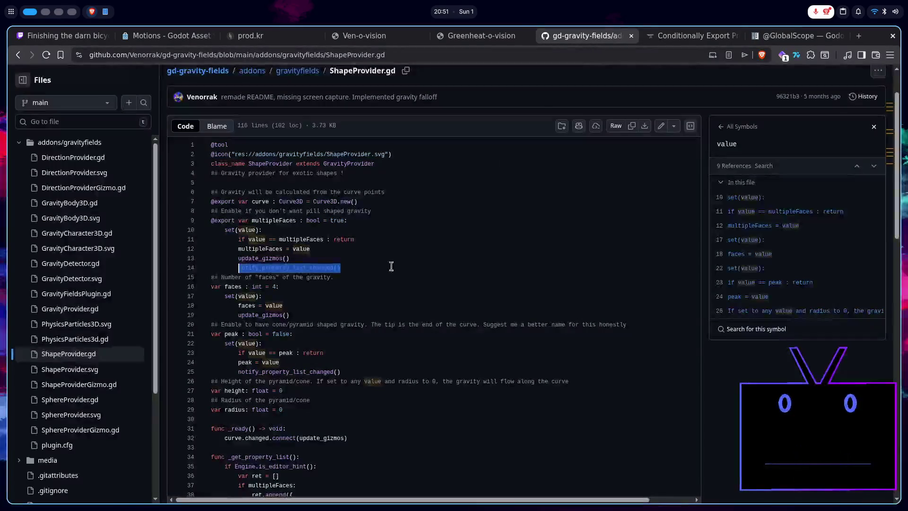
- Scroll through ShapeProvider.gd's setters that call notify_property_list_changed()
{"action": "scroll", "coordinate": [388, 273], "scroll_direction": "down", "scroll_amount": 10}
{"action": "scroll", "coordinate": [387, 273], "scroll_direction": "down", "scroll_amount": 8}
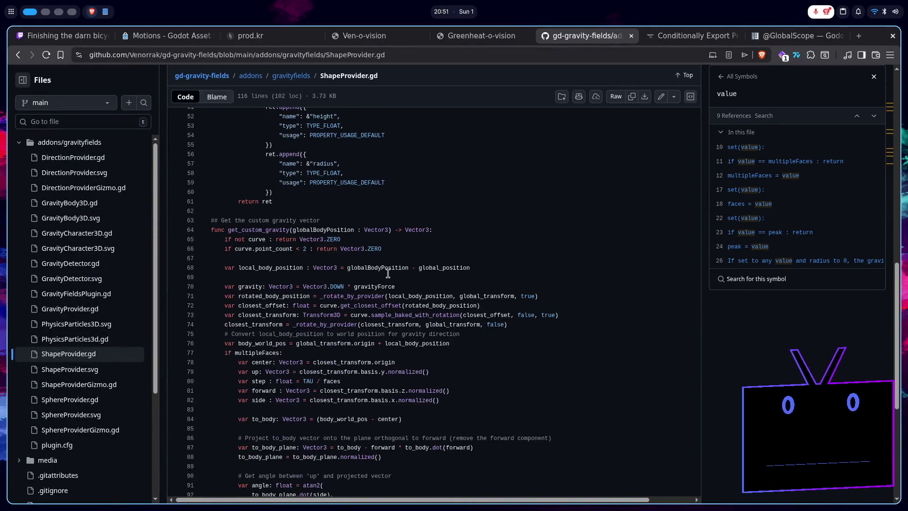
{"action": "scroll", "coordinate": [387, 277], "scroll_direction": "up", "scroll_amount": 8}
{"action": "scroll", "coordinate": [387, 277], "scroll_direction": "up", "scroll_amount": 7}
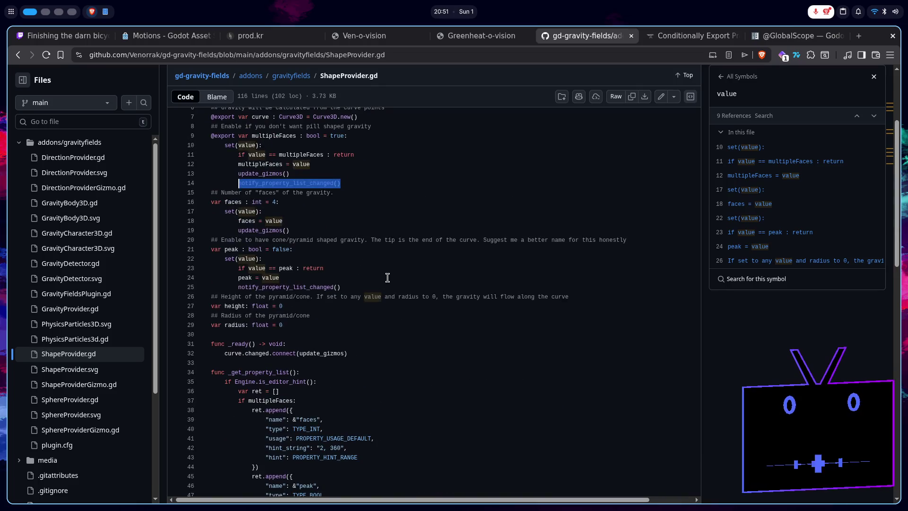
{"action": "left_click", "coordinate": [348, 317]}
{"action": "scroll", "coordinate": [348, 316], "scroll_direction": "up", "scroll_amount": 3}
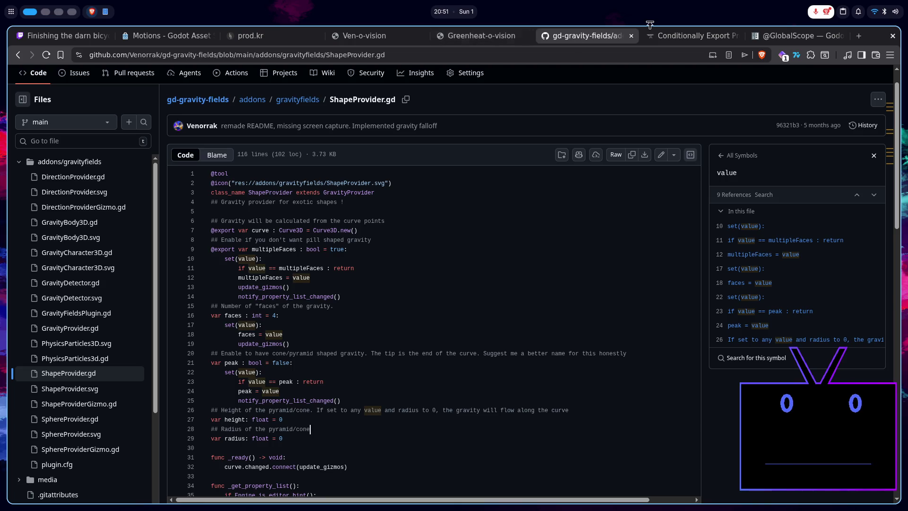
- Read the conditional export tutorial down to Listing 6, then return to the Godot editor
{"action": "left_click", "coordinate": [663, 37]}
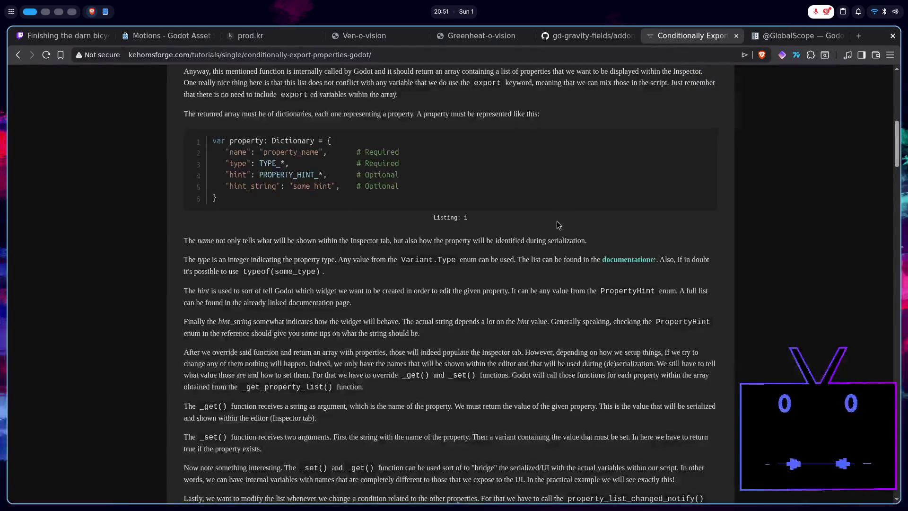
{"action": "scroll", "coordinate": [557, 220], "scroll_direction": "down", "scroll_amount": 3}
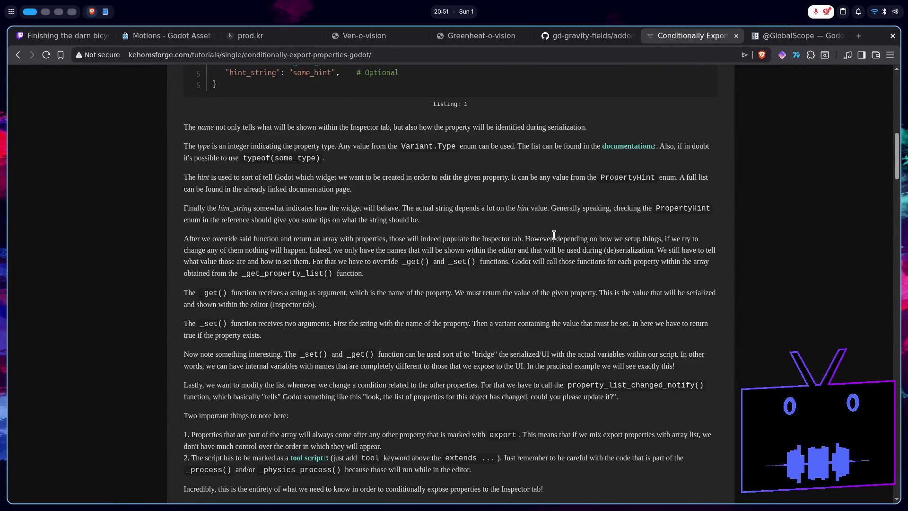
{"action": "scroll", "coordinate": [554, 235], "scroll_direction": "down", "scroll_amount": 10}
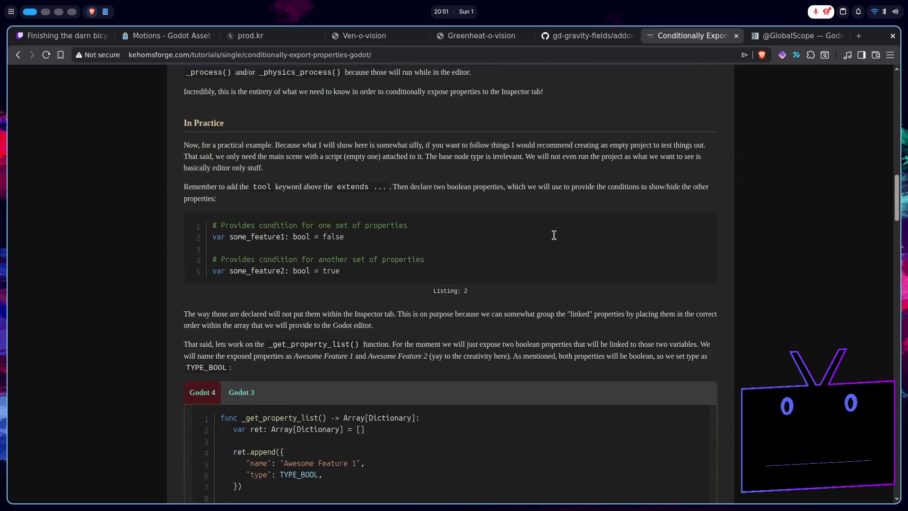
{"action": "scroll", "coordinate": [553, 237], "scroll_direction": "down", "scroll_amount": 4}
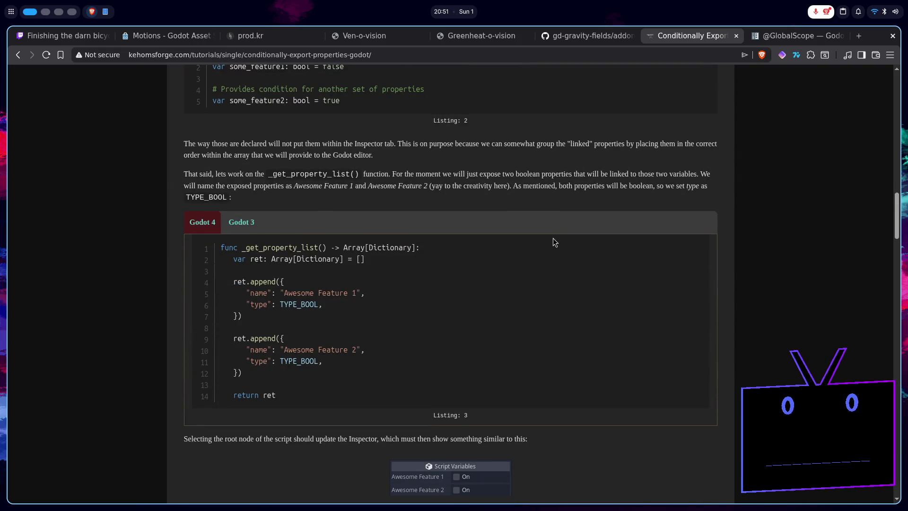
{"action": "scroll", "coordinate": [554, 243], "scroll_direction": "down", "scroll_amount": 8}
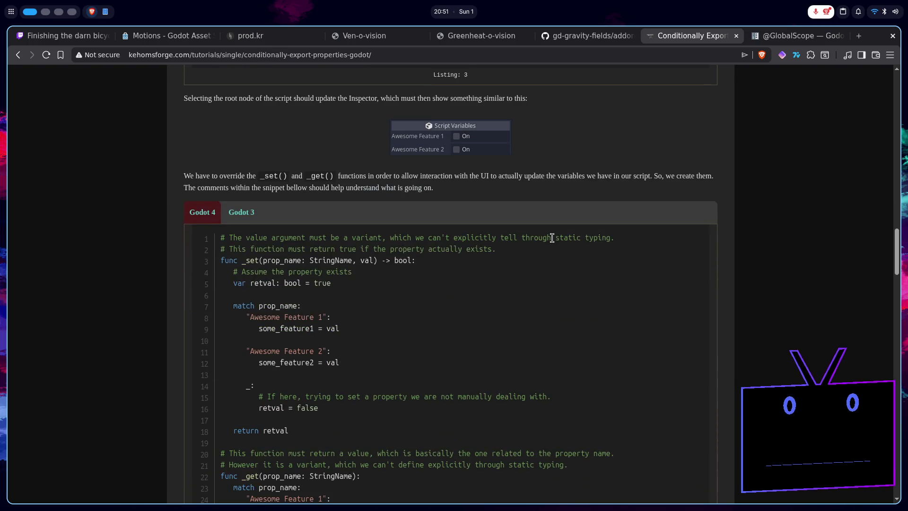
{"action": "scroll", "coordinate": [552, 238], "scroll_direction": "down", "scroll_amount": 3}
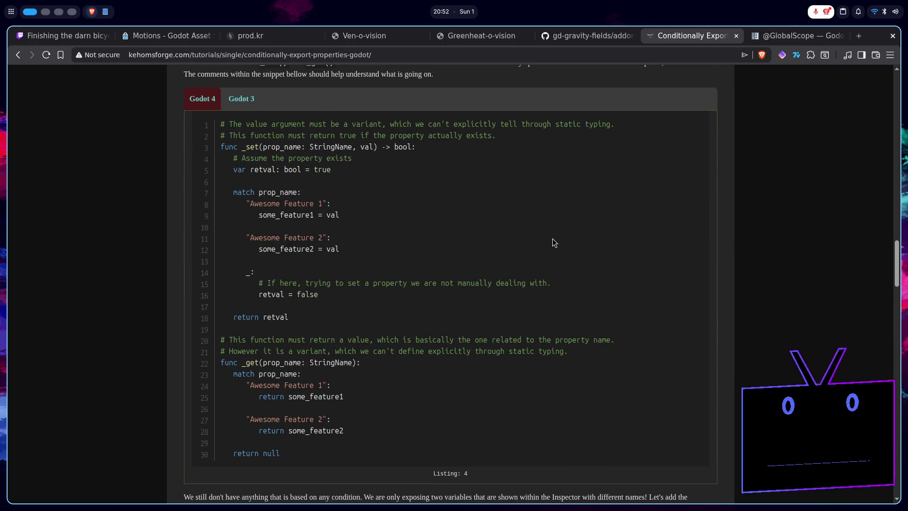
{"action": "scroll", "coordinate": [554, 242], "scroll_direction": "up", "scroll_amount": 1}
{"action": "scroll", "coordinate": [555, 242], "scroll_direction": "down", "scroll_amount": 1}
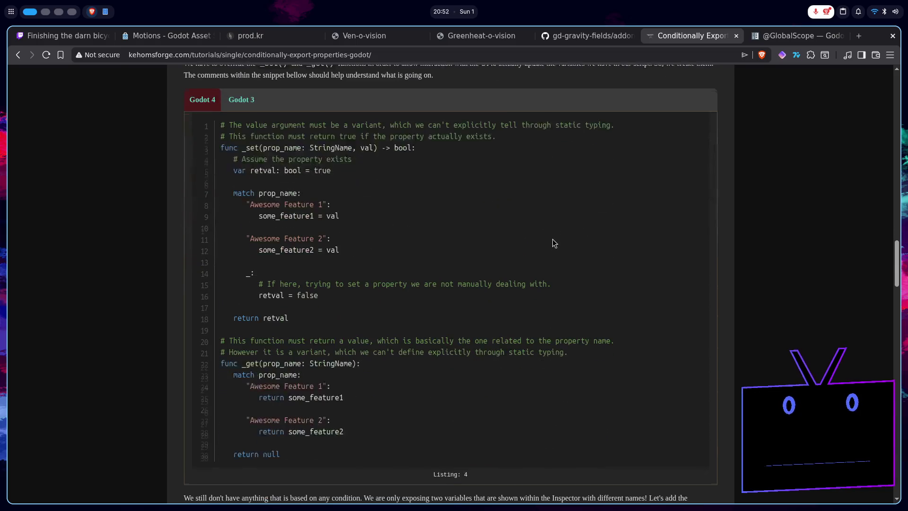
{"action": "scroll", "coordinate": [555, 243], "scroll_direction": "down", "scroll_amount": 4}
{"action": "scroll", "coordinate": [553, 239], "scroll_direction": "down", "scroll_amount": 12}
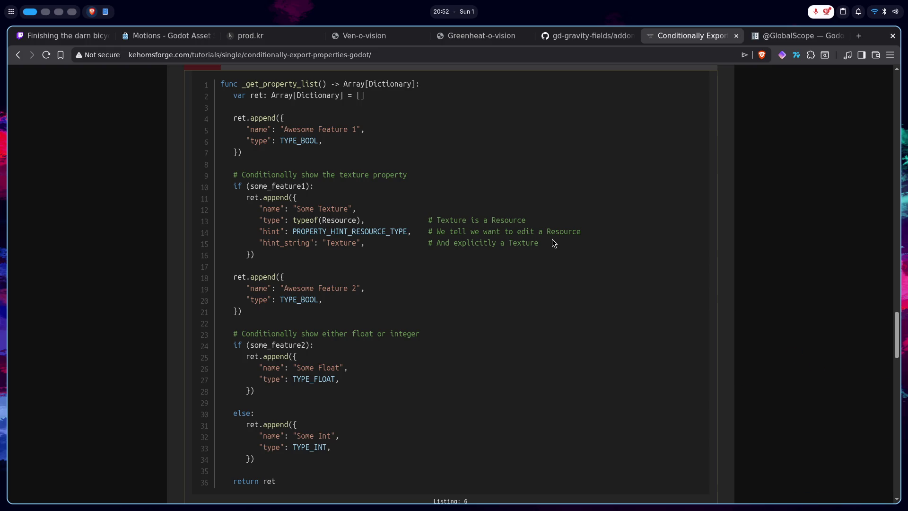
{"action": "key", "text": "super+2"}
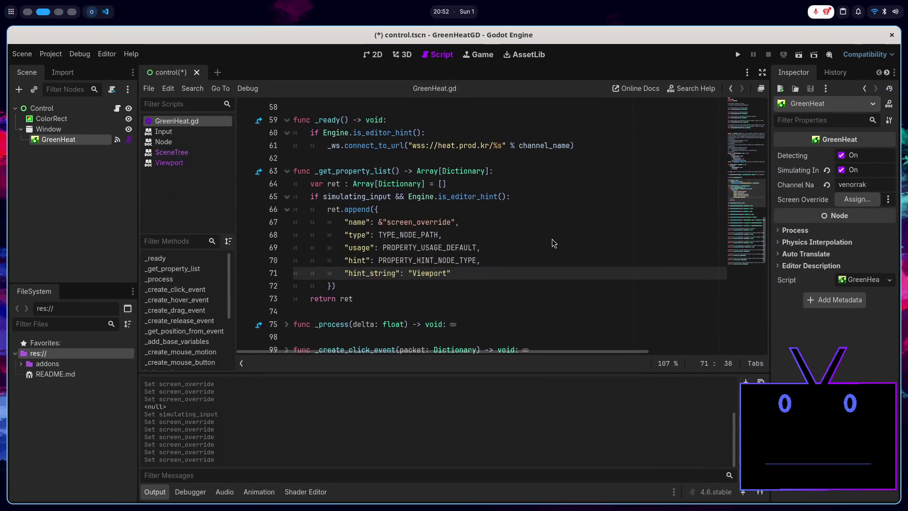
- Pick Window in the Select a Node dialog for GreenHeat's Screen Override
{"action": "double_click", "coordinate": [439, 273]}
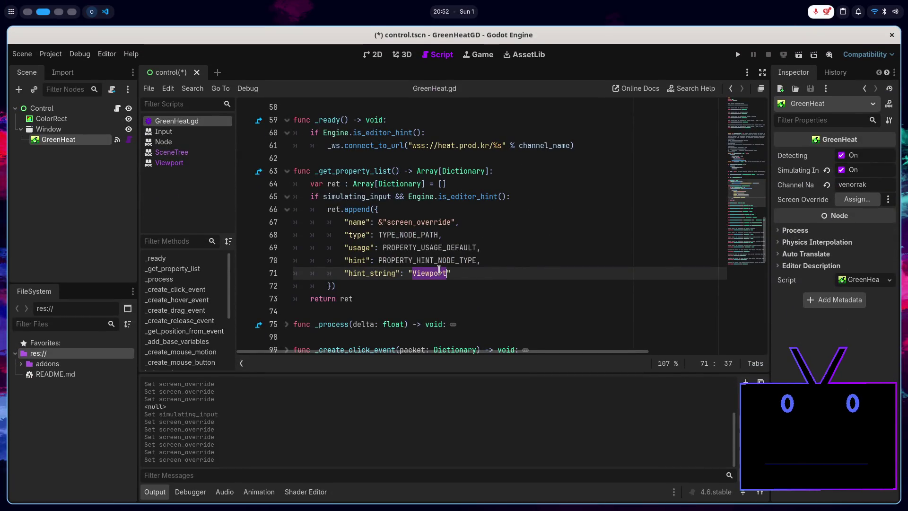
{"action": "left_click", "coordinate": [417, 269]}
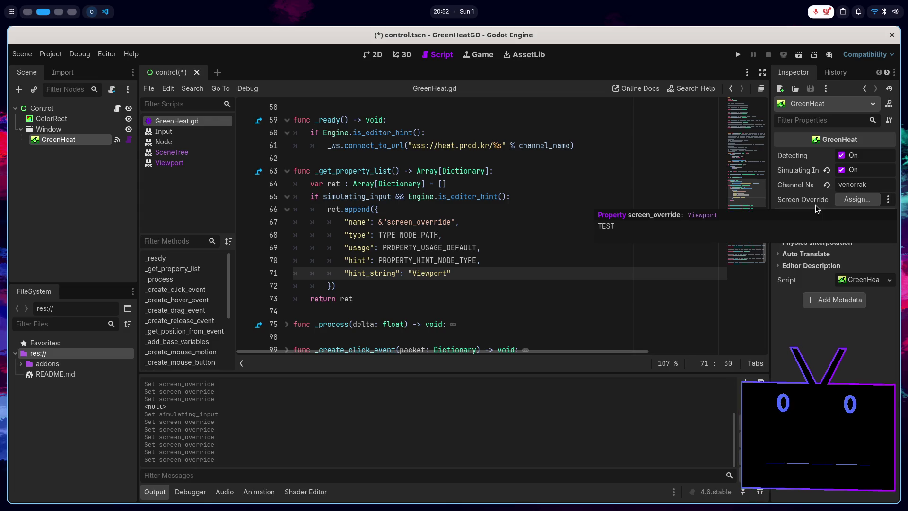
{"action": "left_click", "coordinate": [866, 202]}
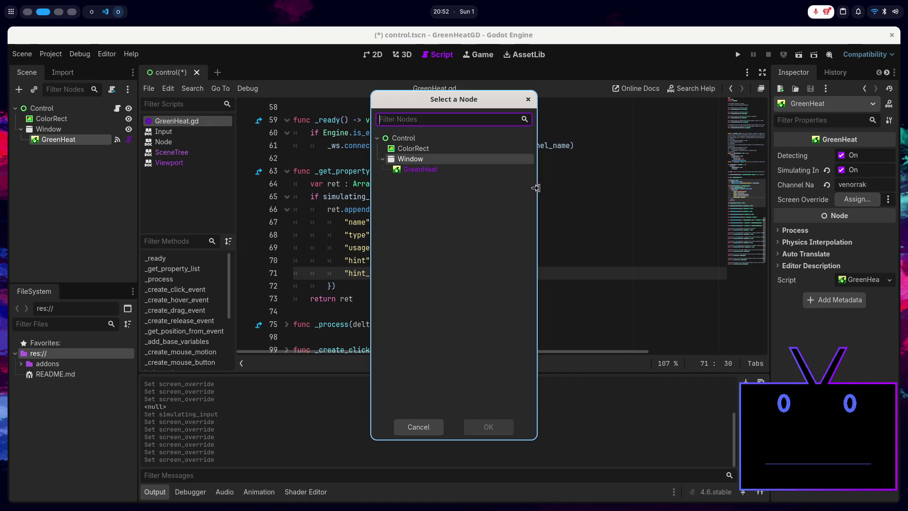
{"action": "double_click", "coordinate": [433, 158]}
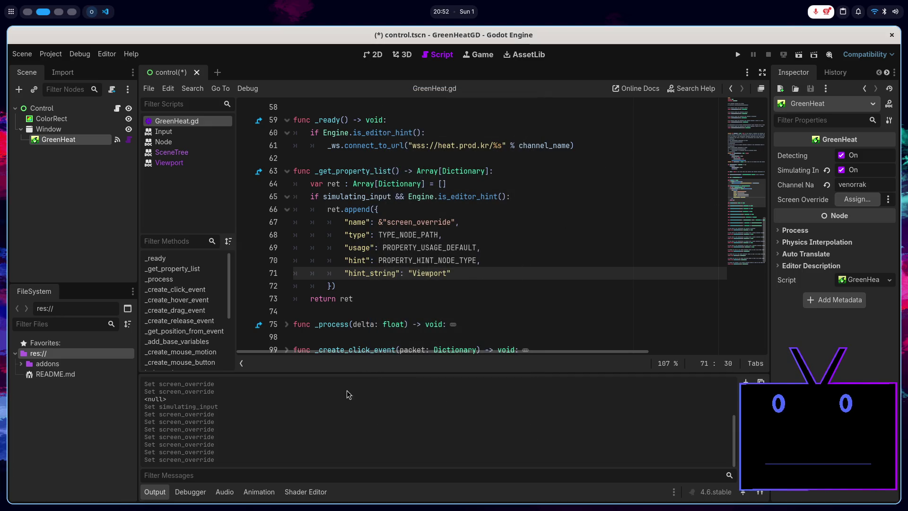
{"action": "scroll", "coordinate": [494, 222], "scroll_direction": "up", "scroll_amount": 6}
{"action": "scroll", "coordinate": [492, 228], "scroll_direction": "up", "scroll_amount": 2}
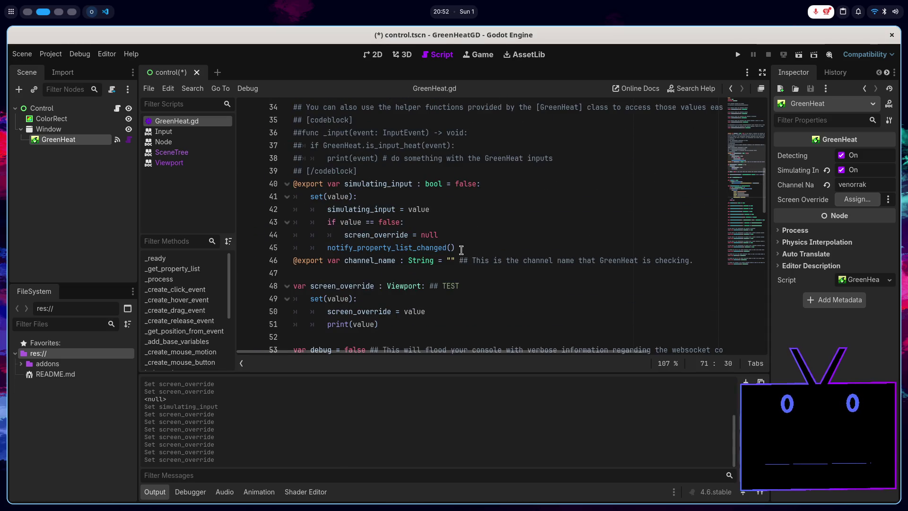
- Move print(value) above the assignment in the screen_override setter and save the script
{"action": "left_click", "coordinate": [436, 298]}
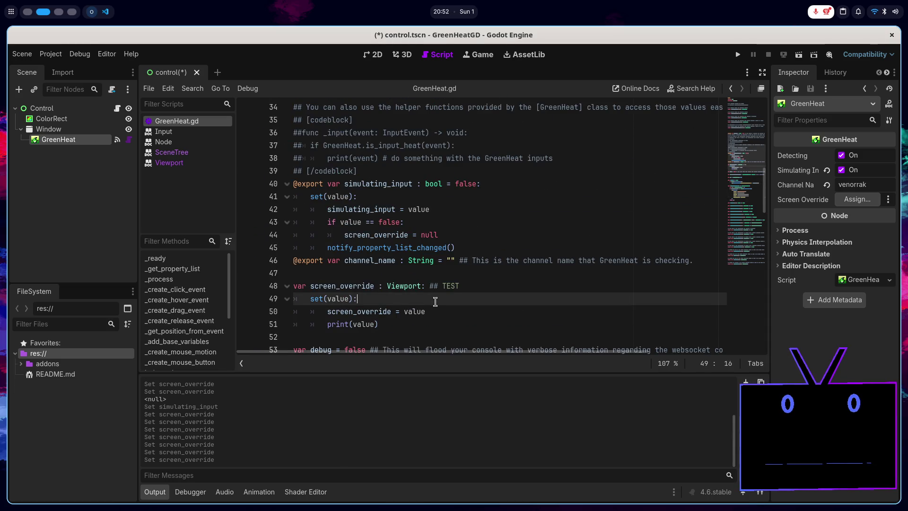
{"action": "left_click", "coordinate": [438, 312]}
{"action": "key", "text": "Down"}
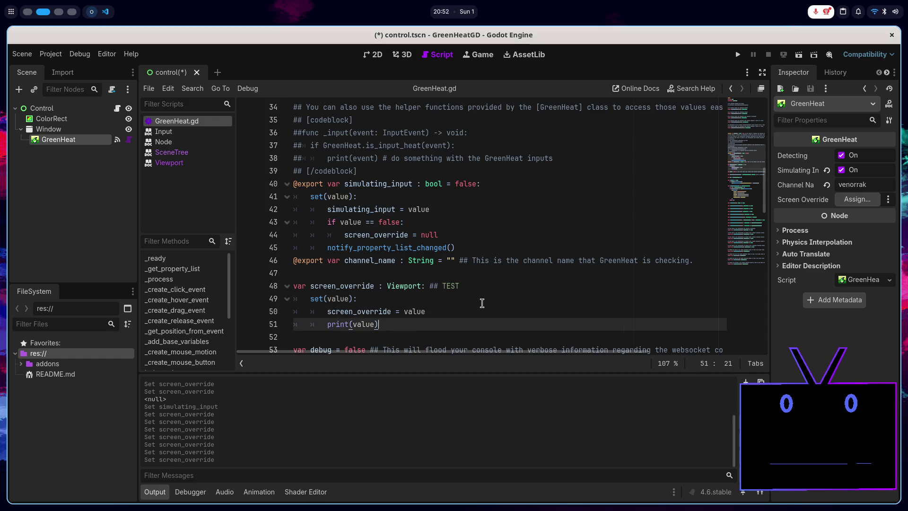
{"action": "key", "text": "alt+Up"}
{"action": "key", "text": "ctrl+s"}
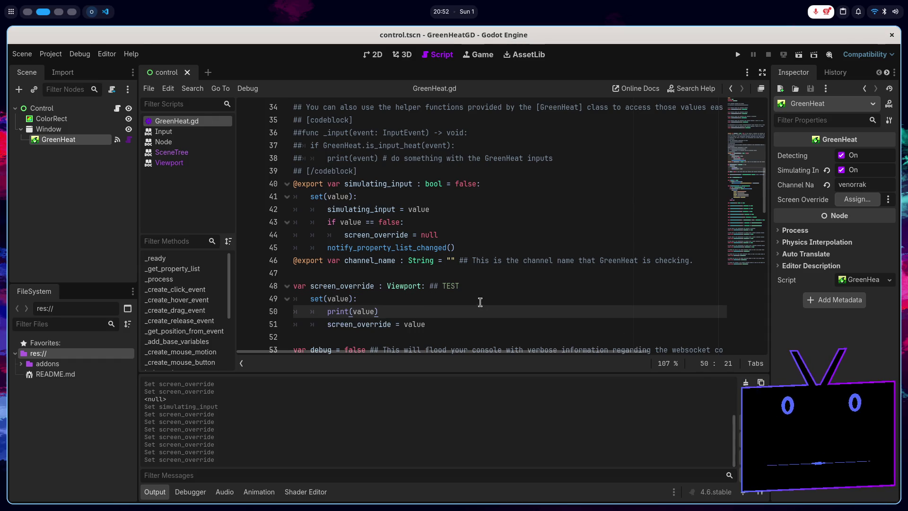
- Reload the current project, assign Window to Screen Override again, and check the output log
{"action": "left_click", "coordinate": [51, 54]}
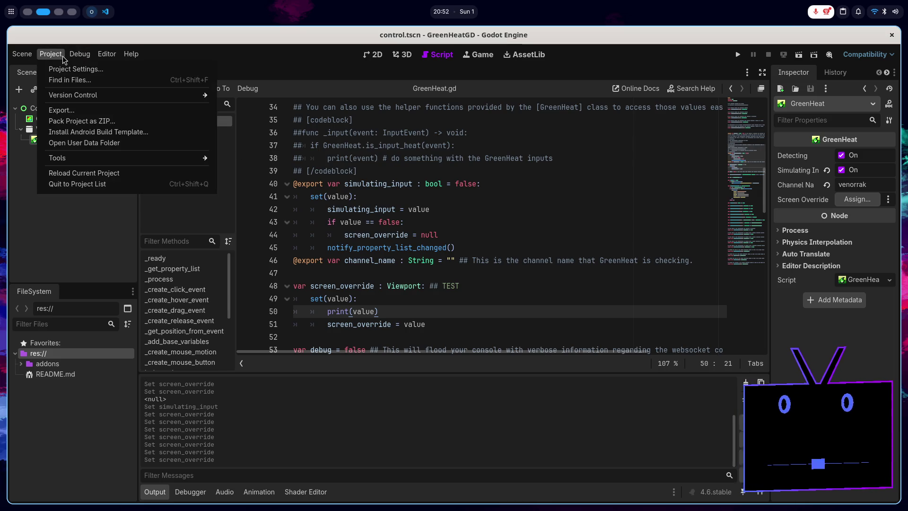
{"action": "left_click", "coordinate": [114, 173]}
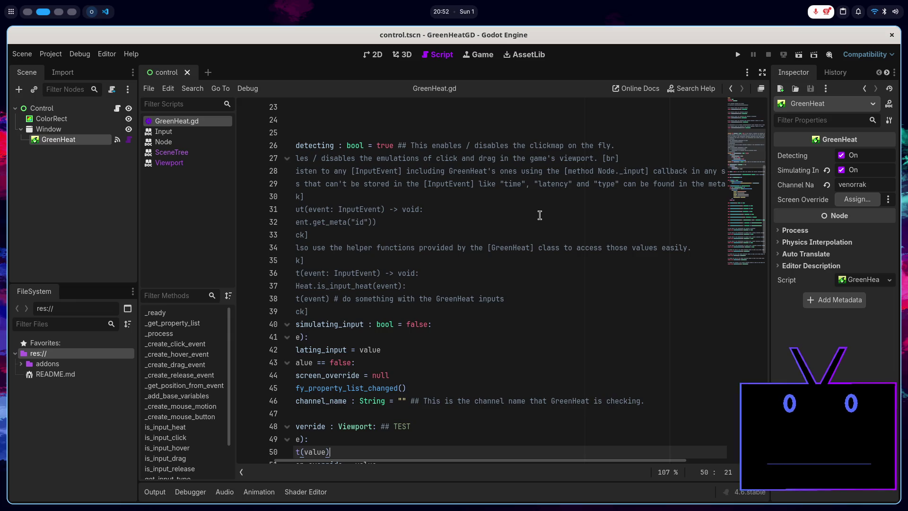
{"action": "scroll", "coordinate": [535, 208], "scroll_direction": "left", "scroll_amount": 3}
{"action": "left_click", "coordinate": [857, 199]}
{"action": "left_click", "coordinate": [466, 164]}
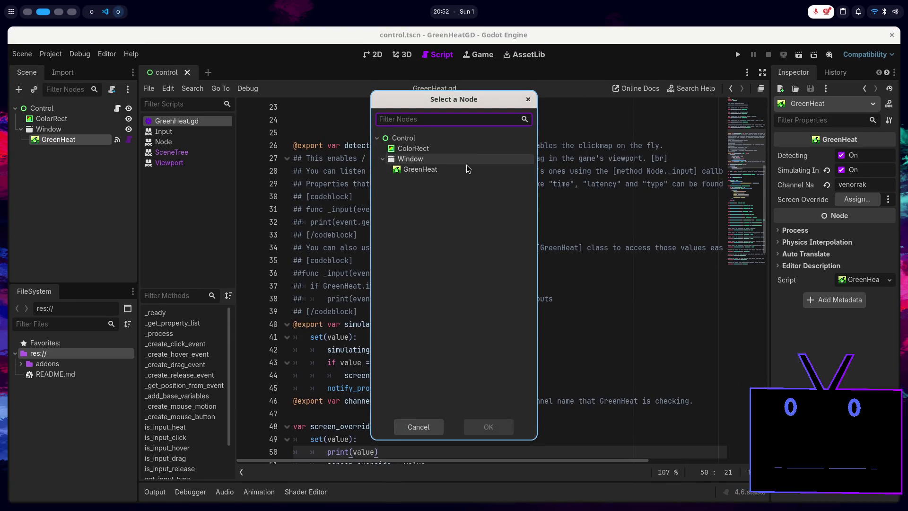
{"action": "key", "text": "Return"}
{"action": "left_click", "coordinate": [161, 493]}
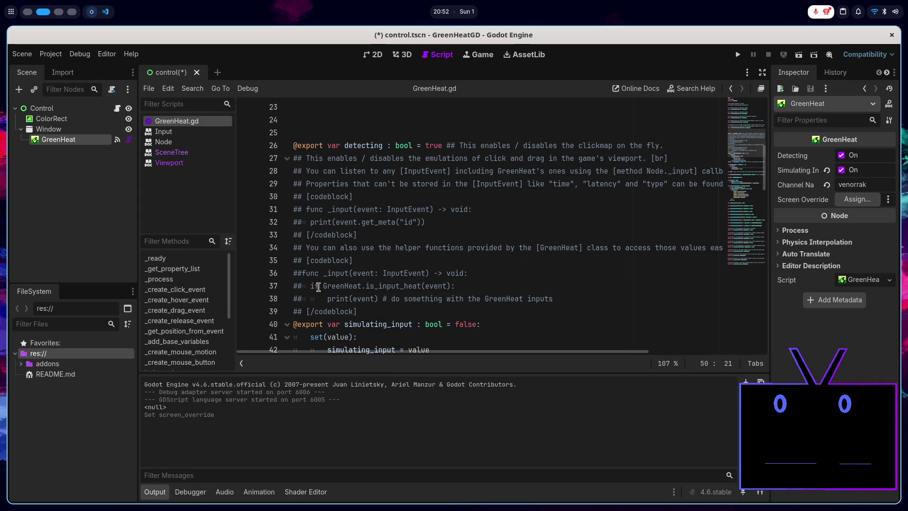
{"action": "scroll", "coordinate": [325, 289], "scroll_direction": "down", "scroll_amount": 3}
{"action": "scroll", "coordinate": [326, 290], "scroll_direction": "down", "scroll_amount": 3}
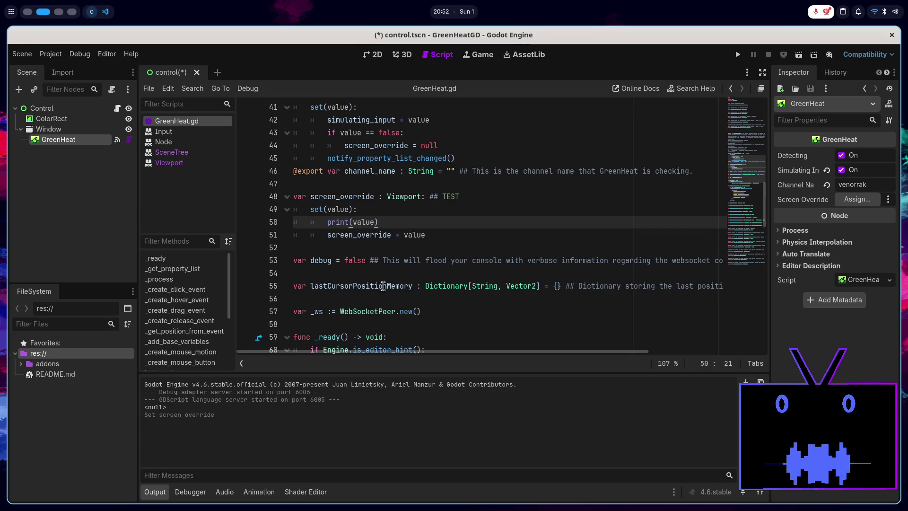
- Assign Window to Screen Override again and inspect the print(value) line in the setter
{"action": "left_click", "coordinate": [857, 200]}
{"action": "double_click", "coordinate": [456, 156]}
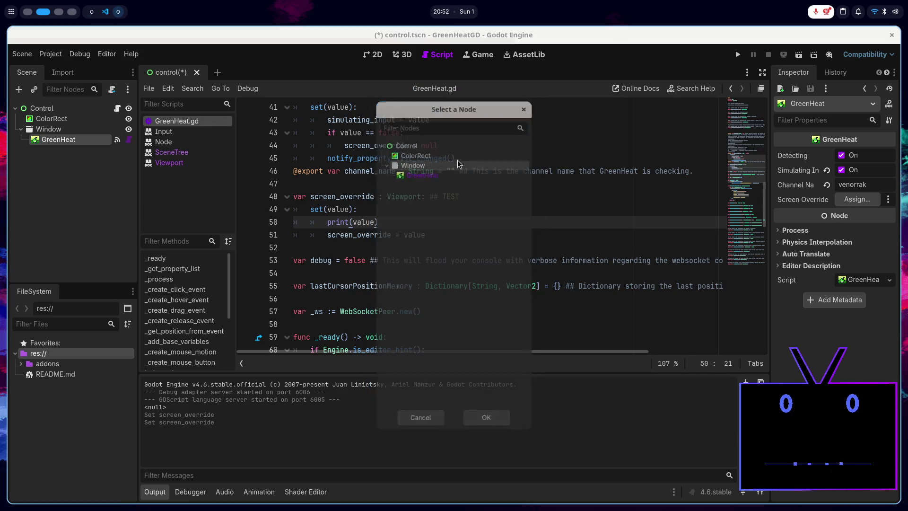
{"action": "left_click", "coordinate": [424, 198]}
{"action": "left_click", "coordinate": [422, 209]}
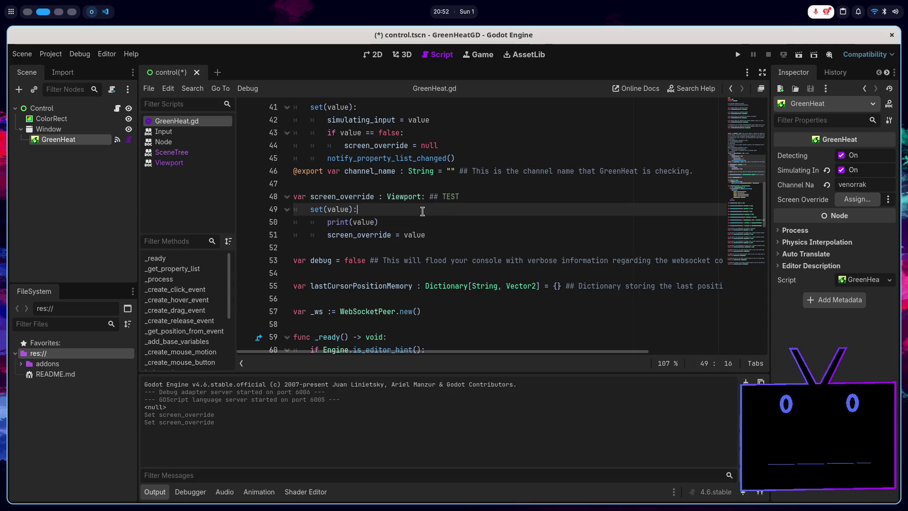
{"action": "left_click", "coordinate": [420, 224]}
{"action": "key", "text": "Left"}
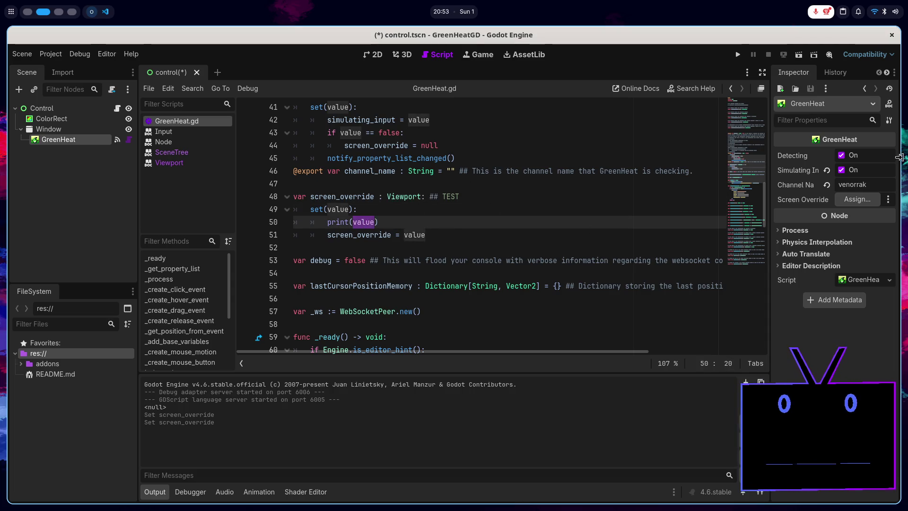
- Reassign Screen Override to GreenHeat and other nodes under Window three more times
{"action": "left_click", "coordinate": [861, 201]}
{"action": "left_click", "coordinate": [439, 172]}
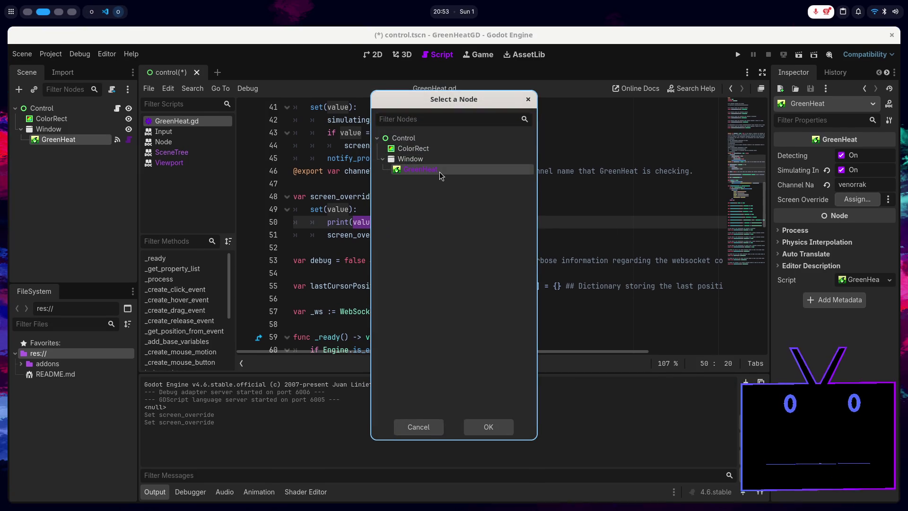
{"action": "double_click", "coordinate": [439, 172]}
{"action": "left_click", "coordinate": [861, 199]}
{"action": "double_click", "coordinate": [441, 155]}
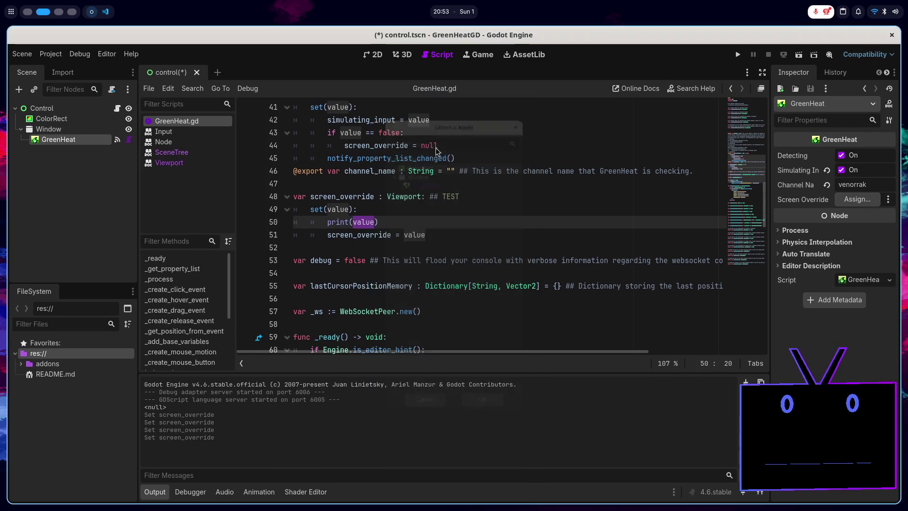
{"action": "left_click", "coordinate": [858, 199]}
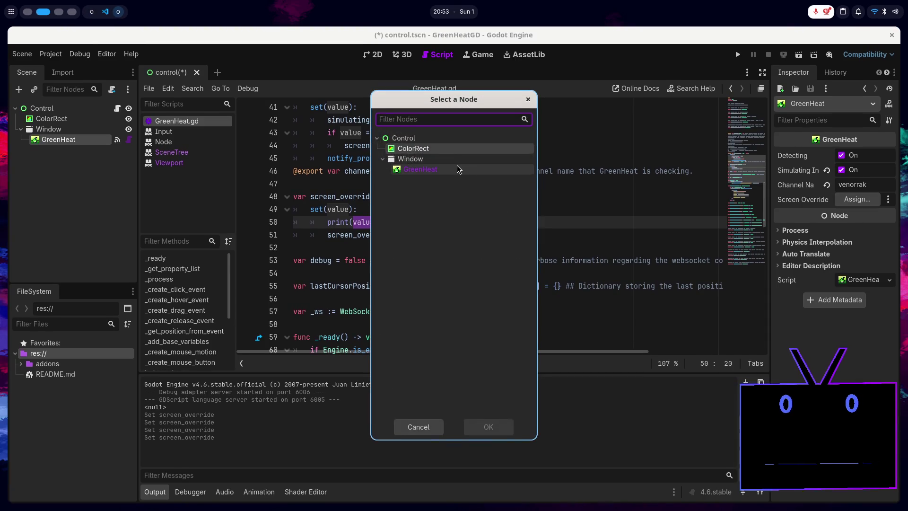
{"action": "double_click", "coordinate": [455, 167]}
- Select the hint_string "Viewport" line in the screen_override property definition
{"action": "scroll", "coordinate": [500, 263], "scroll_direction": "down", "scroll_amount": 5}
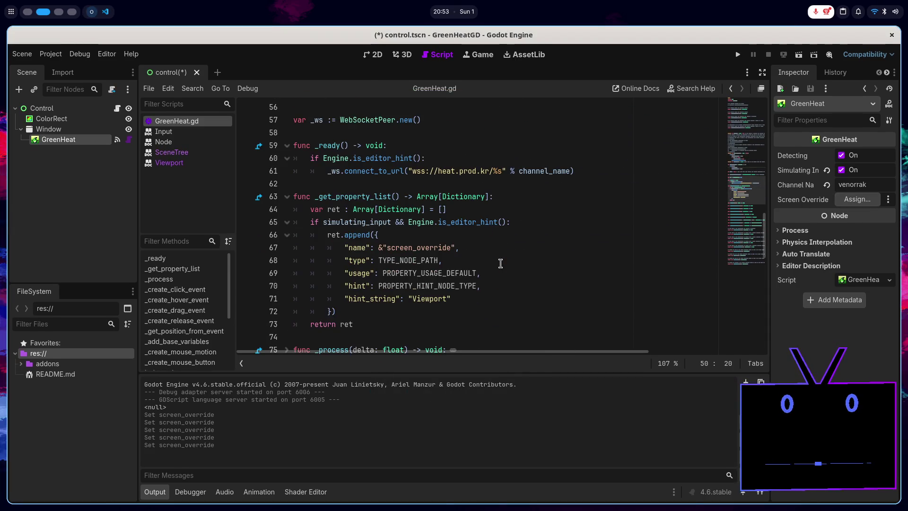
{"action": "scroll", "coordinate": [499, 262], "scroll_direction": "down", "scroll_amount": 2}
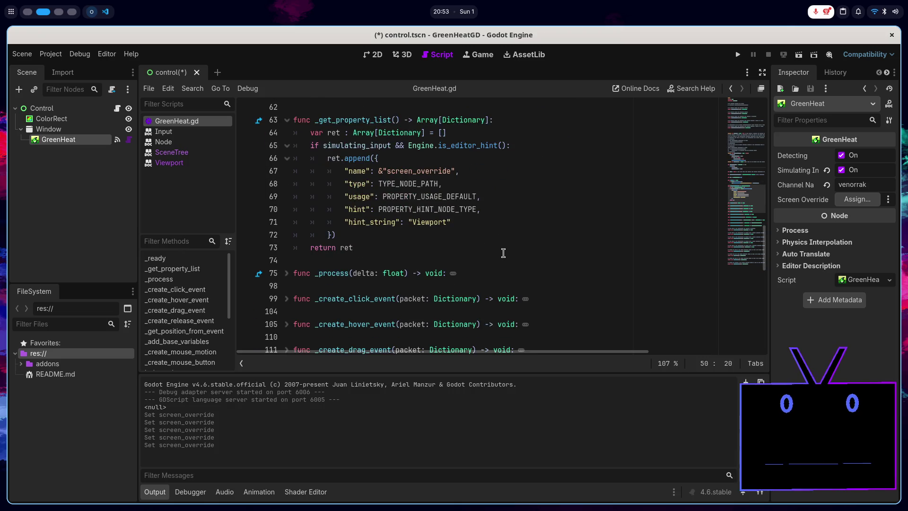
{"action": "scroll", "coordinate": [493, 258], "scroll_direction": "up", "scroll_amount": 1}
{"action": "left_click", "coordinate": [493, 258]}
{"action": "left_click_drag", "start_coordinate": [493, 258], "coordinate": [516, 245]}
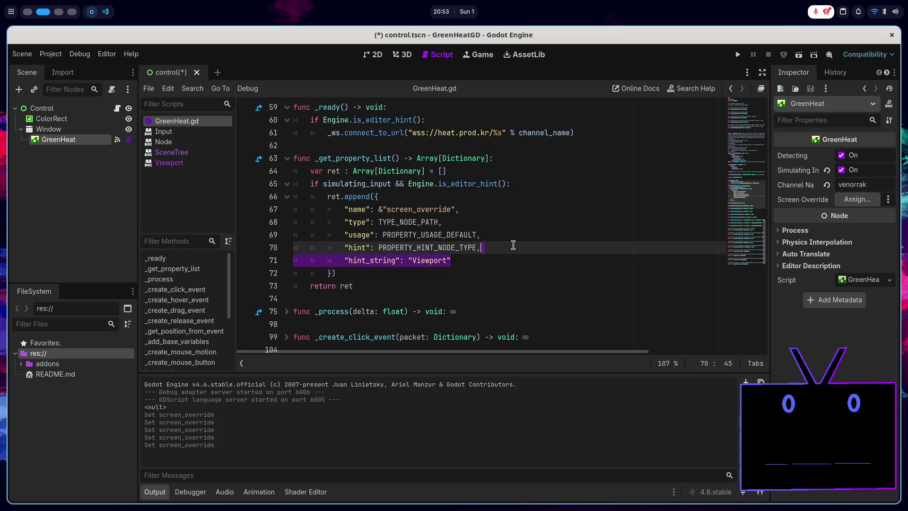
- Delete the "Viewport" hint_string line, save, and assign Window to Screen Override again
{"action": "key", "text": "BackSpace"}
{"action": "key", "text": "BackSpace"}
{"action": "key", "text": "ctrl+s"}
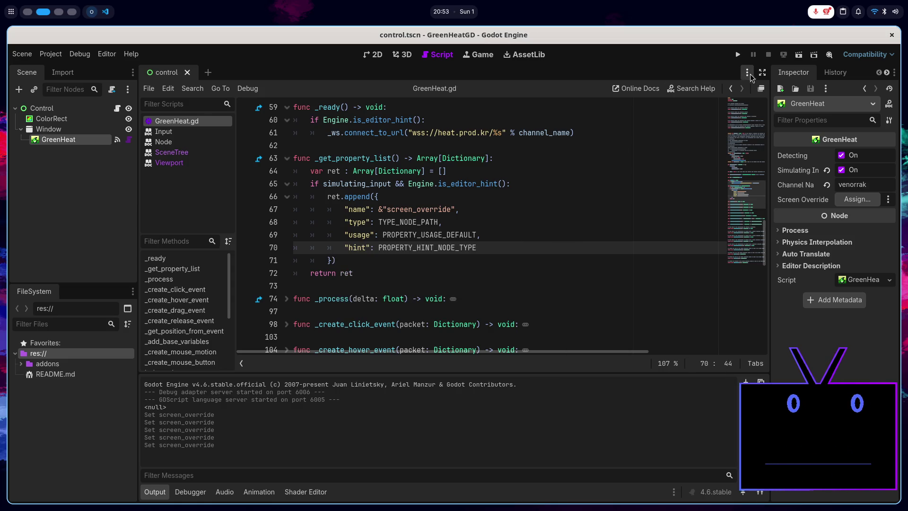
{"action": "left_click", "coordinate": [857, 199]}
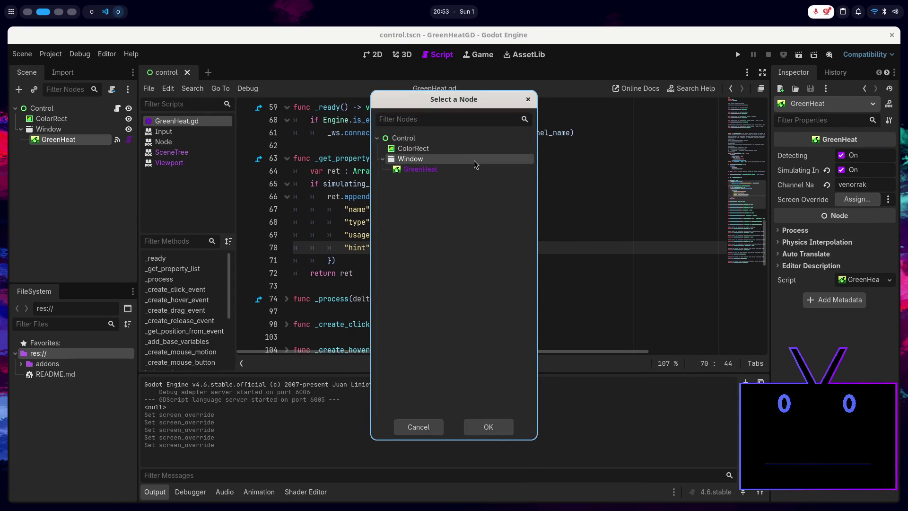
{"action": "double_click", "coordinate": [474, 160]}
{"action": "scroll", "coordinate": [367, 230], "scroll_direction": "down", "scroll_amount": 1}
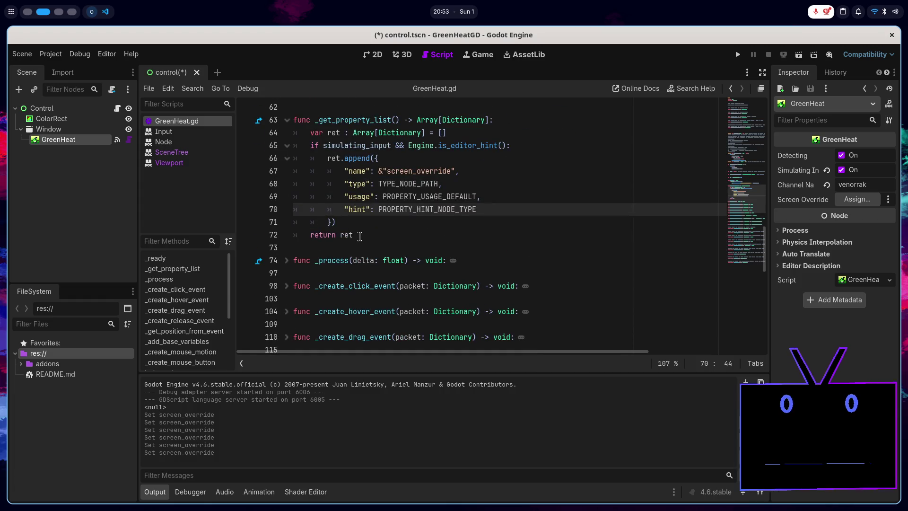
{"action": "left_click", "coordinate": [367, 230]}
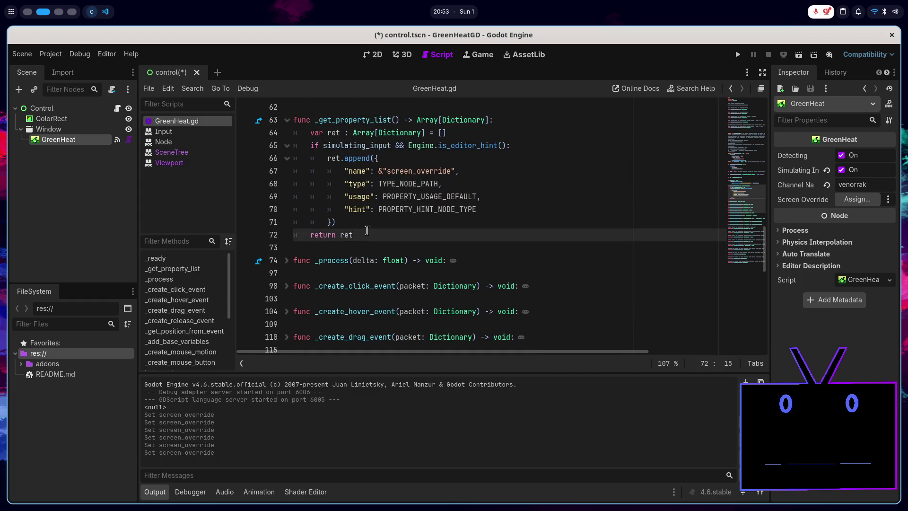
- Toggle Simulating Input off and on repeatedly, finishing On so Screen Override reappears
{"action": "left_click", "coordinate": [844, 170]}
{"action": "left_click", "coordinate": [845, 171]}
{"action": "left_click", "coordinate": [845, 172]}
{"action": "left_click", "coordinate": [845, 171]}
{"action": "left_click", "coordinate": [845, 171]}
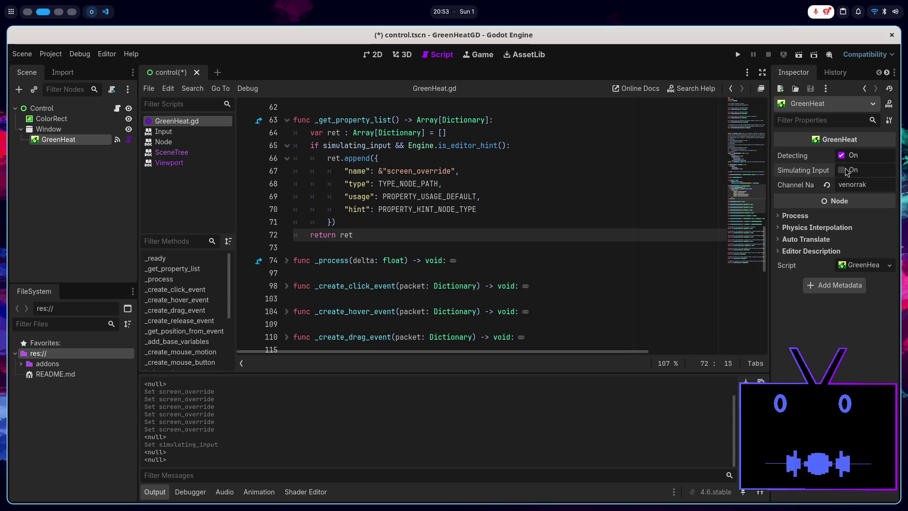
{"action": "left_click", "coordinate": [846, 171]}
{"action": "left_click", "coordinate": [846, 171]}
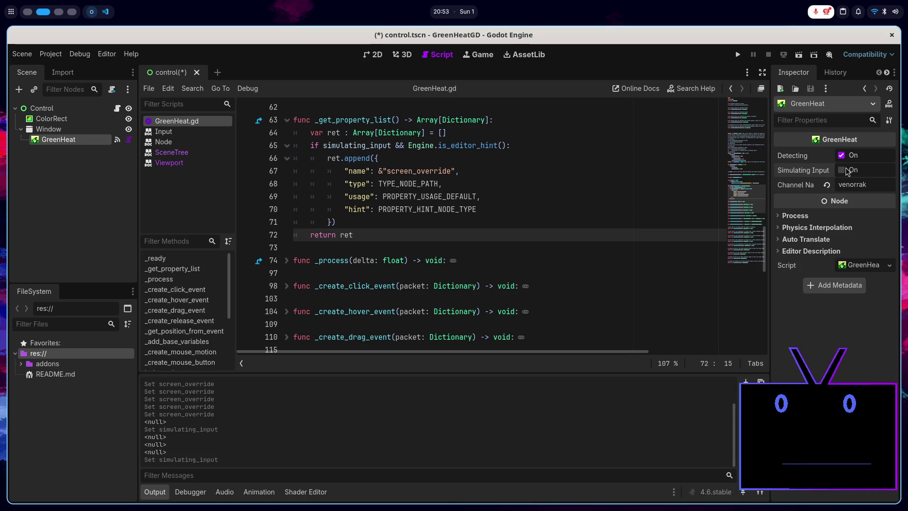
{"action": "left_click", "coordinate": [846, 170]}
{"action": "left_click", "coordinate": [846, 170]}
{"action": "left_click", "coordinate": [846, 169]}
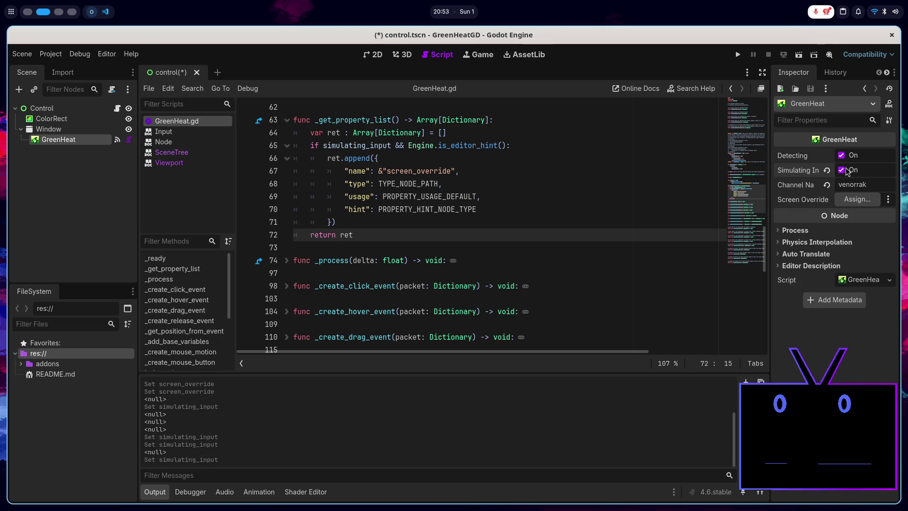
{"action": "left_click", "coordinate": [846, 169]}
{"action": "left_click", "coordinate": [845, 170]}
{"action": "left_click", "coordinate": [845, 171]}
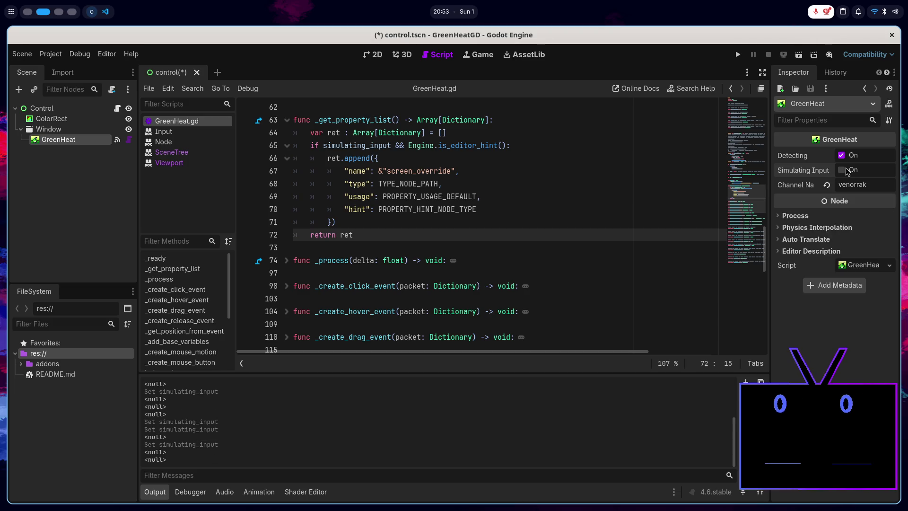
{"action": "left_click", "coordinate": [846, 170]}
{"action": "left_click", "coordinate": [846, 170]}
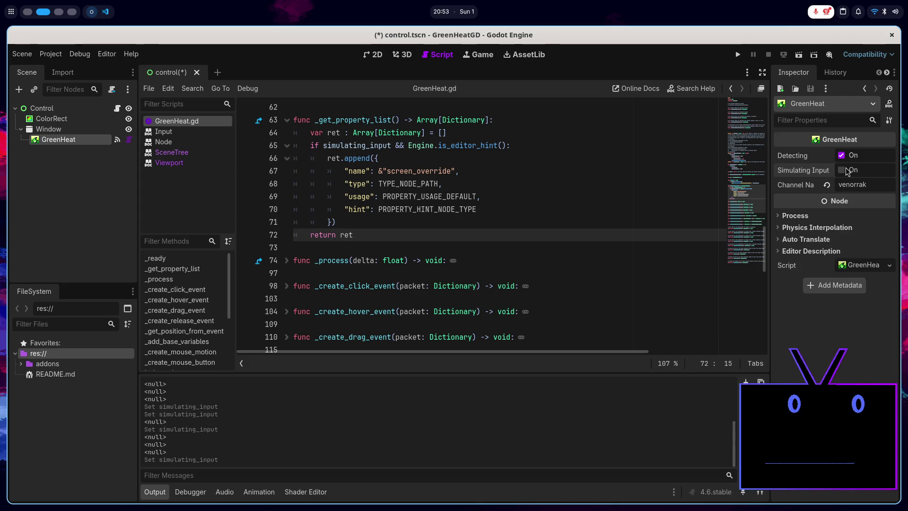
{"action": "left_click", "coordinate": [846, 170]}
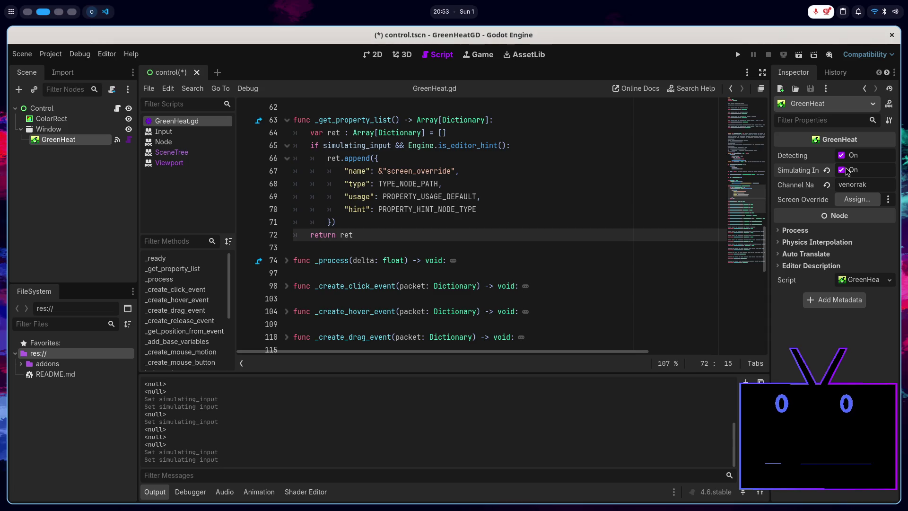
{"action": "left_click", "coordinate": [845, 170]}
{"action": "left_click", "coordinate": [846, 171]}
{"action": "scroll", "coordinate": [544, 227], "scroll_direction": "up", "scroll_amount": 6}
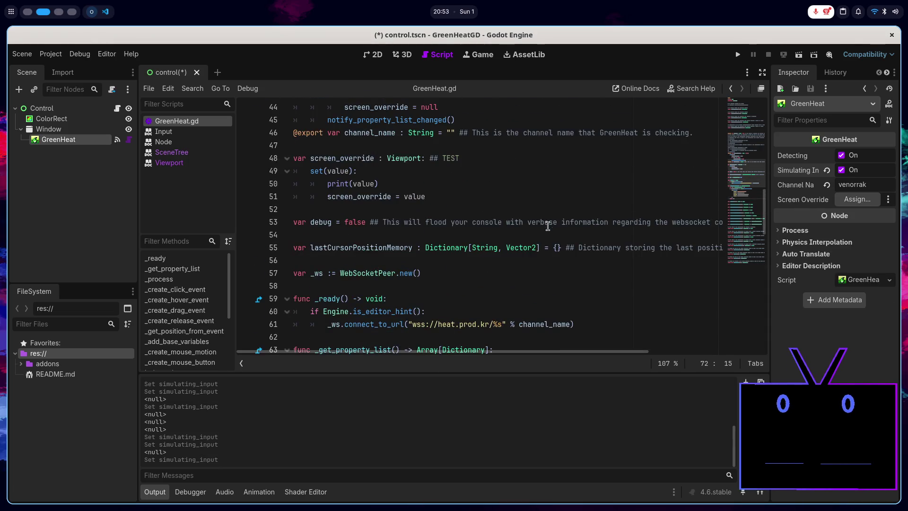
- Highlight every use of screen_override in GreenHeat.gd, then switch to the browser tutorial
{"action": "scroll", "coordinate": [470, 257], "scroll_direction": "up", "scroll_amount": 1}
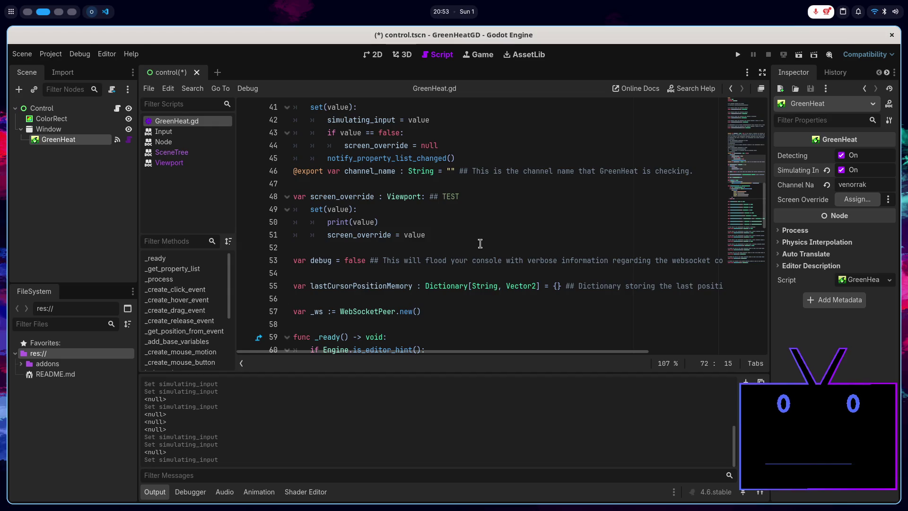
{"action": "scroll", "coordinate": [486, 239], "scroll_direction": "up", "scroll_amount": 3}
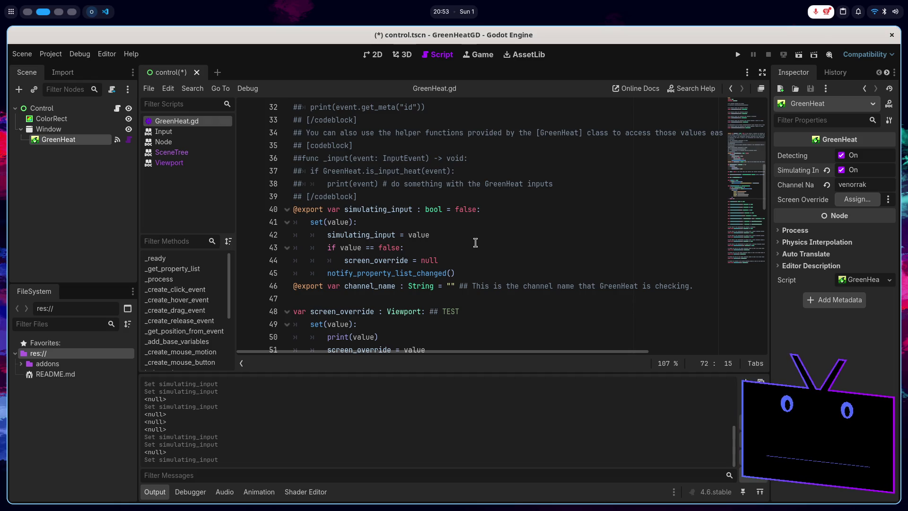
{"action": "double_click", "coordinate": [403, 262]}
{"action": "scroll", "coordinate": [429, 263], "scroll_direction": "down", "scroll_amount": 3}
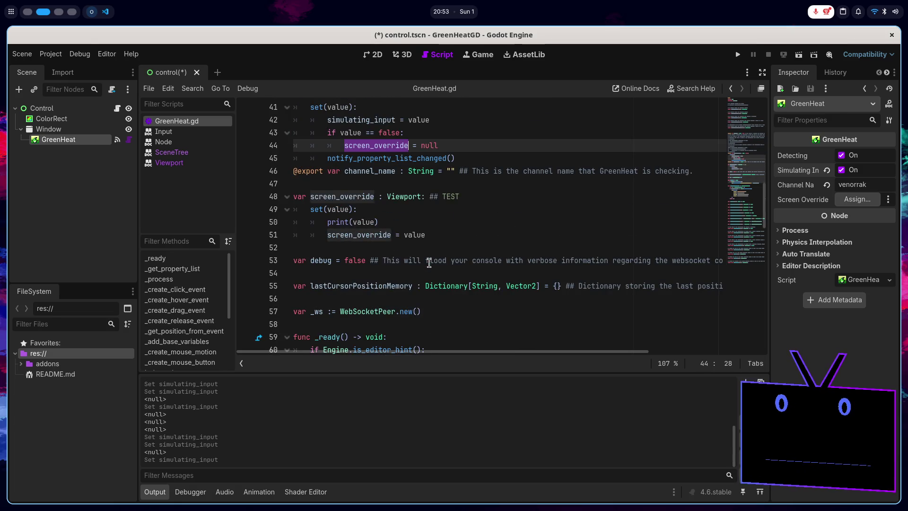
{"action": "key", "text": "super+1"}
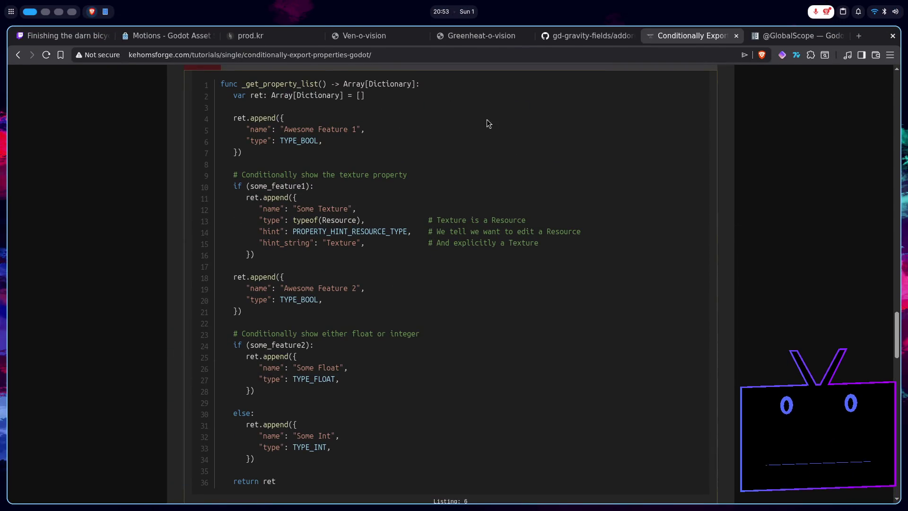
- Scroll through ShapeProvider.gd's setters in gd-gravity-fields, then return to Godot
{"action": "key", "text": "ctrl+shift+Tab"}
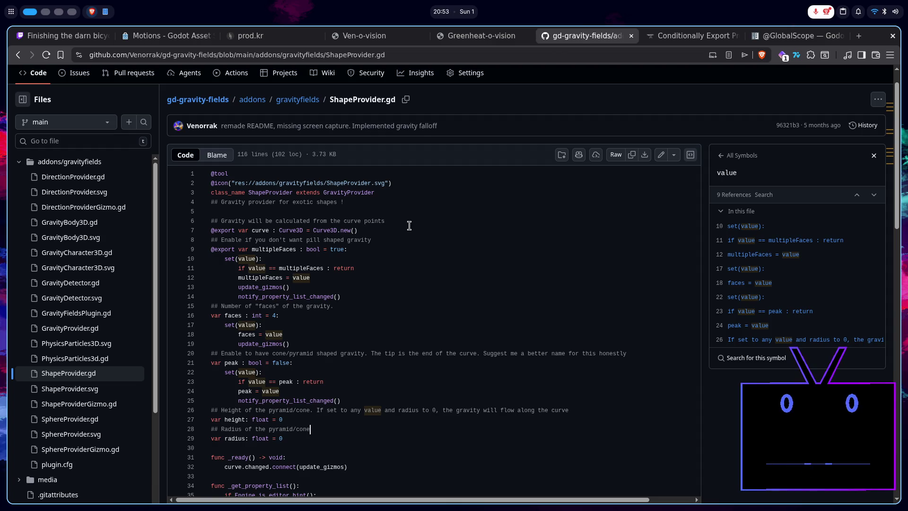
{"action": "scroll", "coordinate": [409, 226], "scroll_direction": "down", "scroll_amount": 2}
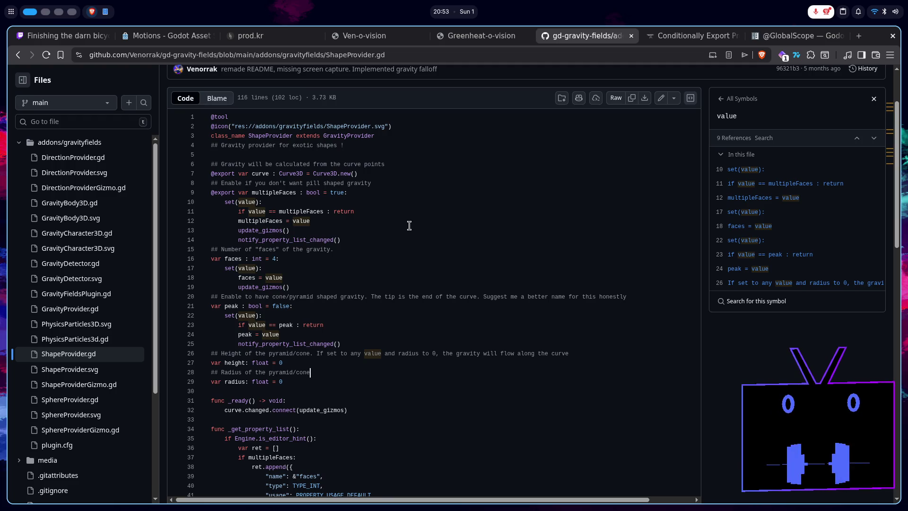
{"action": "key", "text": "super+2"}
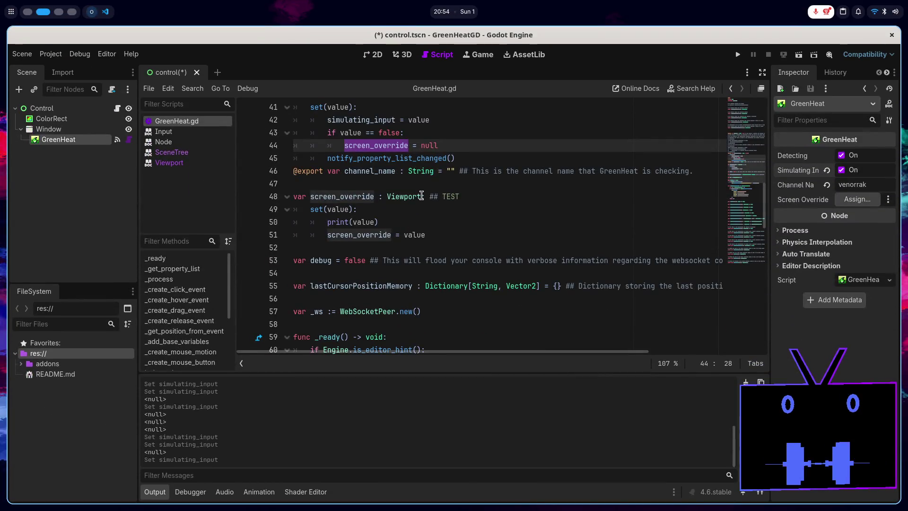
- Give screen_override on line 48 a '= null' default and save the script
{"action": "left_click", "coordinate": [421, 196]}
{"action": "type", "text": "= nul"}
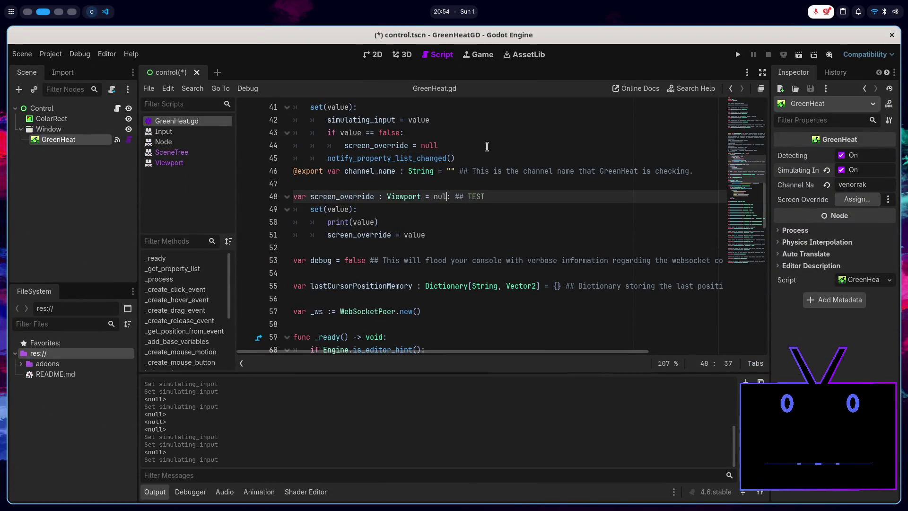
{"action": "type", "text": "l"}
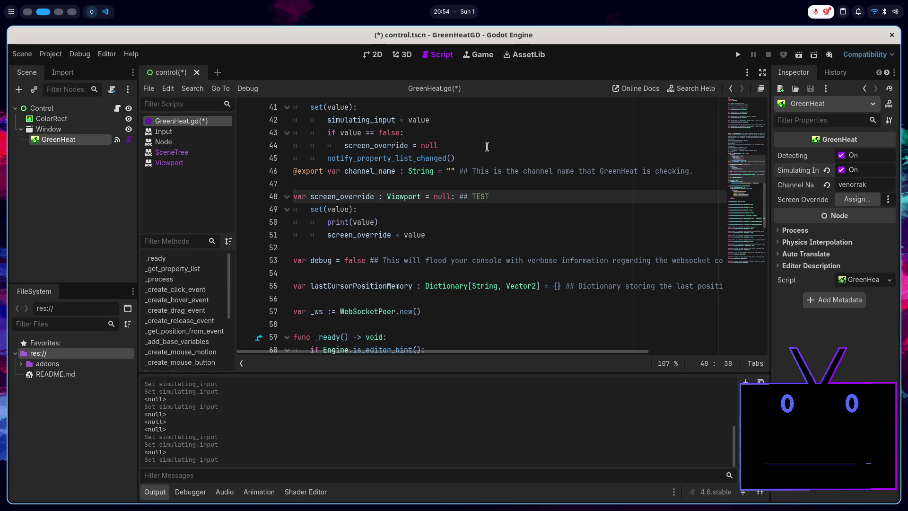
{"action": "key", "text": "ctrl+s"}
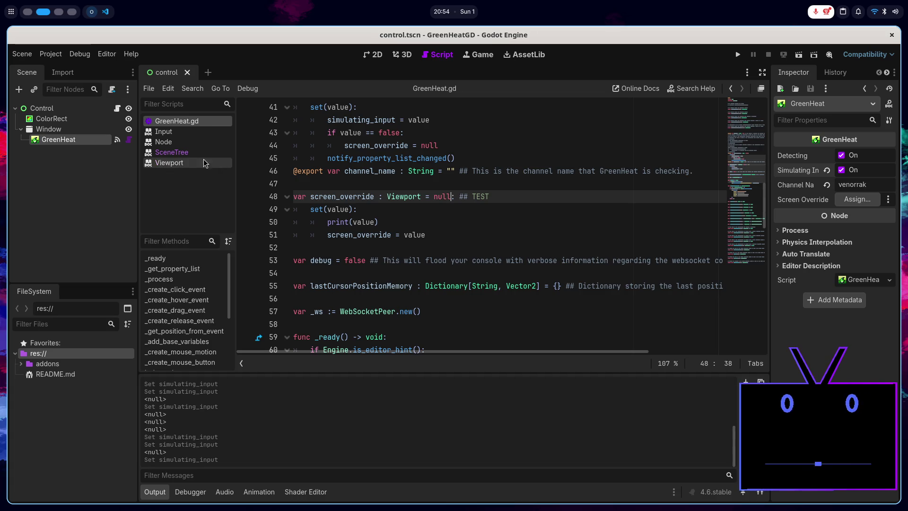
- Soft-reload GreenHeat.gd and assign the GreenHeat node as the Screen Override
{"action": "right_click", "coordinate": [182, 127]}
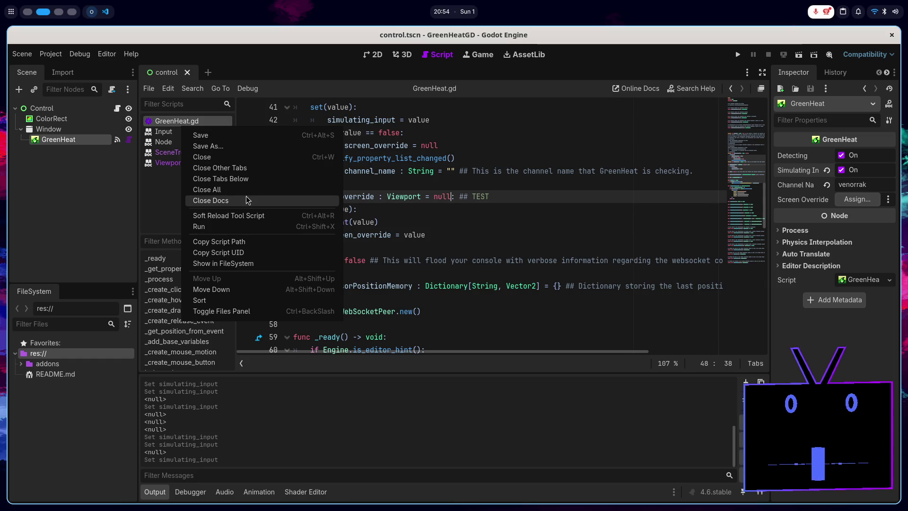
{"action": "left_click", "coordinate": [247, 220]}
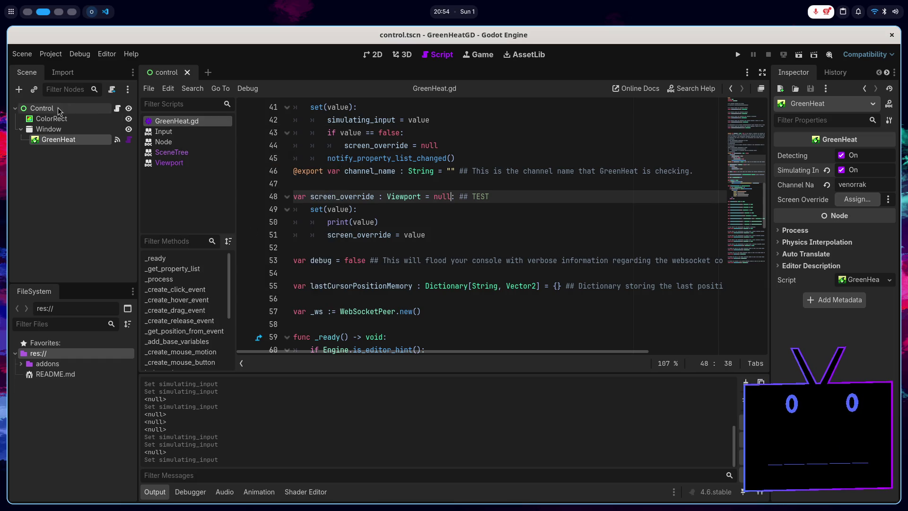
{"action": "left_click", "coordinate": [56, 129]}
{"action": "left_click", "coordinate": [59, 140]}
{"action": "left_click", "coordinate": [857, 199]}
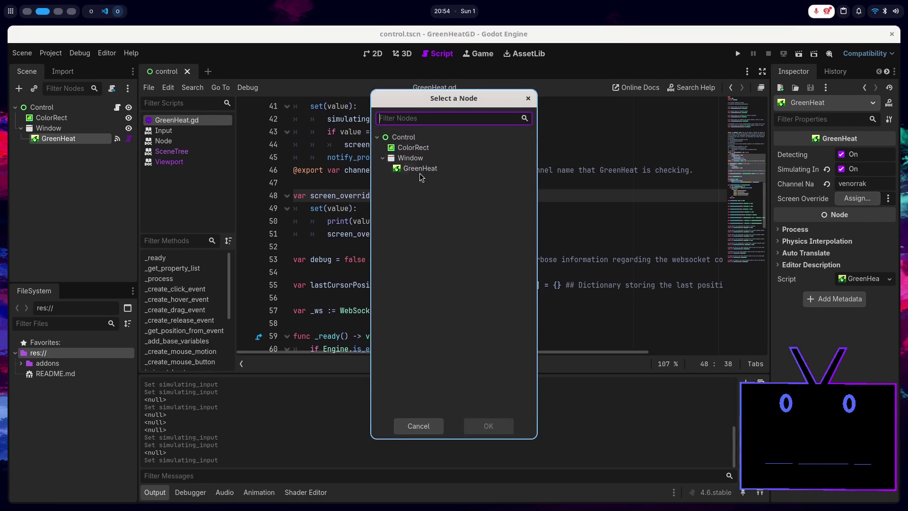
{"action": "double_click", "coordinate": [428, 169]}
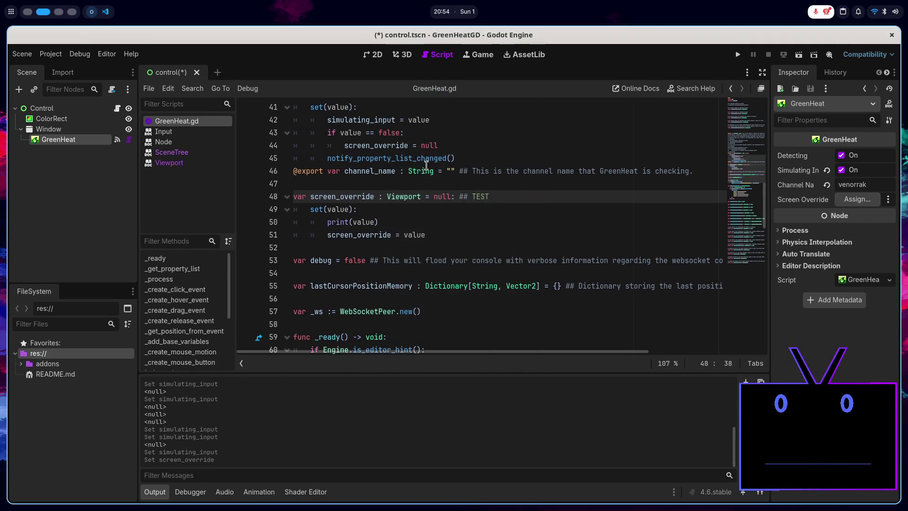
- Compare the screen_override setter with a setter in the reference ShapeProvider.gd code
{"action": "left_click", "coordinate": [539, 212]}
{"action": "key", "text": "super+Page_Up"}
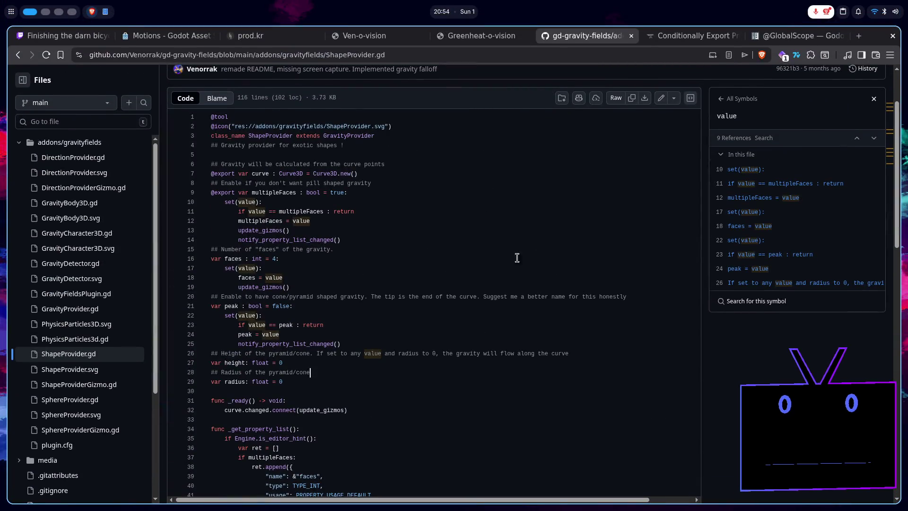
{"action": "left_click", "coordinate": [321, 286]}
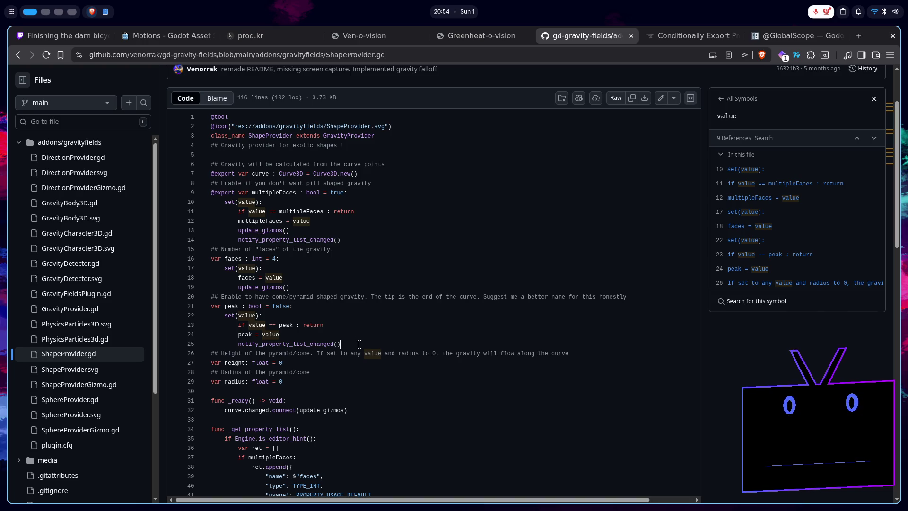
{"action": "key", "text": "super+Page_Down"}
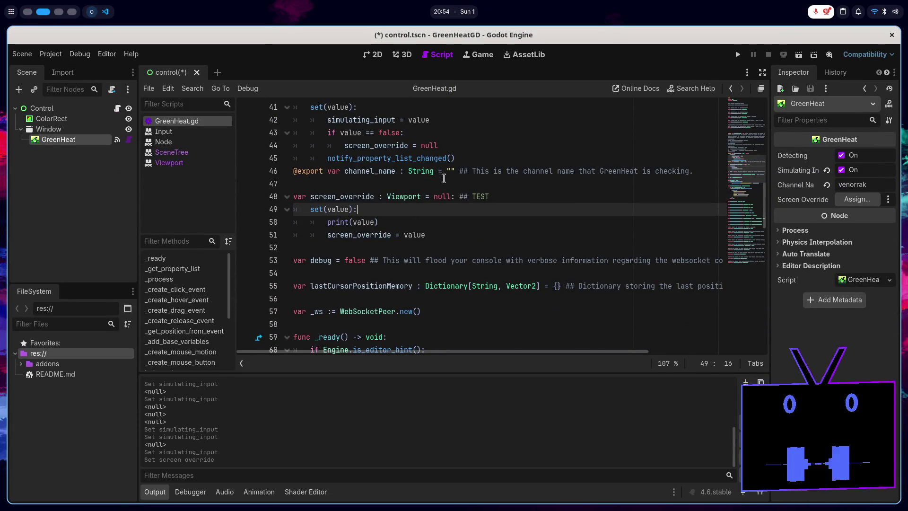
- Add a notify_property_list_changed() call to the screen_override setter and save
{"action": "left_click_drag", "start_coordinate": [455, 158], "coordinate": [333, 157]}
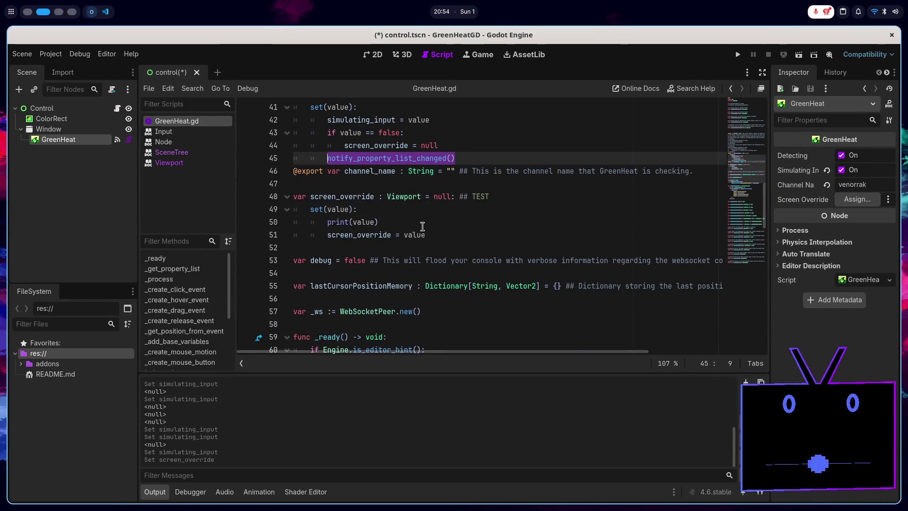
{"action": "left_click", "coordinate": [434, 235]}
{"action": "key", "text": "ctrl+shift+Return"}
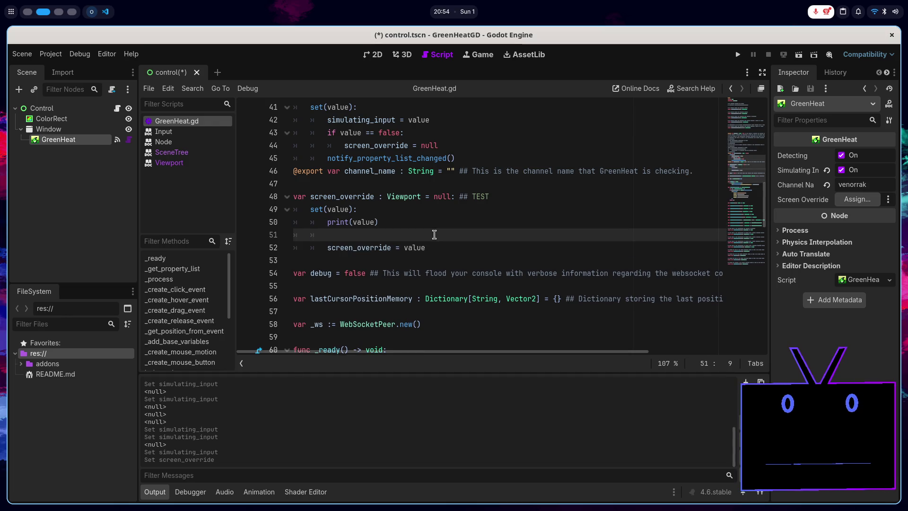
{"action": "key", "text": "alt+Down"}
{"action": "type", "text": "notify_property_list_changed()"}
{"action": "key", "text": "ctrl+s"}
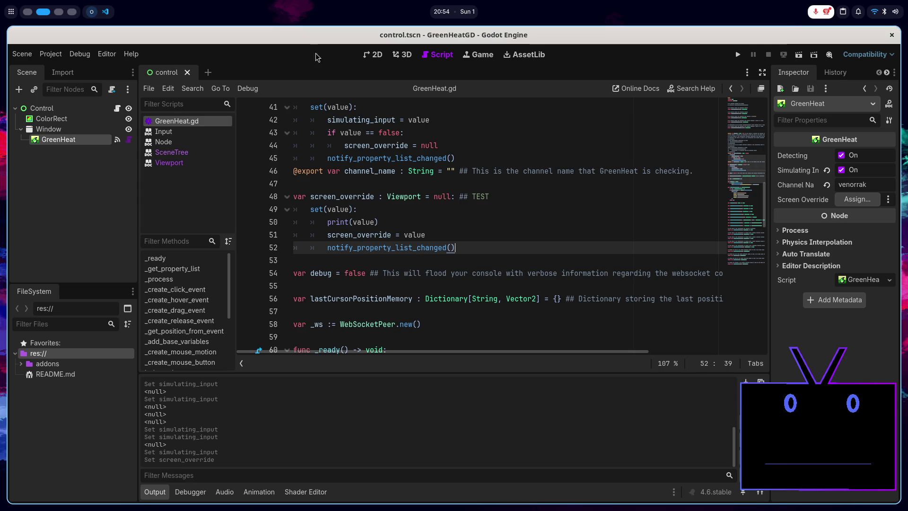
- Soft-reload GreenHeat.gd and assign GreenHeat as the Screen Override again
{"action": "right_click", "coordinate": [164, 124]}
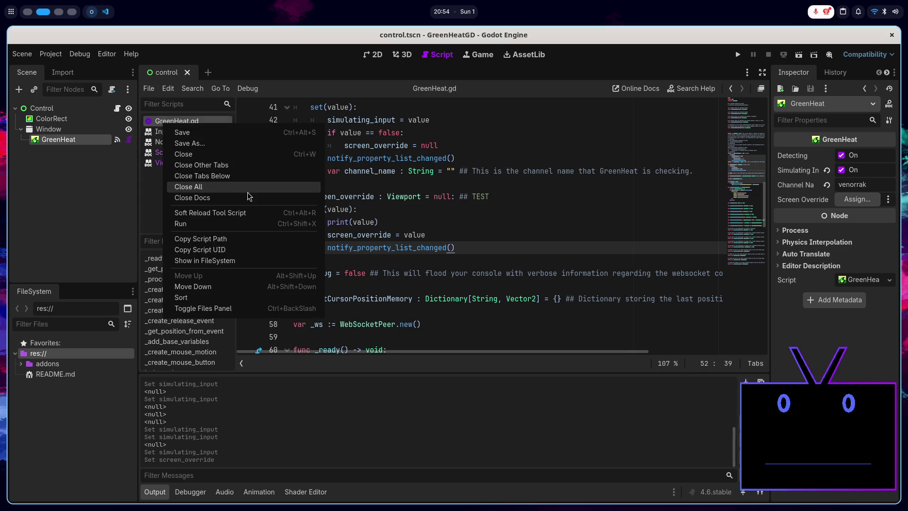
{"action": "left_click", "coordinate": [237, 217]}
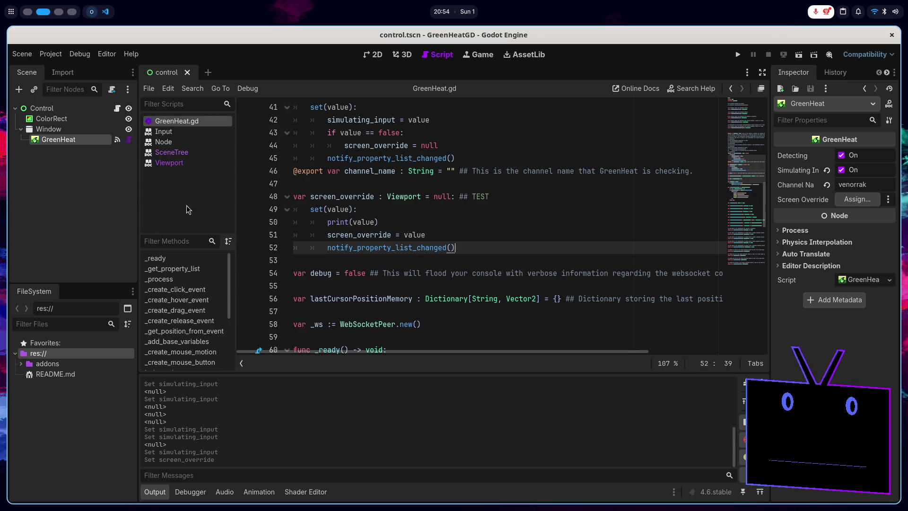
{"action": "left_click", "coordinate": [63, 140]}
{"action": "left_click", "coordinate": [857, 199]}
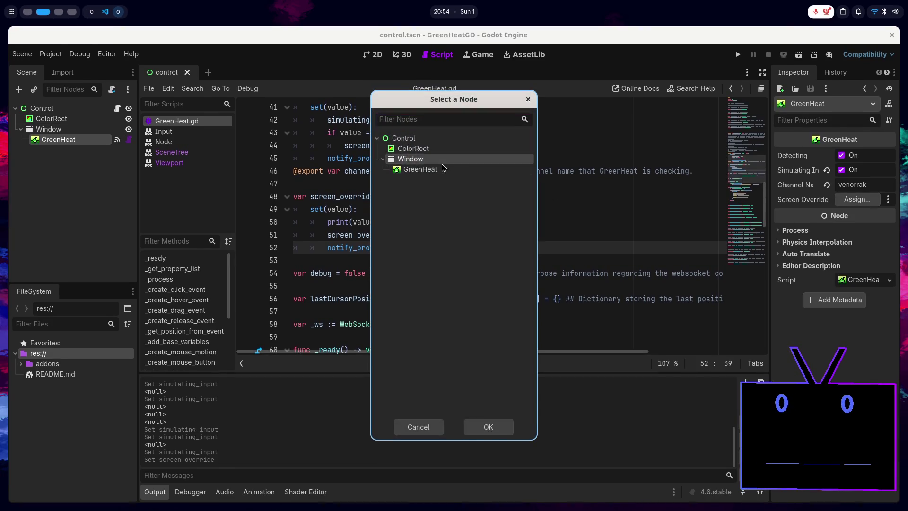
{"action": "double_click", "coordinate": [443, 168]}
{"action": "left_click", "coordinate": [889, 199]}
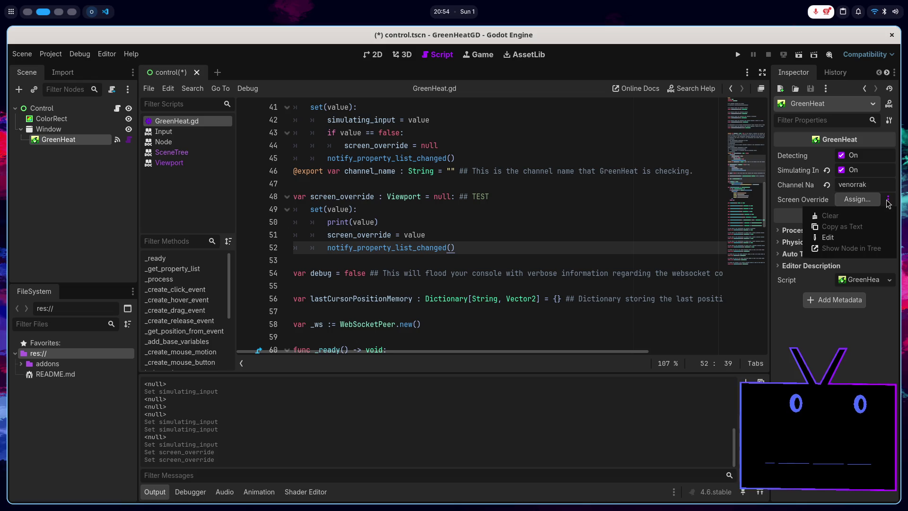
{"action": "left_click", "coordinate": [529, 241]}
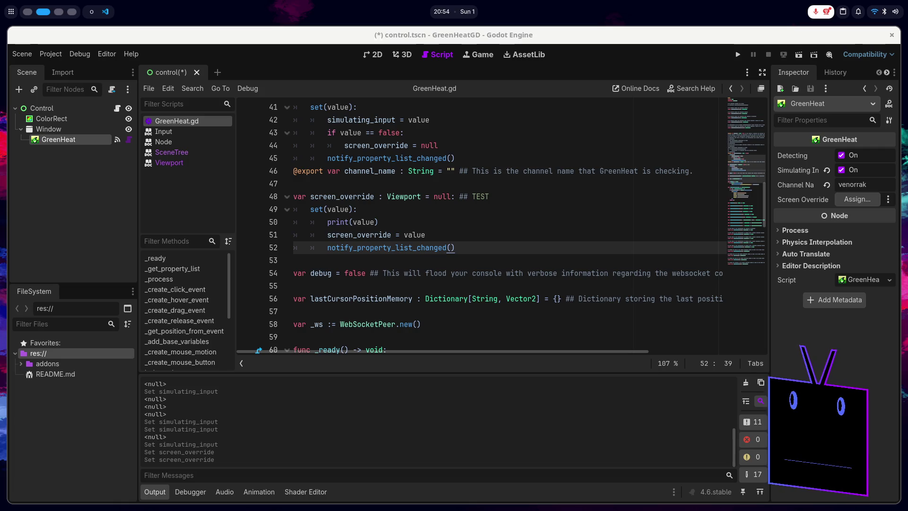
- Review GreenHeat.gd and select the _get_property_list function name
{"action": "key", "text": "alt+Tab"}
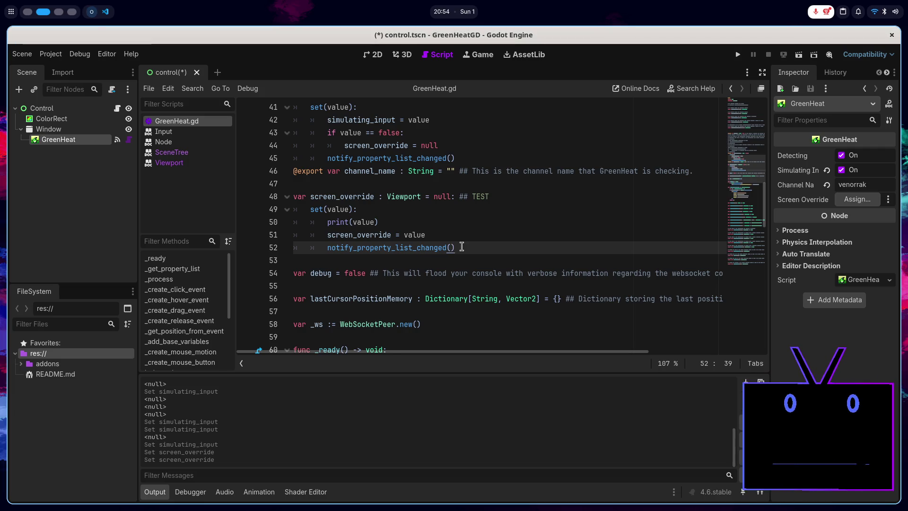
{"action": "scroll", "coordinate": [425, 239], "scroll_direction": "down", "scroll_amount": 3}
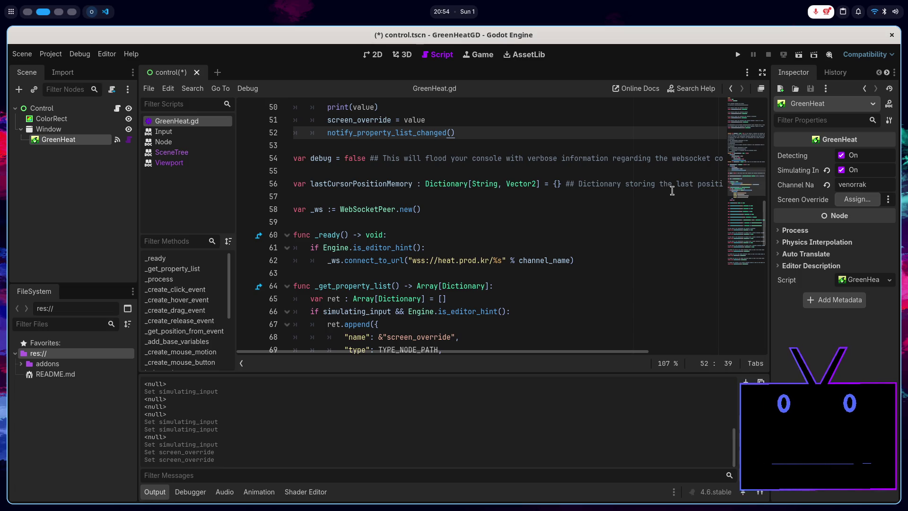
{"action": "scroll", "coordinate": [632, 194], "scroll_direction": "up", "scroll_amount": 3}
{"action": "scroll", "coordinate": [389, 251], "scroll_direction": "down", "scroll_amount": 5}
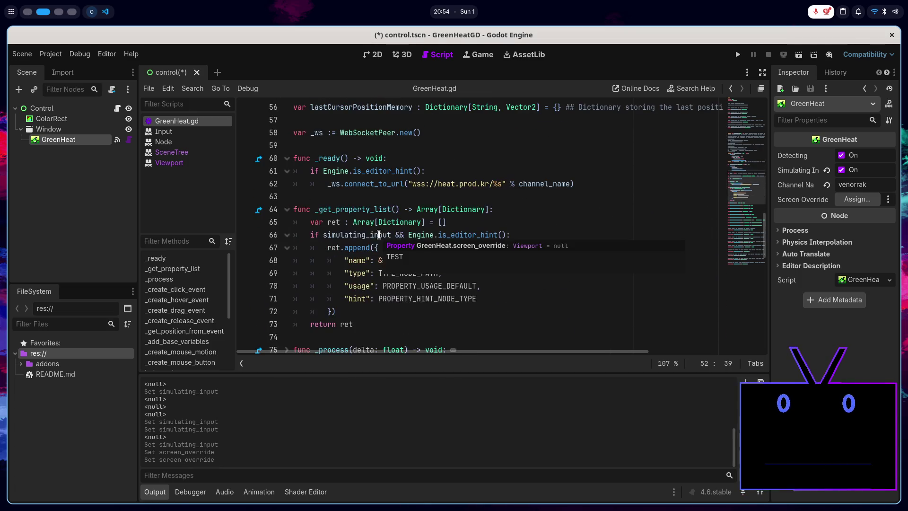
{"action": "double_click", "coordinate": [355, 209]}
{"action": "key", "text": "super+1"}
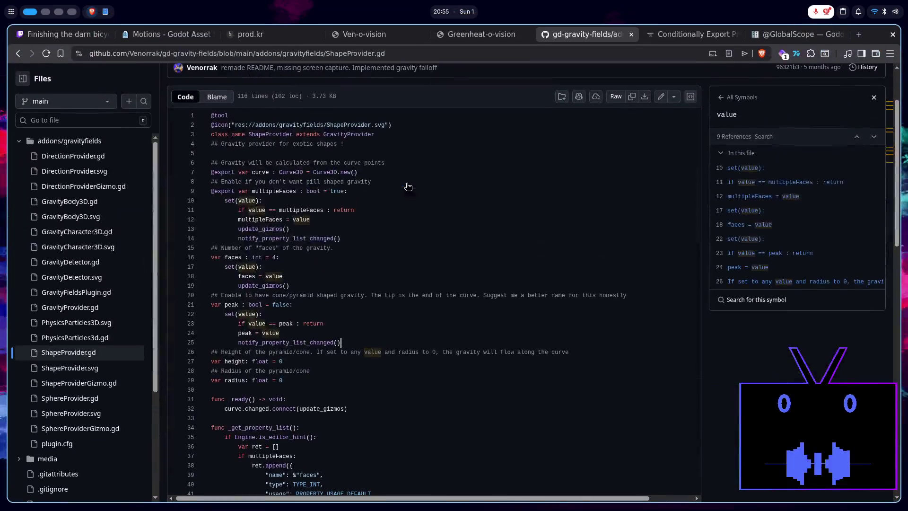
{"action": "left_click", "coordinate": [789, 37]}
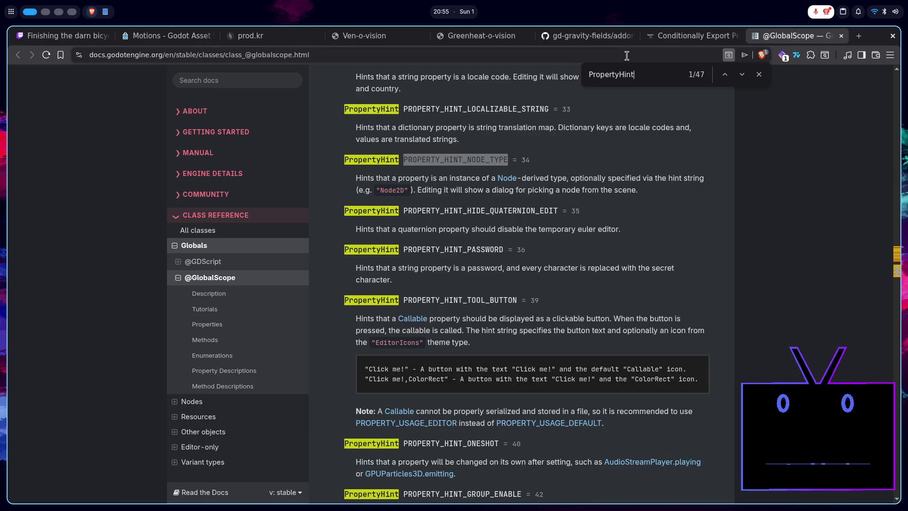
{"action": "left_click", "coordinate": [761, 80]}
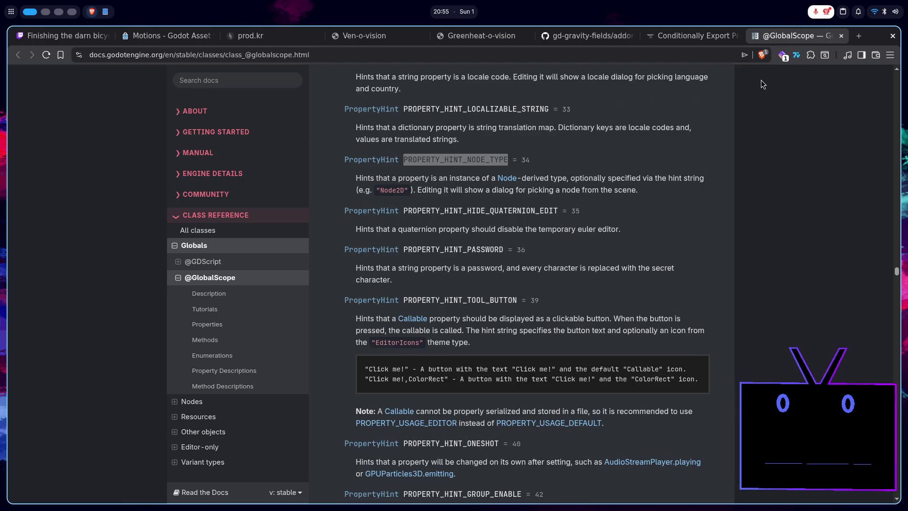
{"action": "key", "text": "super+2"}
{"action": "double_click", "coordinate": [404, 273]}
{"action": "key", "text": "ctrl+c"}
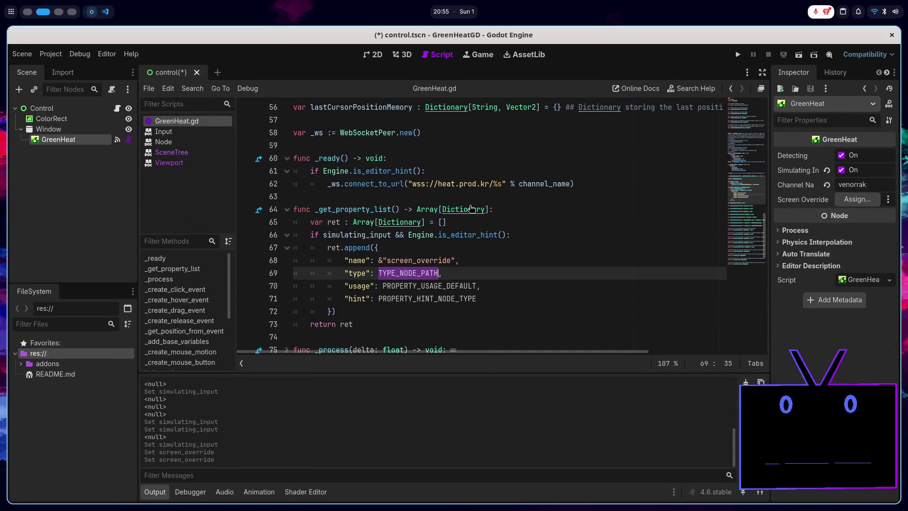
{"action": "key", "text": "super+1"}
{"action": "key", "text": "ctrl+f"}
{"action": "key", "text": "ctrl+v"}
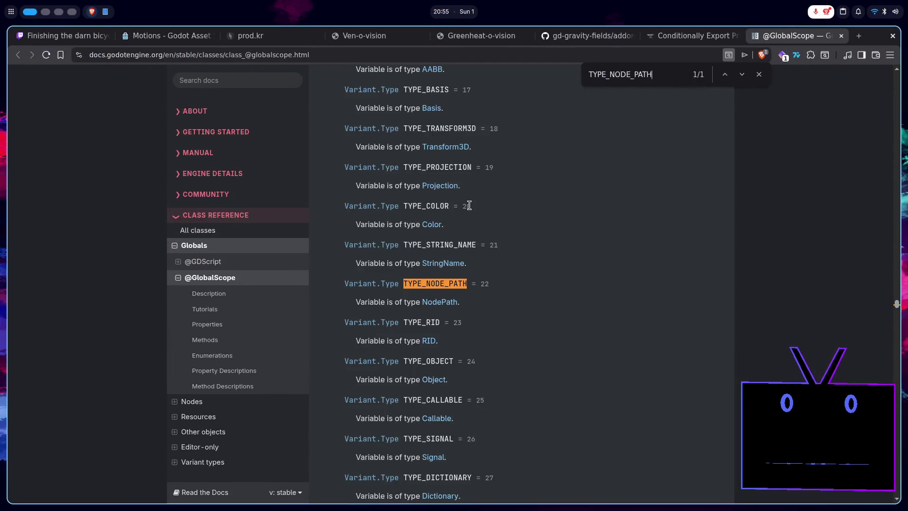
- Open the NodePath class reference and read through its path examples
{"action": "left_click", "coordinate": [431, 302]}
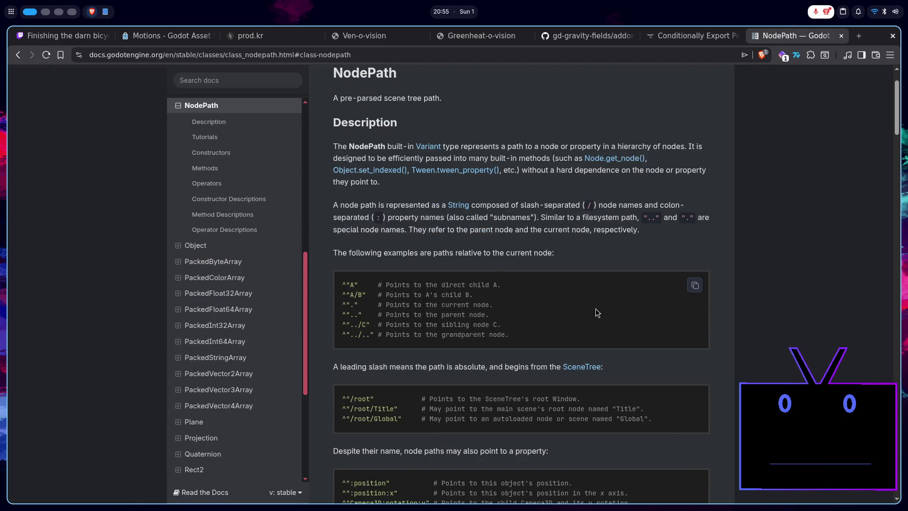
{"action": "scroll", "coordinate": [596, 310], "scroll_direction": "down", "scroll_amount": 10}
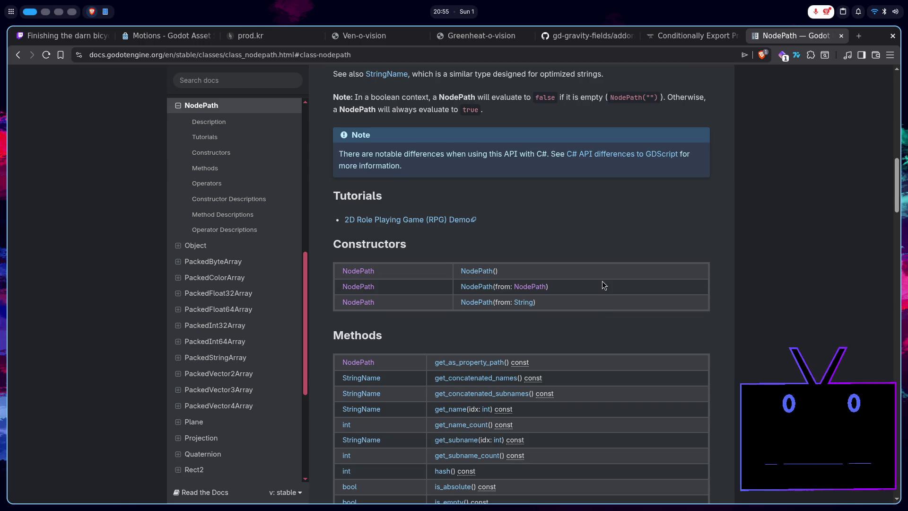
{"action": "scroll", "coordinate": [634, 270], "scroll_direction": "down", "scroll_amount": 3}
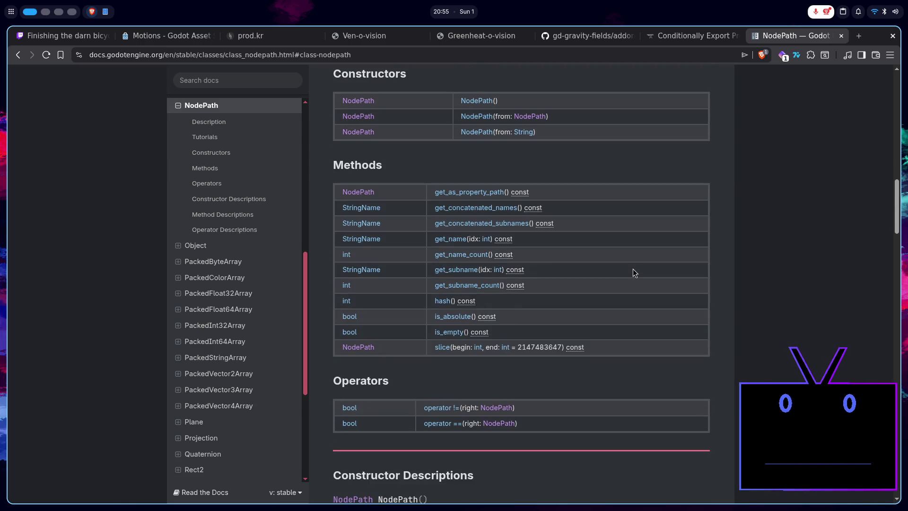
{"action": "key", "text": "super+2"}
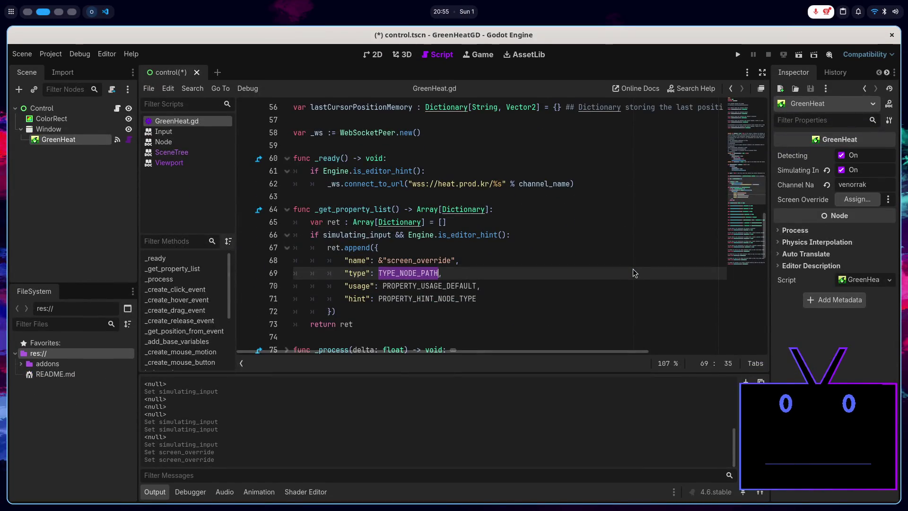
{"action": "key", "text": "super+1"}
{"action": "scroll", "coordinate": [599, 254], "scroll_direction": "up", "scroll_amount": 5}
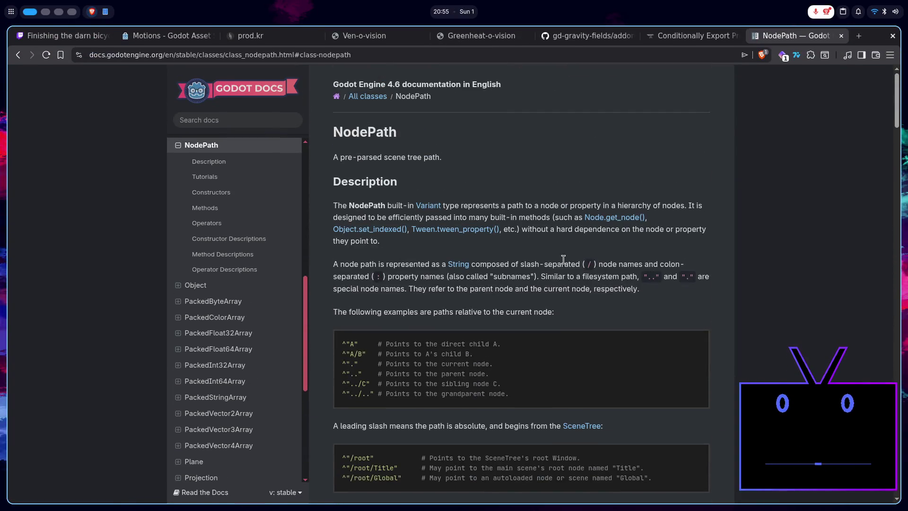
{"action": "left_click", "coordinate": [390, 56]}
- Search 'nodepath conditional export godot' and expand the AI summary
{"action": "type", "text": "nodepath"}
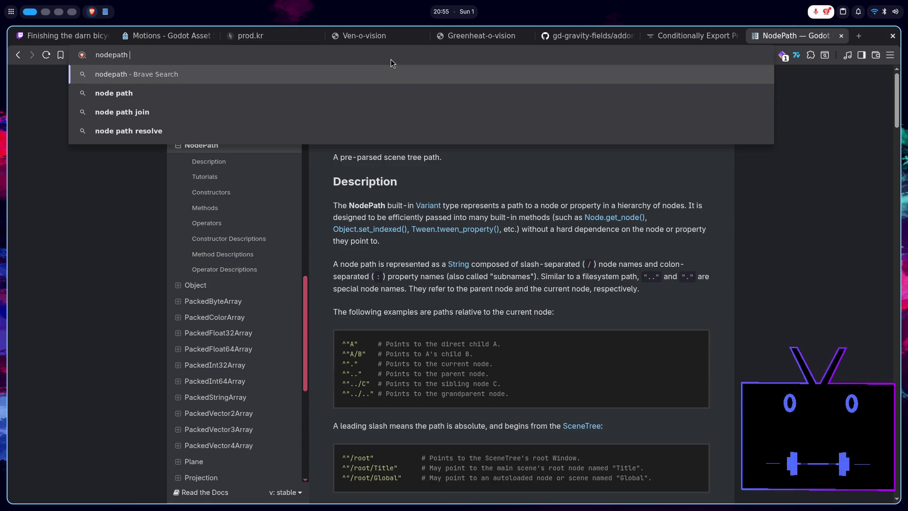
{"action": "type", "text": " cond"}
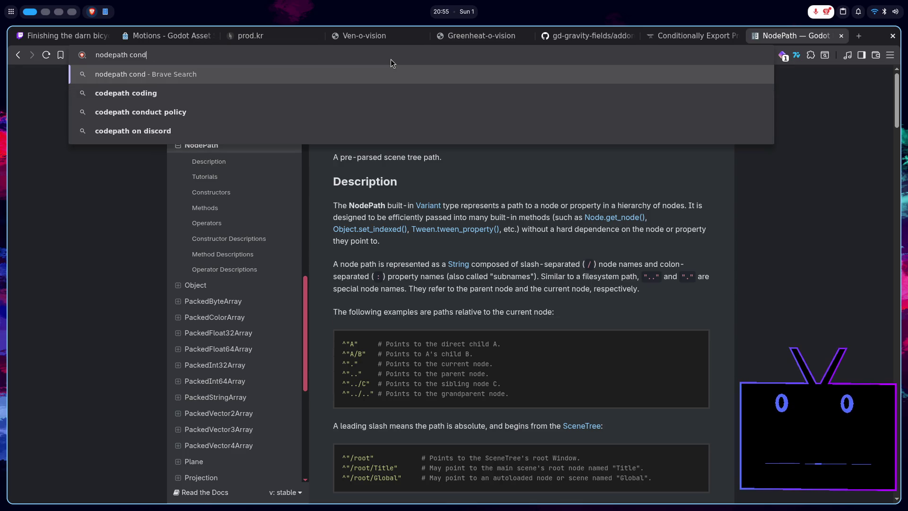
{"action": "type", "text": "itional"}
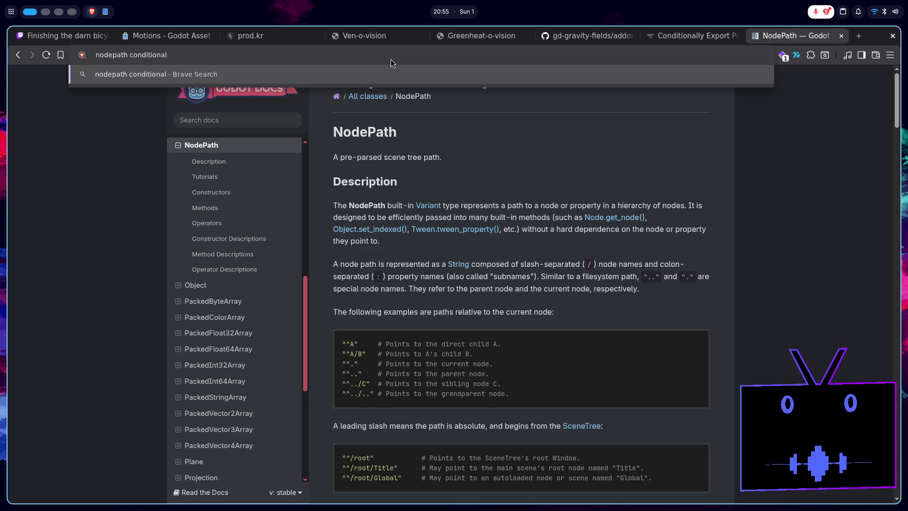
{"action": "type", "text": " export godot"}
{"action": "key", "text": "Return"}
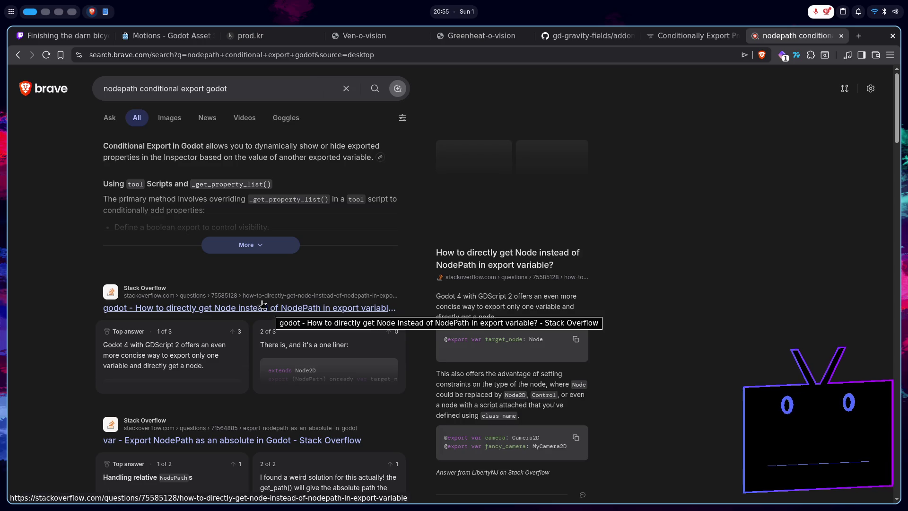
{"action": "left_click", "coordinate": [239, 245]}
- Skim the results and open the Stack Overflow question on getting a Node instead of NodePath
{"action": "scroll", "coordinate": [245, 256], "scroll_direction": "down", "scroll_amount": 3}
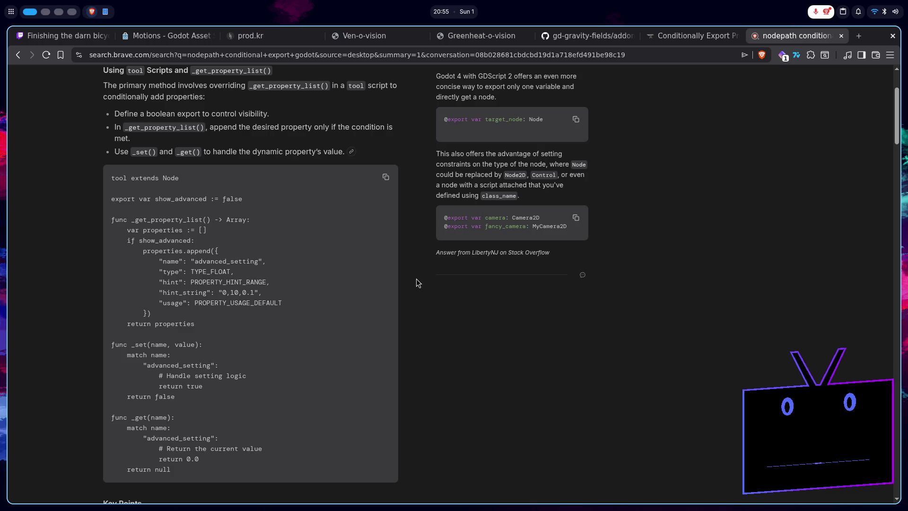
{"action": "scroll", "coordinate": [416, 283], "scroll_direction": "up", "scroll_amount": 3}
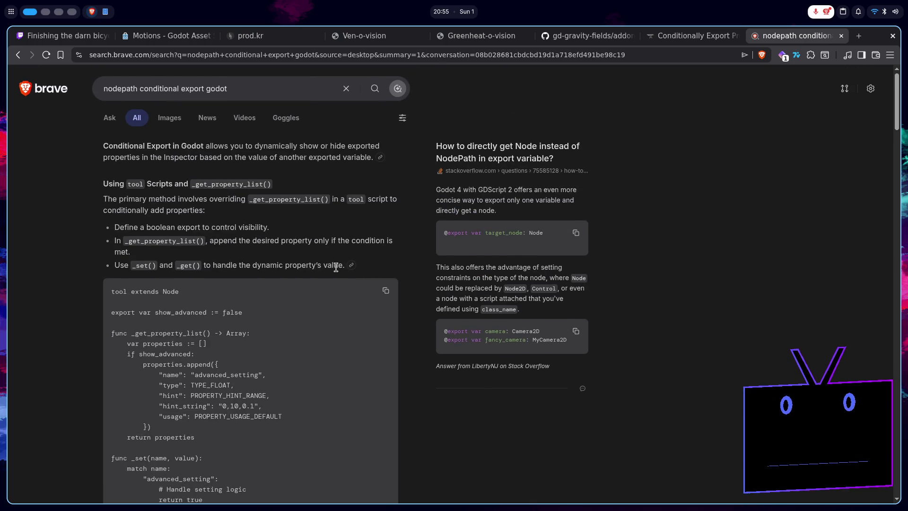
{"action": "scroll", "coordinate": [336, 271], "scroll_direction": "down", "scroll_amount": 3}
{"action": "scroll", "coordinate": [337, 271], "scroll_direction": "up", "scroll_amount": 2}
{"action": "scroll", "coordinate": [337, 271], "scroll_direction": "up", "scroll_amount": 1}
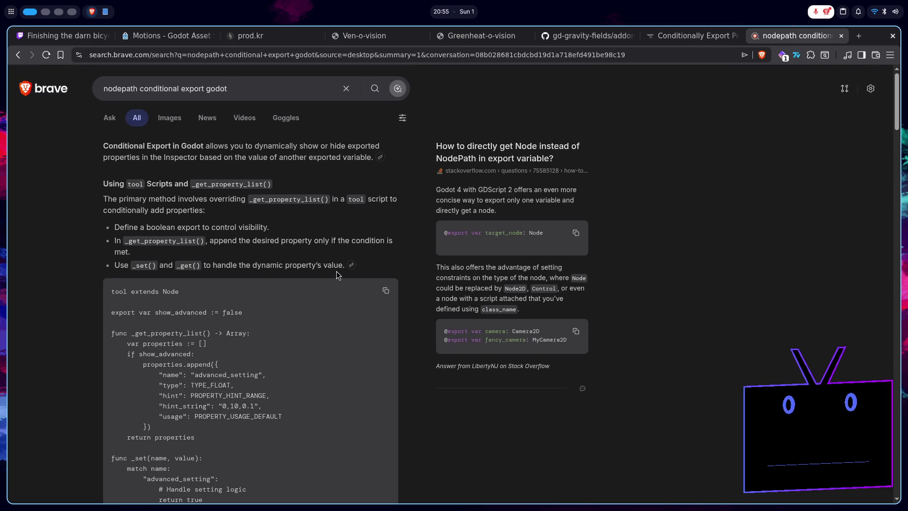
{"action": "scroll", "coordinate": [336, 271], "scroll_direction": "down", "scroll_amount": 20}
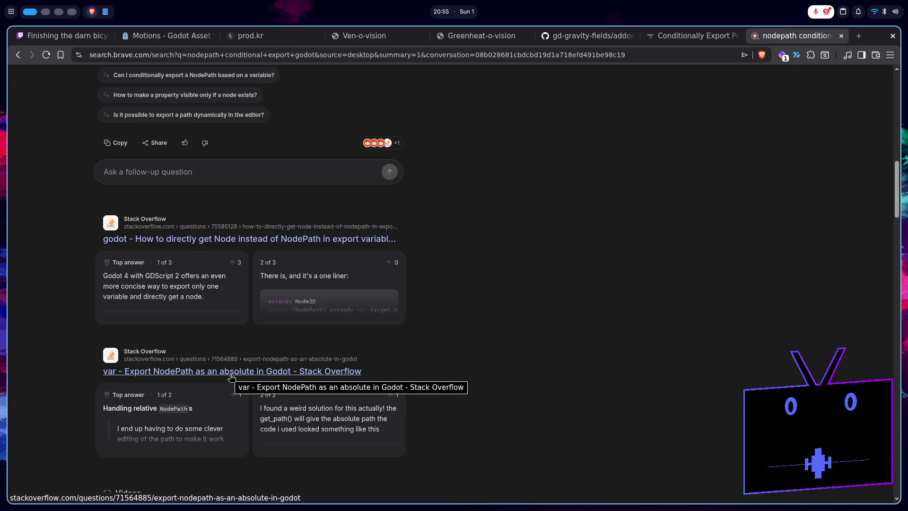
{"action": "left_click", "coordinate": [166, 245]}
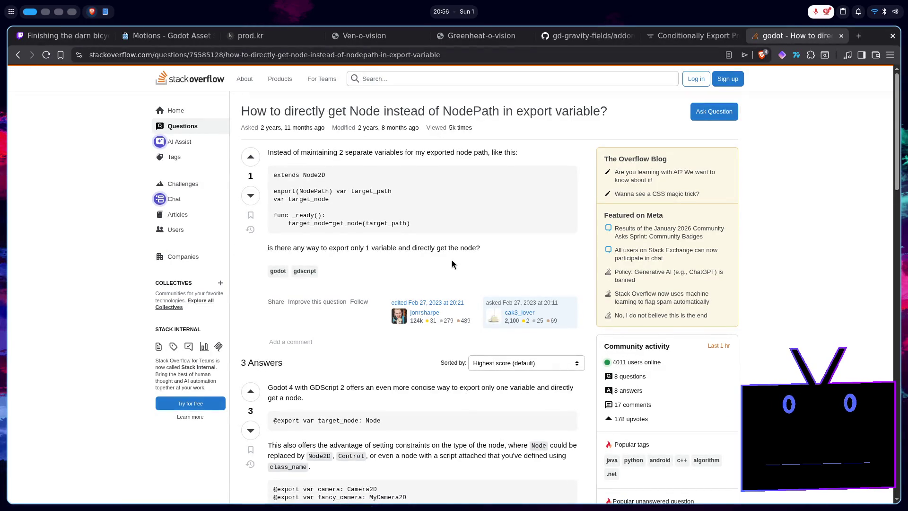
{"action": "scroll", "coordinate": [452, 264], "scroll_direction": "down", "scroll_amount": 5}
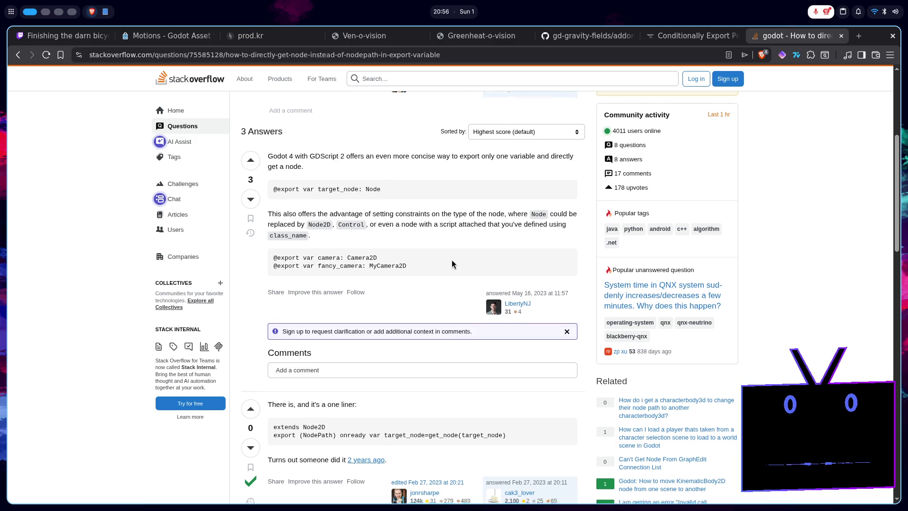
{"action": "scroll", "coordinate": [452, 264], "scroll_direction": "down", "scroll_amount": 9}
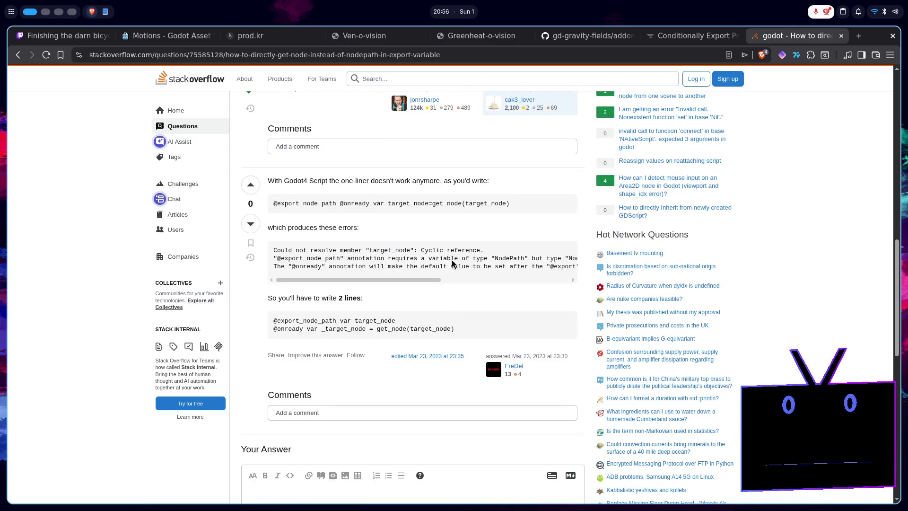
{"action": "key", "text": "alt+Left"}
{"action": "scroll", "coordinate": [452, 264], "scroll_direction": "down", "scroll_amount": 2}
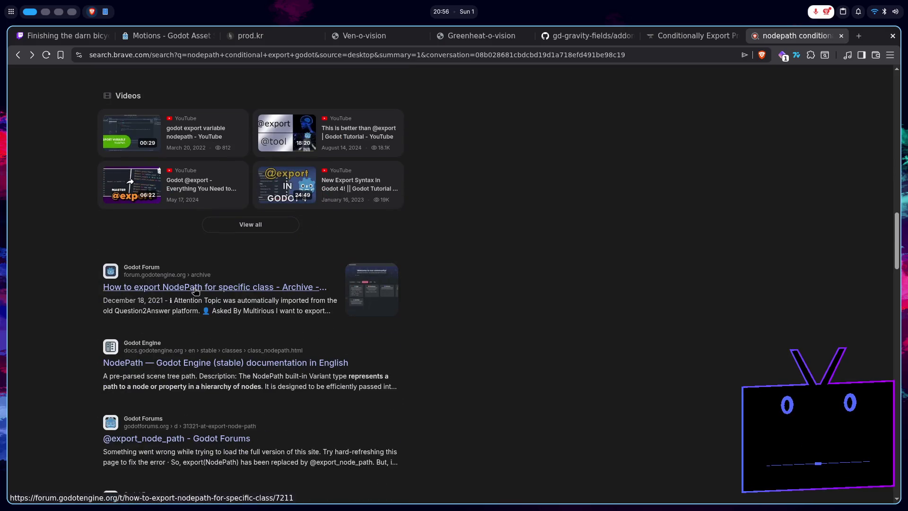
{"action": "scroll", "coordinate": [302, 301], "scroll_direction": "down", "scroll_amount": 2}
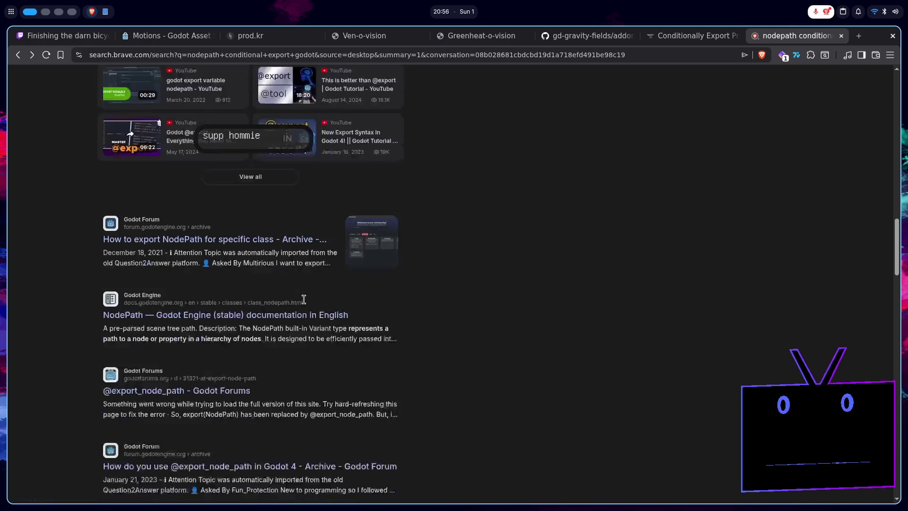
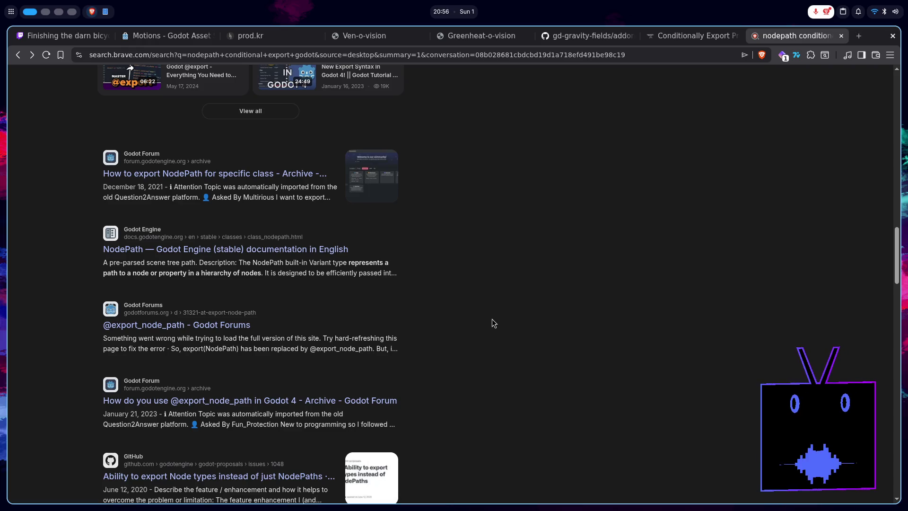
- Back in Godot, inspect the TYPE_NODE_PATH and hint lines of the screen_override property entry
{"action": "key", "text": "super+2"}
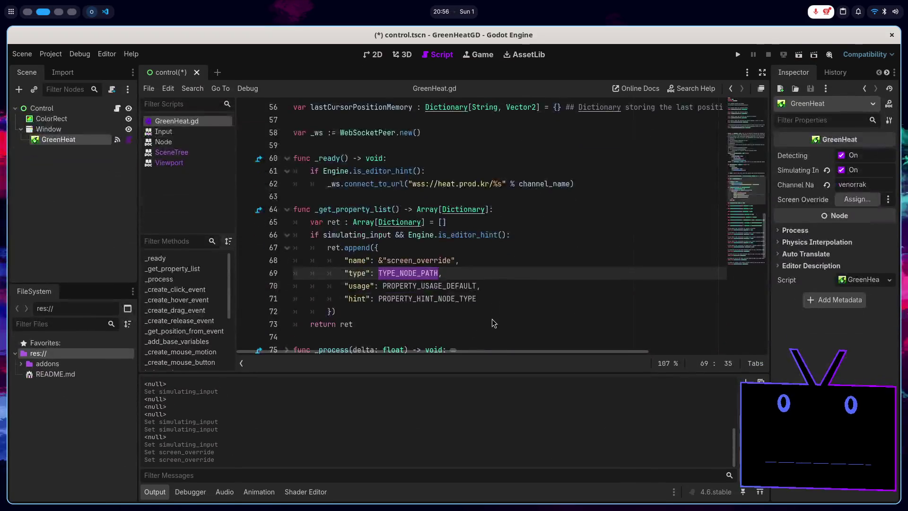
{"action": "left_click", "coordinate": [469, 277]}
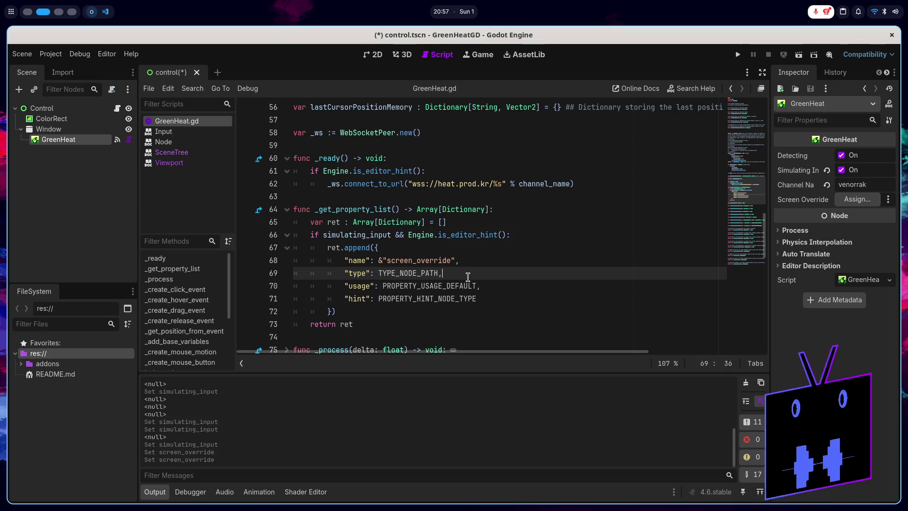
{"action": "mouse_move", "coordinate": [466, 281]}
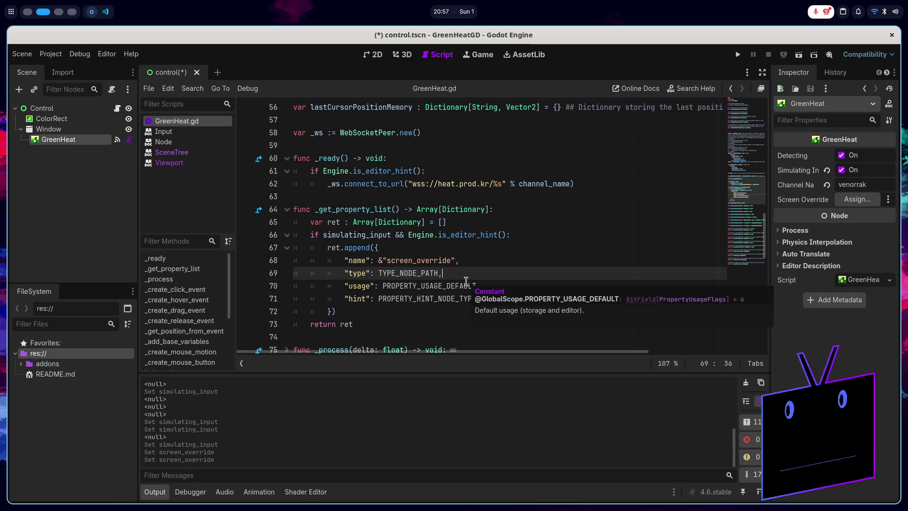
{"action": "double_click", "coordinate": [468, 298]}
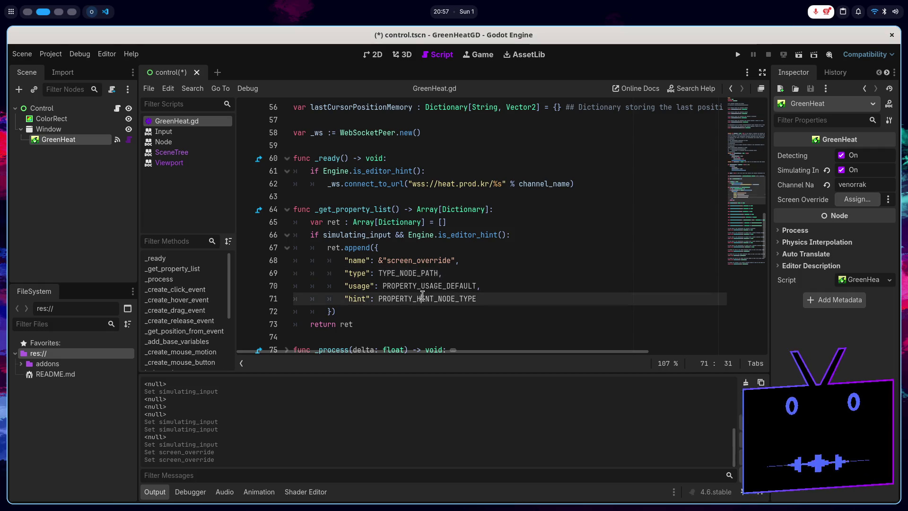
{"action": "left_click", "coordinate": [512, 295]}
- Review the usage and &"screen_override" name lines, then show the 2D scene canvas
{"action": "left_click", "coordinate": [503, 288]}
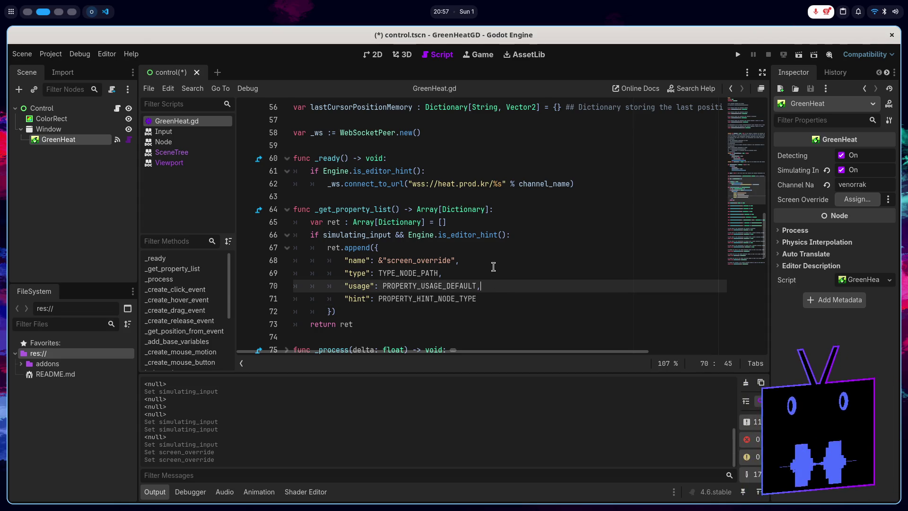
{"action": "left_click", "coordinate": [488, 275]}
{"action": "left_click", "coordinate": [478, 263]}
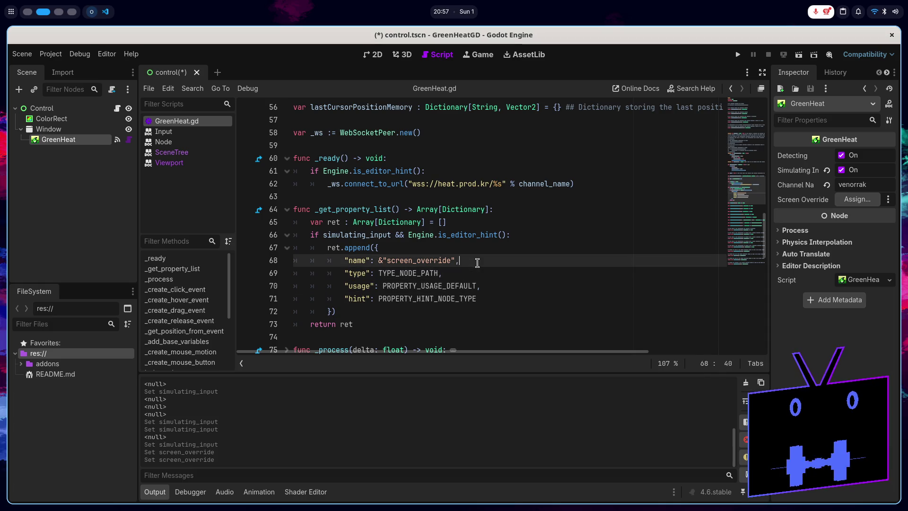
{"action": "left_click_drag", "start_coordinate": [458, 261], "coordinate": [380, 261]}
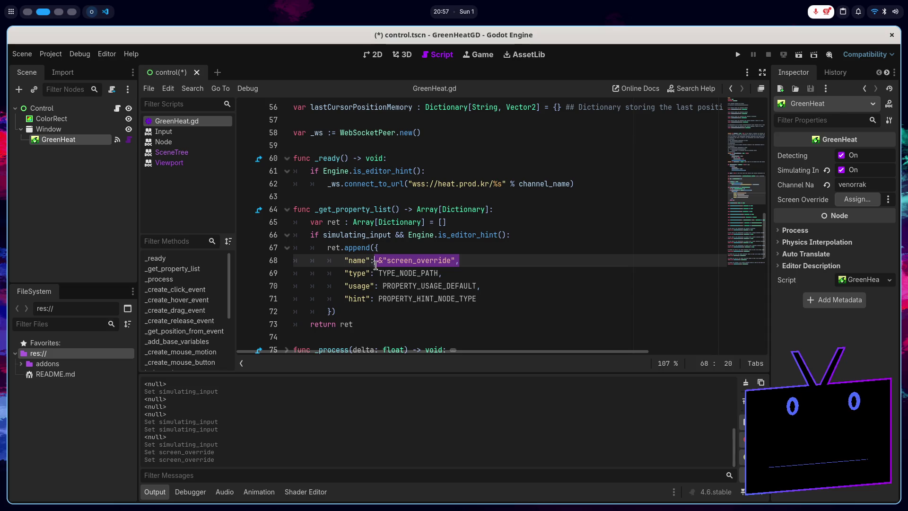
{"action": "left_click", "coordinate": [486, 259]}
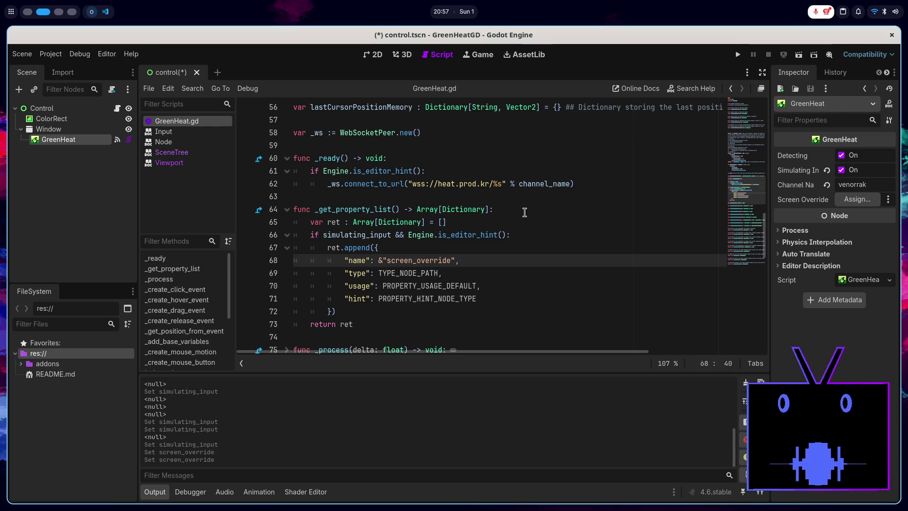
{"action": "left_click", "coordinate": [377, 55]}
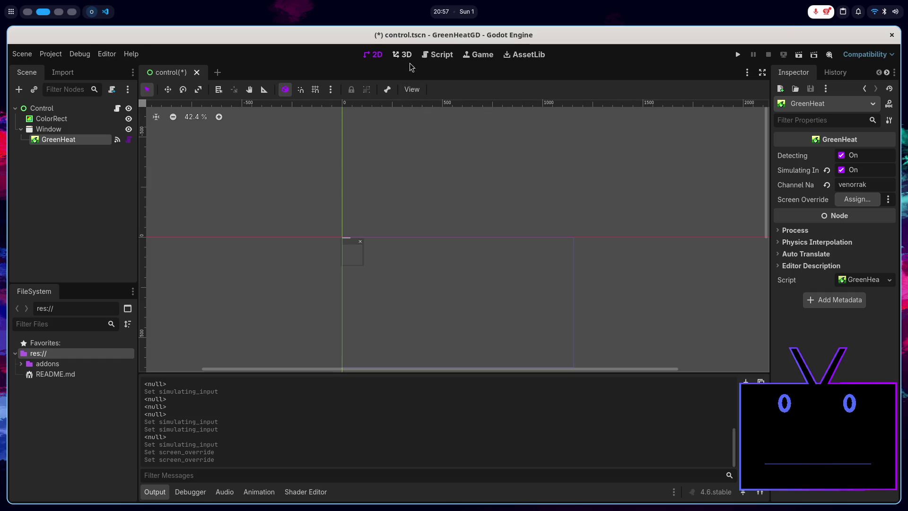
- Toggle Simulating Input repeatedly to confirm Screen Override appears only when it is enabled
{"action": "scroll", "coordinate": [393, 243], "scroll_direction": "up", "scroll_amount": 2}
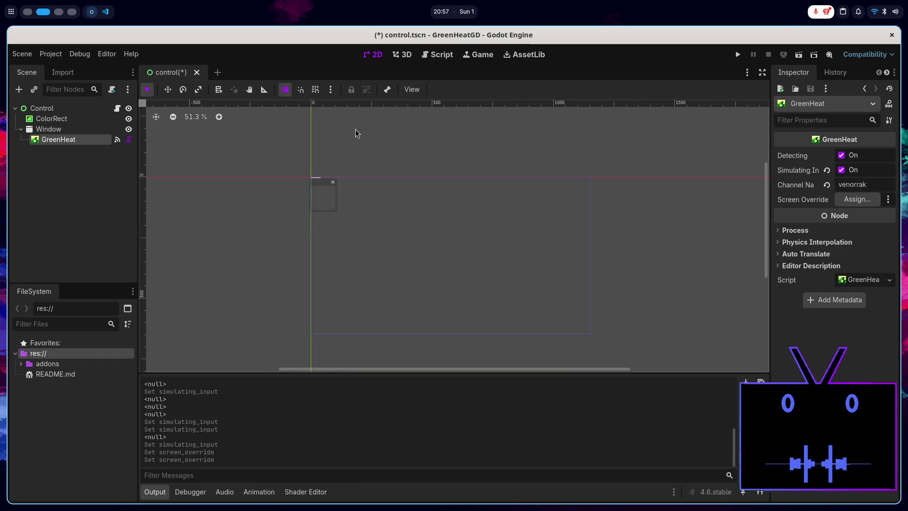
{"action": "left_click", "coordinate": [437, 54]}
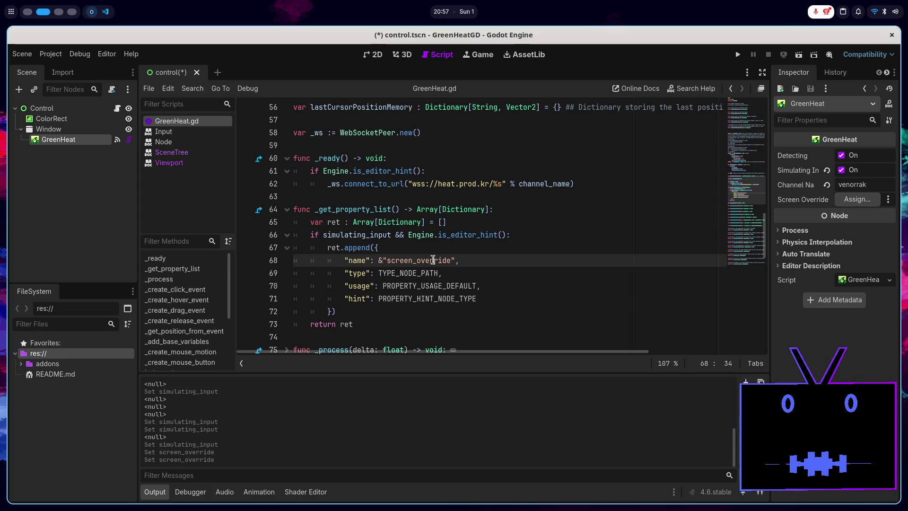
{"action": "double_click", "coordinate": [432, 261]}
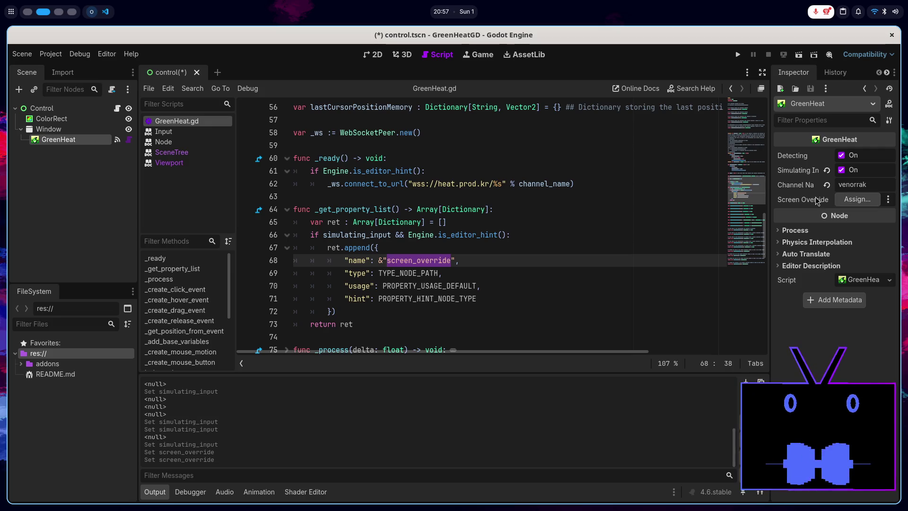
{"action": "mouse_move", "coordinate": [815, 199]}
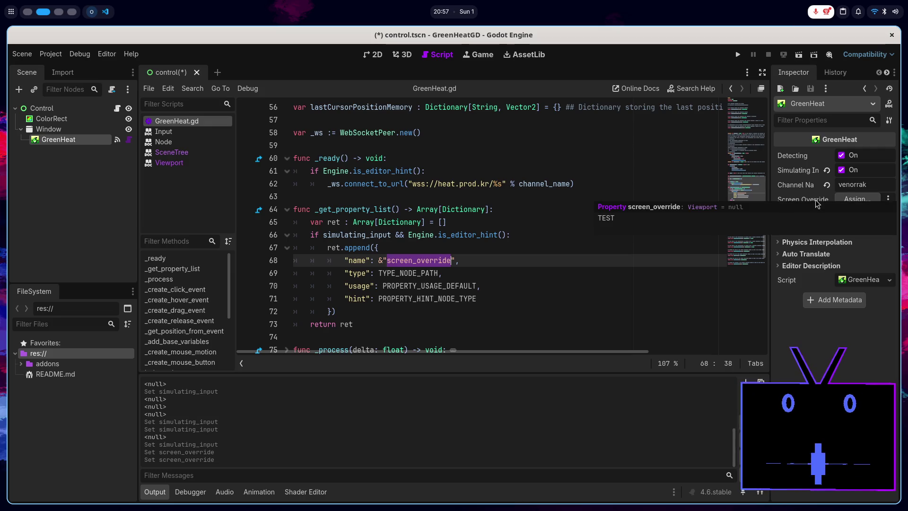
{"action": "left_click", "coordinate": [841, 171]}
{"action": "left_click", "coordinate": [842, 171]}
{"action": "left_click", "coordinate": [842, 171]}
{"action": "left_click", "coordinate": [842, 171]}
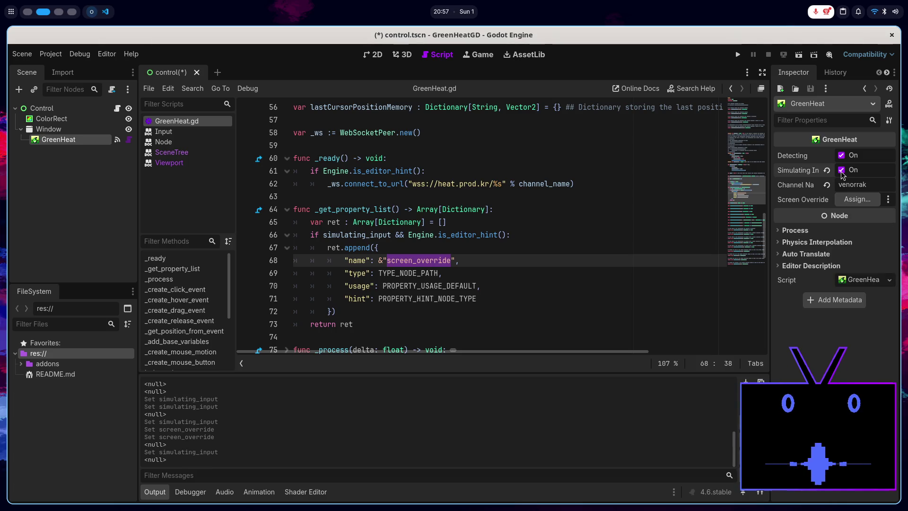
{"action": "left_click", "coordinate": [841, 171]}
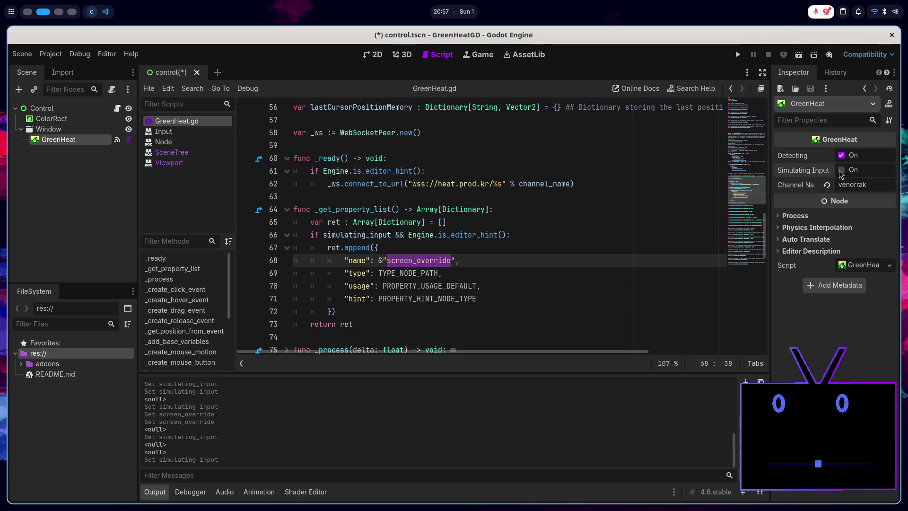
{"action": "left_click", "coordinate": [840, 171]}
{"action": "left_click", "coordinate": [840, 171]}
{"action": "left_click", "coordinate": [841, 170]}
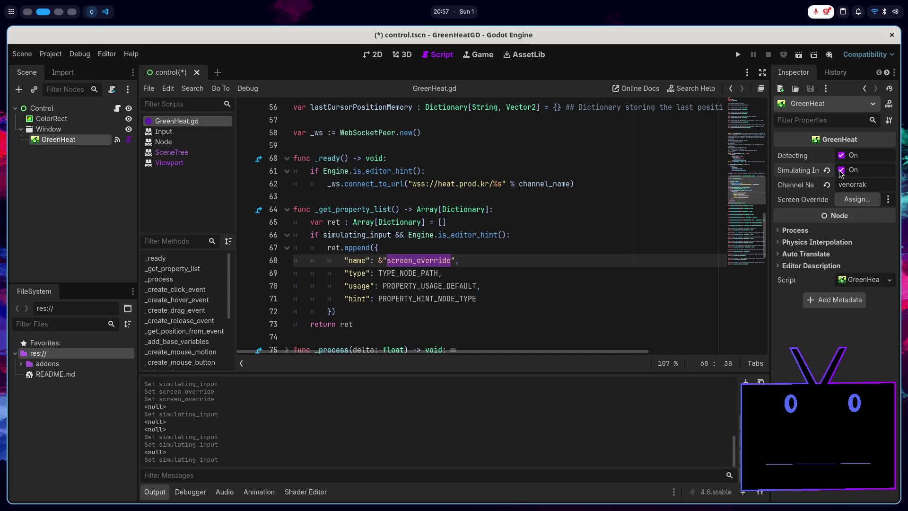
- Try assigning the Window node to the Screen Override property
{"action": "left_click", "coordinate": [480, 259]}
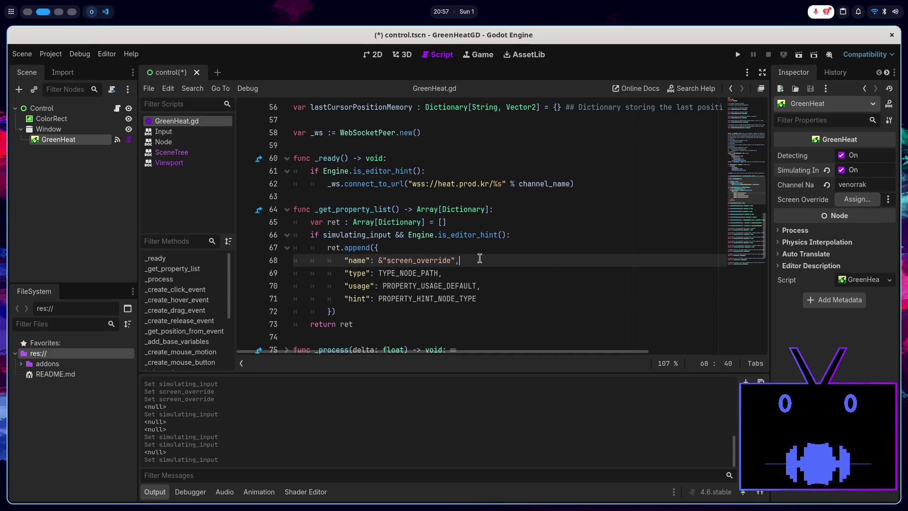
{"action": "left_click", "coordinate": [839, 198]}
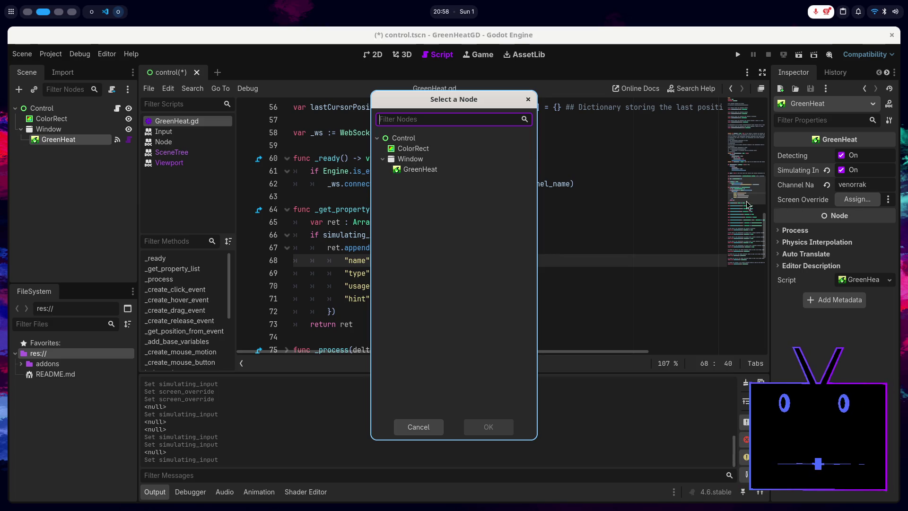
{"action": "double_click", "coordinate": [430, 160]}
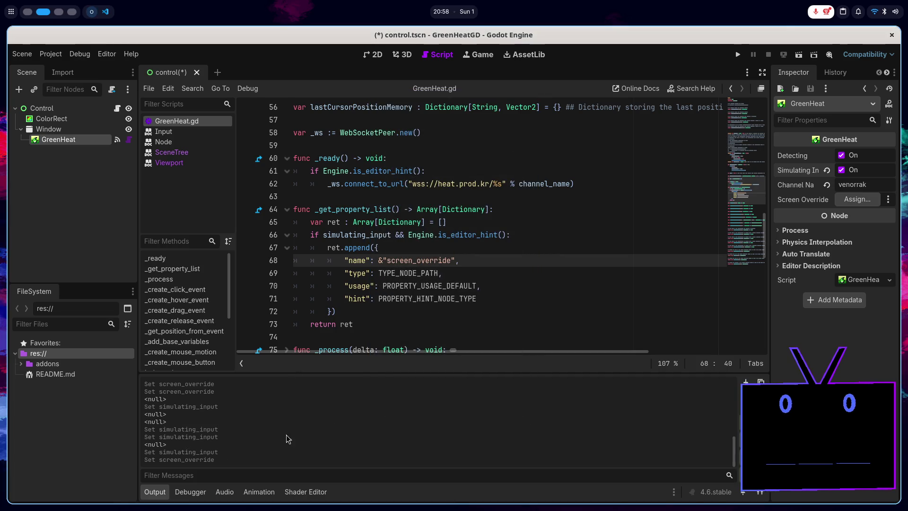
- Highlight the uses of the screen_override declaration on line 48, then return to the browser results
{"action": "scroll", "coordinate": [454, 246], "scroll_direction": "up", "scroll_amount": 3}
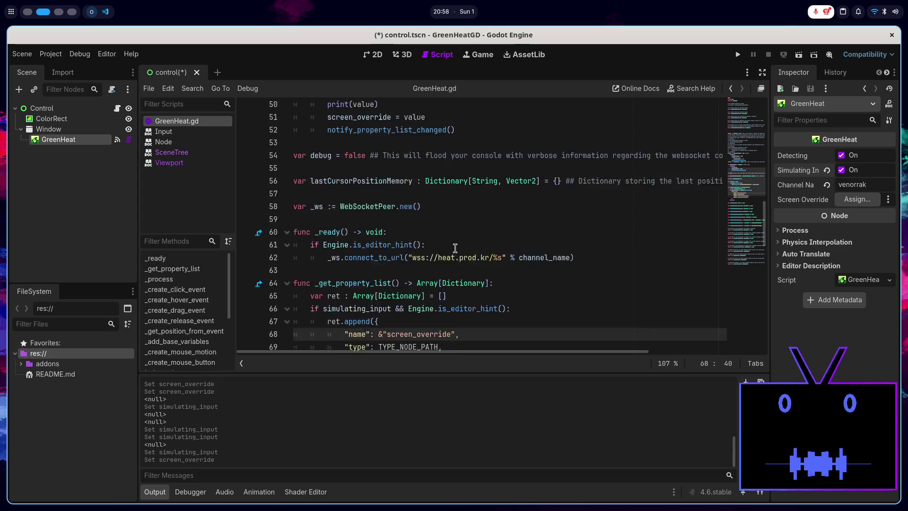
{"action": "scroll", "coordinate": [451, 257], "scroll_direction": "up", "scroll_amount": 3}
{"action": "left_click", "coordinate": [383, 260]}
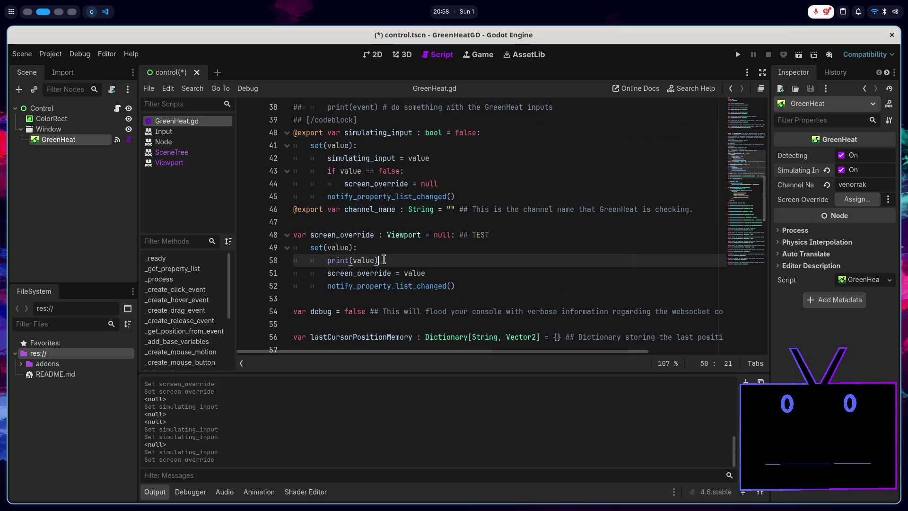
{"action": "left_click", "coordinate": [317, 244]}
{"action": "double_click", "coordinate": [357, 237]}
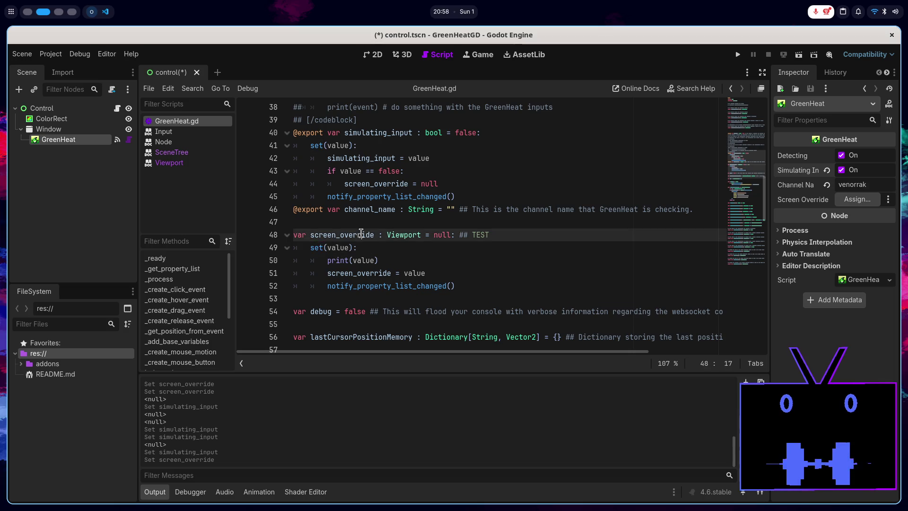
{"action": "scroll", "coordinate": [425, 251], "scroll_direction": "down", "scroll_amount": 7}
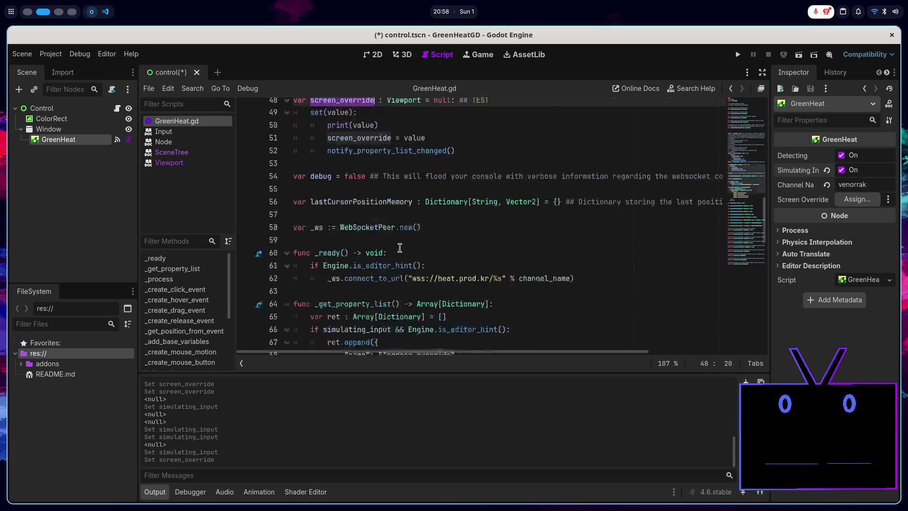
{"action": "scroll", "coordinate": [426, 227], "scroll_direction": "up", "scroll_amount": 7}
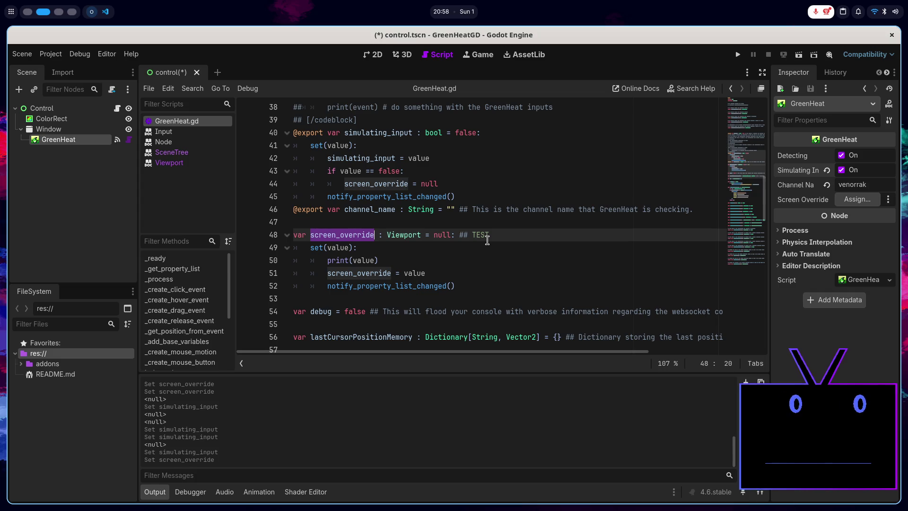
{"action": "scroll", "coordinate": [486, 211], "scroll_direction": "down", "scroll_amount": 7}
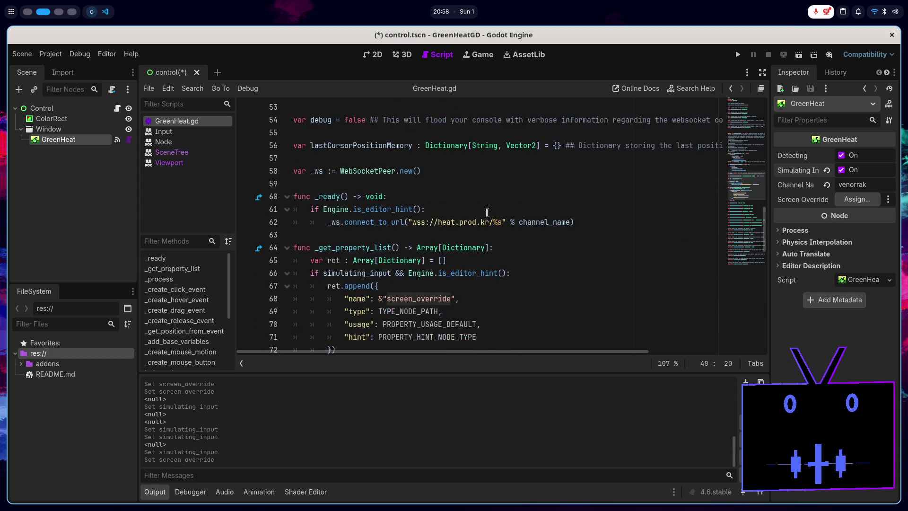
{"action": "key", "text": "super+1"}
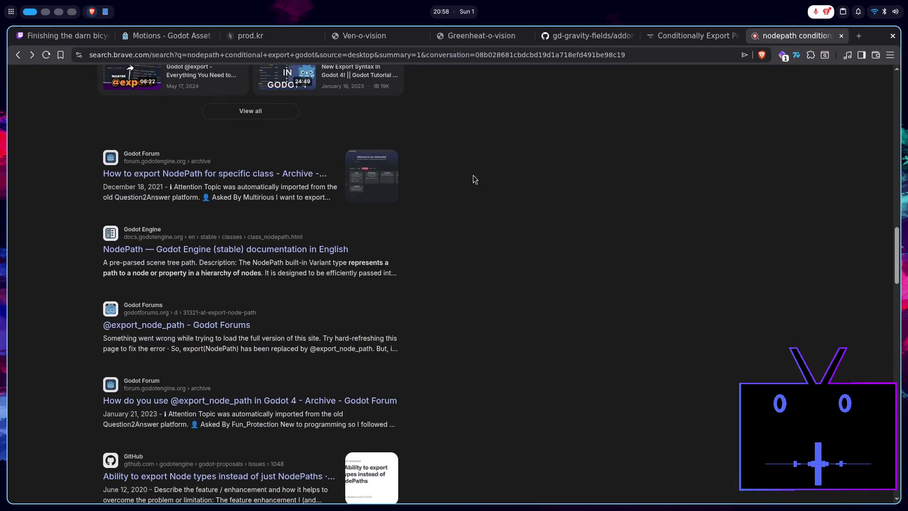
- Scroll through the search results on conditional NodePath exports
{"action": "scroll", "coordinate": [473, 180], "scroll_direction": "down", "scroll_amount": 1}
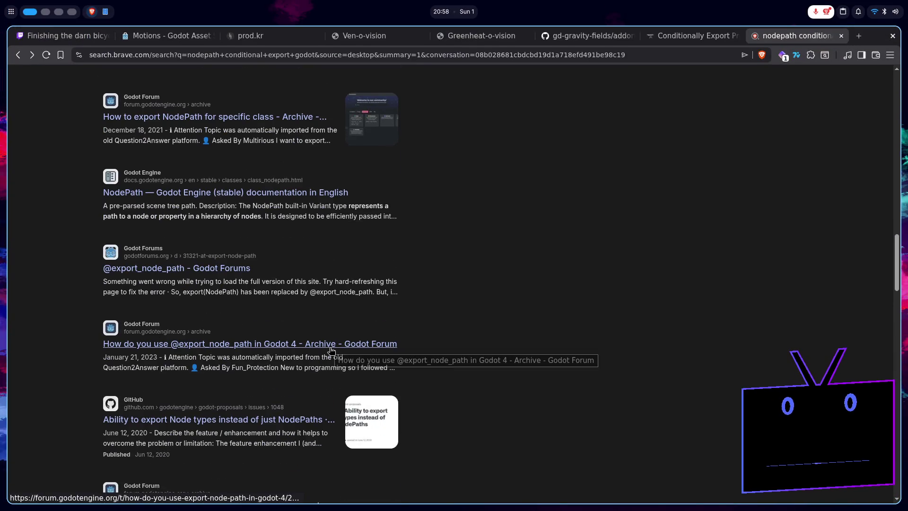
{"action": "scroll", "coordinate": [331, 350], "scroll_direction": "down", "scroll_amount": 1}
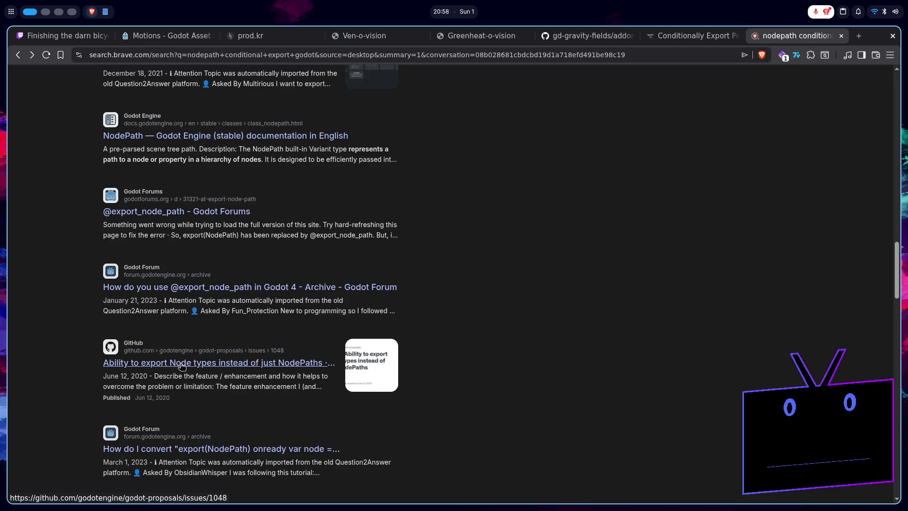
{"action": "key", "text": "super+2"}
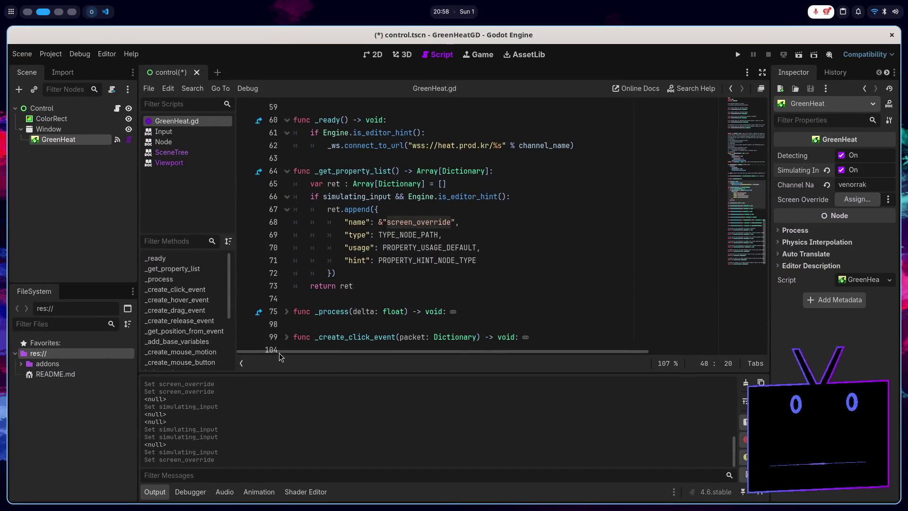
{"action": "key", "text": "super+1"}
{"action": "scroll", "coordinate": [386, 348], "scroll_direction": "down", "scroll_amount": 3}
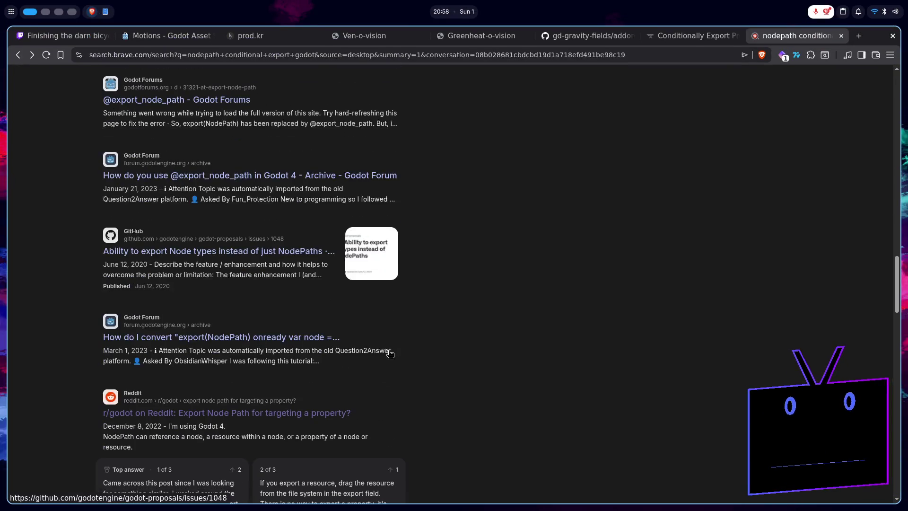
{"action": "scroll", "coordinate": [385, 349], "scroll_direction": "down", "scroll_amount": 7}
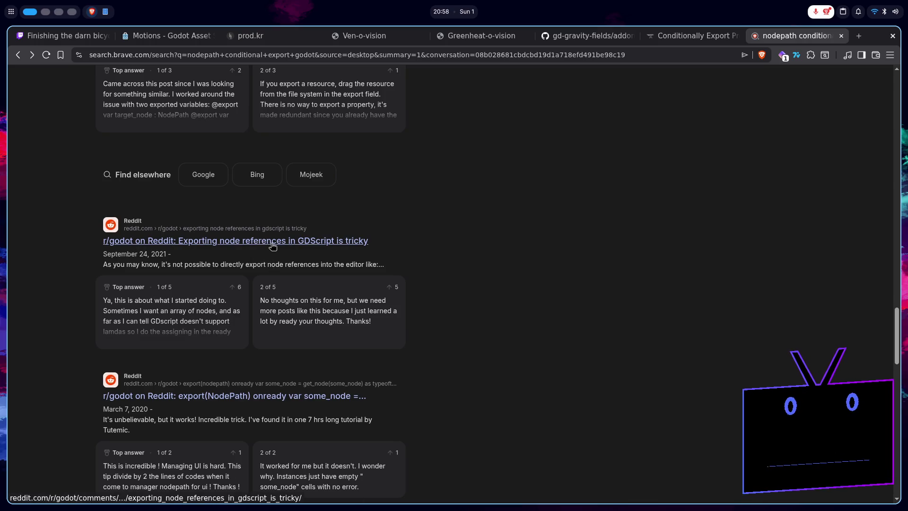
- Read the Reddit post about exporting node references, then go back and return to Godot
{"action": "left_click", "coordinate": [273, 246]}
{"action": "scroll", "coordinate": [272, 249], "scroll_direction": "down", "scroll_amount": 15}
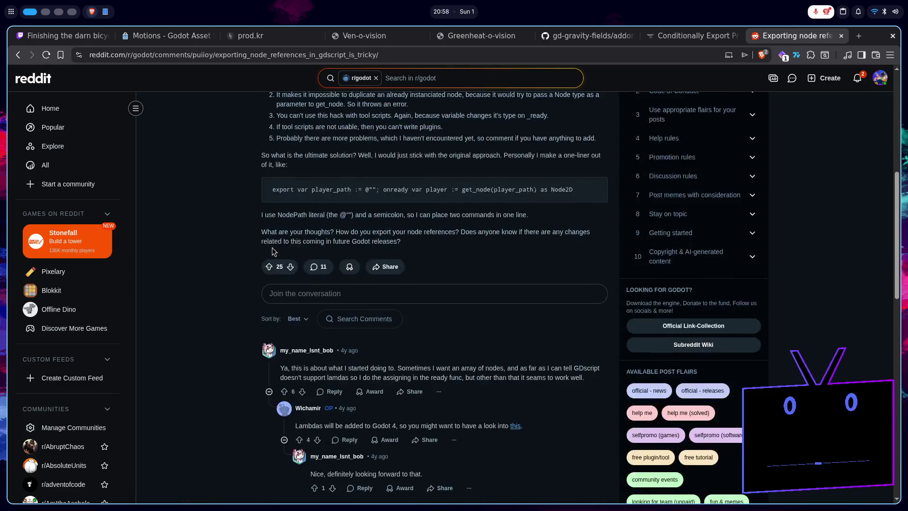
{"action": "scroll", "coordinate": [272, 252], "scroll_direction": "up", "scroll_amount": 7}
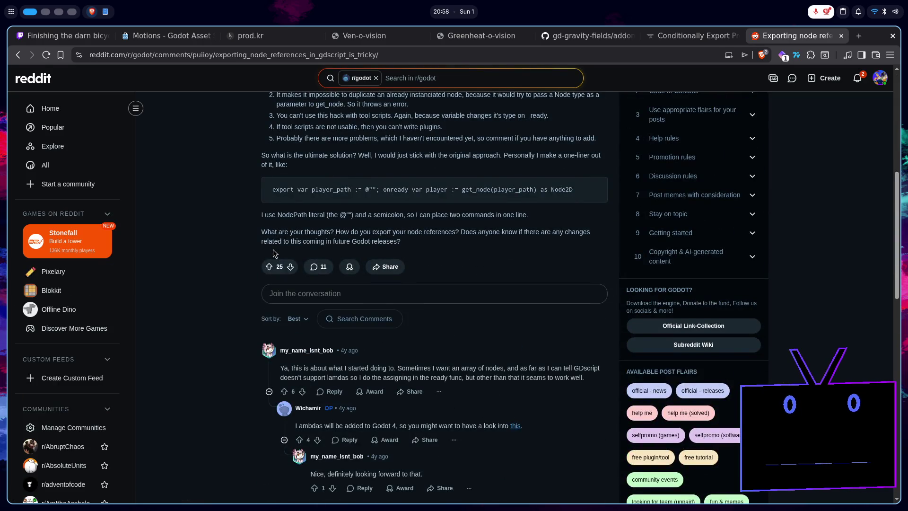
{"action": "scroll", "coordinate": [274, 254], "scroll_direction": "down", "scroll_amount": 17}
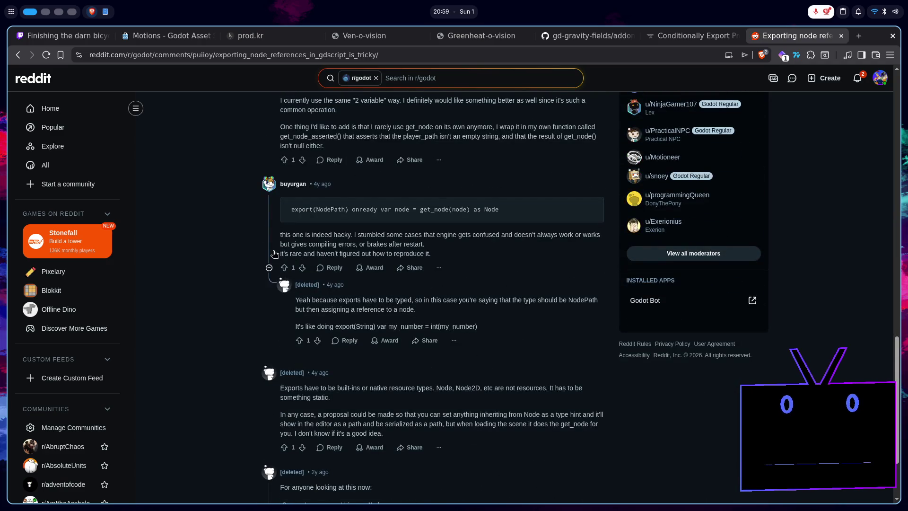
{"action": "scroll", "coordinate": [274, 254], "scroll_direction": "down", "scroll_amount": 2}
{"action": "key", "text": "alt+Left"}
{"action": "scroll", "coordinate": [271, 256], "scroll_direction": "down", "scroll_amount": 4}
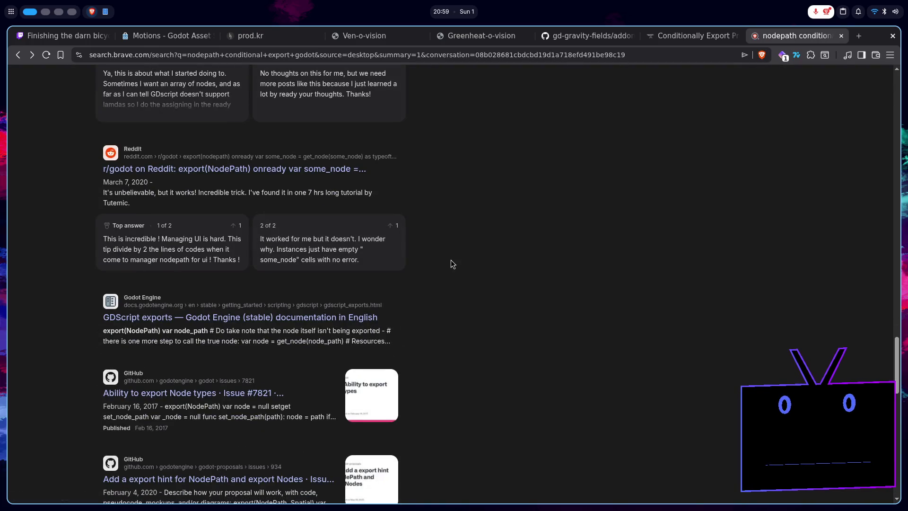
{"action": "key", "text": "super+2"}
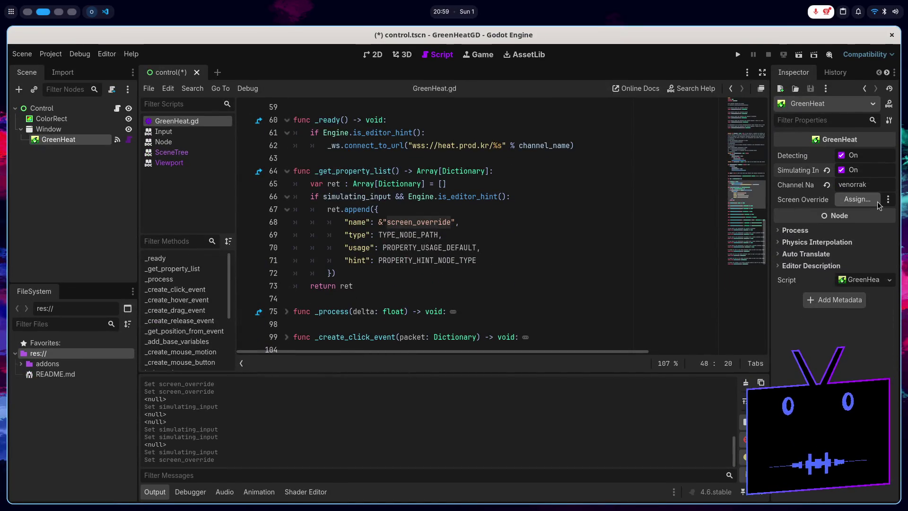
- Delete the whole _get_property_list function from GreenHeat.gd
{"action": "mouse_move", "coordinate": [811, 199]}
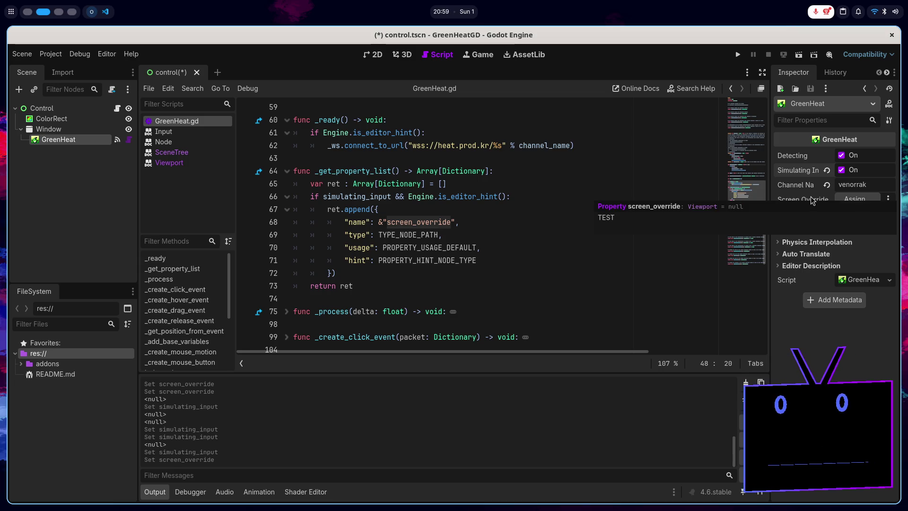
{"action": "scroll", "coordinate": [479, 255], "scroll_direction": "up", "scroll_amount": 3}
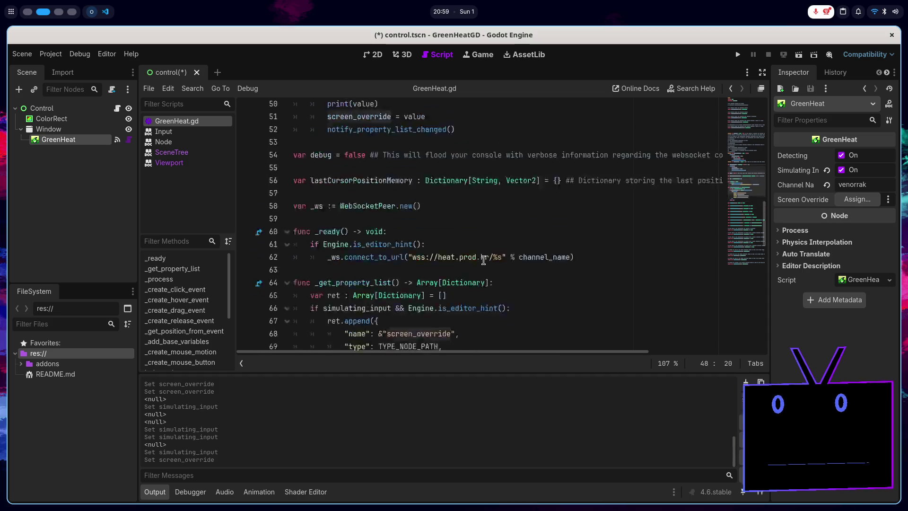
{"action": "scroll", "coordinate": [479, 255], "scroll_direction": "down", "scroll_amount": 2}
{"action": "left_click_drag", "start_coordinate": [361, 323], "coordinate": [268, 208]}
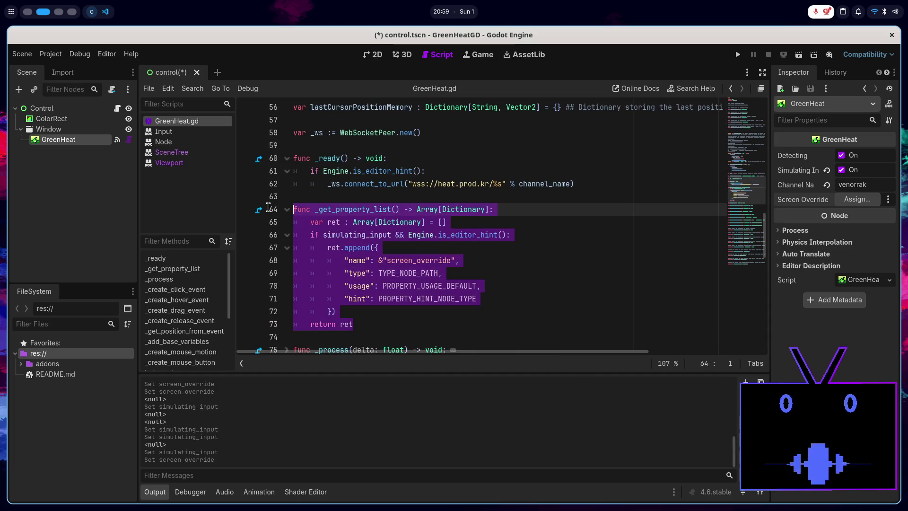
{"action": "scroll", "coordinate": [328, 212], "scroll_direction": "up", "scroll_amount": 5}
{"action": "key", "text": "Delete"}
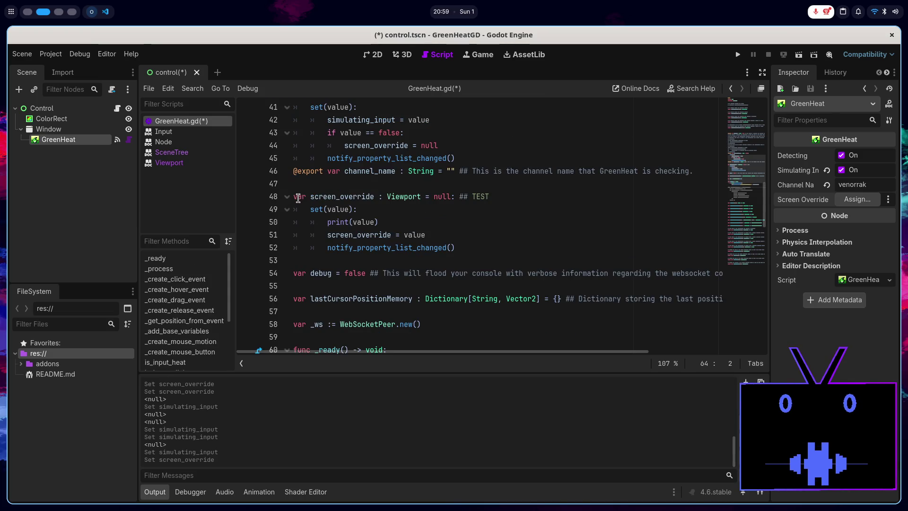
{"action": "left_click", "coordinate": [298, 196]}
{"action": "type", "text": "@ex"}
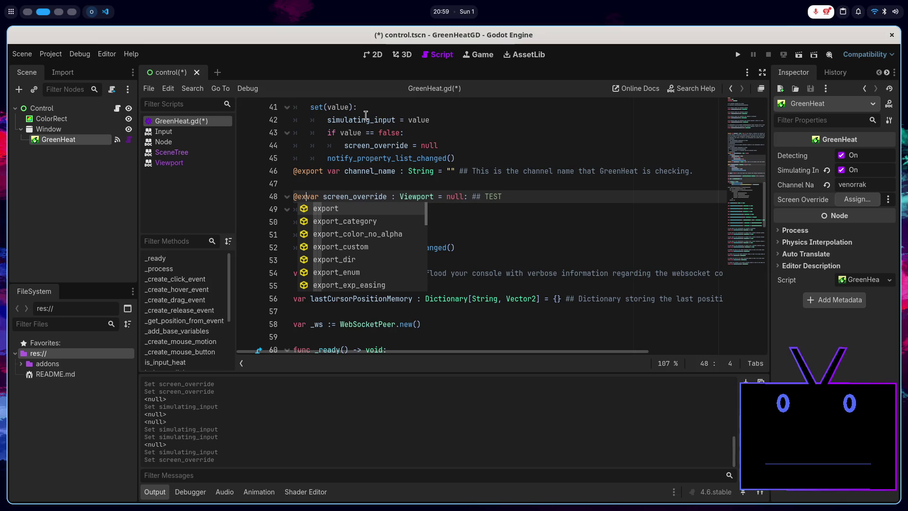
{"action": "type", "text": "port"}
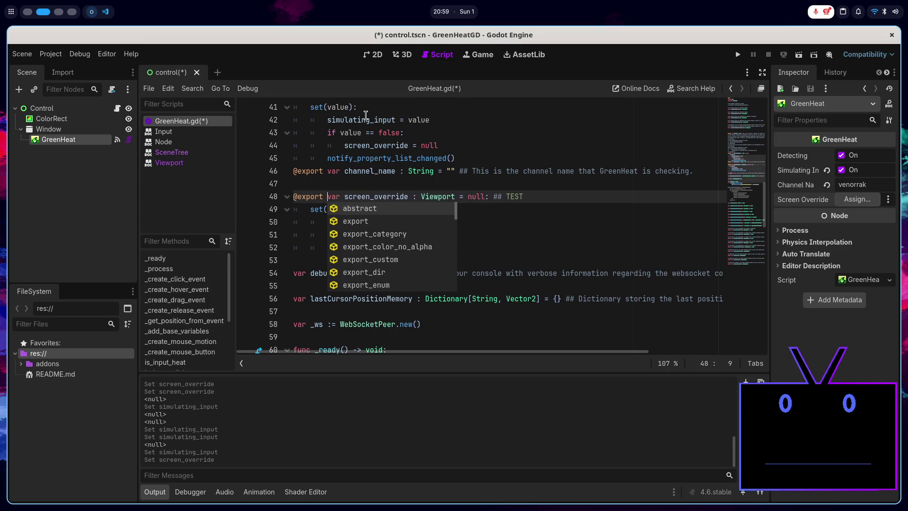
{"action": "key", "text": "ctrl+s"}
{"action": "left_click", "coordinate": [579, 197]}
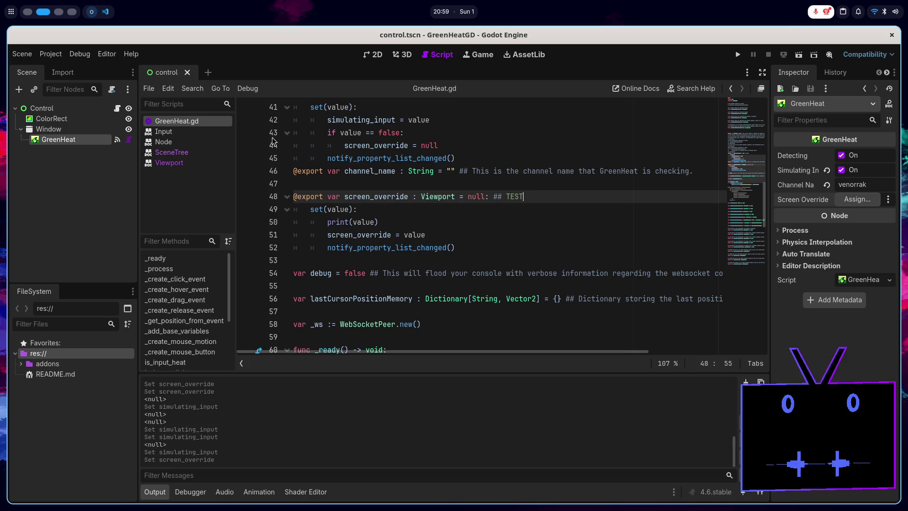
{"action": "right_click", "coordinate": [211, 124]}
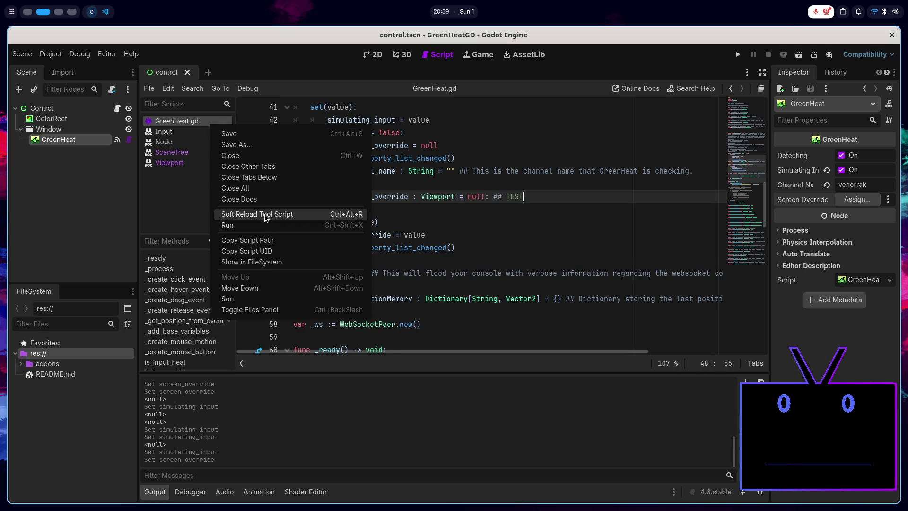
{"action": "left_click", "coordinate": [236, 214]}
{"action": "left_click", "coordinate": [64, 131]}
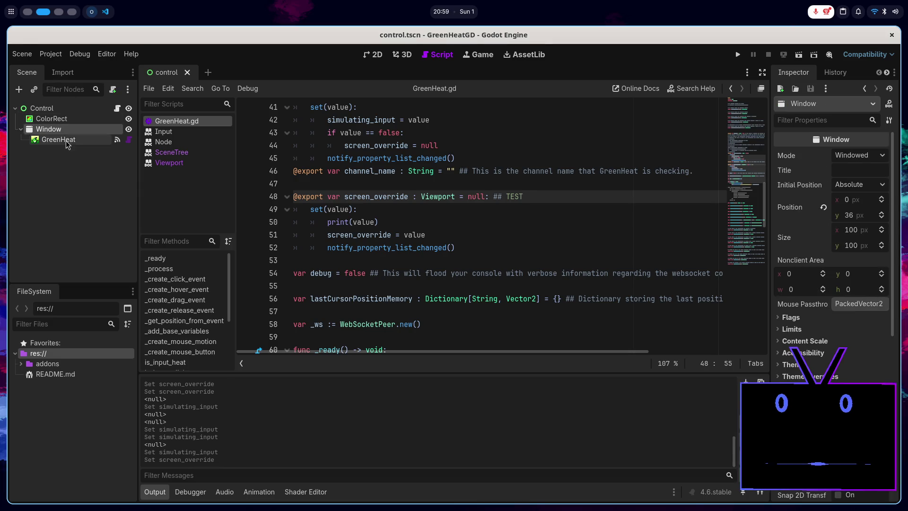
{"action": "left_click", "coordinate": [62, 139]}
{"action": "left_click", "coordinate": [857, 199]}
{"action": "double_click", "coordinate": [441, 168]}
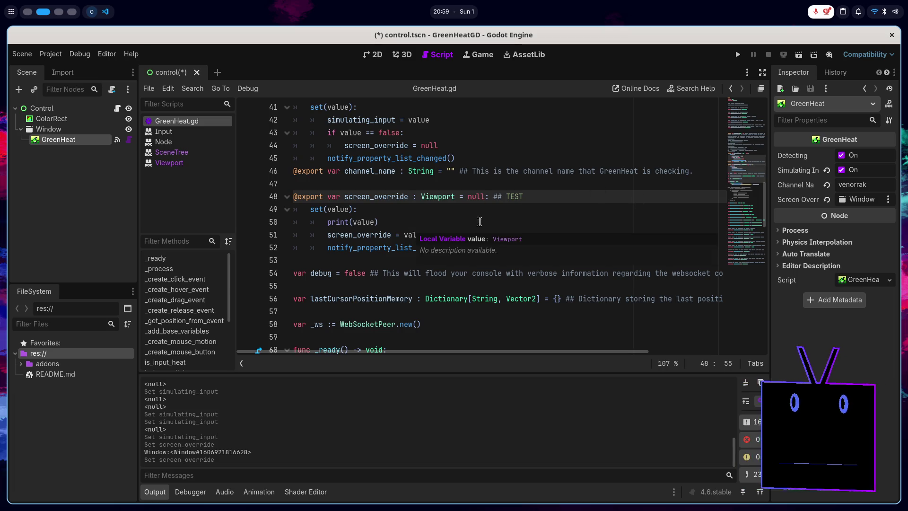
{"action": "left_click", "coordinate": [841, 170]}
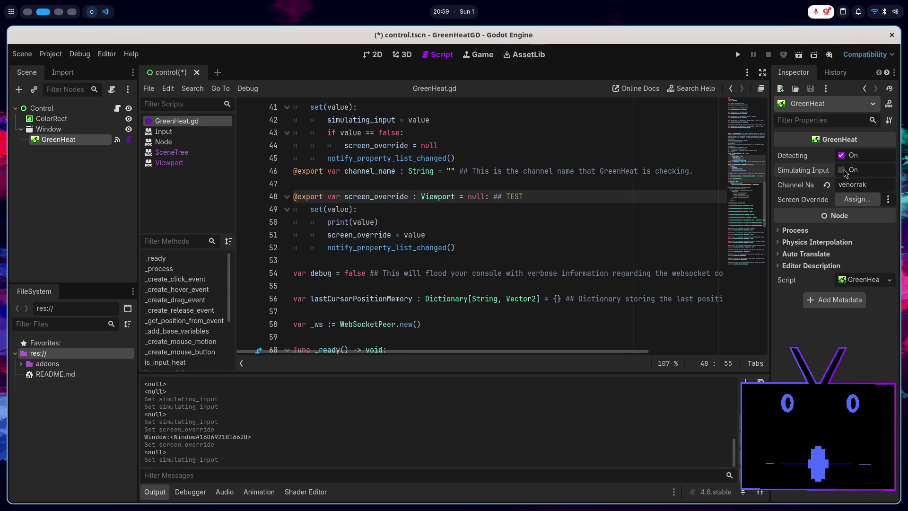
{"action": "left_click", "coordinate": [842, 170]}
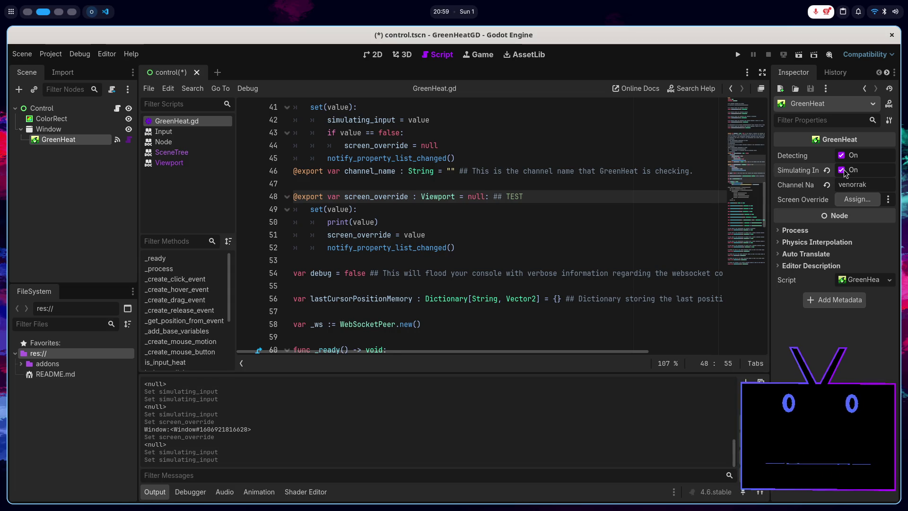
{"action": "left_click", "coordinate": [856, 203]}
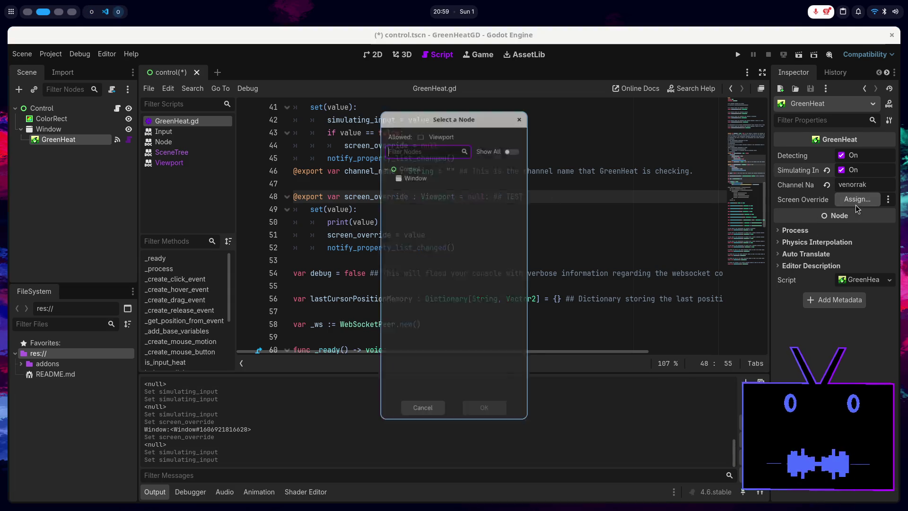
{"action": "double_click", "coordinate": [451, 171]}
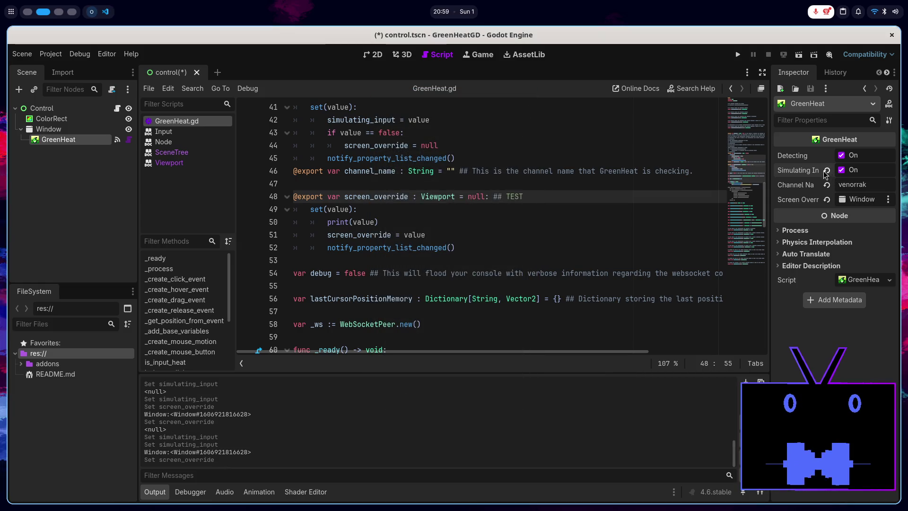
{"action": "mouse_move", "coordinate": [792, 171]}
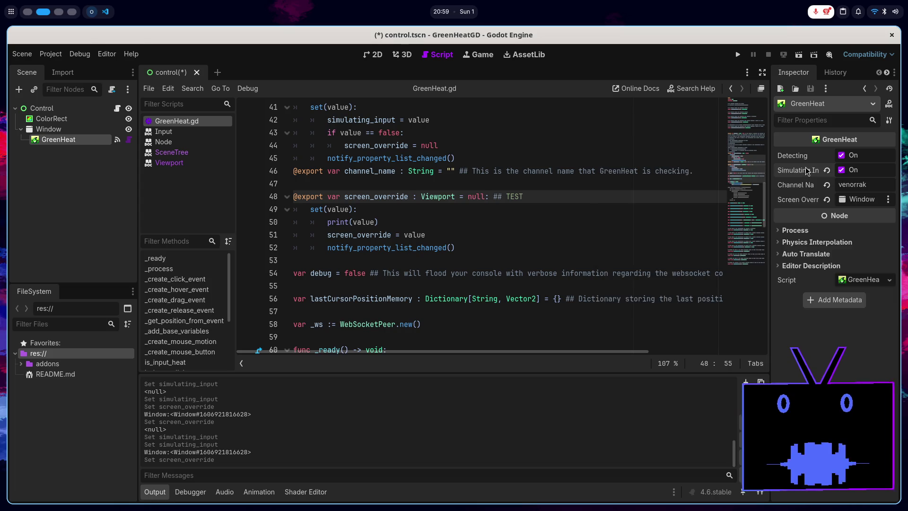
{"action": "left_click", "coordinate": [805, 171]}
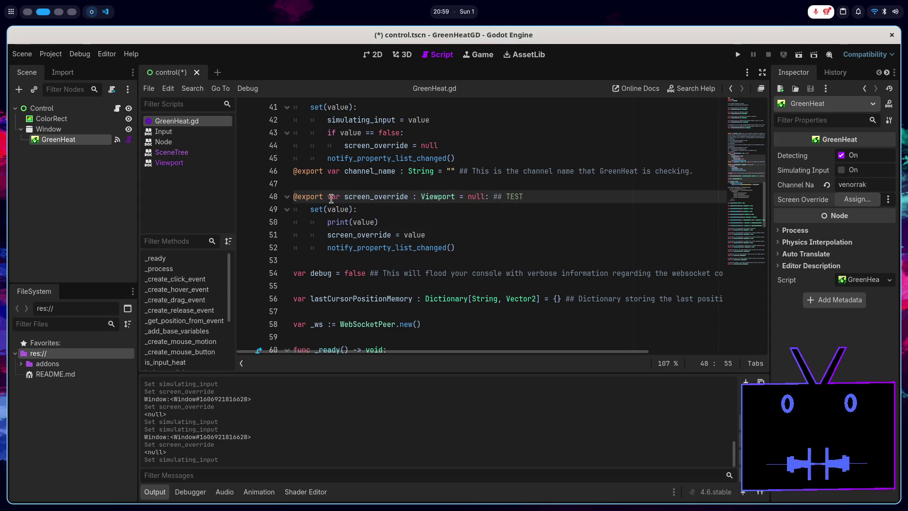
{"action": "key", "text": "BackSpace"}
{"action": "key", "text": "BackSpace"}
{"action": "key", "text": "BackSpace"}
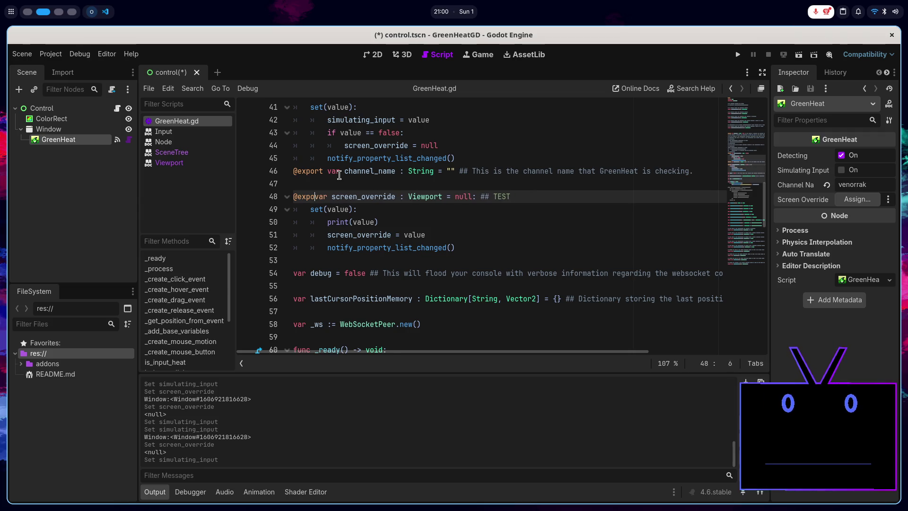
- Save the script and uncomment the _get_property_list function to restore it
{"action": "key", "text": "ctrl+s"}
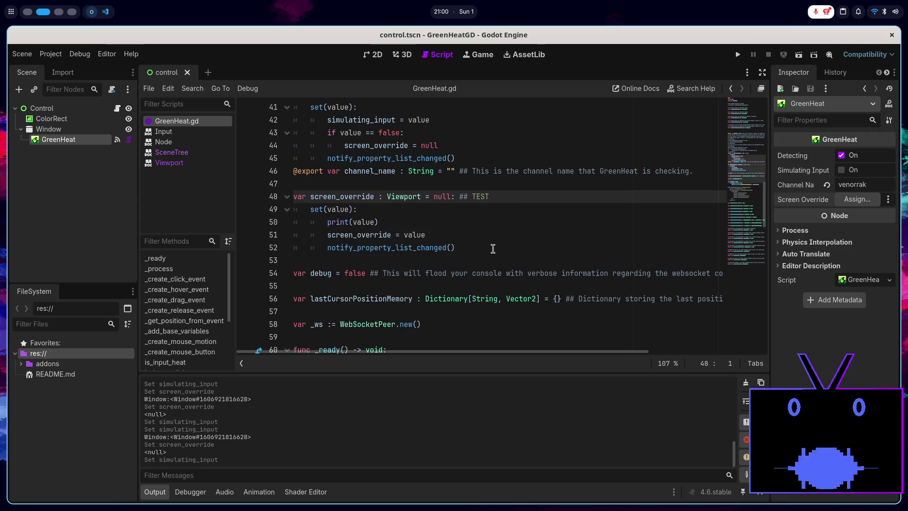
{"action": "scroll", "coordinate": [503, 209], "scroll_direction": "down", "scroll_amount": 1}
{"action": "scroll", "coordinate": [502, 209], "scroll_direction": "down", "scroll_amount": 4}
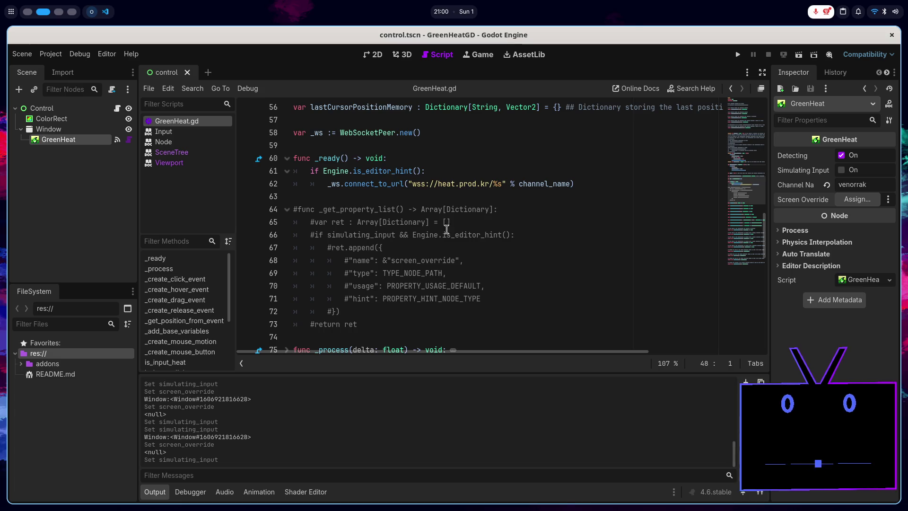
{"action": "mouse_move", "coordinate": [365, 324]}
{"action": "left_mouse_down"}
{"action": "mouse_move", "coordinate": [303, 248]}
{"action": "mouse_move", "coordinate": [293, 212]}
{"action": "left_mouse_up"}
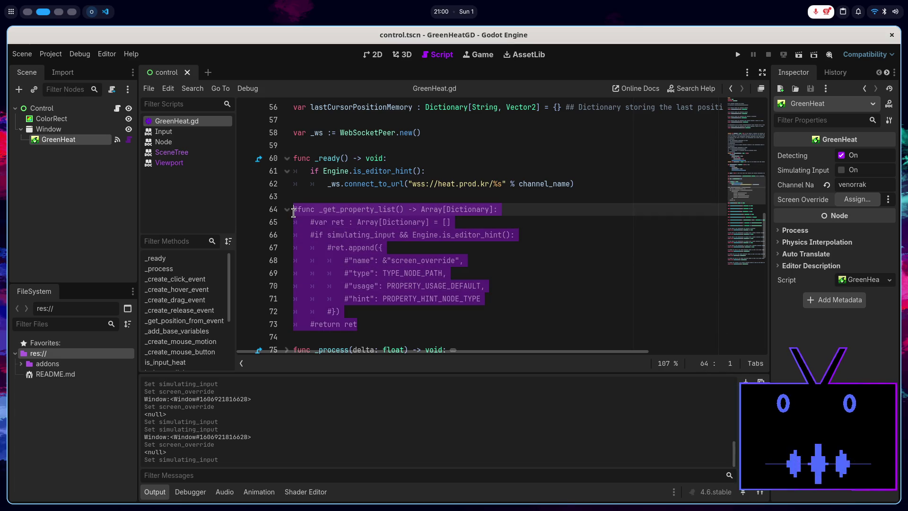
{"action": "key", "text": "ctrl+k"}
{"action": "left_click", "coordinate": [385, 310]}
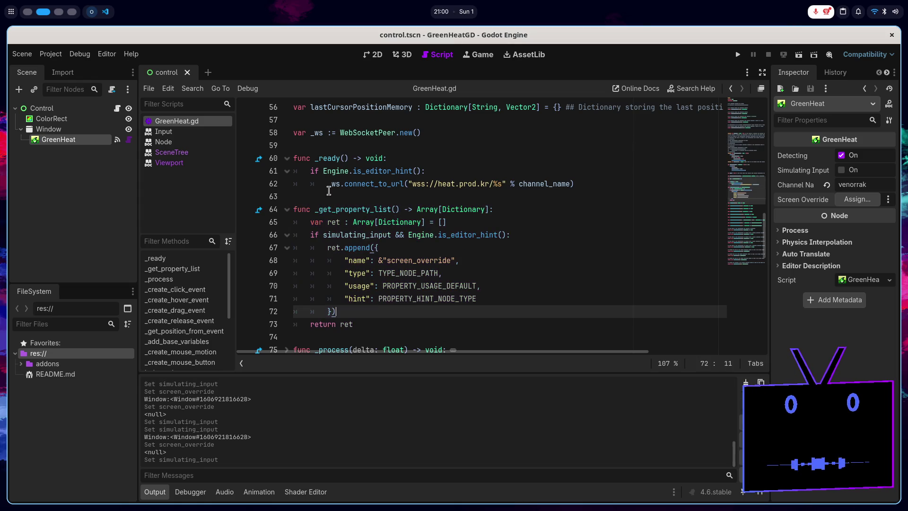
- Review the restored entry: Dictionary, screen_override, TYPE_NODE_PATH, PROPERTY_USAGE_DEFAULT and PROPERTY_HINT_NODE_TYPE
{"action": "double_click", "coordinate": [334, 209]}
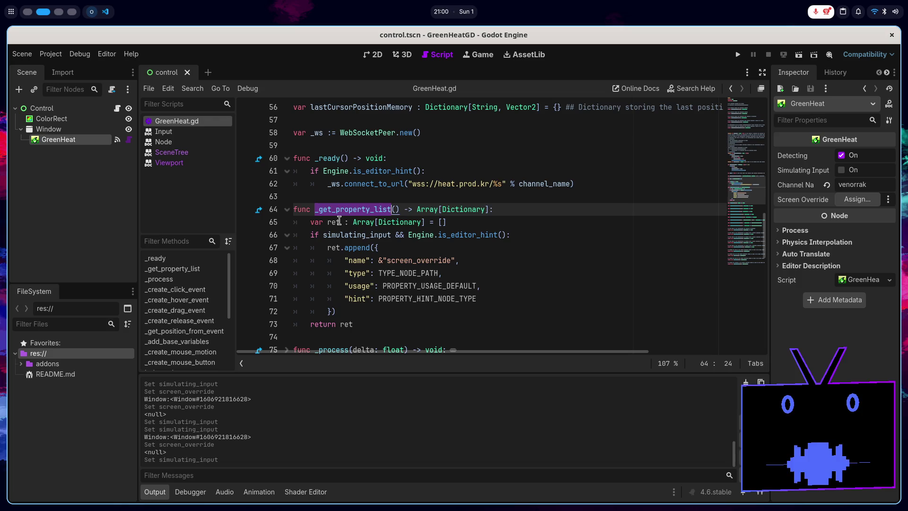
{"action": "double_click", "coordinate": [377, 223]}
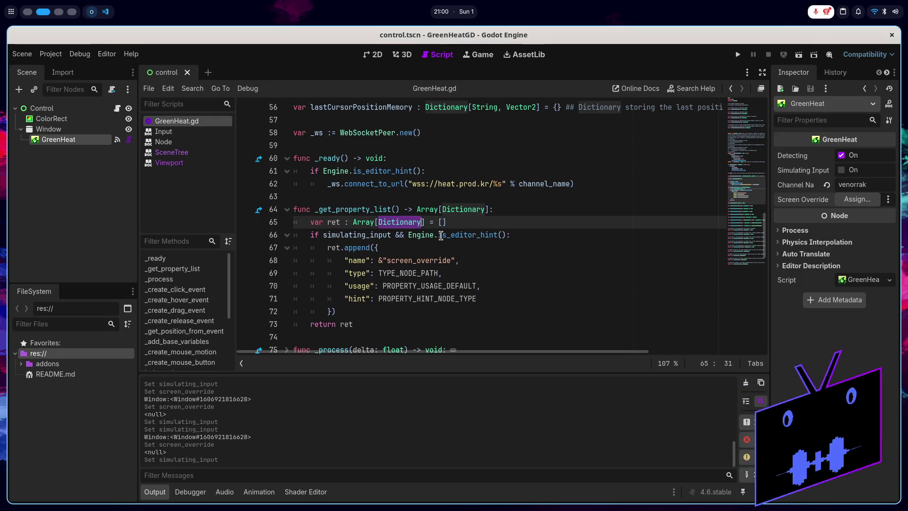
{"action": "left_click", "coordinate": [378, 246]}
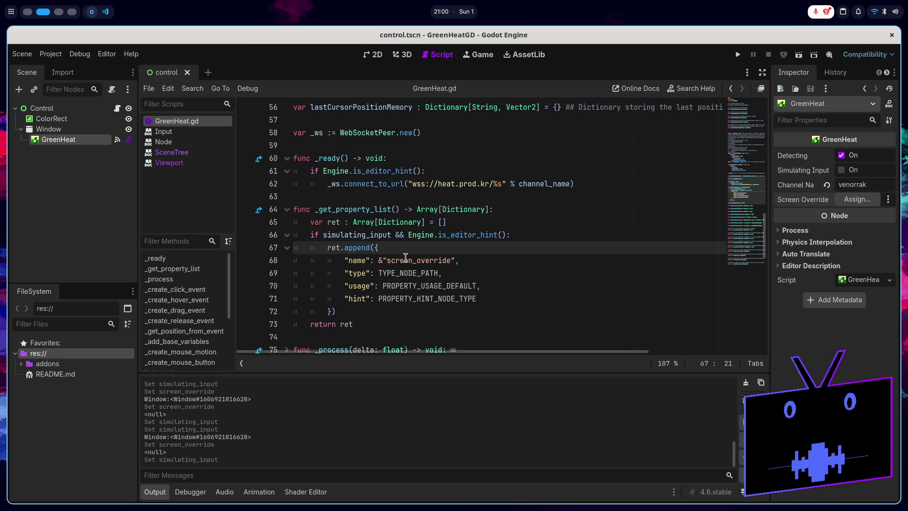
{"action": "double_click", "coordinate": [405, 257]}
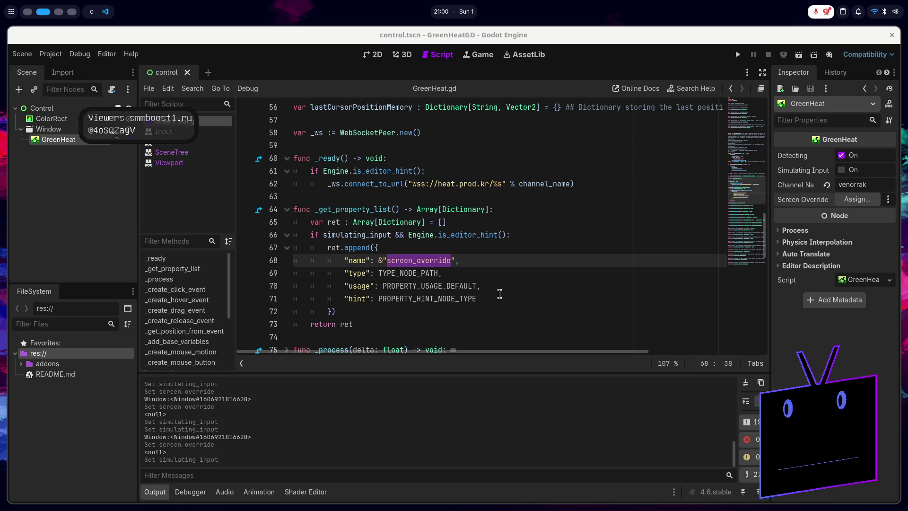
{"action": "double_click", "coordinate": [432, 273]}
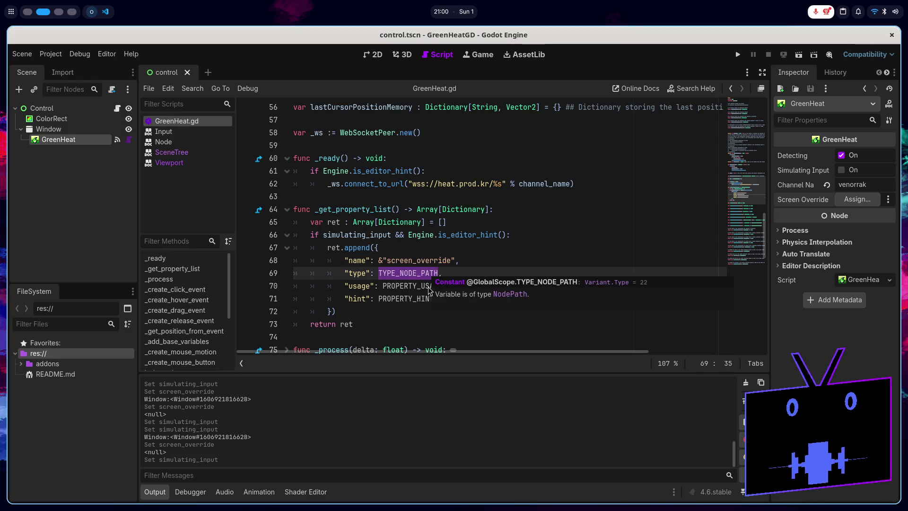
{"action": "double_click", "coordinate": [428, 287]}
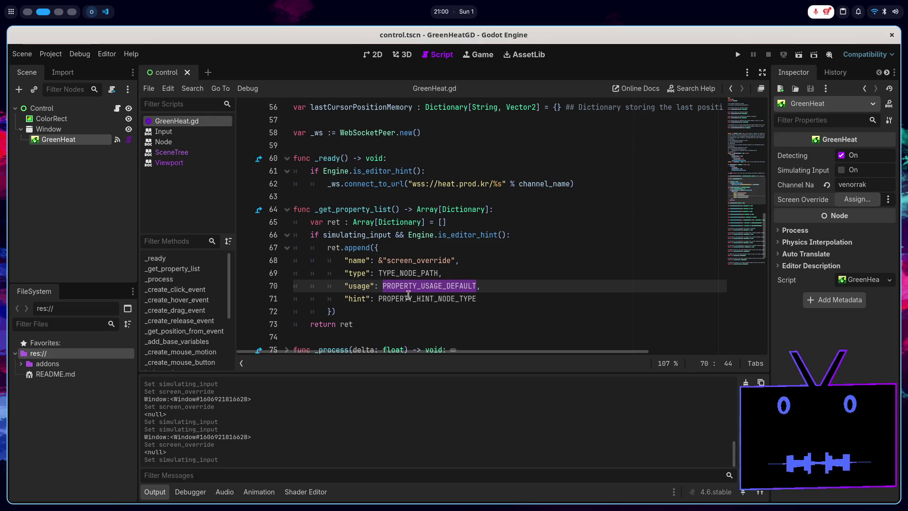
{"action": "double_click", "coordinate": [409, 298]}
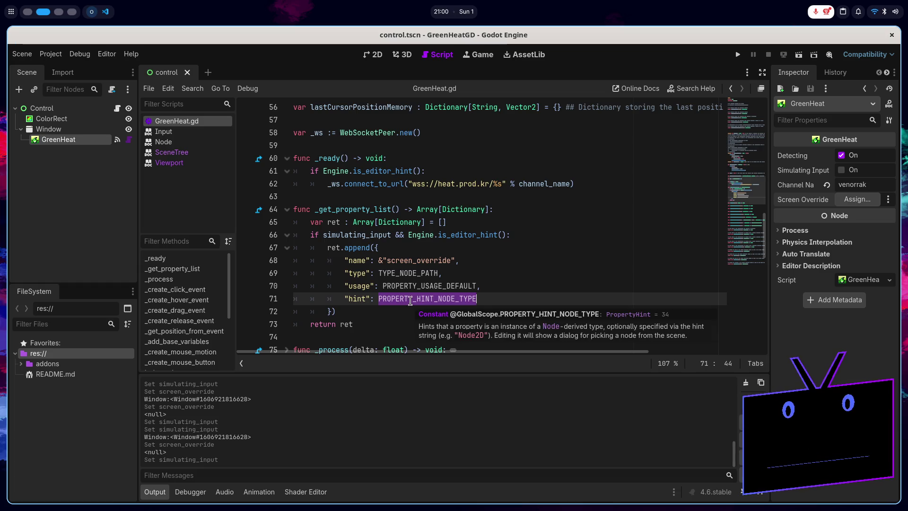
{"action": "left_click", "coordinate": [516, 298]}
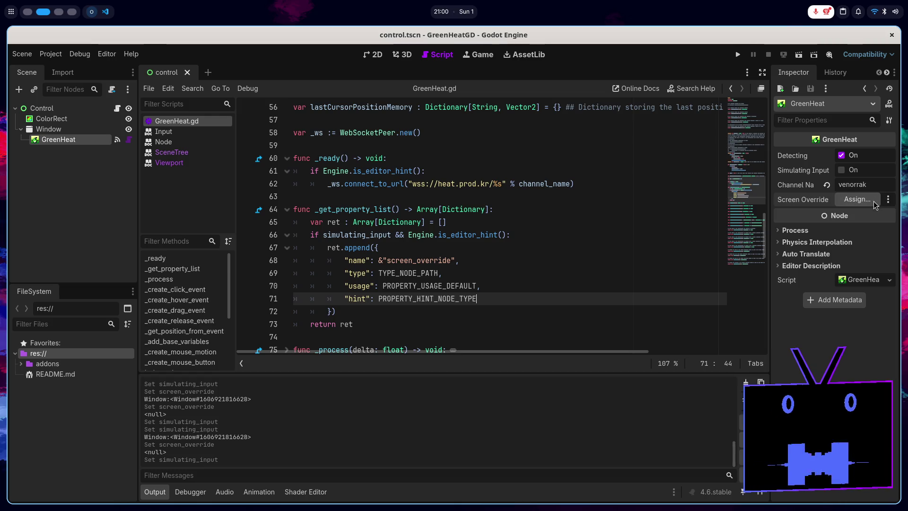
- Try assigning Screen Override, recheck the PROPERTY_HINT_NODE_TYPE hint, and open its ⋮ options
{"action": "left_click", "coordinate": [859, 202]}
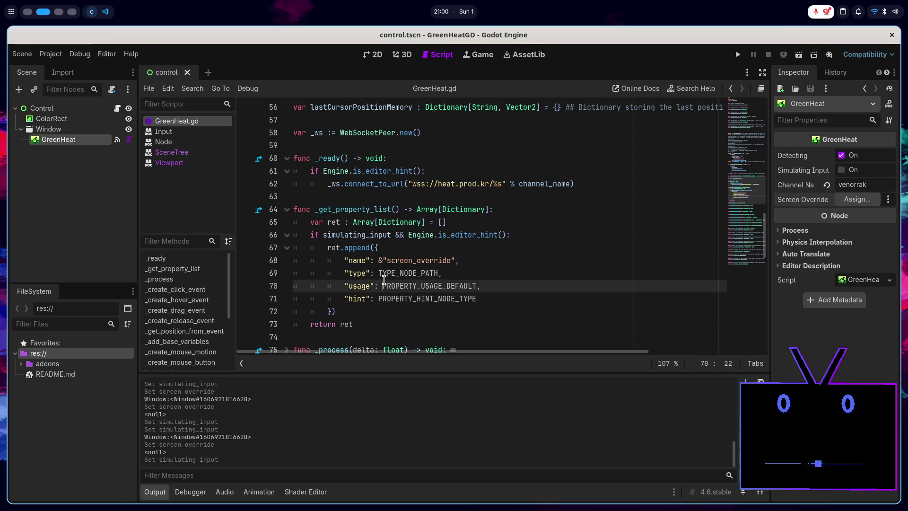
{"action": "left_click", "coordinate": [408, 273]}
{"action": "double_click", "coordinate": [408, 273]}
{"action": "double_click", "coordinate": [436, 299]}
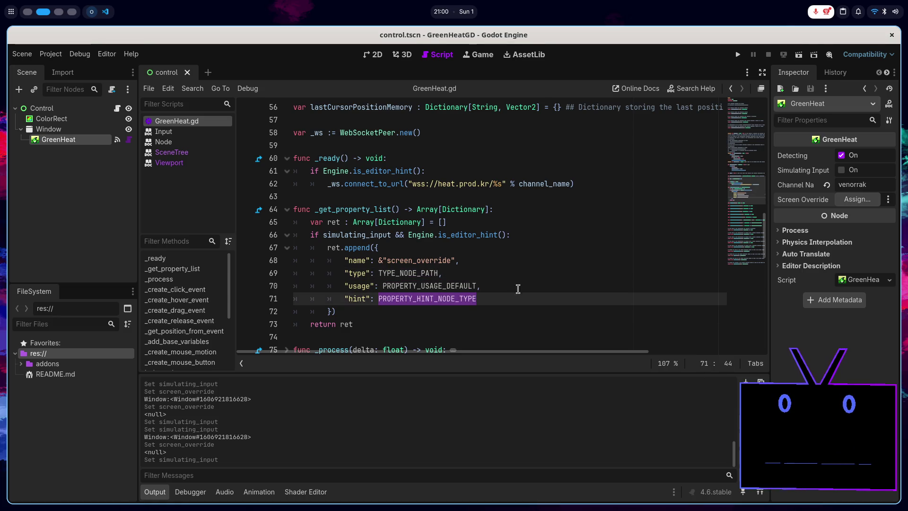
{"action": "left_click", "coordinate": [887, 200]}
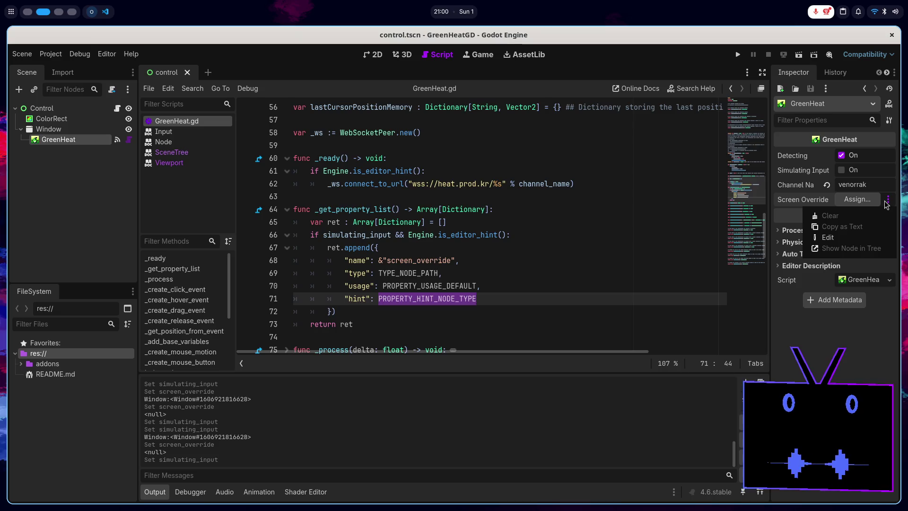
- Edit Screen Override's path to '/' and inspect the resulting error in the output log
{"action": "left_click", "coordinate": [867, 238]}
{"action": "type", "text": "/"}
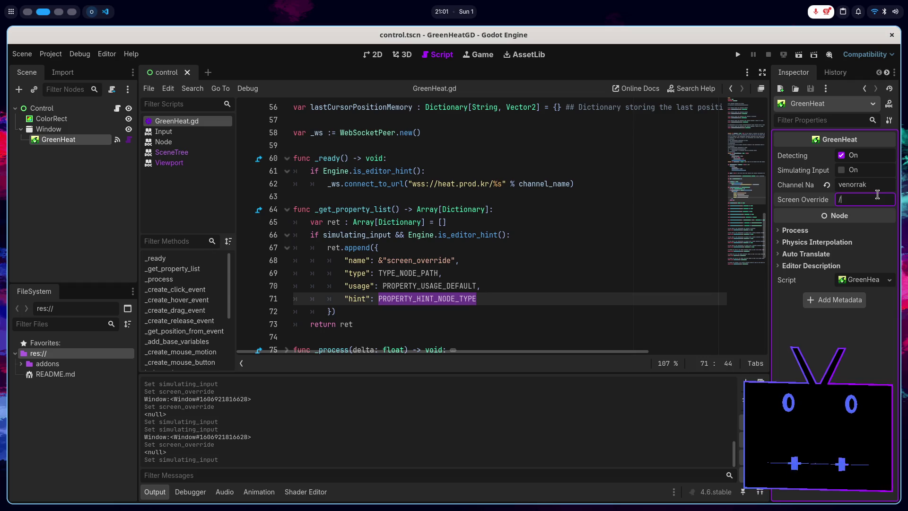
{"action": "key", "text": "Return"}
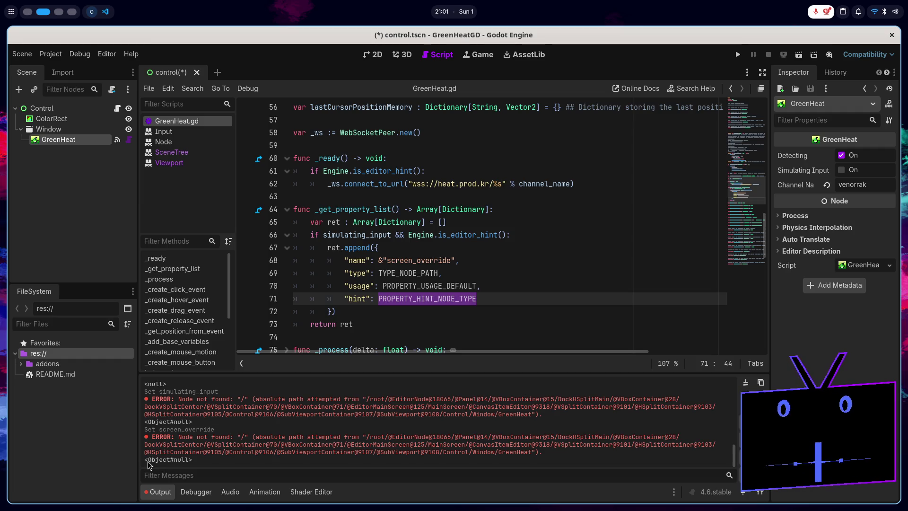
{"action": "left_click_drag", "start_coordinate": [145, 461], "coordinate": [191, 460]}
- Turn Simulating Input on, cancel the Screen Override node picker, and retry the ⋮ options
{"action": "left_click", "coordinate": [854, 171]}
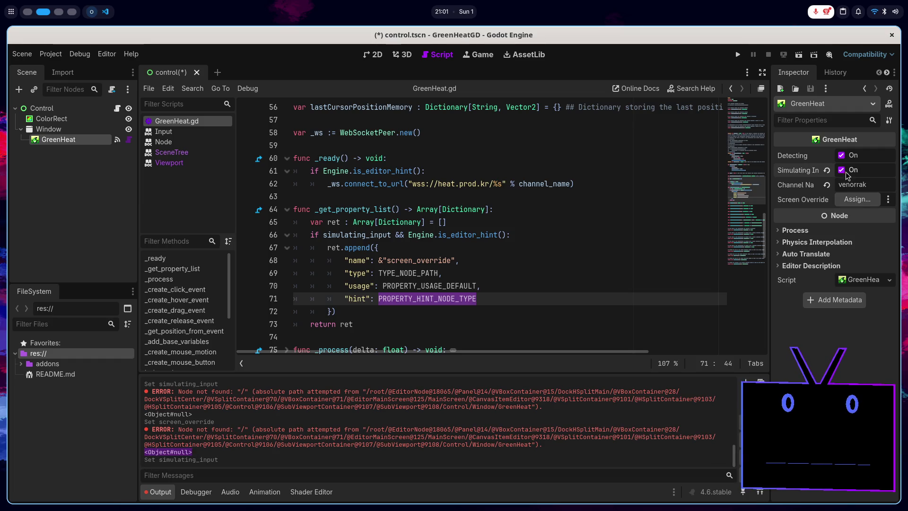
{"action": "left_click", "coordinate": [858, 201]}
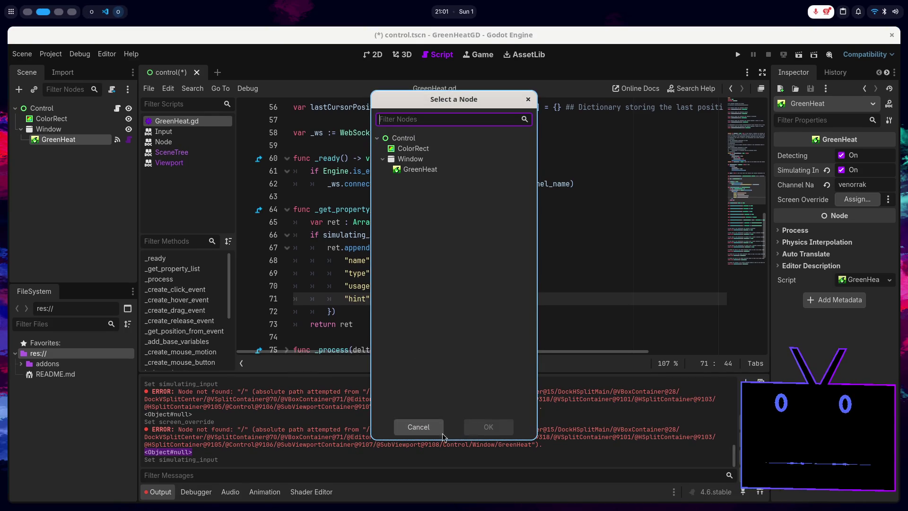
{"action": "left_click", "coordinate": [418, 431]}
{"action": "left_click", "coordinate": [889, 199]}
{"action": "left_click", "coordinate": [846, 239]}
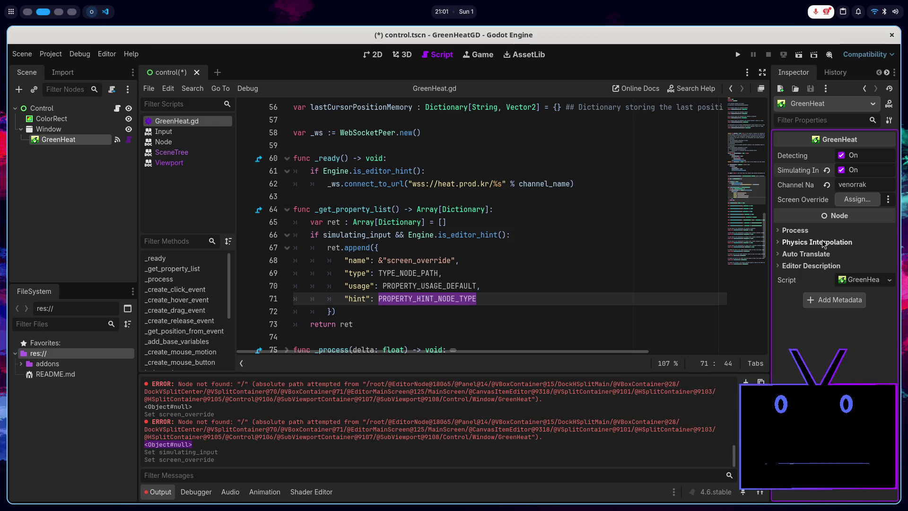
{"action": "left_click", "coordinate": [369, 439]}
- Set Screen Override's path to '/' again through the ⋮ Edit option
{"action": "left_click", "coordinate": [887, 199]}
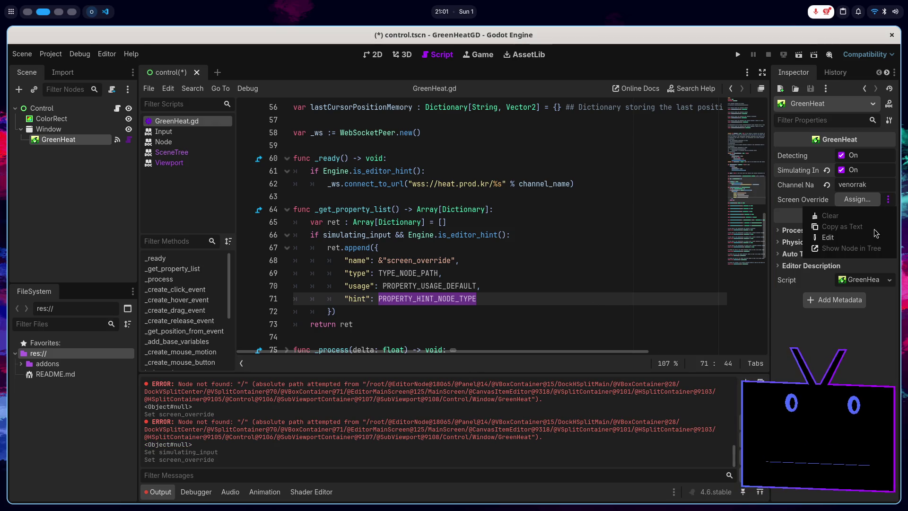
{"action": "left_click", "coordinate": [866, 241]}
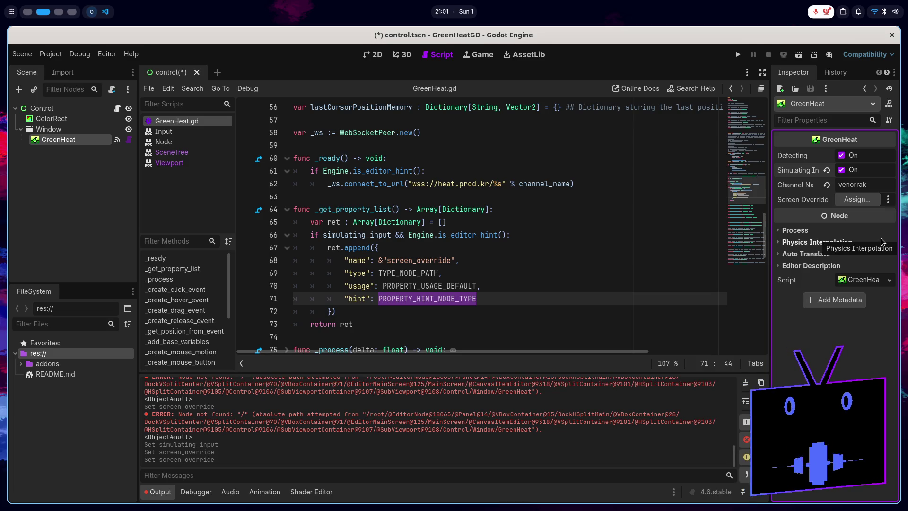
{"action": "left_click", "coordinate": [888, 199]}
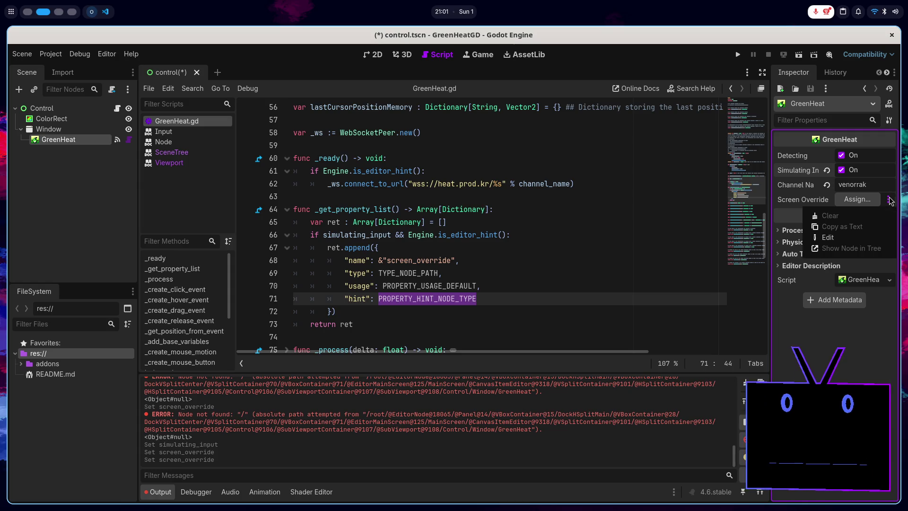
{"action": "left_click", "coordinate": [854, 238]}
{"action": "type", "text": "/"}
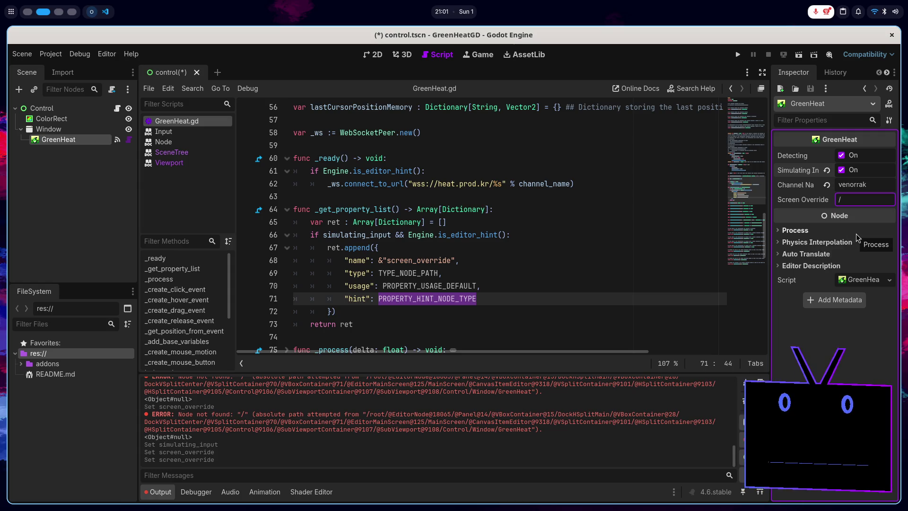
{"action": "key", "text": "Return"}
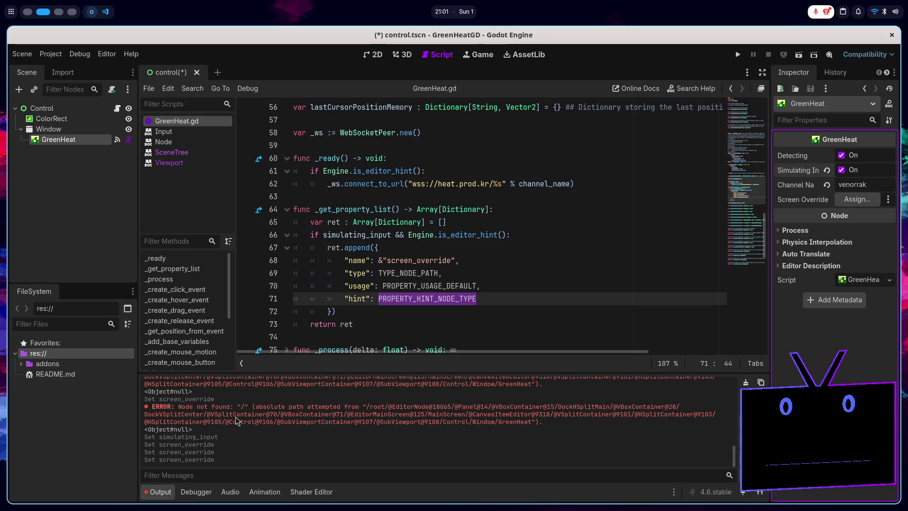
{"action": "scroll", "coordinate": [227, 418], "scroll_direction": "up", "scroll_amount": 1}
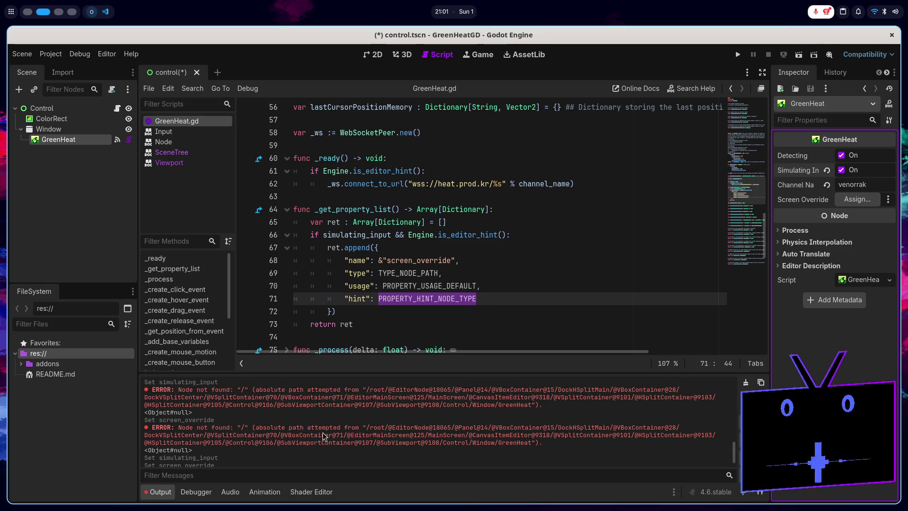
{"action": "scroll", "coordinate": [455, 280], "scroll_direction": "up", "scroll_amount": 5}
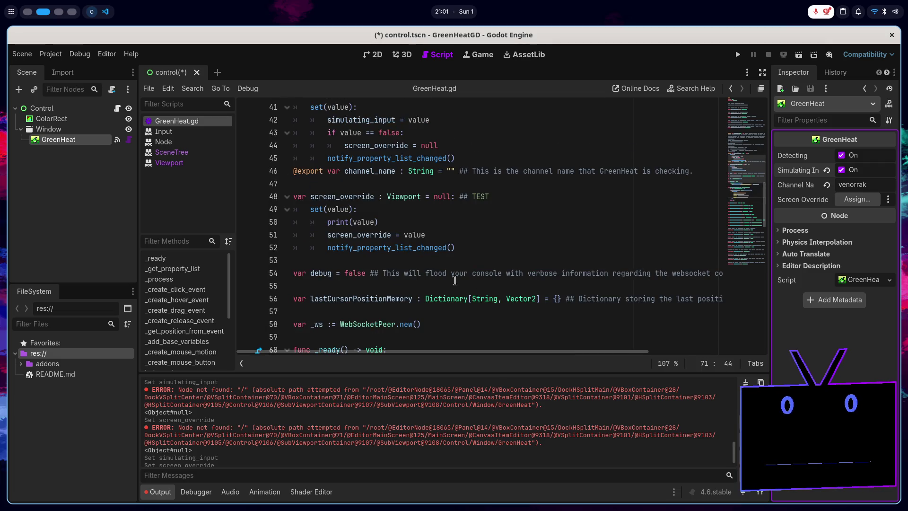
- Review the screen_override setter's value parameter and print(value) line
{"action": "left_click", "coordinate": [407, 221]}
{"action": "scroll", "coordinate": [406, 220], "scroll_direction": "down", "scroll_amount": 5}
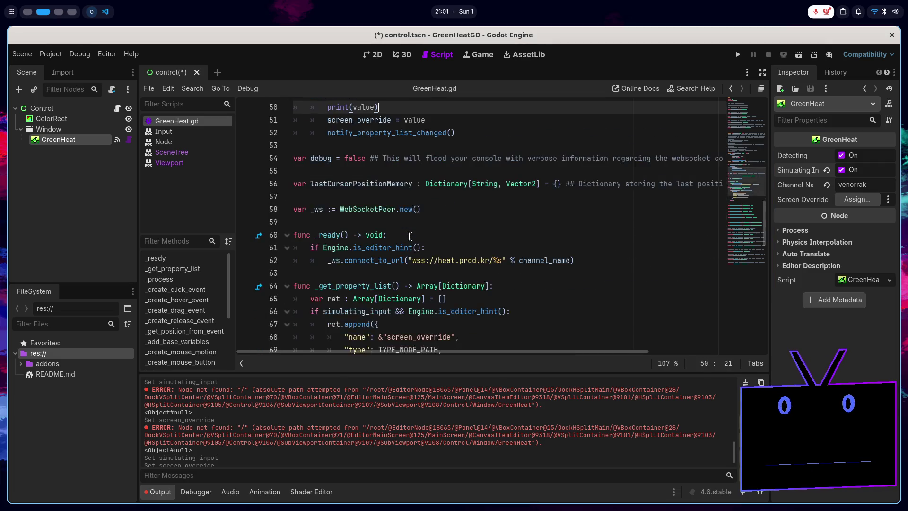
{"action": "scroll", "coordinate": [485, 284], "scroll_direction": "up", "scroll_amount": 4}
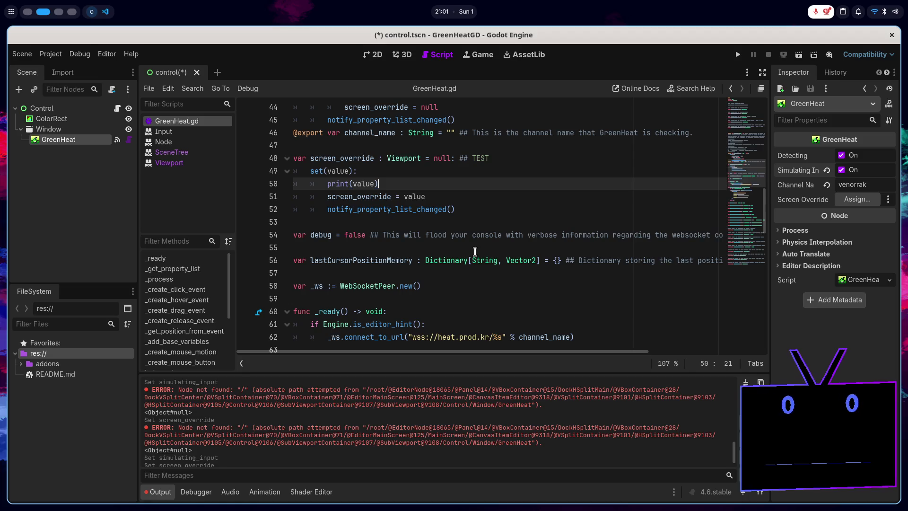
{"action": "double_click", "coordinate": [347, 171]}
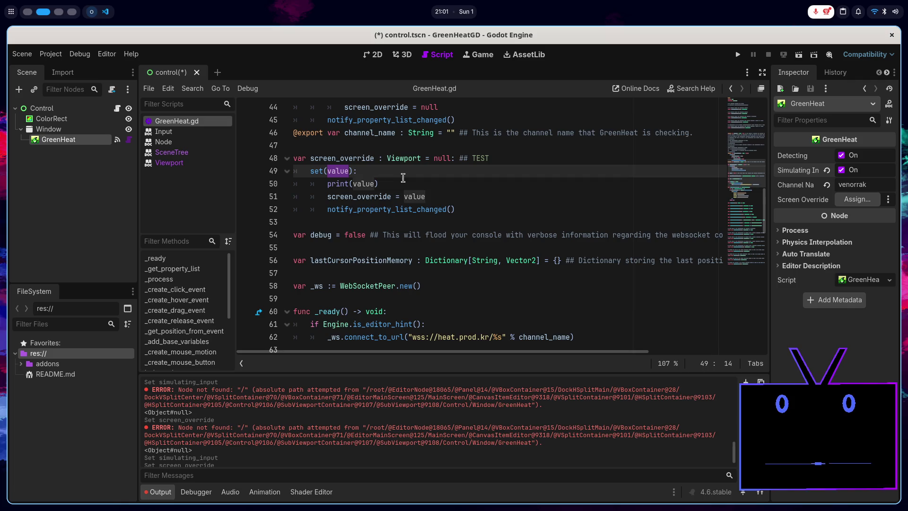
- Remove the '= null' default from the Viewport declaration on line 48 and save
{"action": "double_click", "coordinate": [442, 158]}
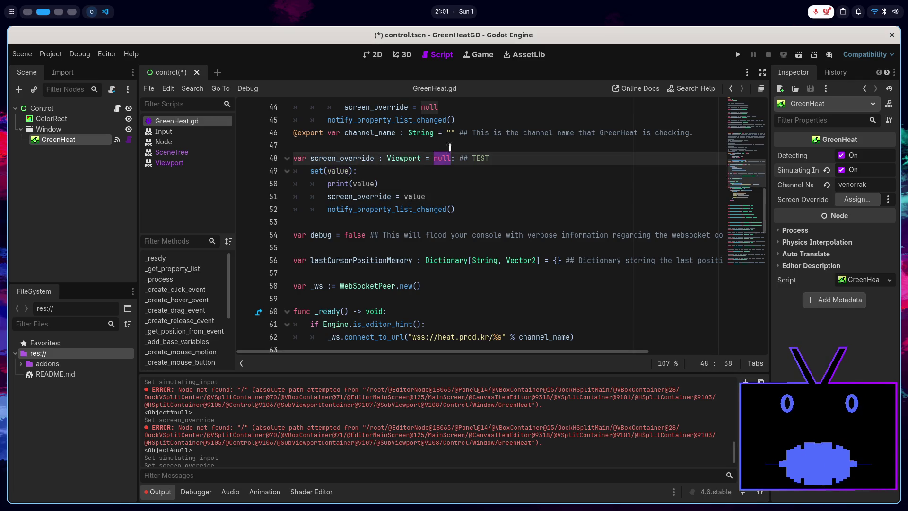
{"action": "type", "text": "get_tr"}
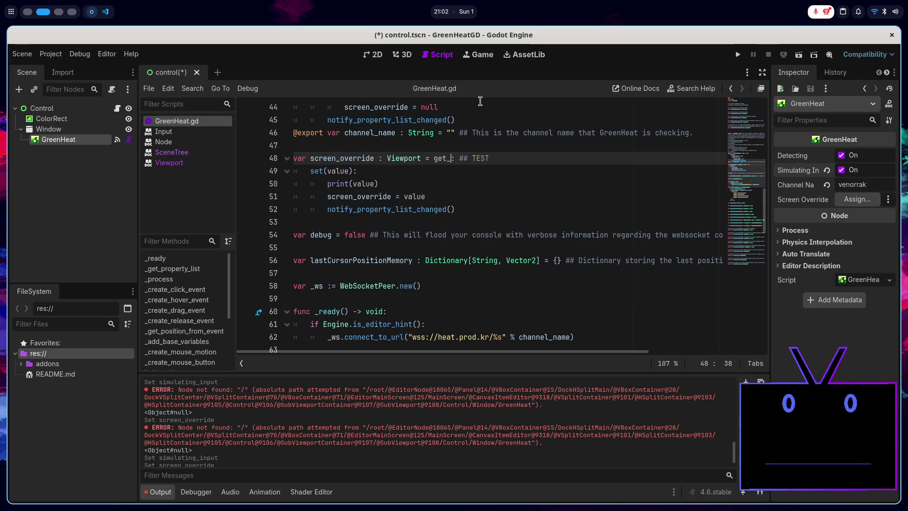
{"action": "key", "text": "ctrl+BackSpace"}
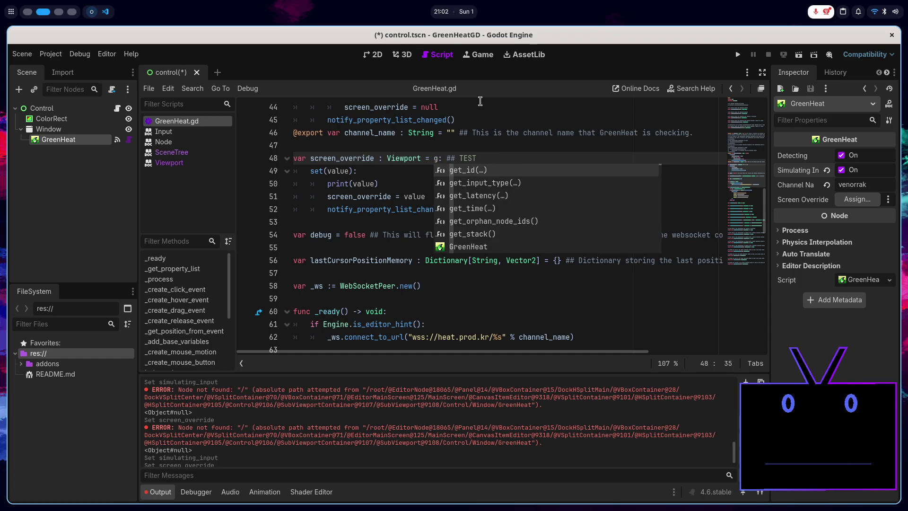
{"action": "key", "text": "BackSpace"}
{"action": "key", "text": "BackSpace"}
{"action": "key", "text": "BackSpace"}
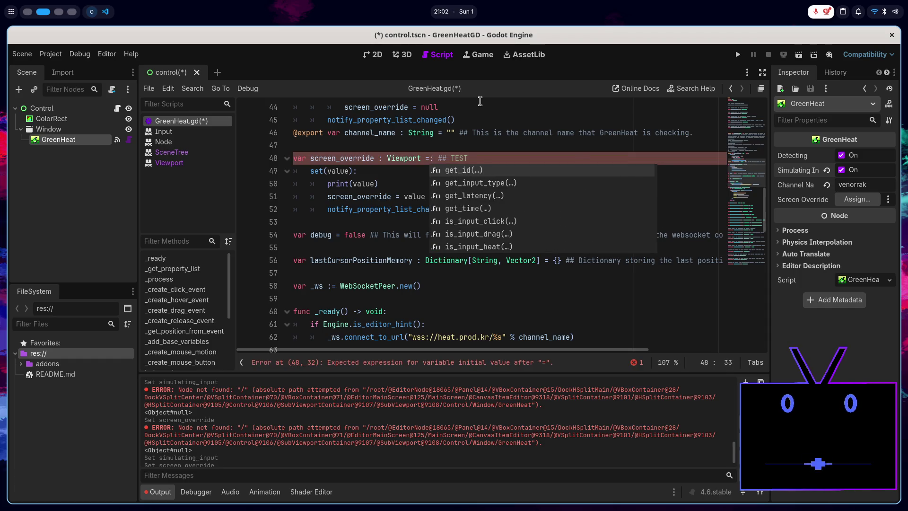
{"action": "key", "text": "ctrl+s"}
- Delete the ## TEST comment from line 48, then return to the browser research
{"action": "left_click", "coordinate": [471, 158]}
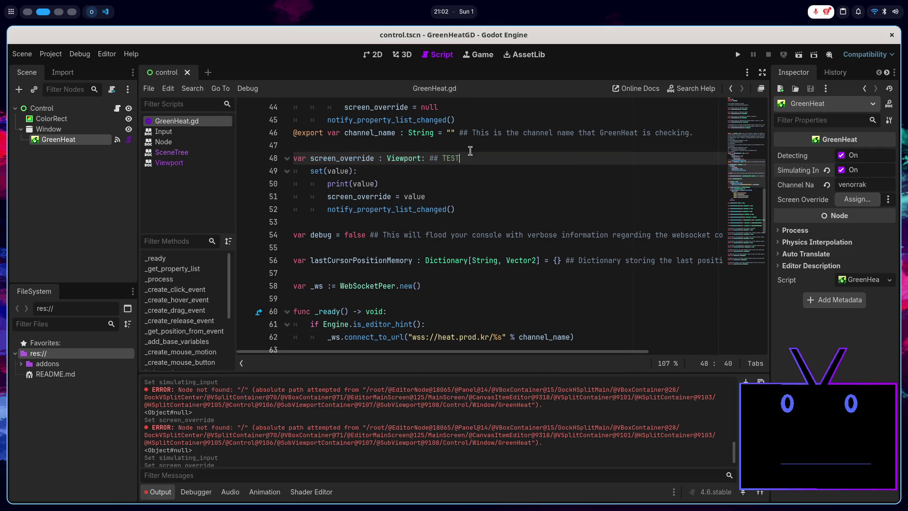
{"action": "key", "text": "BackSpace"}
{"action": "key", "text": "BackSpace"}
{"action": "key", "text": "BackSpace"}
{"action": "key", "text": "BackSpace"}
{"action": "key", "text": "BackSpace"}
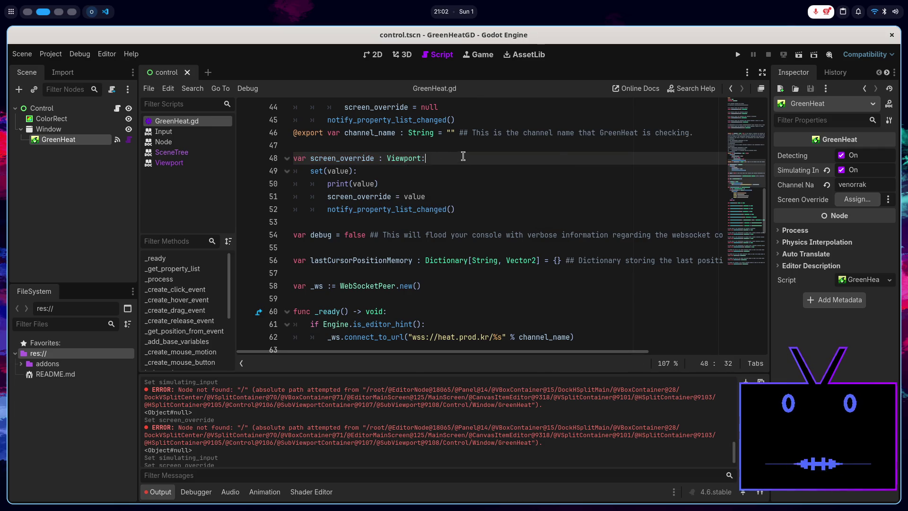
{"action": "left_click", "coordinate": [470, 185]}
{"action": "left_click", "coordinate": [471, 191]}
{"action": "key", "text": "super+1"}
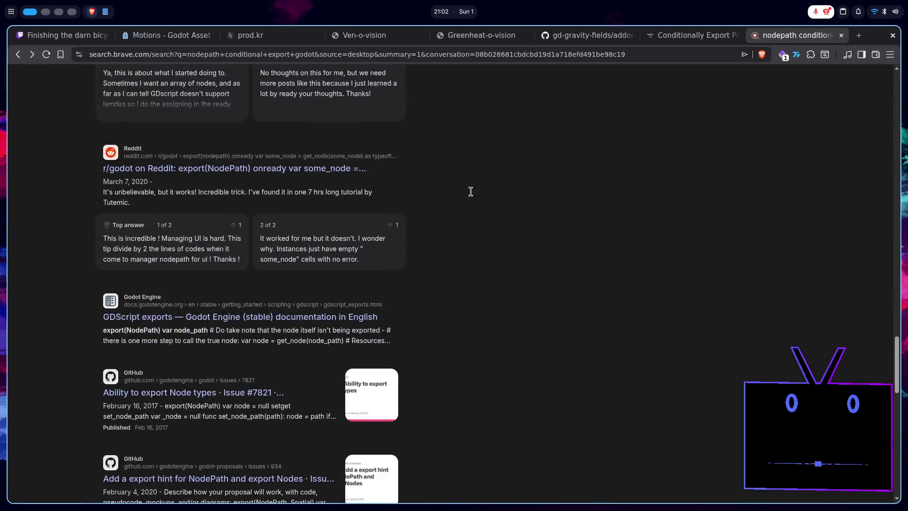
{"action": "scroll", "coordinate": [396, 255], "scroll_direction": "down", "scroll_amount": 5}
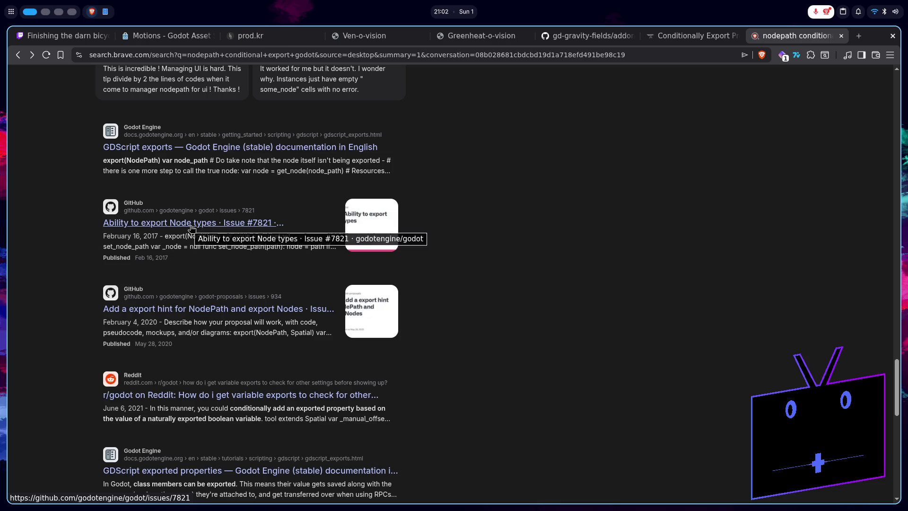
{"action": "left_click", "coordinate": [191, 229]}
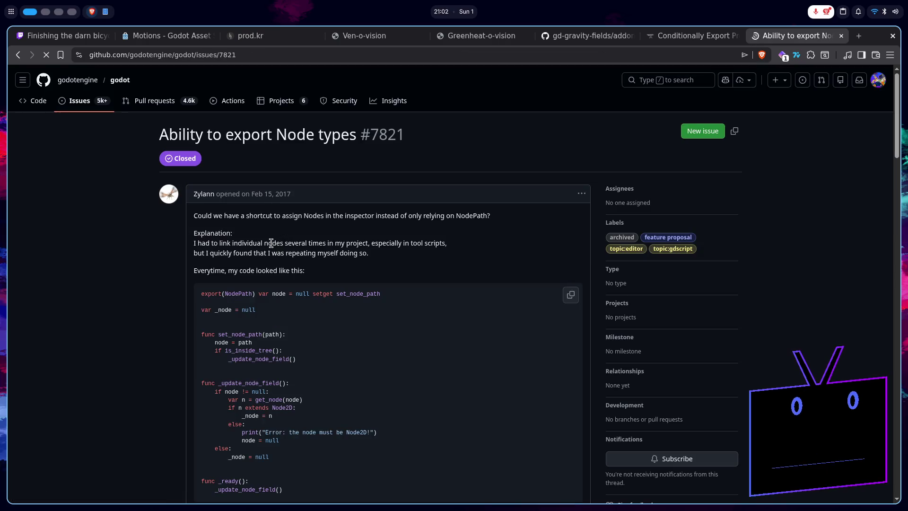
{"action": "scroll", "coordinate": [356, 259], "scroll_direction": "down", "scroll_amount": 3}
{"action": "scroll", "coordinate": [356, 259], "scroll_direction": "down", "scroll_amount": 10}
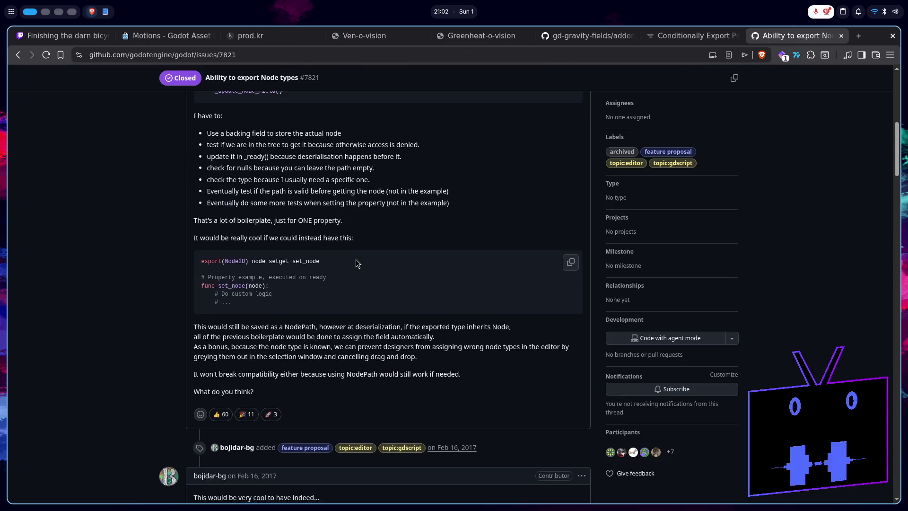
{"action": "key", "text": "alt+Left"}
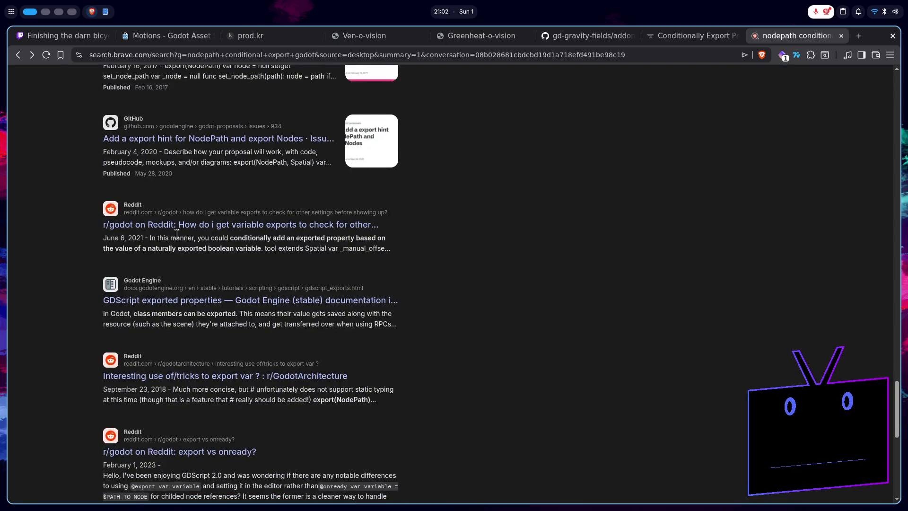
- Read the r/godot post on conditionally exporting variables, then go back to the NodePath results
{"action": "left_click", "coordinate": [212, 225]}
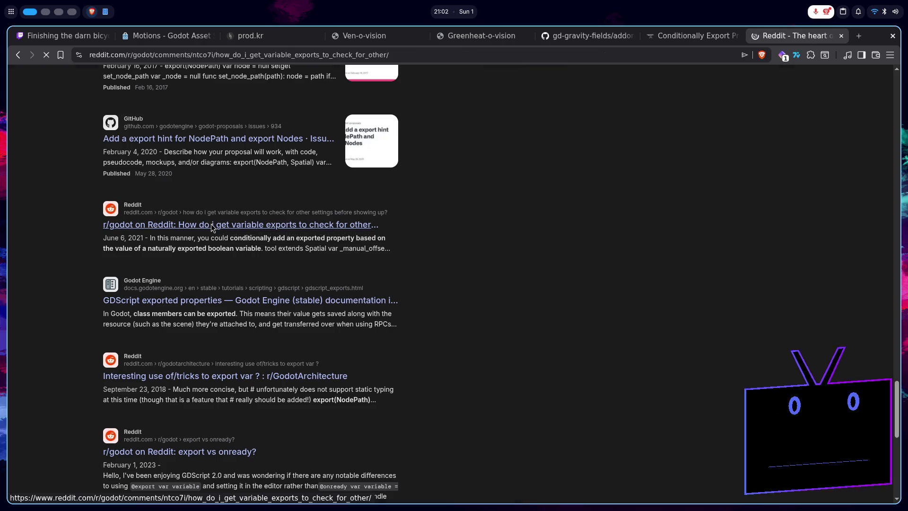
{"action": "scroll", "coordinate": [221, 234], "scroll_direction": "down", "scroll_amount": 8}
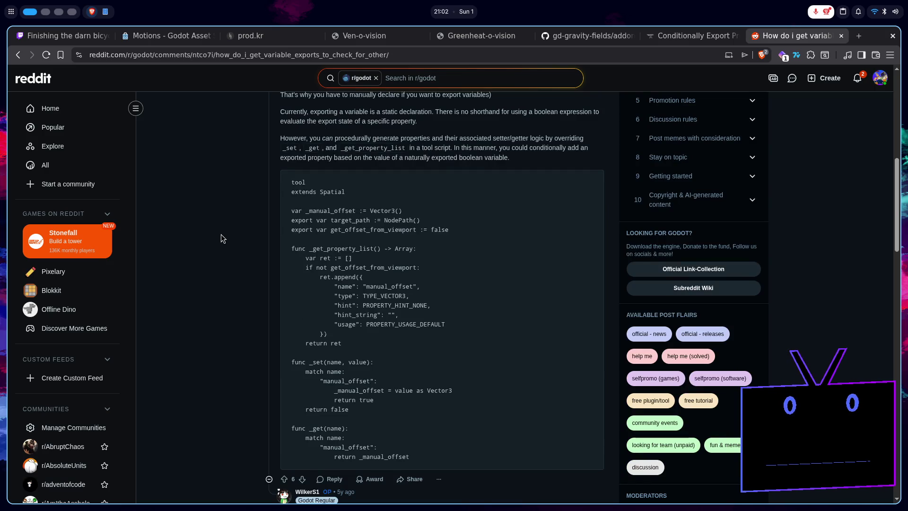
{"action": "scroll", "coordinate": [221, 234], "scroll_direction": "down", "scroll_amount": 15}
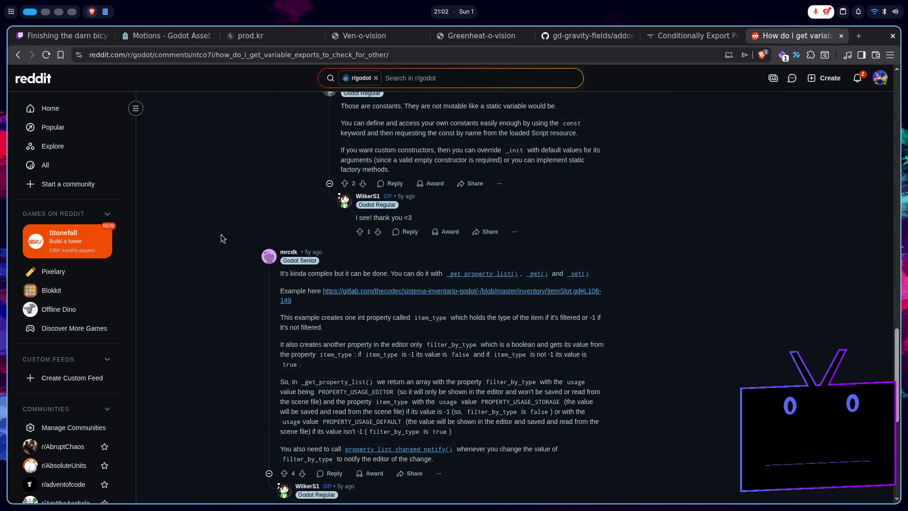
{"action": "scroll", "coordinate": [222, 235], "scroll_direction": "down", "scroll_amount": 5}
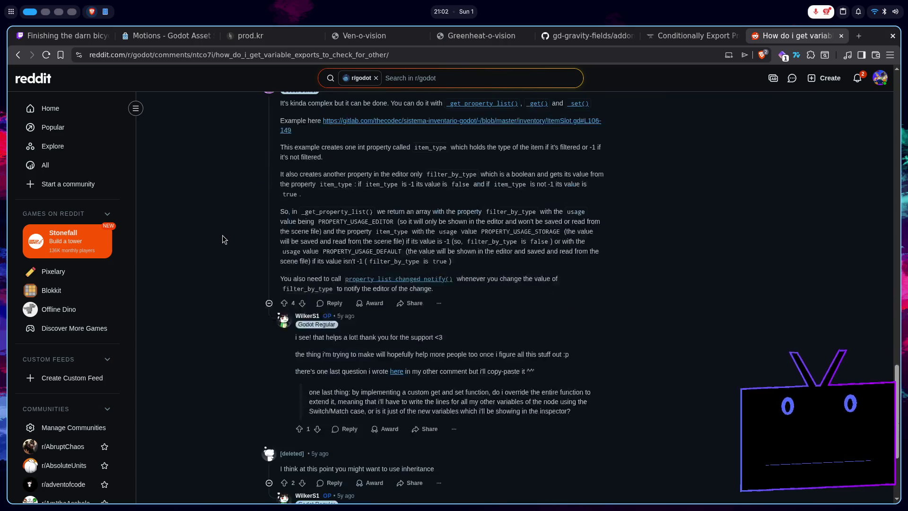
{"action": "scroll", "coordinate": [223, 235], "scroll_direction": "down", "scroll_amount": 3}
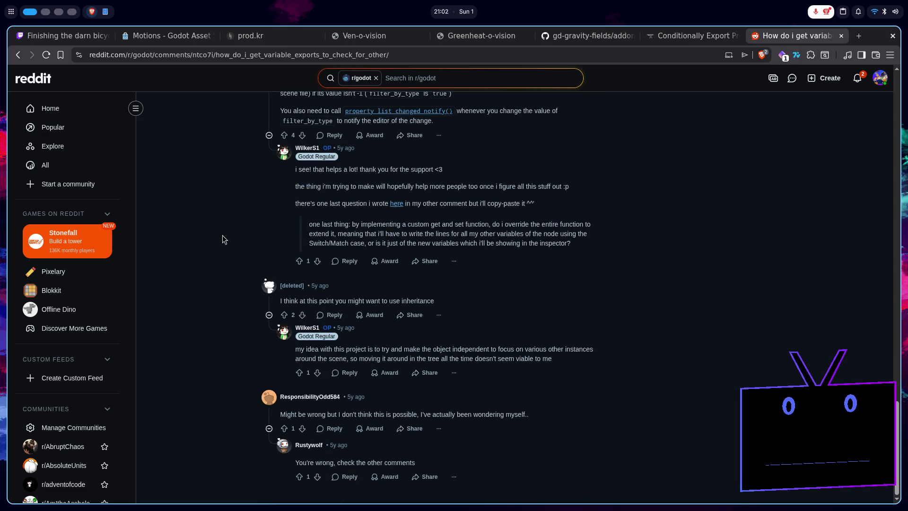
{"action": "key", "text": "alt+Left"}
{"action": "scroll", "coordinate": [222, 235], "scroll_direction": "down", "scroll_amount": 3}
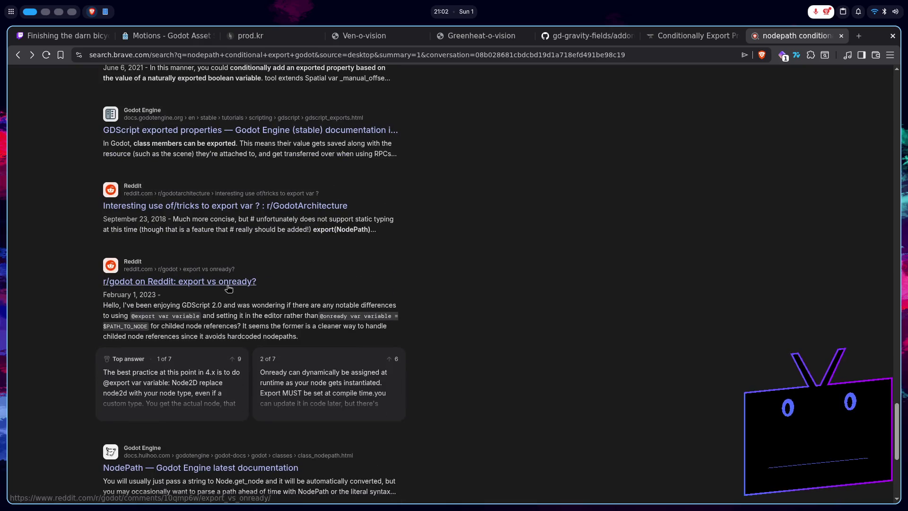
{"action": "scroll", "coordinate": [229, 288], "scroll_direction": "down", "scroll_amount": 3}
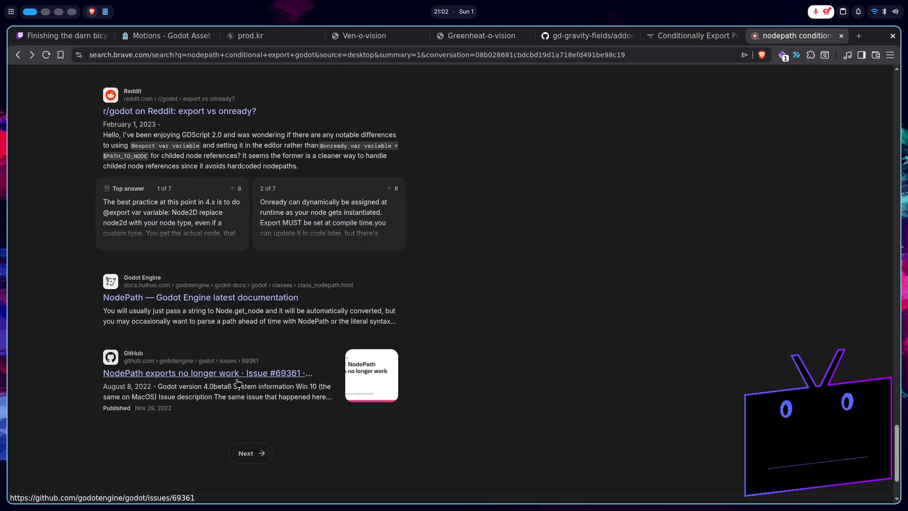
{"action": "left_click", "coordinate": [239, 380]}
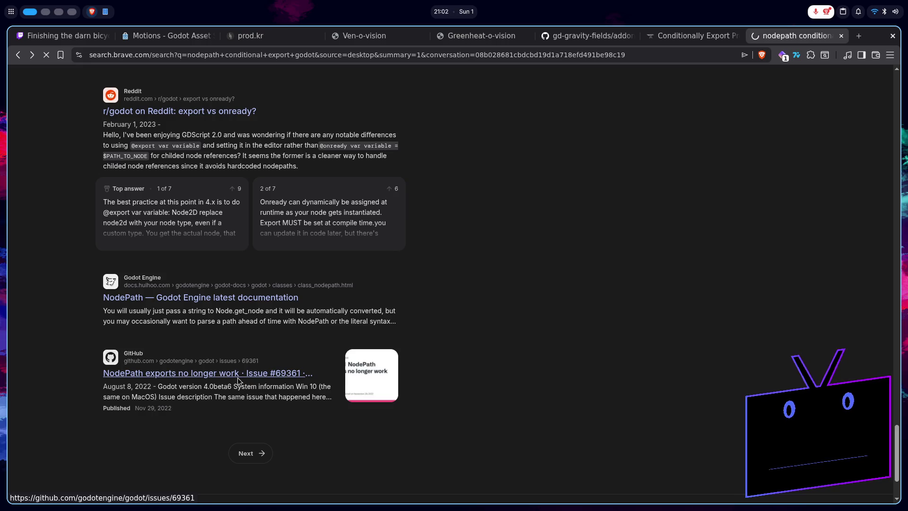
{"action": "key", "text": "alt+Left"}
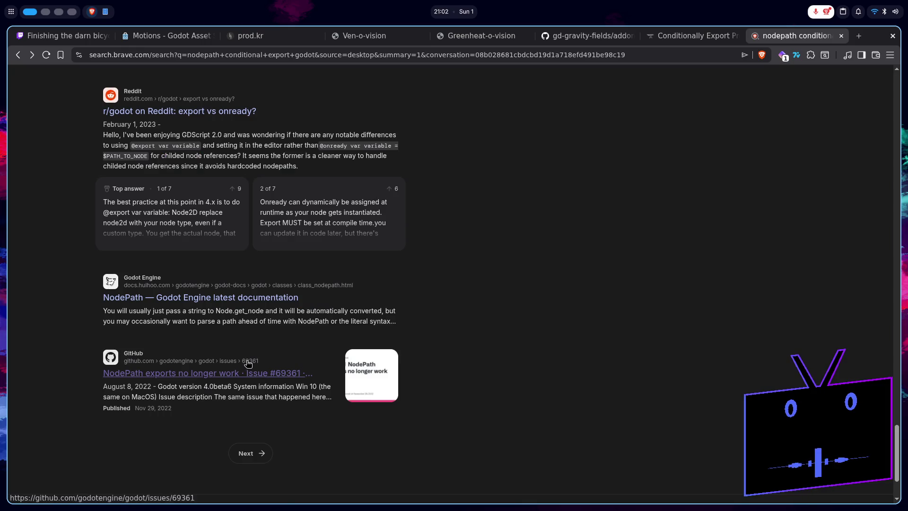
{"action": "left_click", "coordinate": [250, 367]}
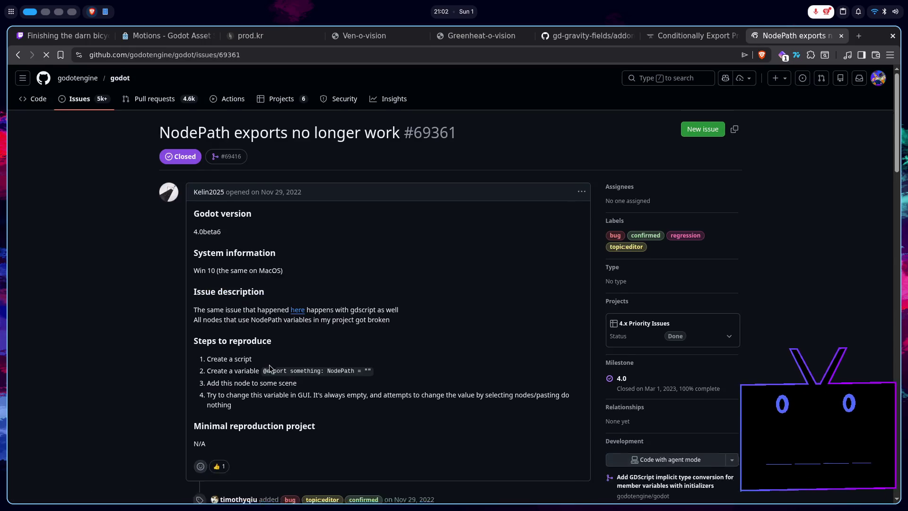
{"action": "scroll", "coordinate": [277, 353], "scroll_direction": "down", "scroll_amount": 10}
{"action": "scroll", "coordinate": [277, 353], "scroll_direction": "down", "scroll_amount": 15}
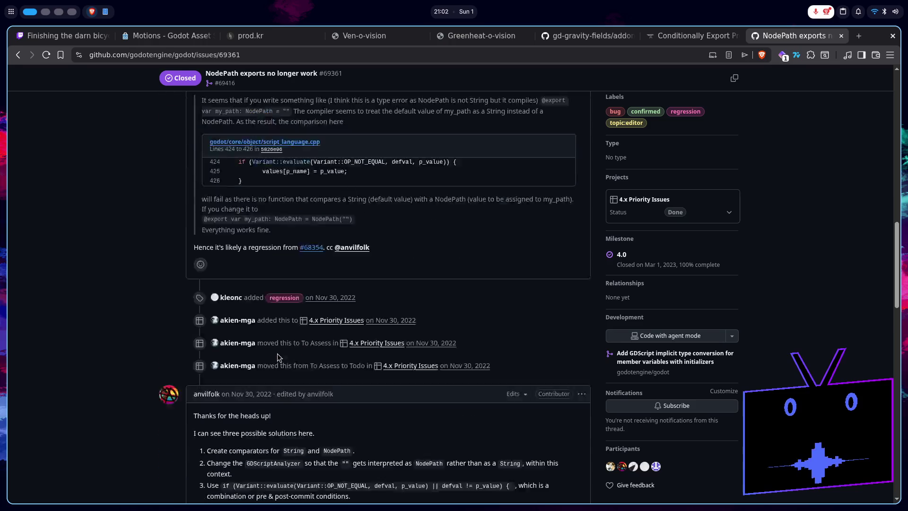
{"action": "scroll", "coordinate": [277, 354], "scroll_direction": "down", "scroll_amount": 15}
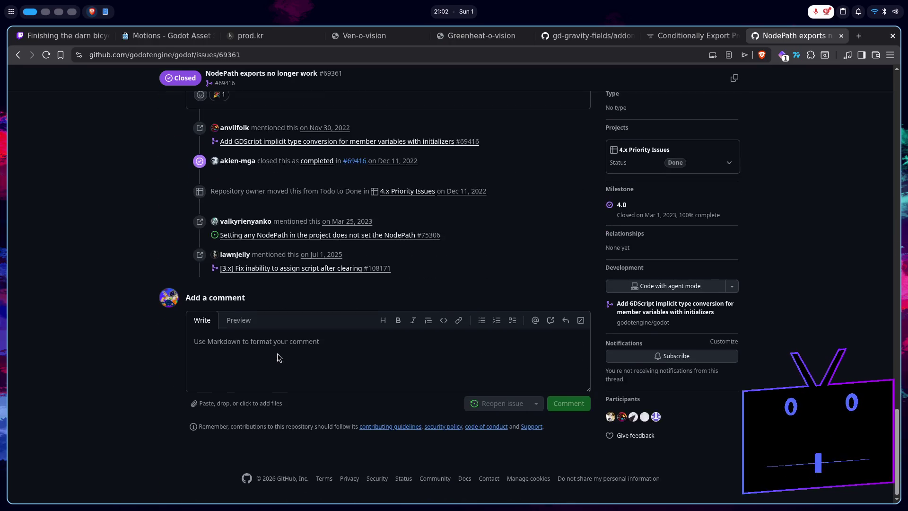
{"action": "key", "text": "alt+Left"}
{"action": "scroll", "coordinate": [283, 355], "scroll_direction": "up", "scroll_amount": 20}
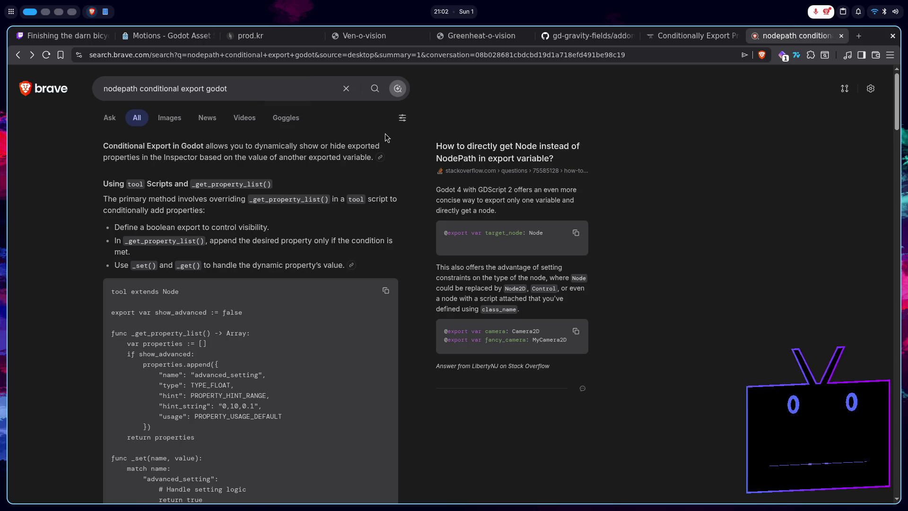
{"action": "scroll", "coordinate": [373, 246], "scroll_direction": "down", "scroll_amount": 10}
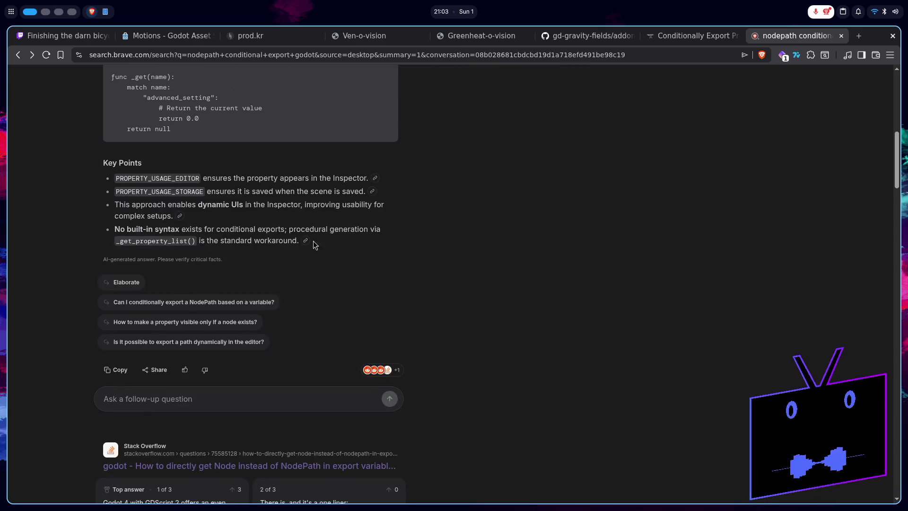
{"action": "scroll", "coordinate": [359, 362], "scroll_direction": "up", "scroll_amount": 1}
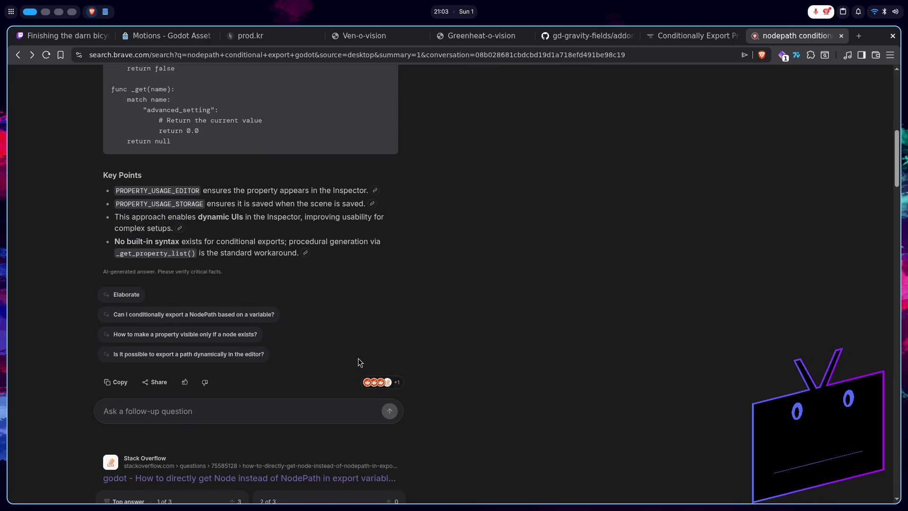
{"action": "scroll", "coordinate": [359, 363], "scroll_direction": "up", "scroll_amount": 7}
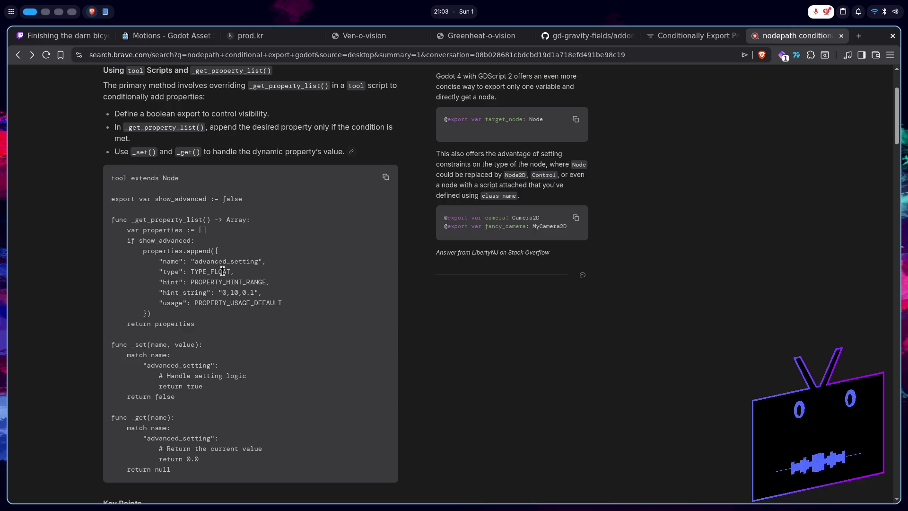
{"action": "double_click", "coordinate": [222, 271]}
{"action": "scroll", "coordinate": [265, 291], "scroll_direction": "down", "scroll_amount": 8}
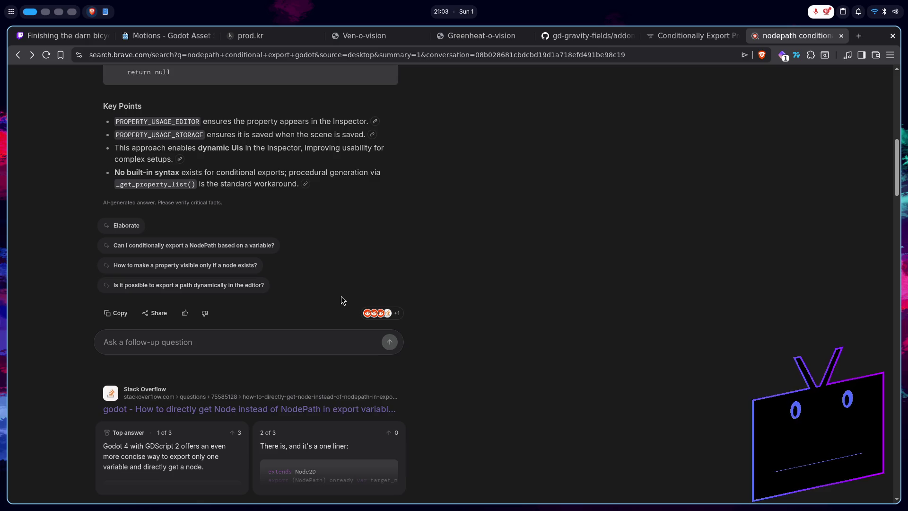
{"action": "scroll", "coordinate": [263, 301], "scroll_direction": "down", "scroll_amount": 3}
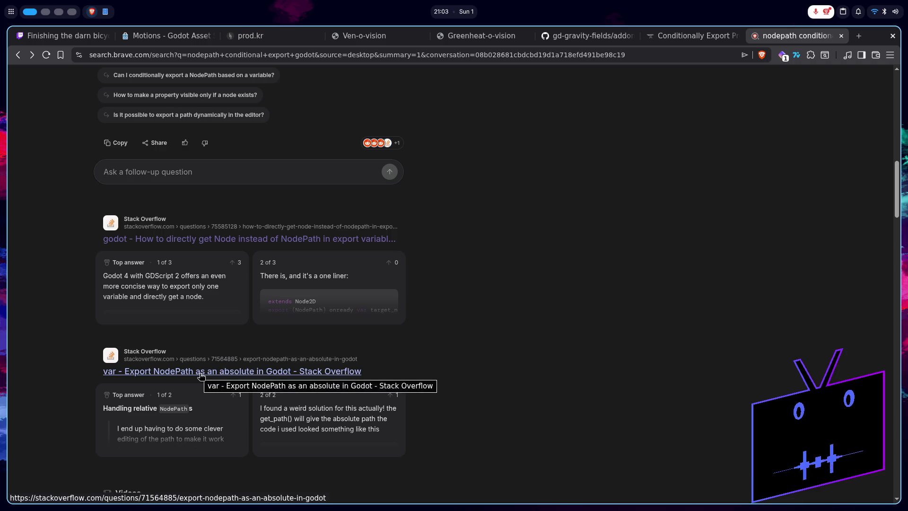
{"action": "left_click", "coordinate": [200, 375]}
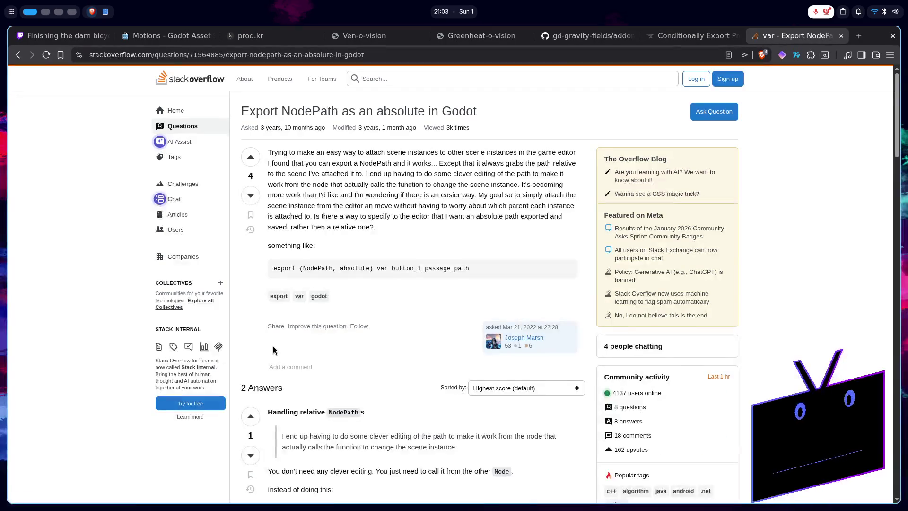
{"action": "scroll", "coordinate": [274, 350], "scroll_direction": "down", "scroll_amount": 1}
{"action": "scroll", "coordinate": [274, 350], "scroll_direction": "down", "scroll_amount": 20}
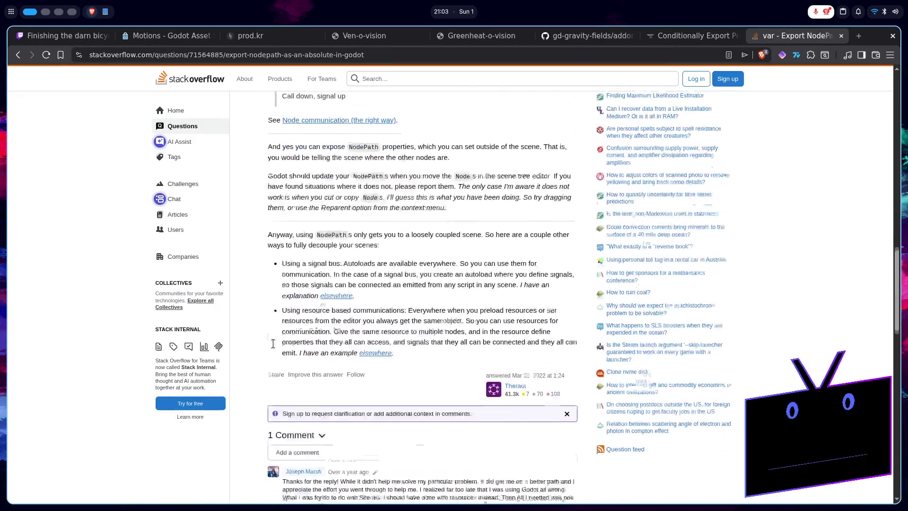
{"action": "key", "text": "alt+Left"}
{"action": "scroll", "coordinate": [325, 284], "scroll_direction": "down", "scroll_amount": 5}
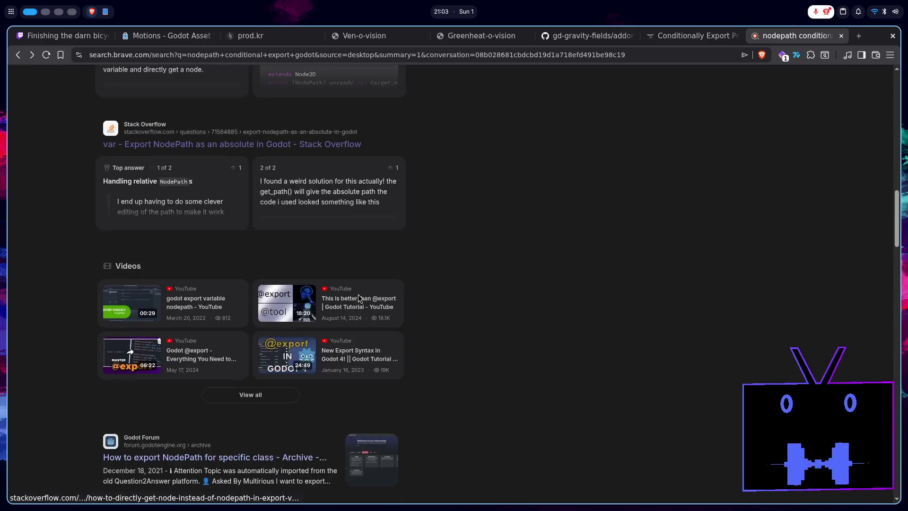
{"action": "left_click", "coordinate": [200, 316]}
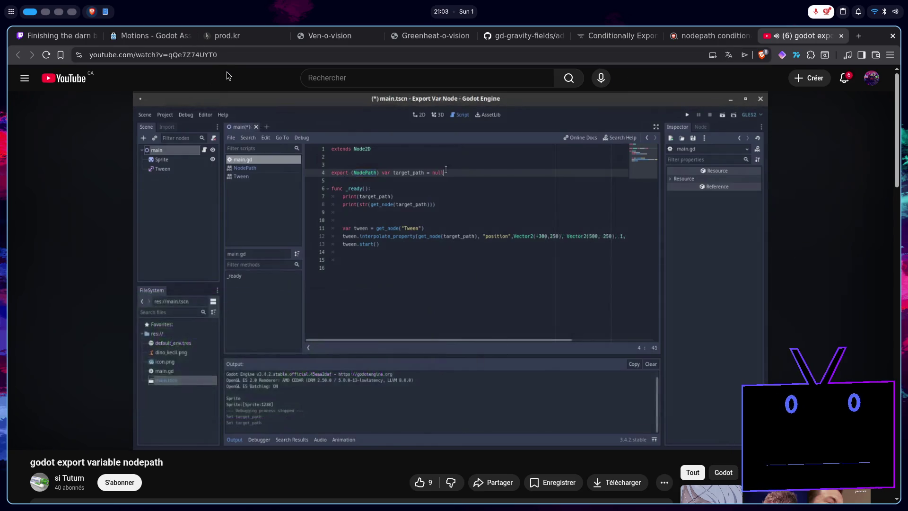
- Skim the short export-variable NodePath video by skipping ahead and rewinding, then close it
{"action": "key", "text": "Right"}
{"action": "key", "text": "Right"}
{"action": "key", "text": "Right"}
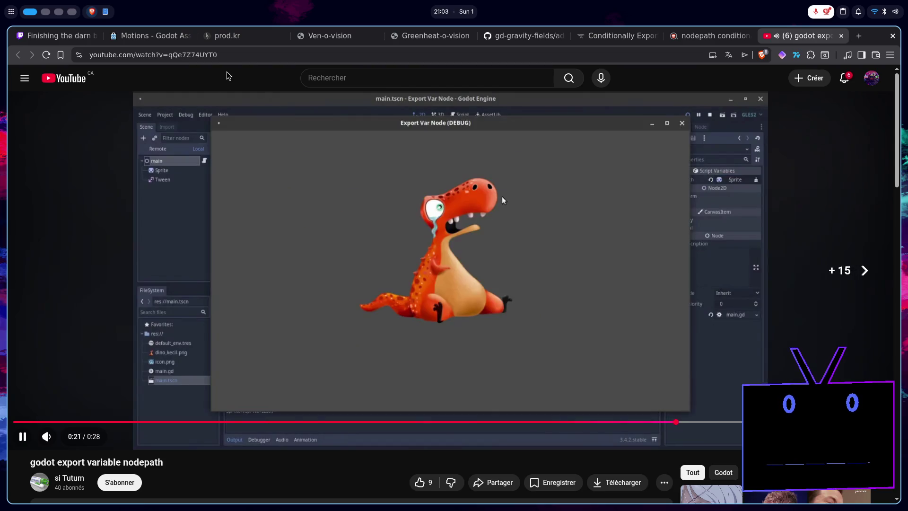
{"action": "key", "text": "Left"}
{"action": "key", "text": "Left"}
{"action": "key", "text": "Left"}
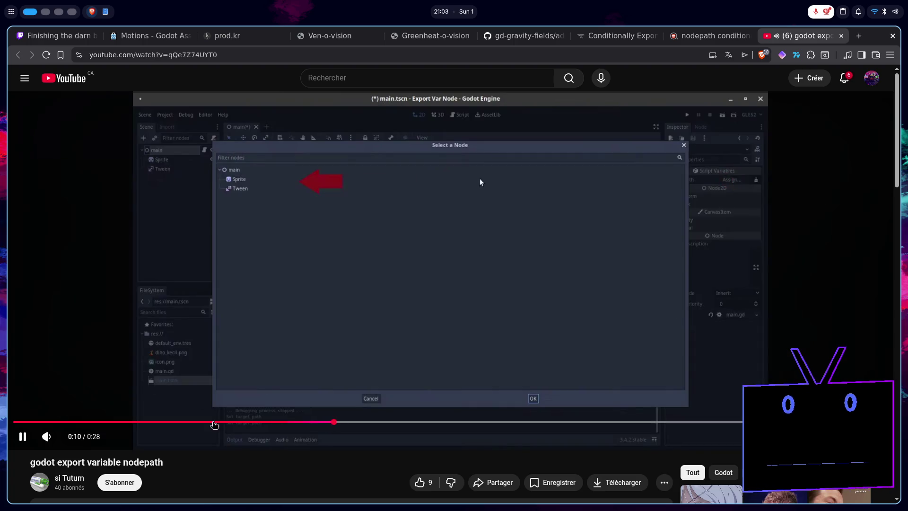
{"action": "left_click", "coordinate": [214, 425]}
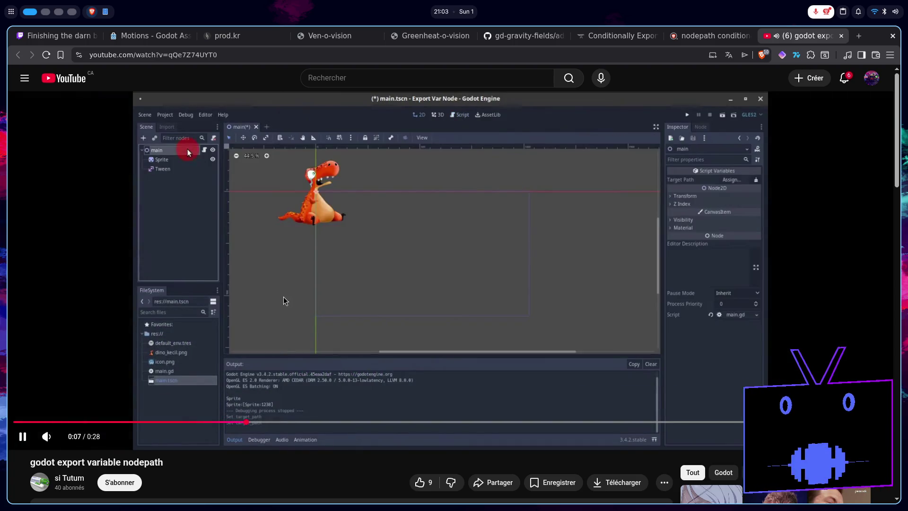
{"action": "left_click", "coordinate": [841, 35]}
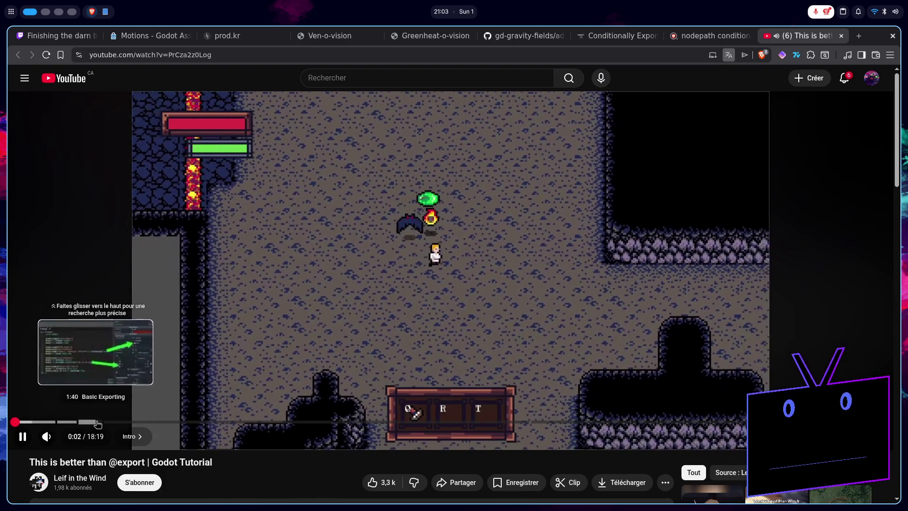
- Skim the tutorial from Basic Exporting through the Team Category and NPC Info group code
{"action": "left_click", "coordinate": [96, 421]}
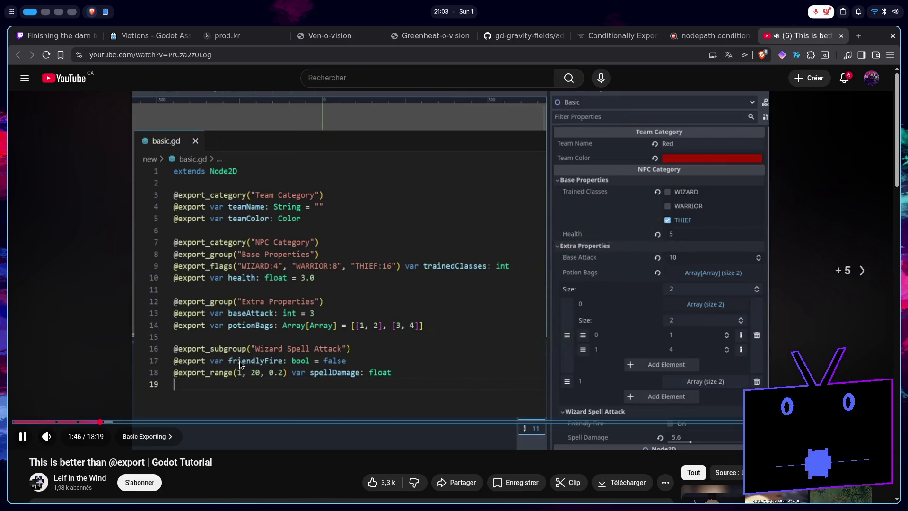
{"action": "key", "text": "l"}
{"action": "key", "text": "l"}
{"action": "key", "text": "l"}
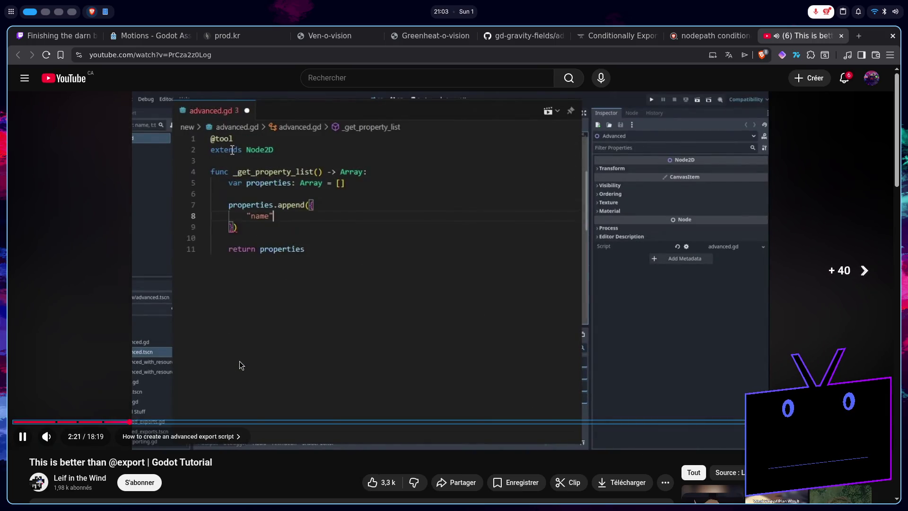
{"action": "key", "text": "Right"}
{"action": "key", "text": "Right"}
{"action": "key", "text": "Right"}
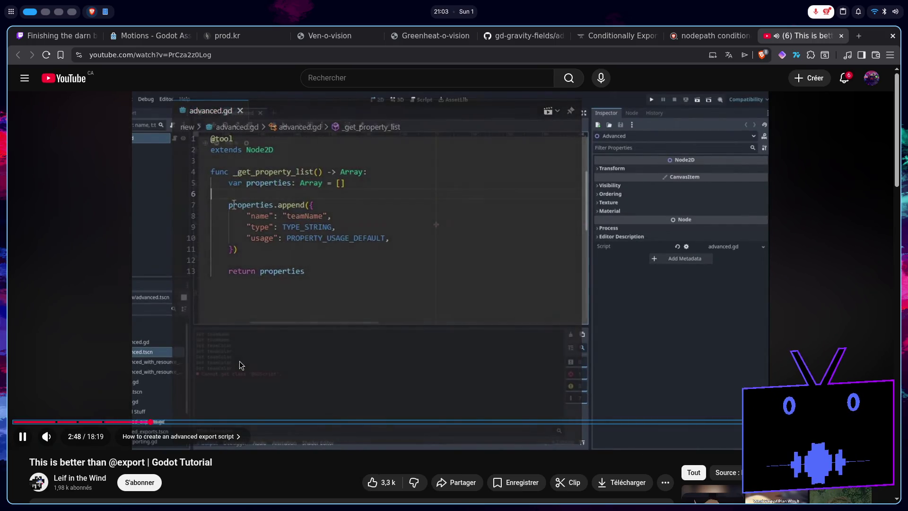
{"action": "key", "text": "Right"}
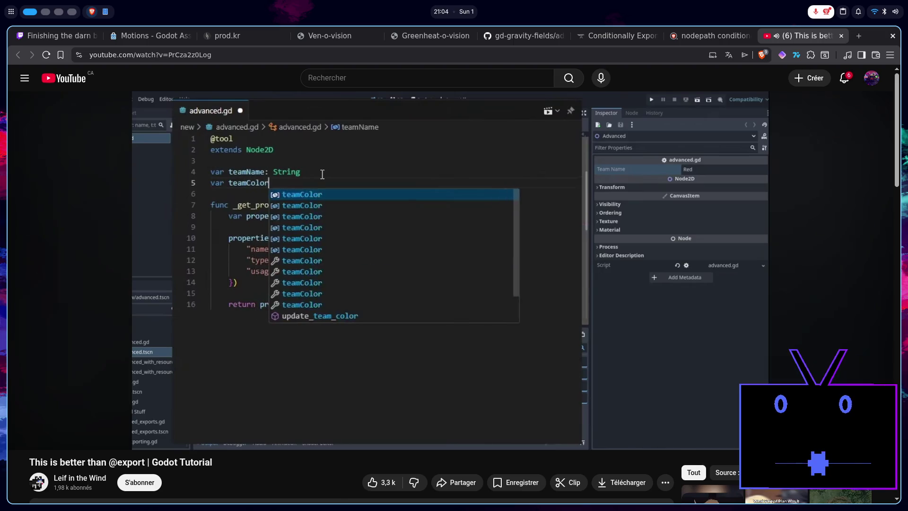
{"action": "key", "text": "Right"}
{"action": "key", "text": "Right"}
{"action": "key", "text": "Right"}
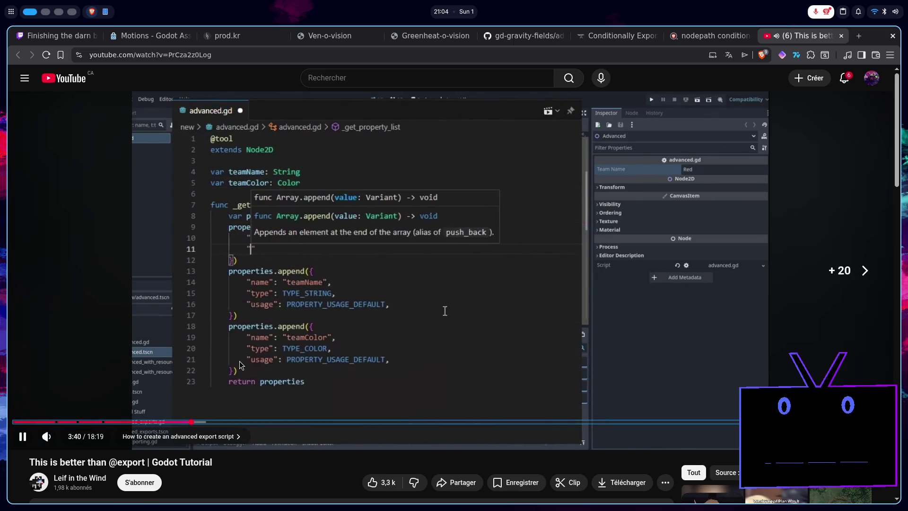
{"action": "key", "text": "Right"}
{"action": "key", "text": "Right"}
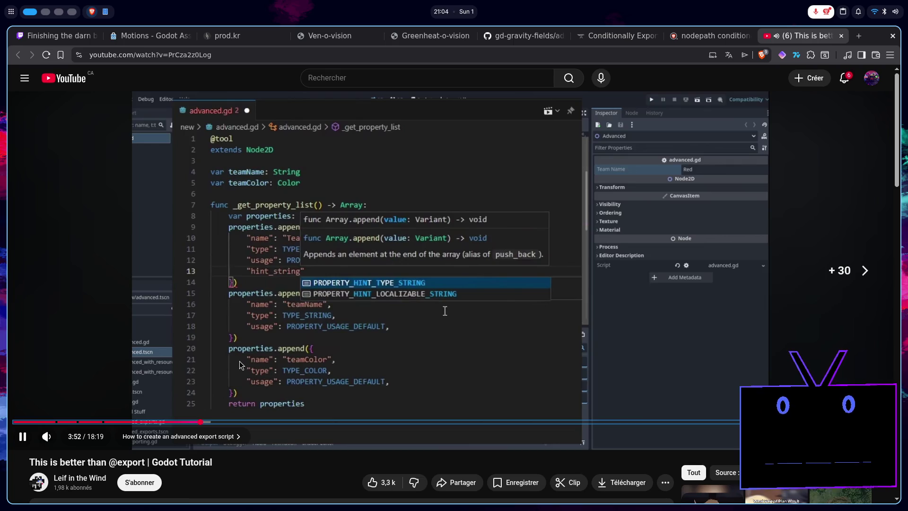
{"action": "key", "text": "Right"}
{"action": "key", "text": "Right"}
{"action": "key", "text": "Right"}
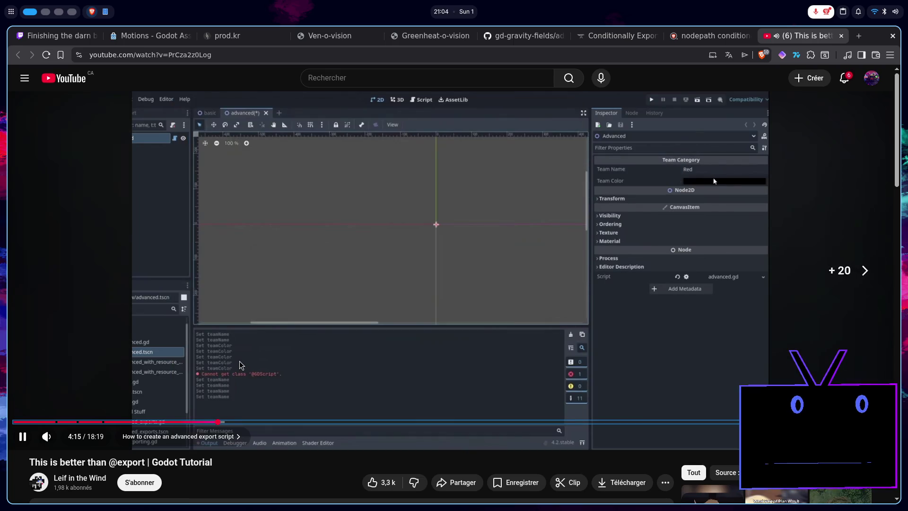
{"action": "key", "text": "Left"}
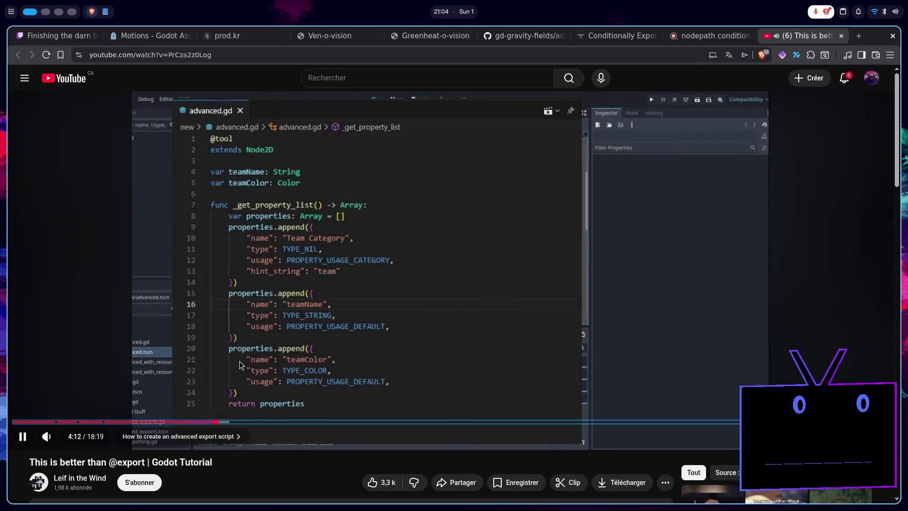
{"action": "key", "text": "Right"}
{"action": "key", "text": "Right"}
{"action": "key", "text": "Right"}
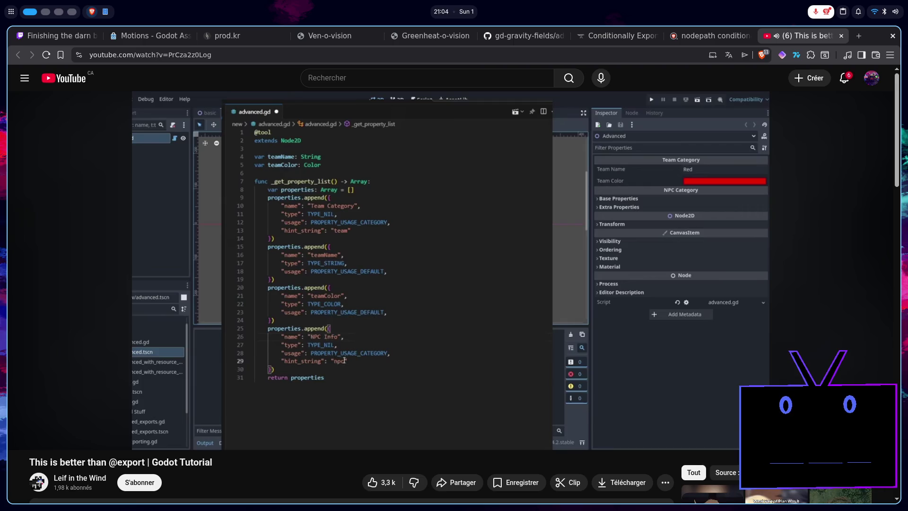
{"action": "key", "text": "Right"}
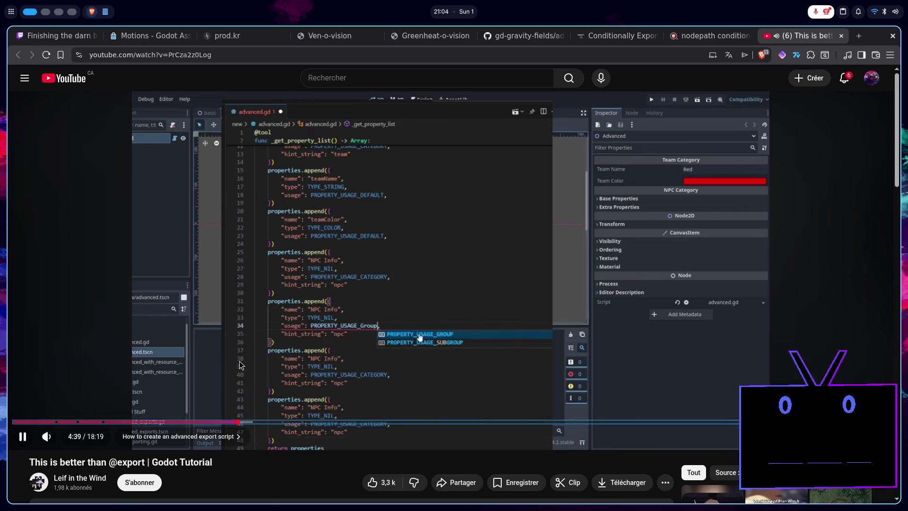
{"action": "key", "text": "Right"}
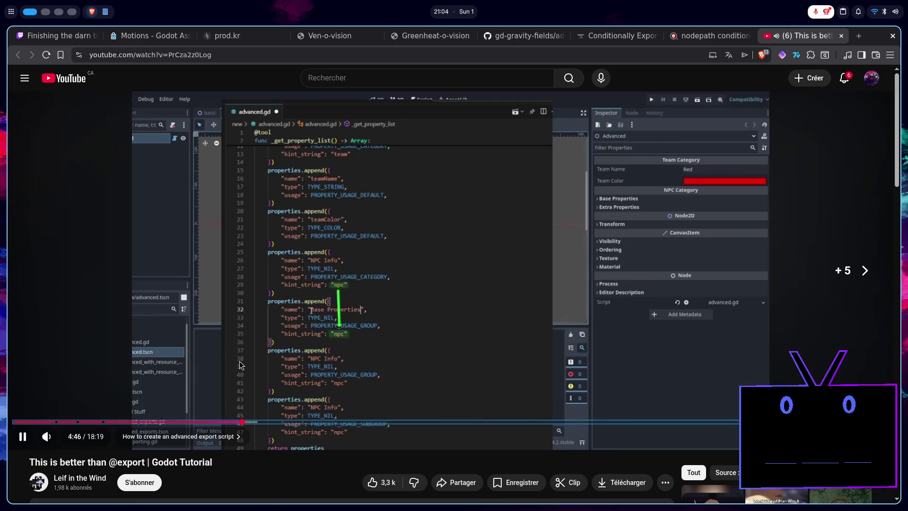
{"action": "key", "text": "Right"}
{"action": "key", "text": "Right"}
{"action": "key", "text": "Right"}
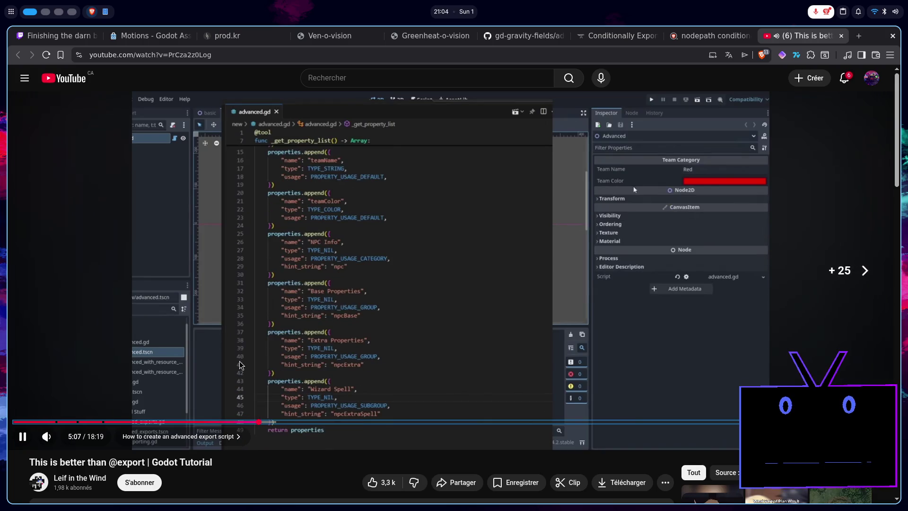
{"action": "key", "text": "Right"}
{"action": "key", "text": "Right"}
{"action": "key", "text": "Right"}
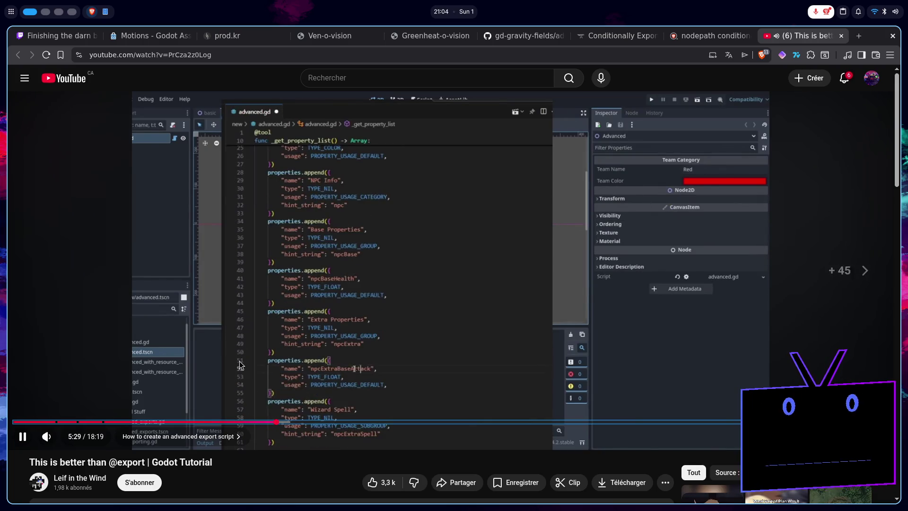
{"action": "key", "text": "Right"}
{"action": "key", "text": "Right"}
{"action": "key", "text": "Right"}
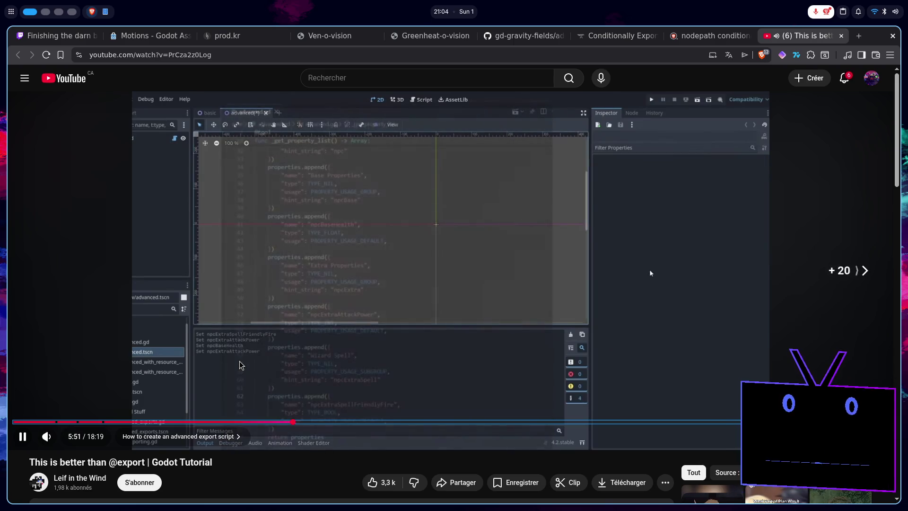
{"action": "key", "text": "Right"}
{"action": "key", "text": "Right"}
{"action": "key", "text": "Right"}
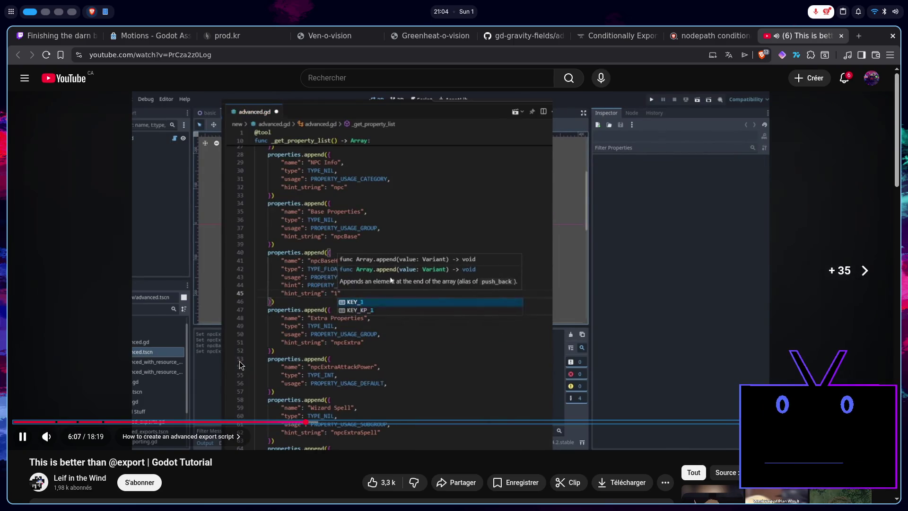
{"action": "key", "text": "Right"}
{"action": "key", "text": "Right"}
{"action": "key", "text": "Right"}
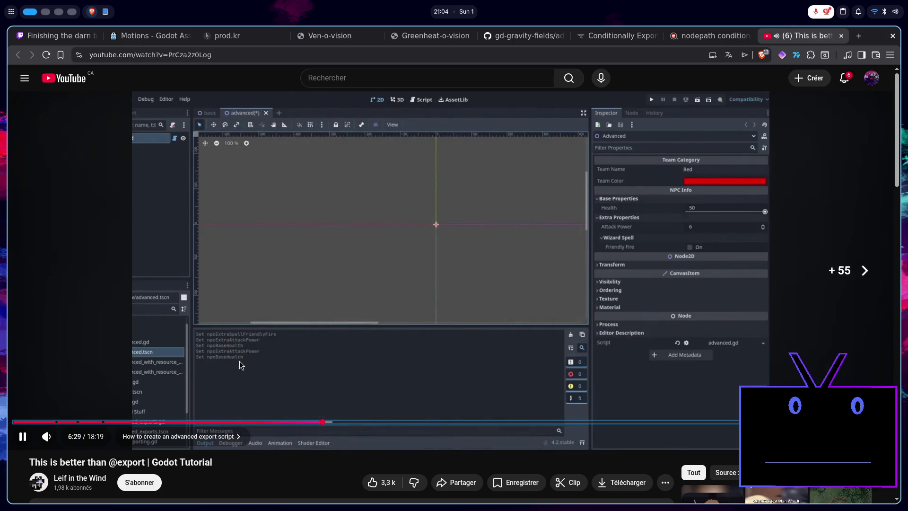
- Skim the complex exports, potion bag arrays and resource array chapters into Adding conditionals
{"action": "key", "text": "Right"}
{"action": "key", "text": "Right"}
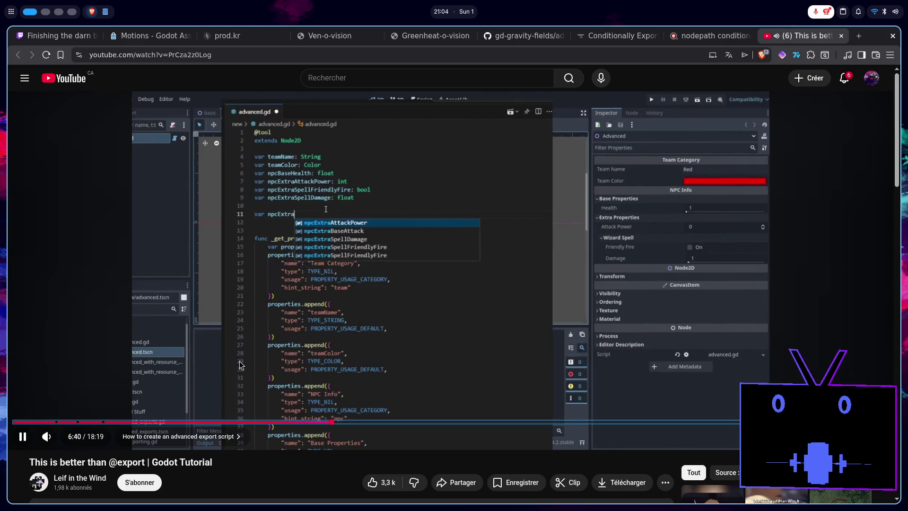
{"action": "key", "text": "Right"}
{"action": "key", "text": "Right"}
{"action": "key", "text": "Right"}
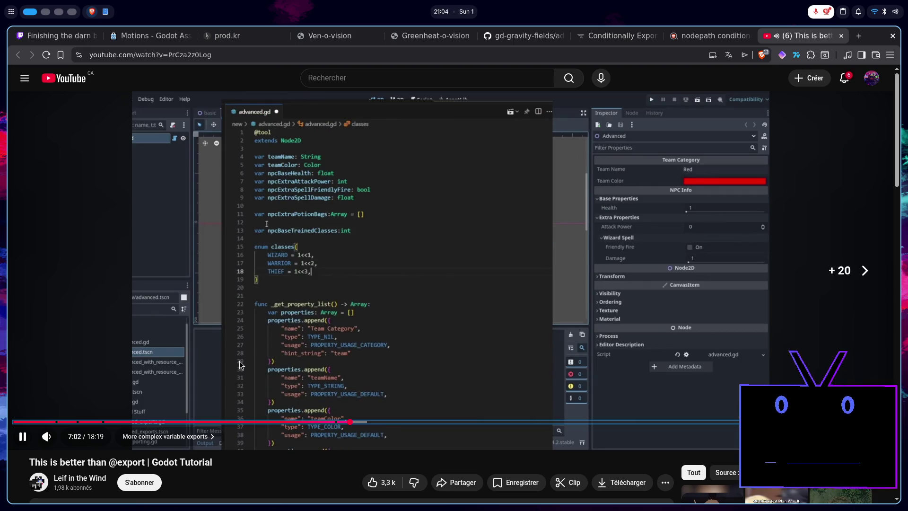
{"action": "key", "text": "Right"}
{"action": "key", "text": "Right"}
{"action": "key", "text": "Right"}
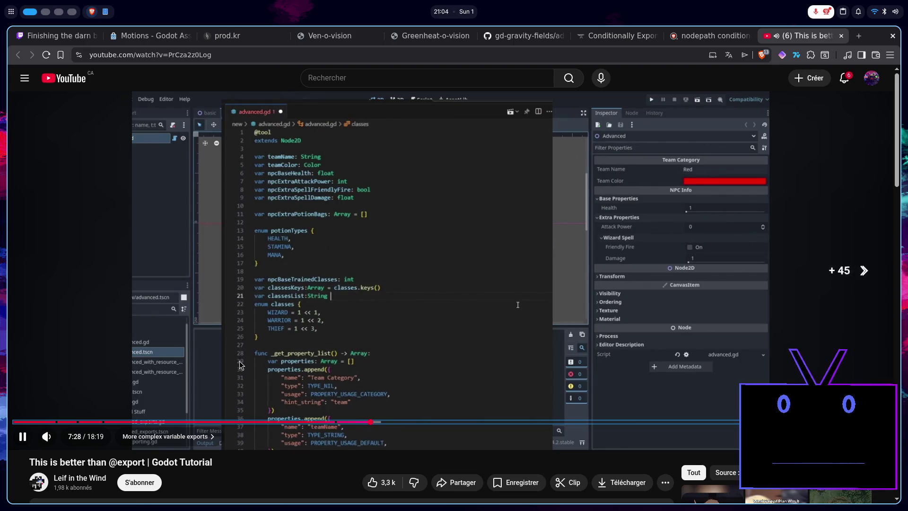
{"action": "key", "text": "Right"}
{"action": "key", "text": "Right"}
{"action": "key", "text": "Right"}
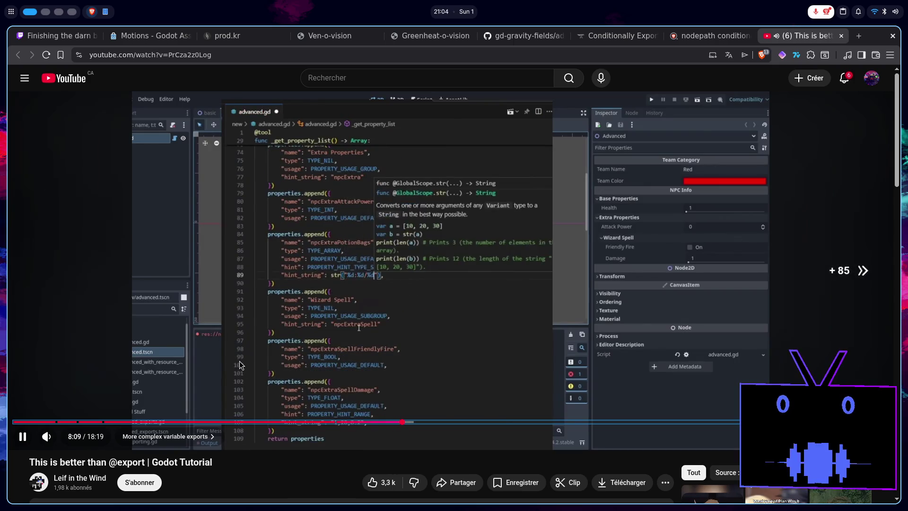
{"action": "key", "text": "Right"}
{"action": "key", "text": "Right"}
{"action": "key", "text": "Right"}
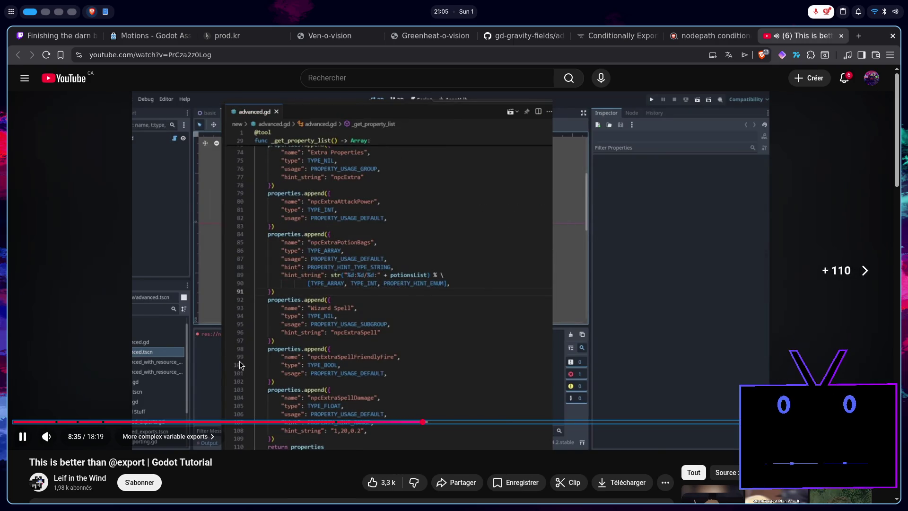
{"action": "key", "text": "Right"}
{"action": "key", "text": "Right"}
{"action": "key", "text": "Right"}
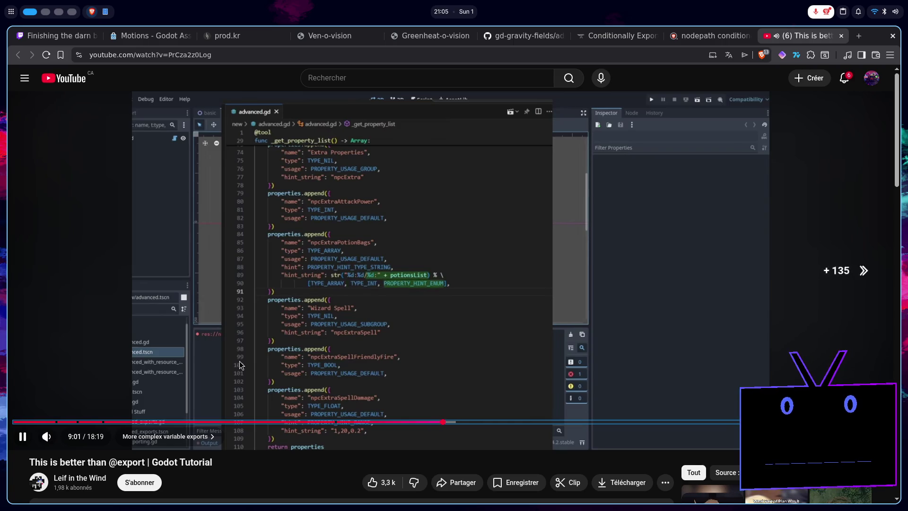
{"action": "key", "text": "Right"}
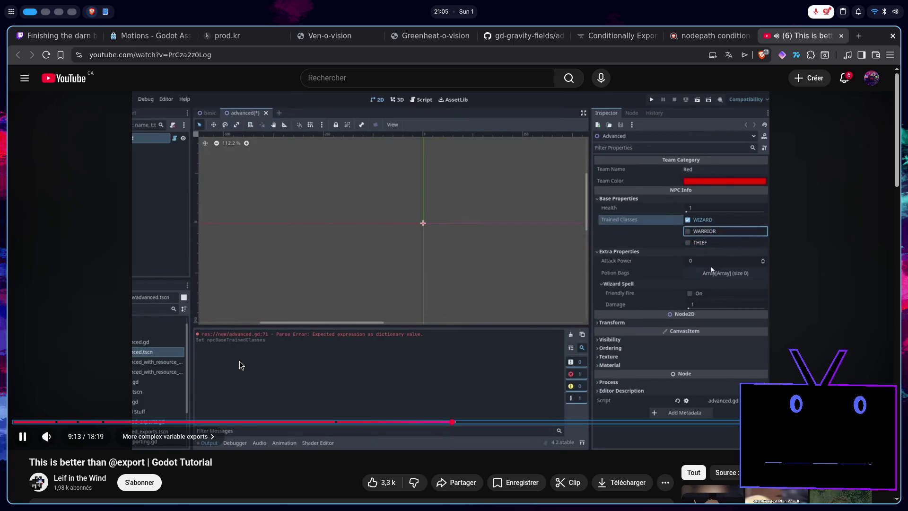
{"action": "key", "text": "Right"}
{"action": "key", "text": "Right"}
{"action": "key", "text": "Right"}
{"action": "key", "text": "Right"}
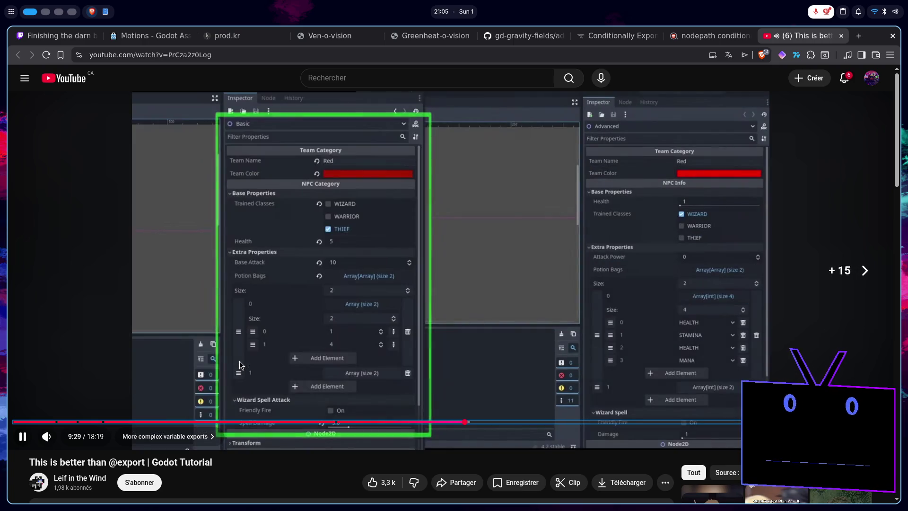
{"action": "key", "text": "Right"}
{"action": "key", "text": "Right"}
{"action": "key", "text": "Right"}
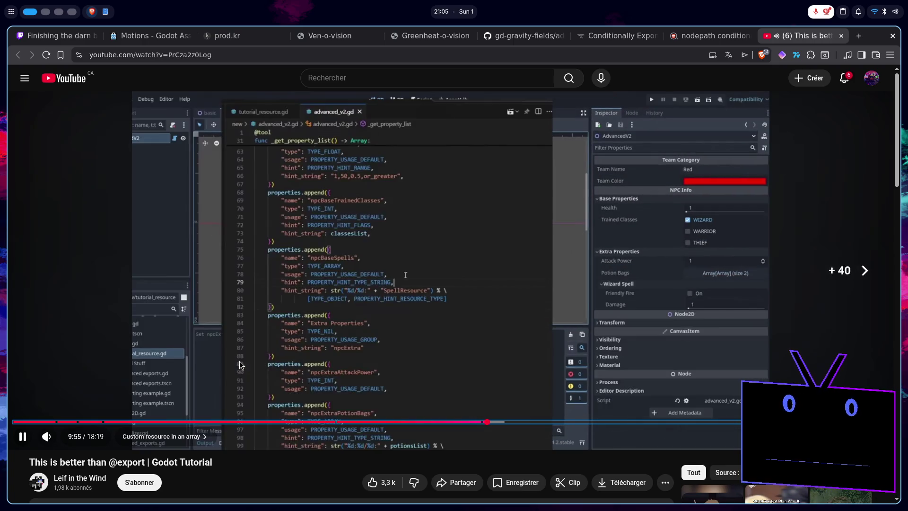
{"action": "key", "text": "Right"}
{"action": "key", "text": "Right"}
{"action": "key", "text": "Right"}
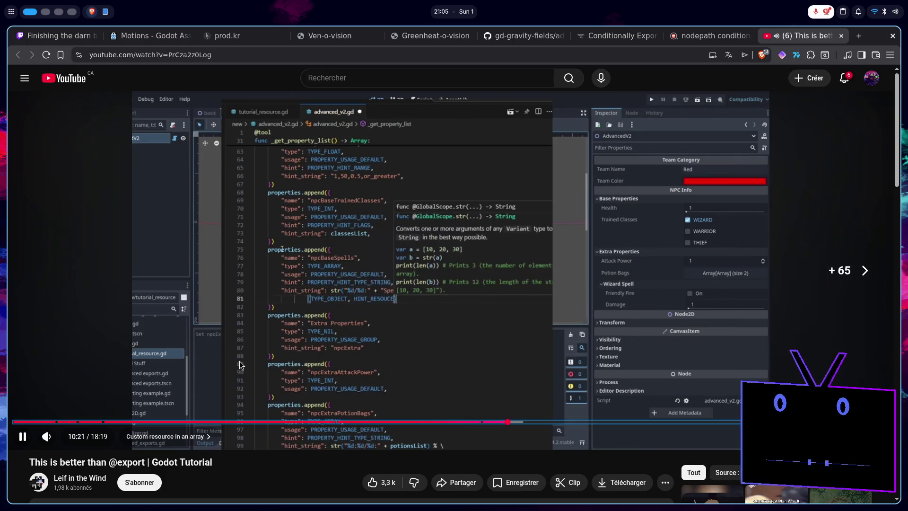
{"action": "key", "text": "Right"}
{"action": "key", "text": "Right"}
{"action": "key", "text": "Right"}
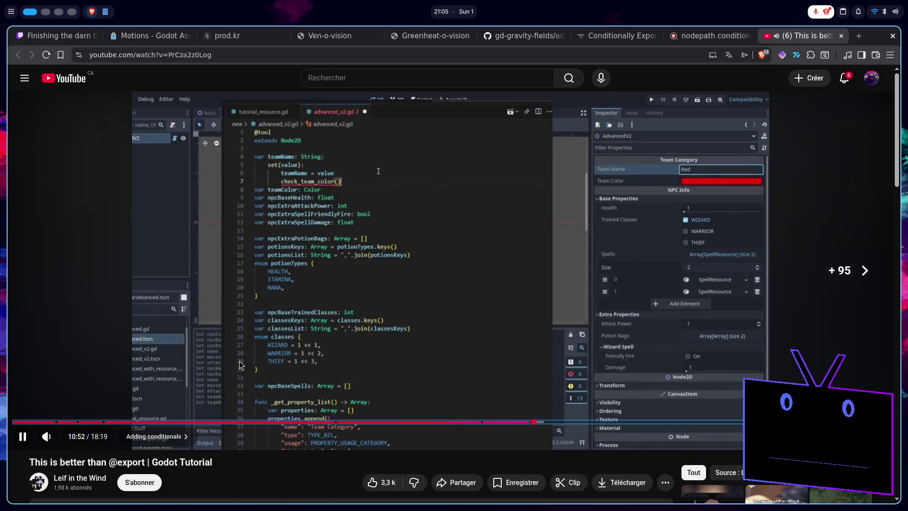
{"action": "key", "text": "Right"}
{"action": "key", "text": "Right"}
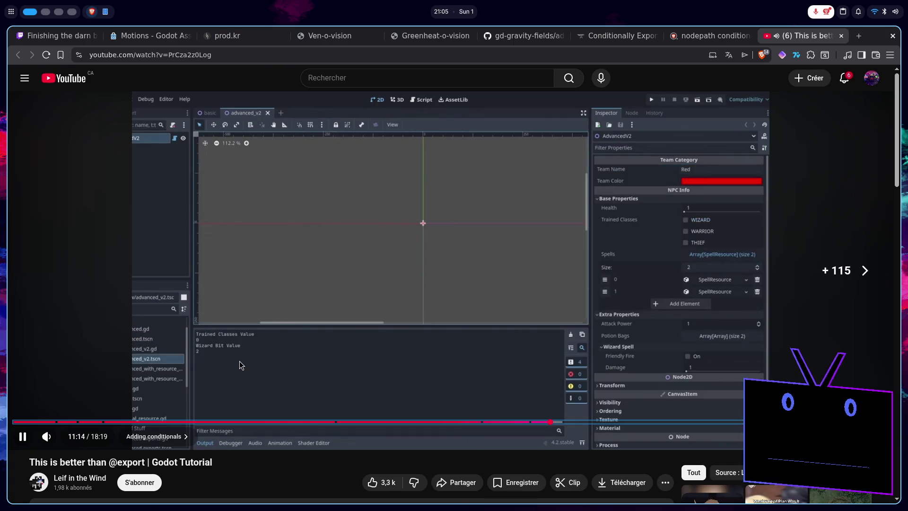
{"action": "key", "text": "Right"}
{"action": "key", "text": "Right"}
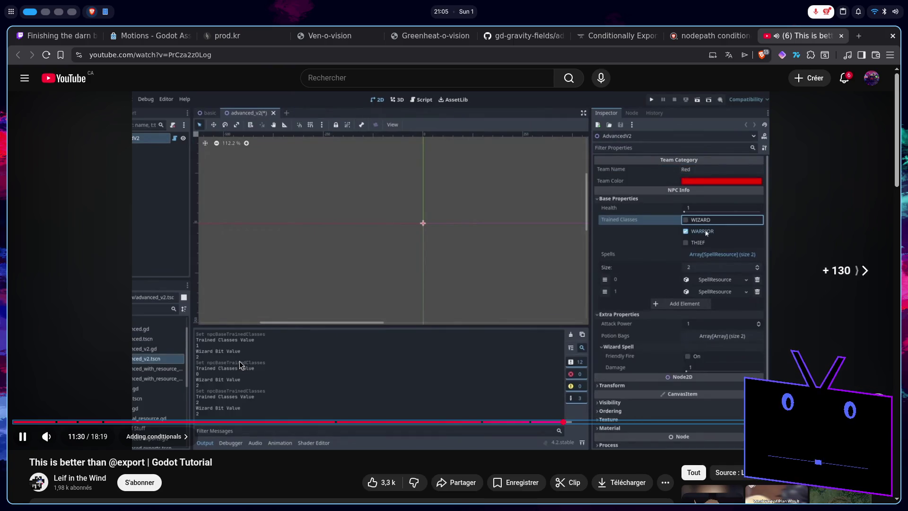
{"action": "key", "text": "Right"}
{"action": "key", "text": "Right"}
{"action": "key", "text": "Right"}
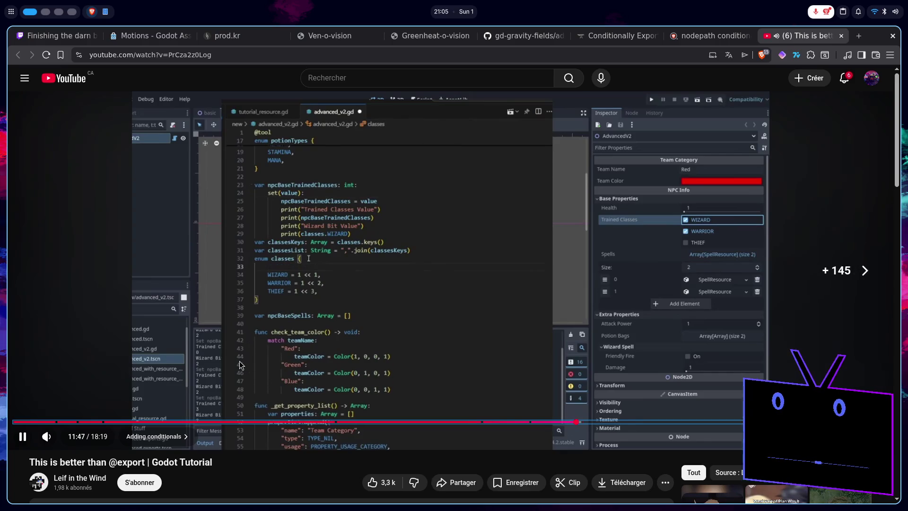
- Skim the conditional property code, tool resources and Visualizers chapter to about 17:33, then return to Godot
{"action": "key", "text": "Right"}
{"action": "key", "text": "Right"}
{"action": "key", "text": "Right"}
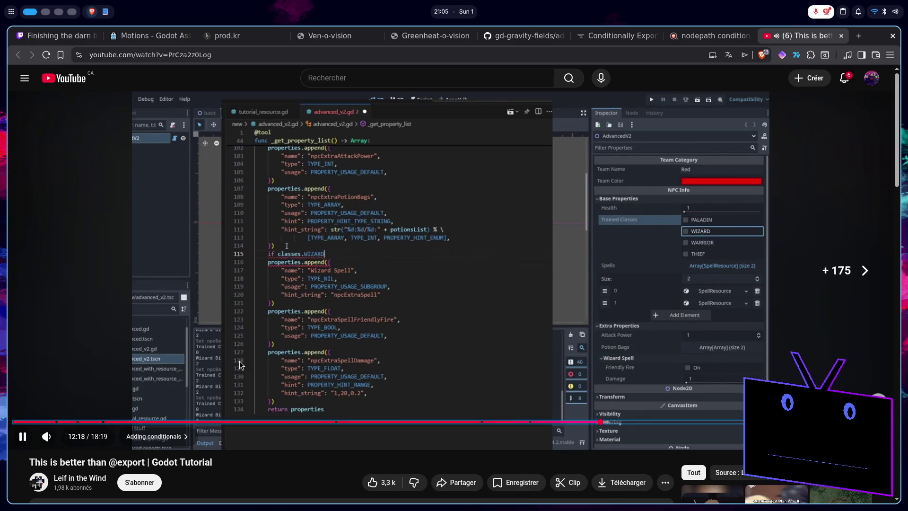
{"action": "key", "text": "Right"}
{"action": "key", "text": "Right"}
{"action": "key", "text": "Right"}
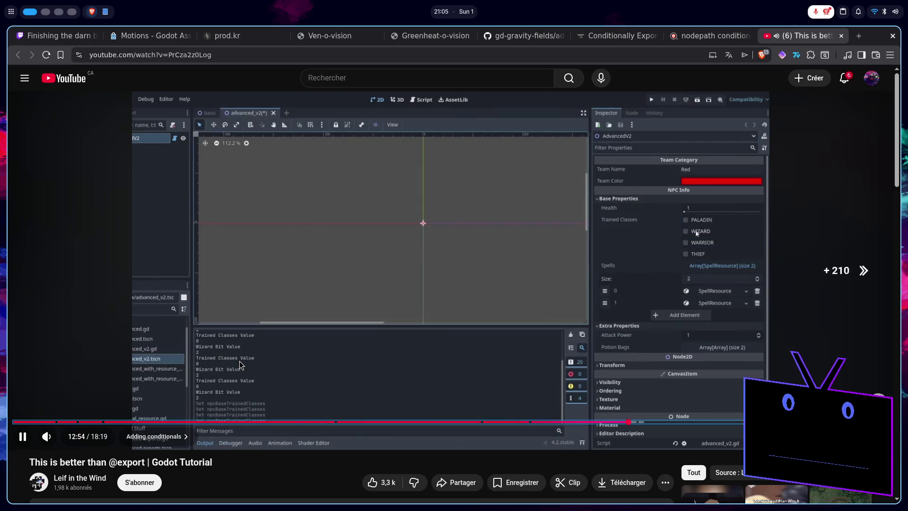
{"action": "key", "text": "Right"}
{"action": "key", "text": "Right"}
{"action": "key", "text": "Right"}
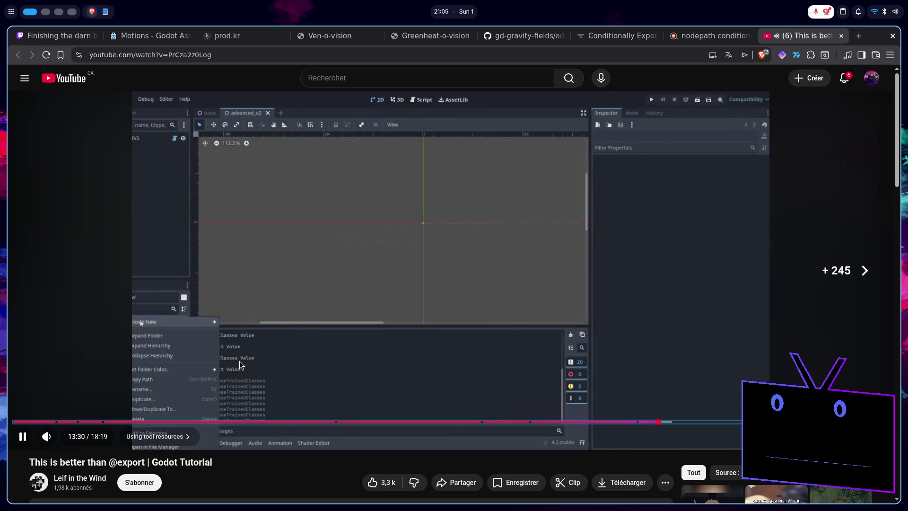
{"action": "key", "text": "Right"}
{"action": "key", "text": "Right"}
{"action": "key", "text": "Right"}
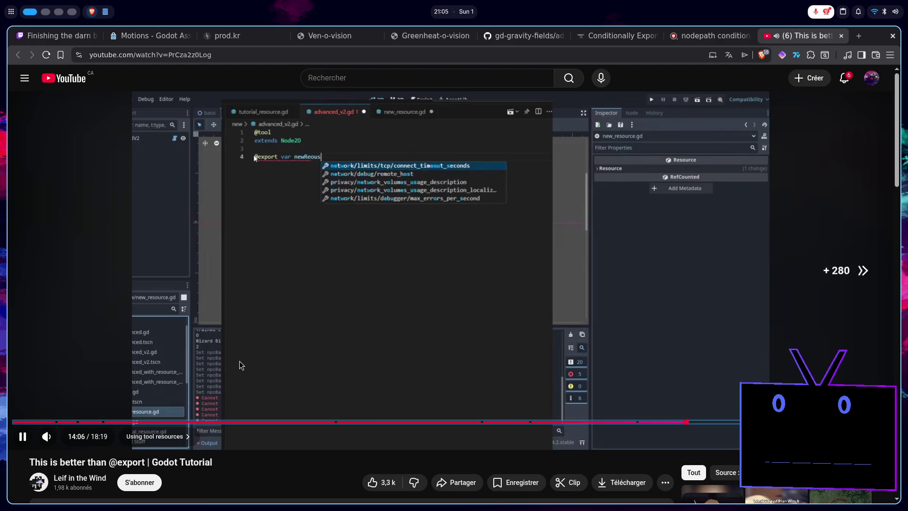
{"action": "key", "text": "Right"}
{"action": "key", "text": "Right"}
{"action": "key", "text": "Right"}
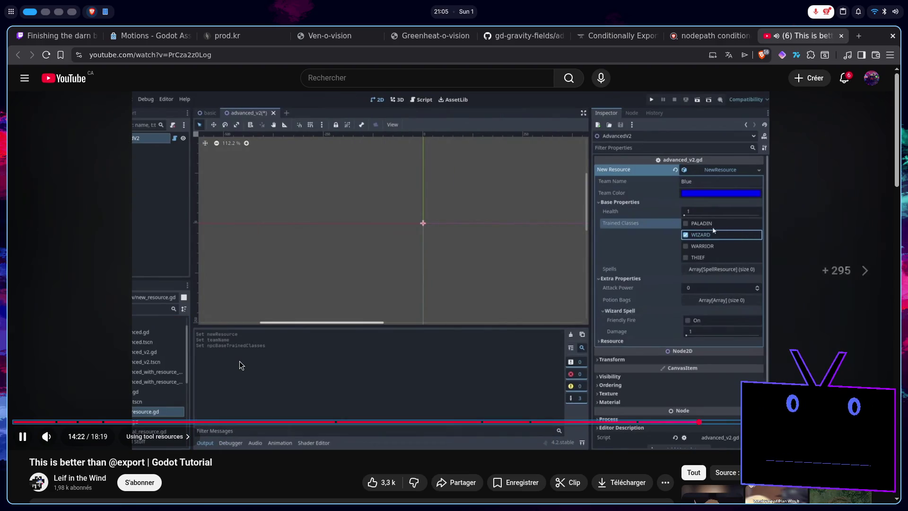
{"action": "key", "text": "Right"}
{"action": "key", "text": "Right"}
{"action": "key", "text": "Right"}
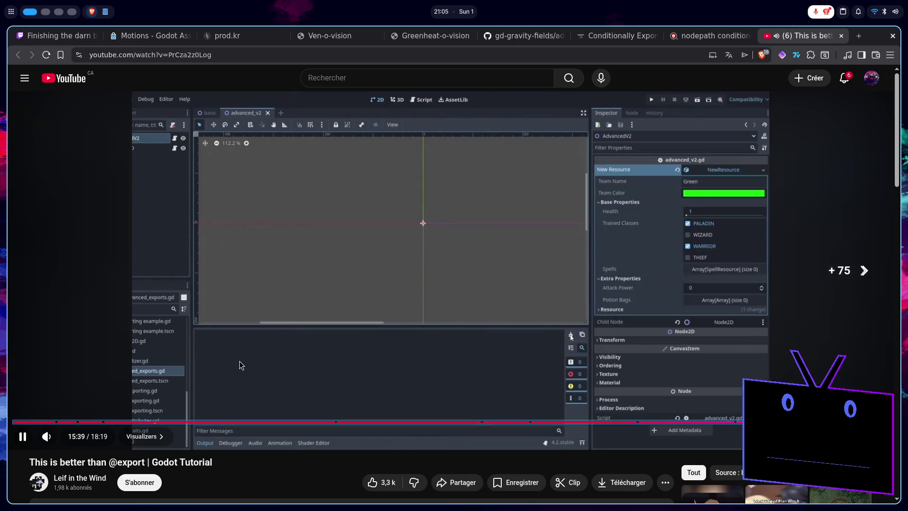
{"action": "key", "text": "Right"}
{"action": "key", "text": "Right"}
{"action": "key", "text": "Right"}
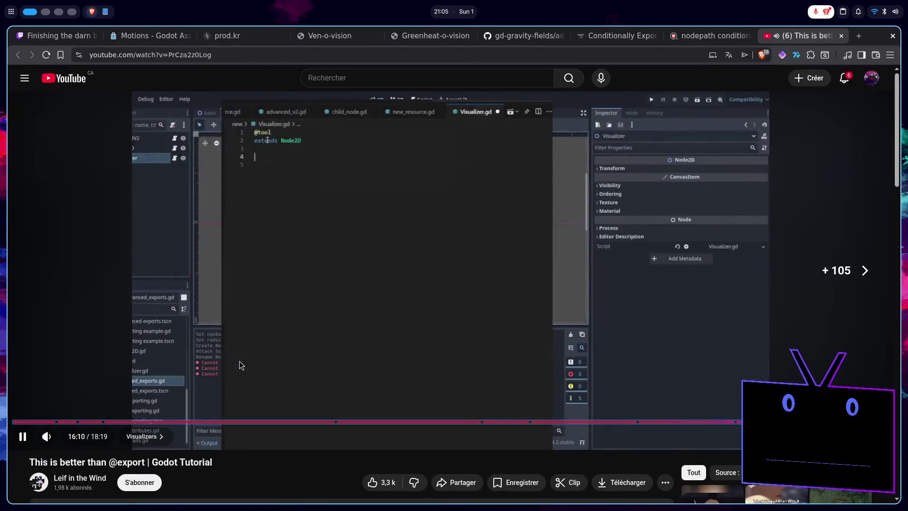
{"action": "key", "text": "Right"}
{"action": "key", "text": "Right"}
{"action": "key", "text": "Right"}
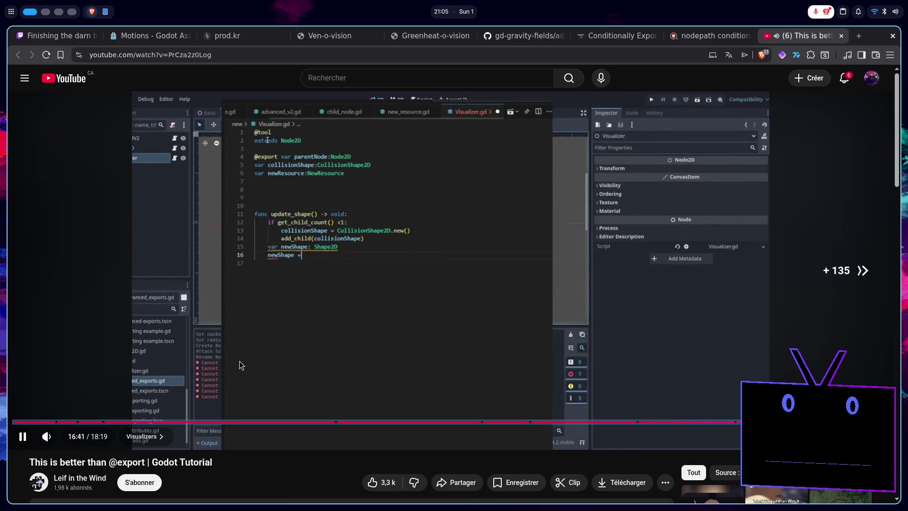
{"action": "key", "text": "Right"}
{"action": "key", "text": "Right"}
{"action": "key", "text": "Right"}
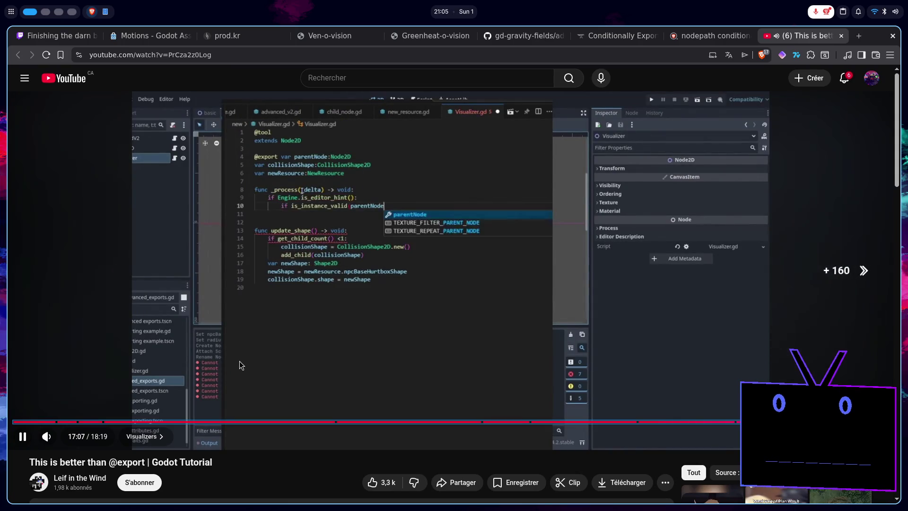
{"action": "key", "text": "Right"}
{"action": "key", "text": "Right"}
{"action": "key", "text": "Right"}
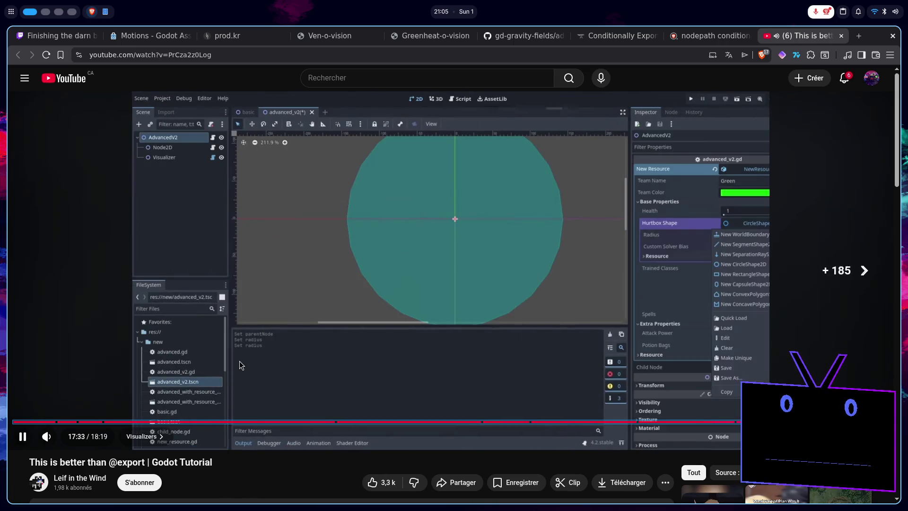
{"action": "key", "text": "Right"}
{"action": "key", "text": "Left"}
{"action": "key", "text": "super+2"}
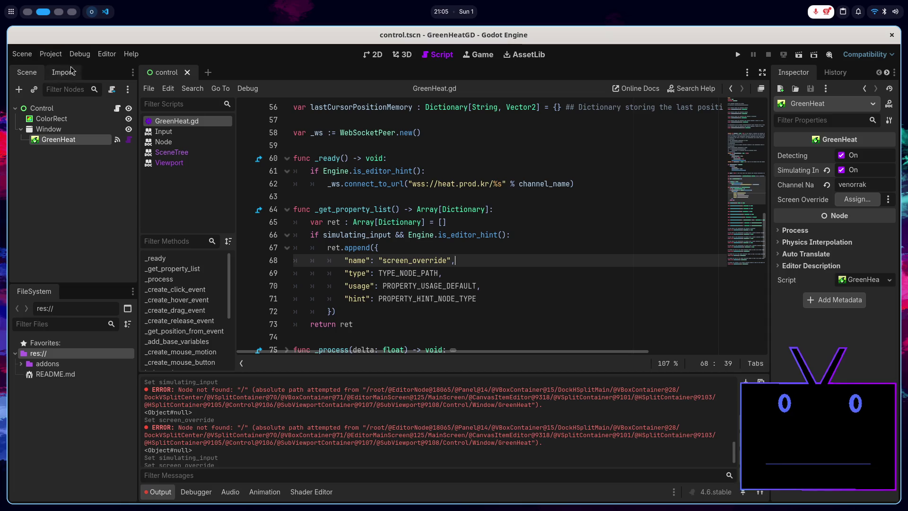
- Reload the current project, assign the Window node to Screen Override and show the Output panel
{"action": "left_click", "coordinate": [50, 54]}
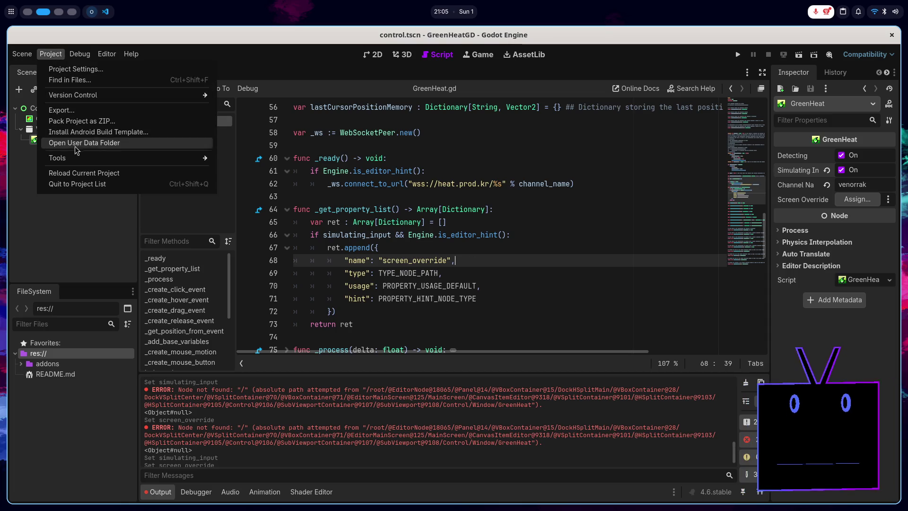
{"action": "left_click", "coordinate": [78, 173]}
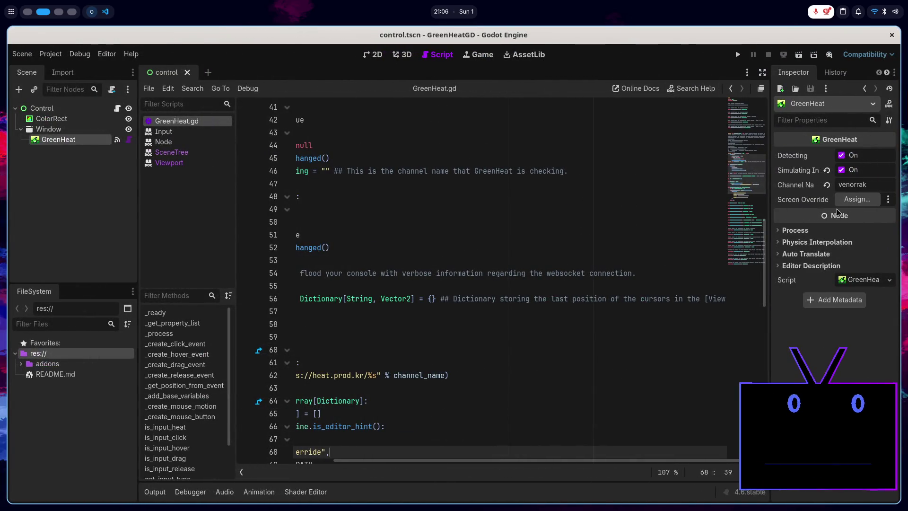
{"action": "left_click", "coordinate": [857, 199]}
{"action": "left_click", "coordinate": [447, 167]}
{"action": "double_click", "coordinate": [438, 165]}
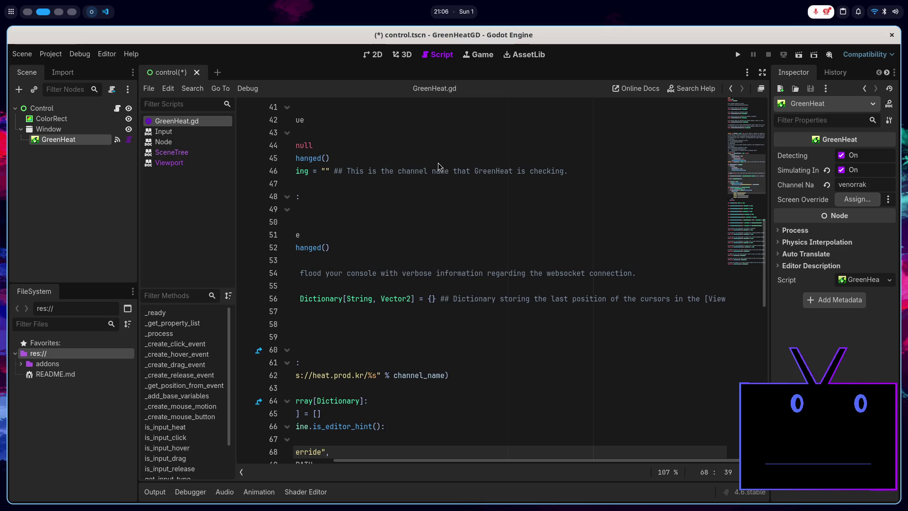
{"action": "left_click", "coordinate": [480, 248]}
{"action": "left_click", "coordinate": [155, 492]}
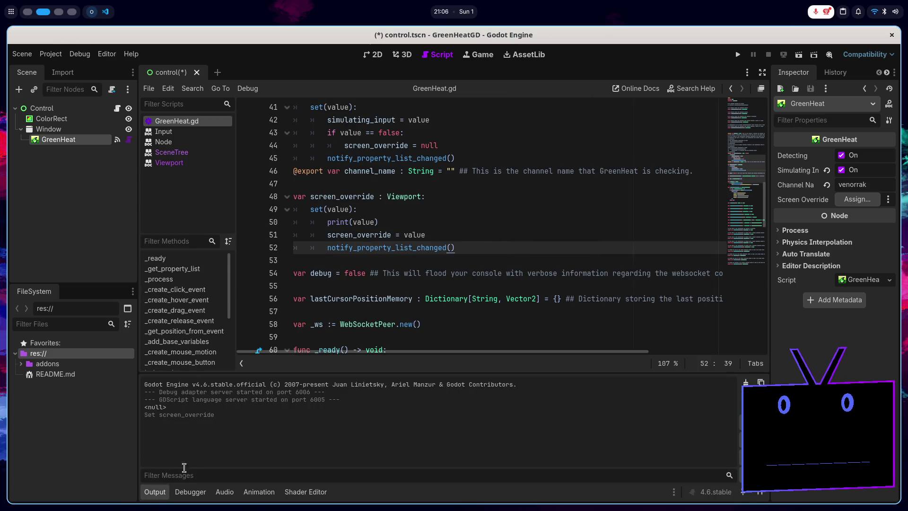
- Reassign Window to Screen Override to retest the setter, then go back to the browser
{"action": "left_click", "coordinate": [857, 199]}
{"action": "left_click", "coordinate": [447, 161]}
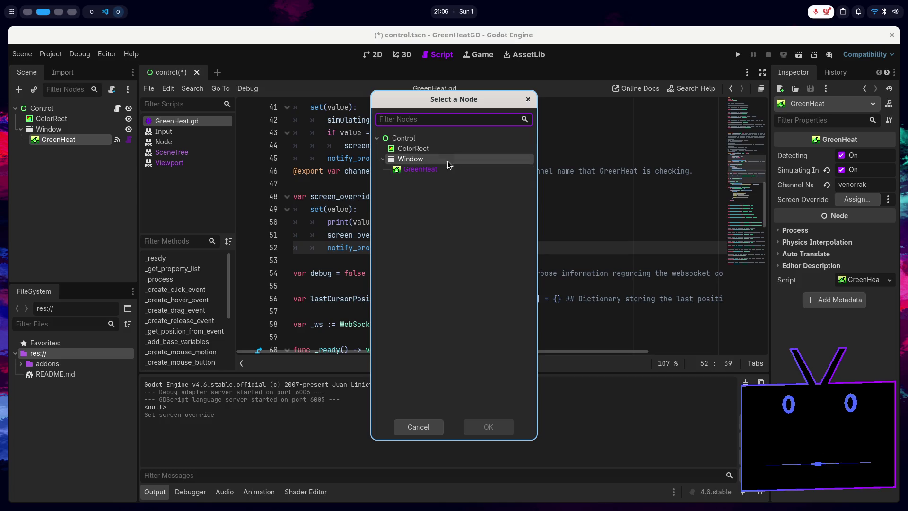
{"action": "double_click", "coordinate": [443, 162]}
{"action": "left_click", "coordinate": [432, 208]}
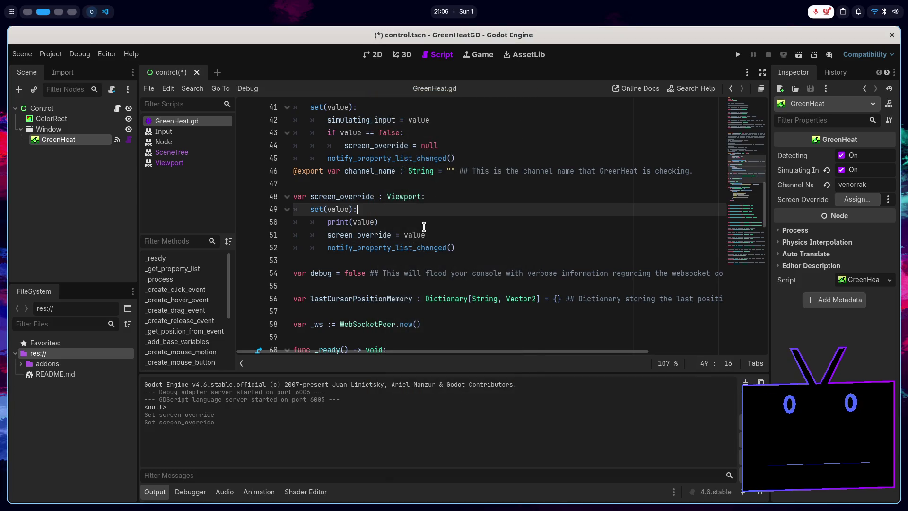
{"action": "scroll", "coordinate": [424, 227], "scroll_direction": "up", "scroll_amount": 1}
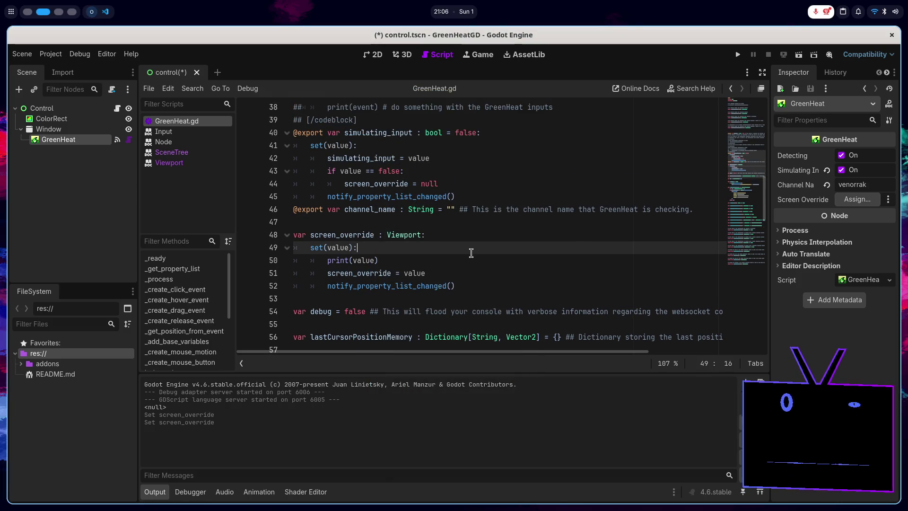
{"action": "scroll", "coordinate": [444, 232], "scroll_direction": "down", "scroll_amount": 2}
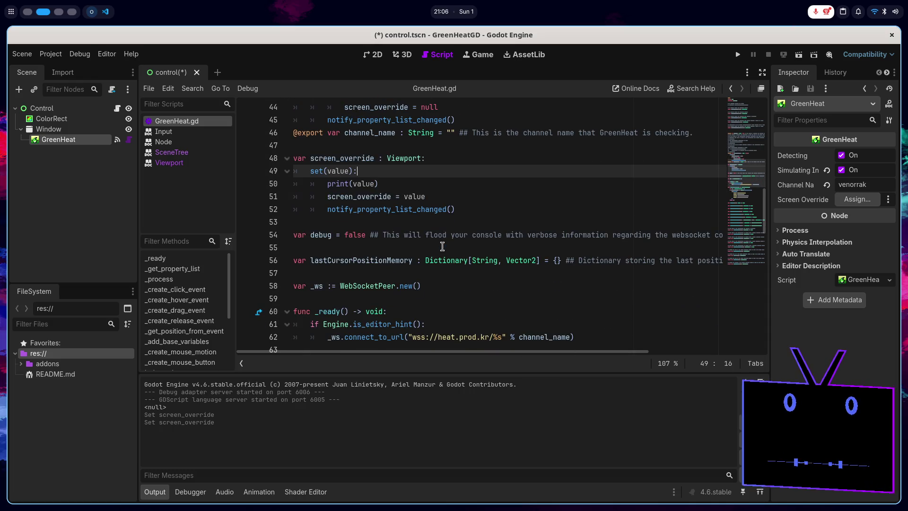
{"action": "key", "text": "super+1"}
{"action": "scroll", "coordinate": [529, 314], "scroll_direction": "down", "scroll_amount": 5}
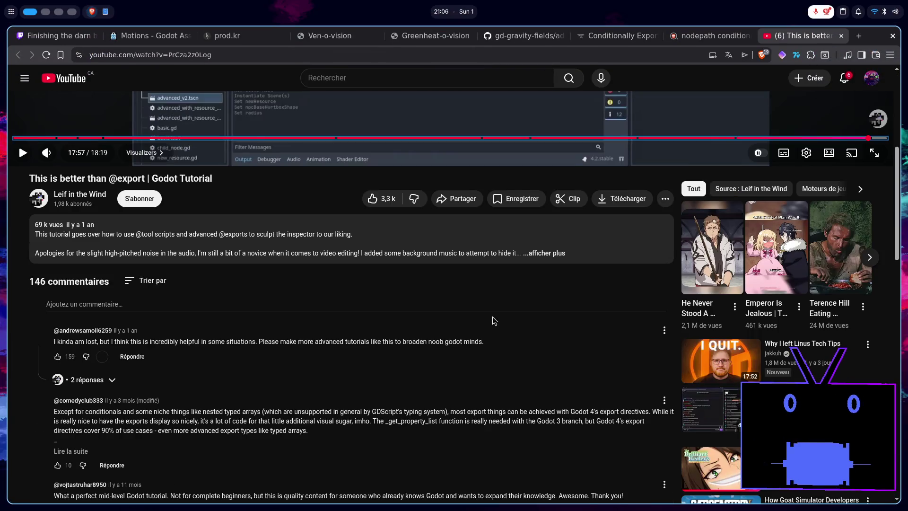
- Close the YouTube tab and open ShapeProvider.gd, examining the peak bool property and its setter
{"action": "left_click", "coordinate": [841, 36]}
{"action": "left_click", "coordinate": [653, 34]}
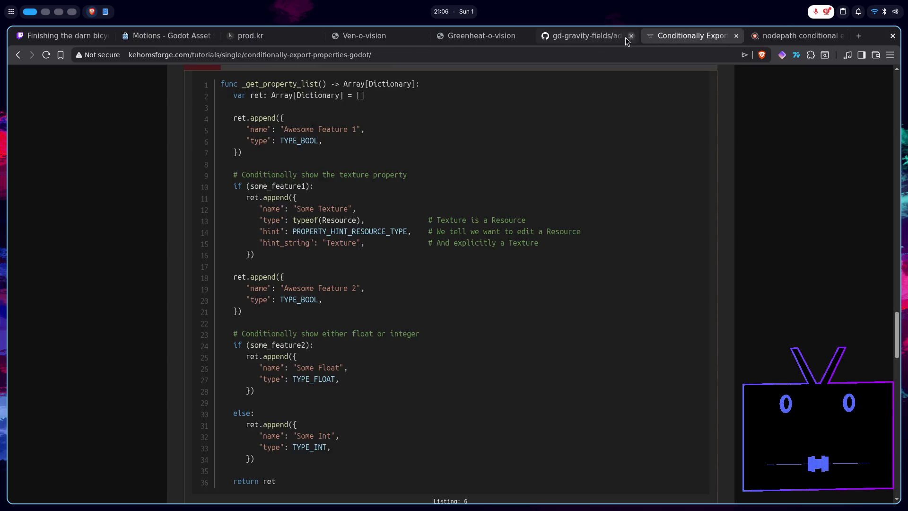
{"action": "left_click", "coordinate": [625, 38]}
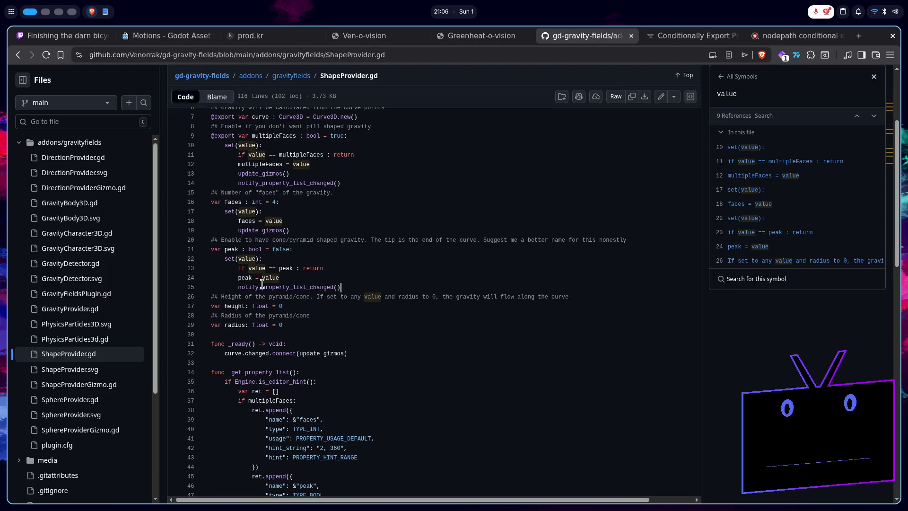
{"action": "left_click", "coordinate": [263, 285]}
{"action": "left_click", "coordinate": [232, 250]}
{"action": "double_click", "coordinate": [281, 250]}
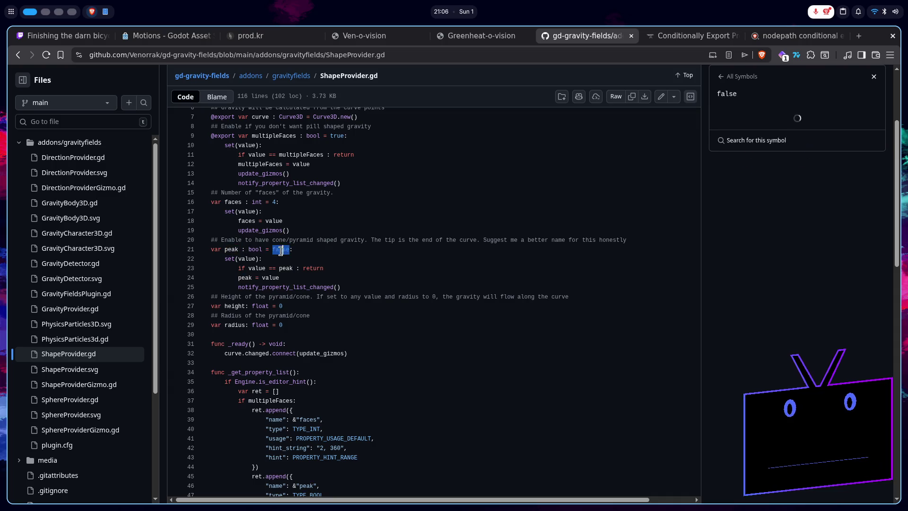
{"action": "double_click", "coordinate": [255, 250]}
{"action": "double_click", "coordinate": [246, 259]}
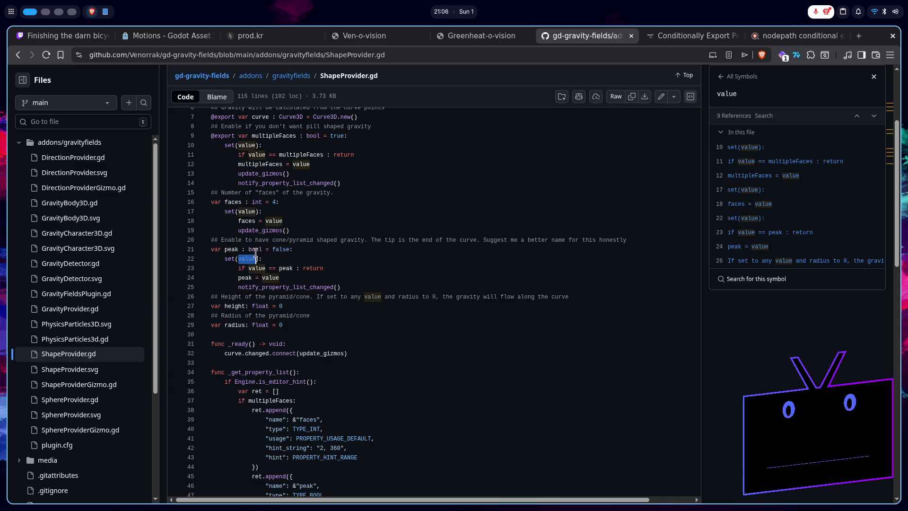
- Read _get_property_list down to multipleFaces and select its Engine.is_editor_hint() check on line 35
{"action": "scroll", "coordinate": [251, 256], "scroll_direction": "up", "scroll_amount": 2}
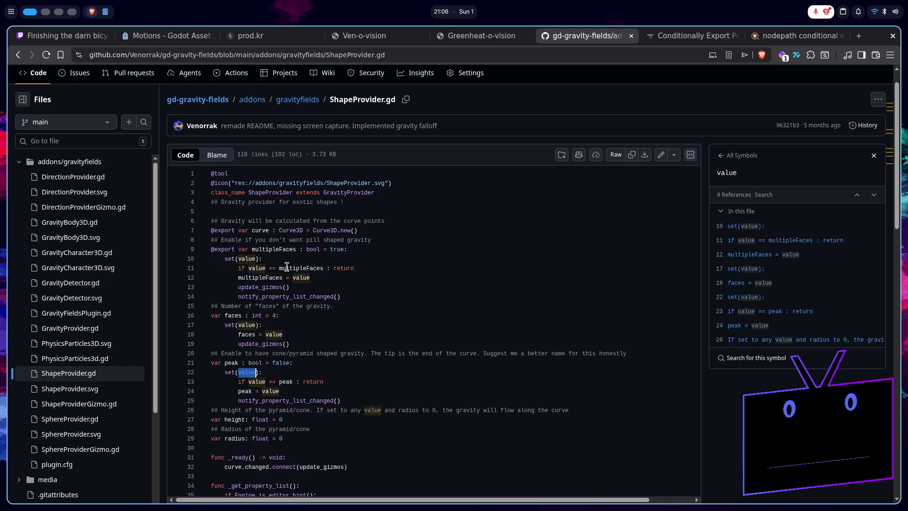
{"action": "scroll", "coordinate": [291, 270], "scroll_direction": "down", "scroll_amount": 1}
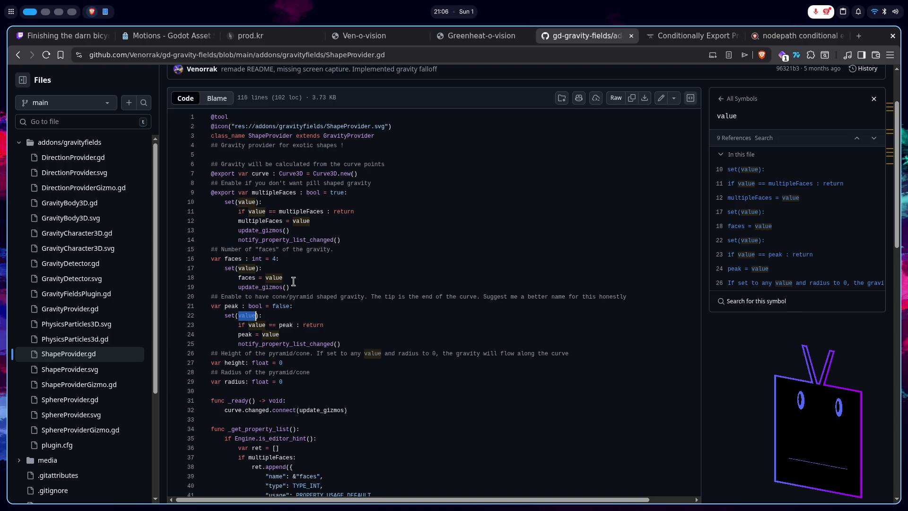
{"action": "scroll", "coordinate": [293, 281], "scroll_direction": "down", "scroll_amount": 2}
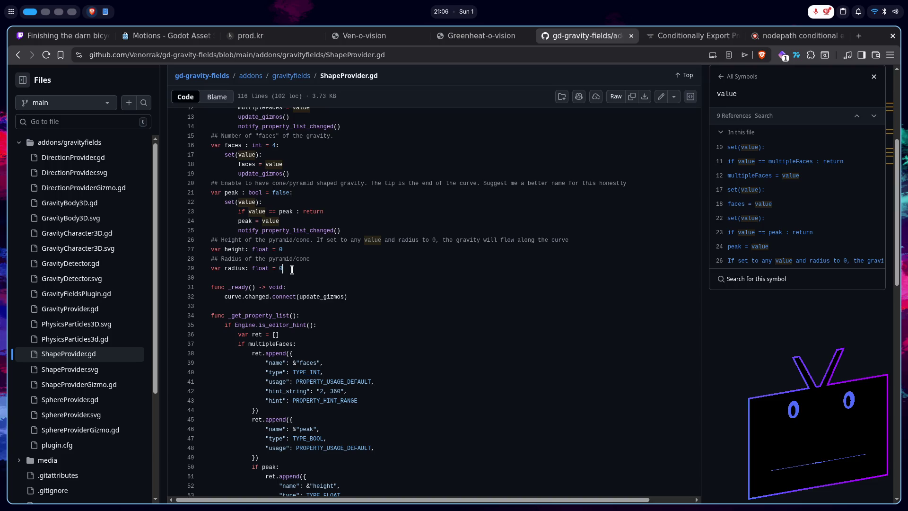
{"action": "scroll", "coordinate": [292, 270], "scroll_direction": "up", "scroll_amount": 2}
{"action": "scroll", "coordinate": [292, 269], "scroll_direction": "down", "scroll_amount": 2}
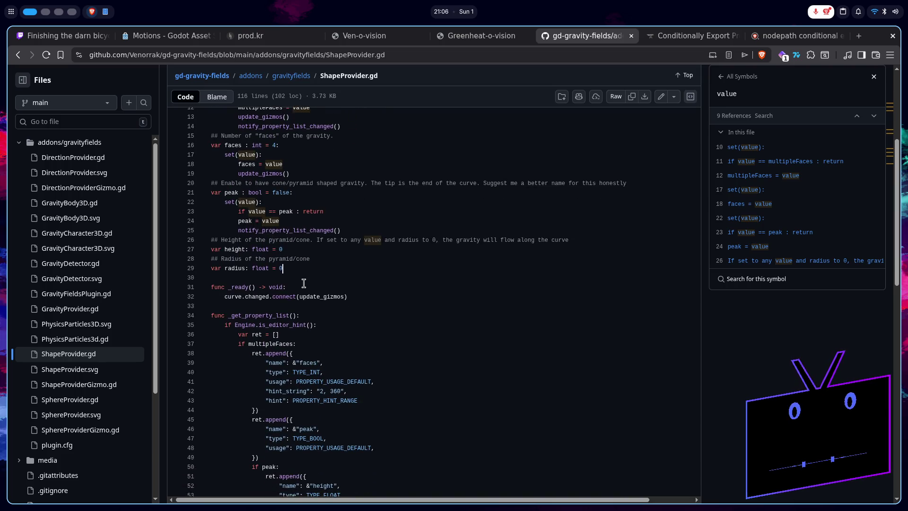
{"action": "scroll", "coordinate": [304, 283], "scroll_direction": "down", "scroll_amount": 2}
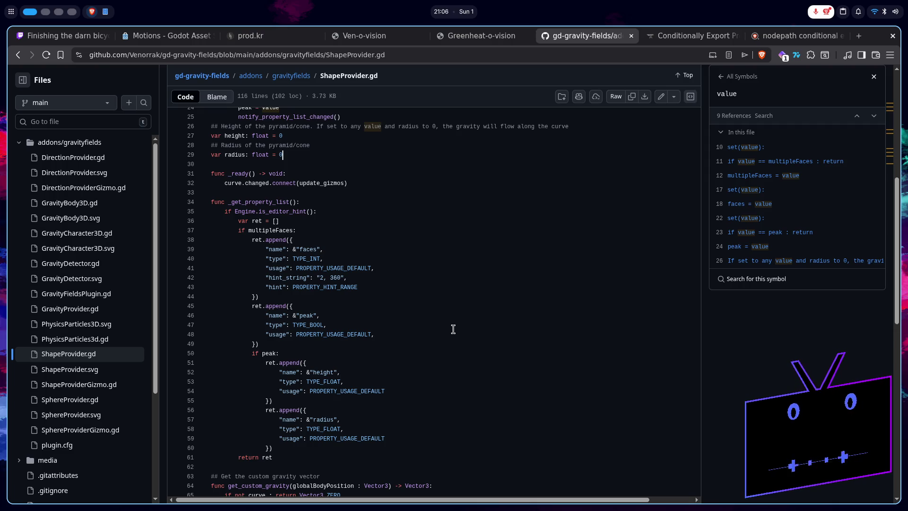
{"action": "double_click", "coordinate": [275, 230]}
{"action": "left_click", "coordinate": [323, 223]}
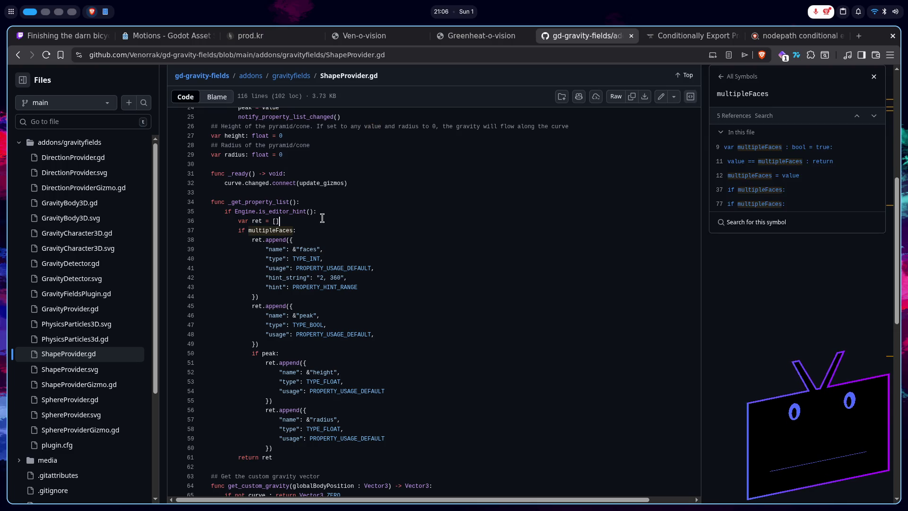
{"action": "left_click_drag", "start_coordinate": [321, 211], "coordinate": [235, 209]}
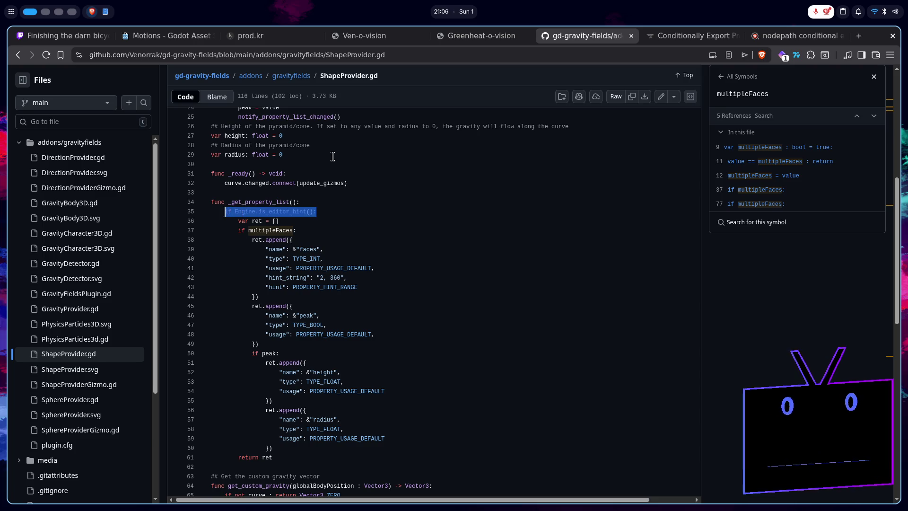
{"action": "key", "text": "alt+Tab"}
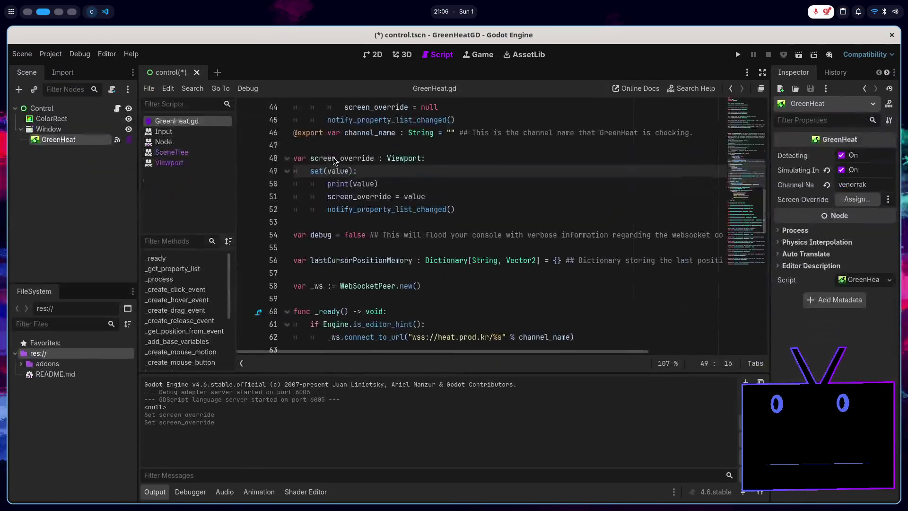
- Insert an 'if Engine.is_editor_hint():' line right after the _get_property_list header
{"action": "scroll", "coordinate": [478, 264], "scroll_direction": "down", "scroll_amount": 3}
{"action": "scroll", "coordinate": [423, 224], "scroll_direction": "down", "scroll_amount": 1}
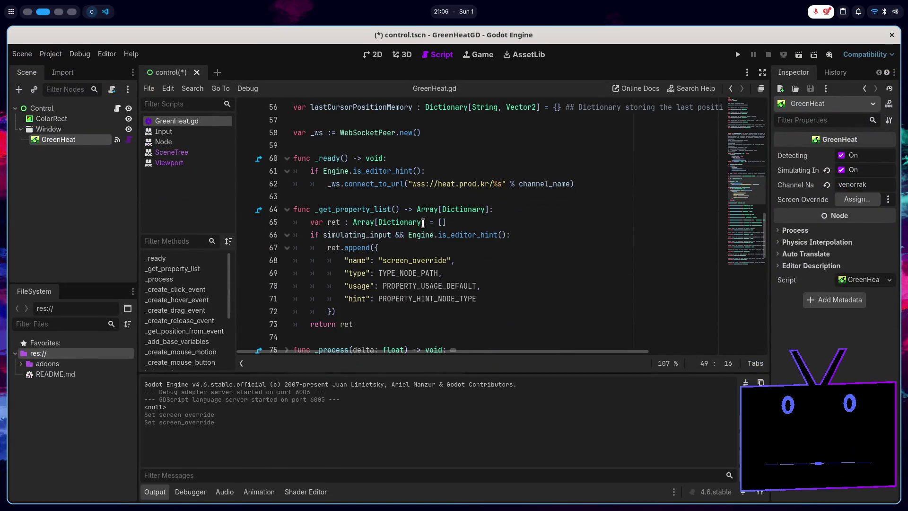
{"action": "left_click", "coordinate": [510, 211]}
{"action": "key", "text": "Return"}
{"action": "type", "text": "if Engine.is_editor_hint():"}
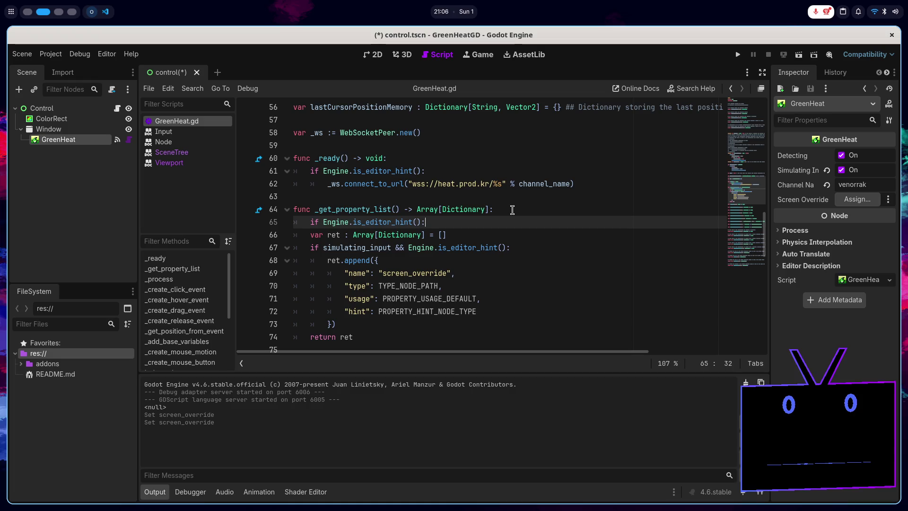
- Delete '&& Engine.is_editor_hint()' from line 67 and indent lines 66–74 under the new check
{"action": "left_click_drag", "start_coordinate": [506, 248], "coordinate": [391, 247]}
{"action": "left_click", "coordinate": [397, 248]}
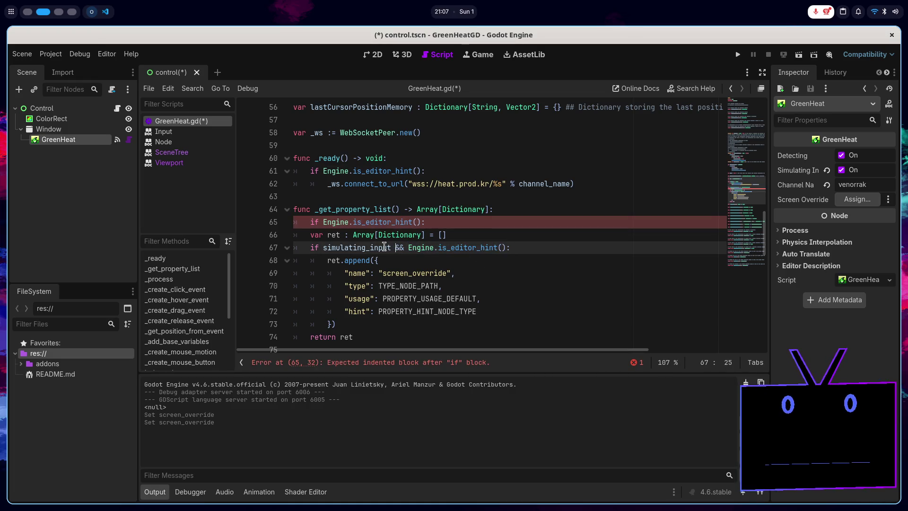
{"action": "left_click_drag", "start_coordinate": [397, 247], "coordinate": [505, 248]}
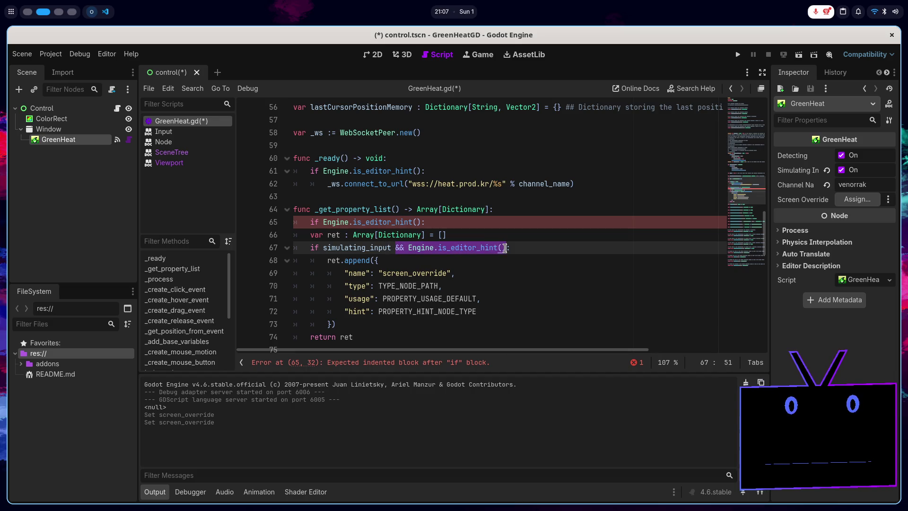
{"action": "key", "text": "BackSpace"}
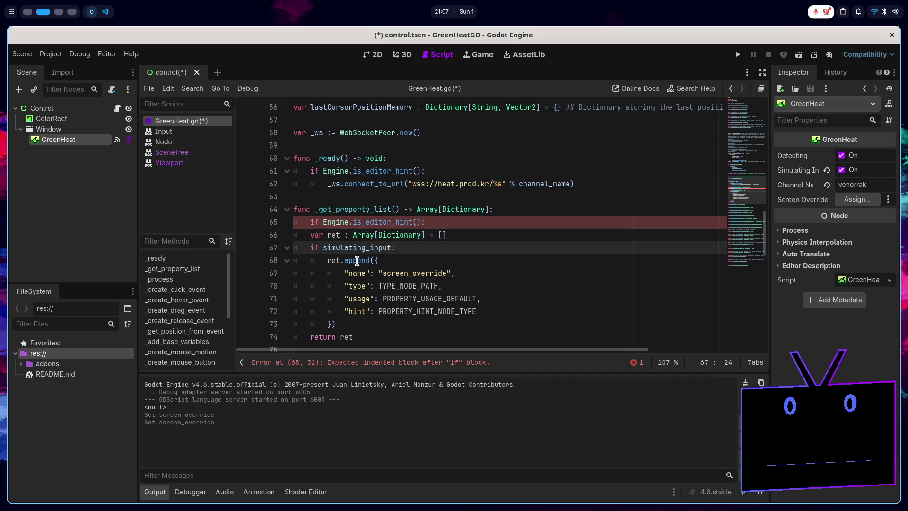
{"action": "mouse_move", "coordinate": [353, 337]}
{"action": "left_mouse_down"}
{"action": "mouse_move", "coordinate": [308, 247]}
{"action": "mouse_move", "coordinate": [311, 236]}
{"action": "left_mouse_up"}
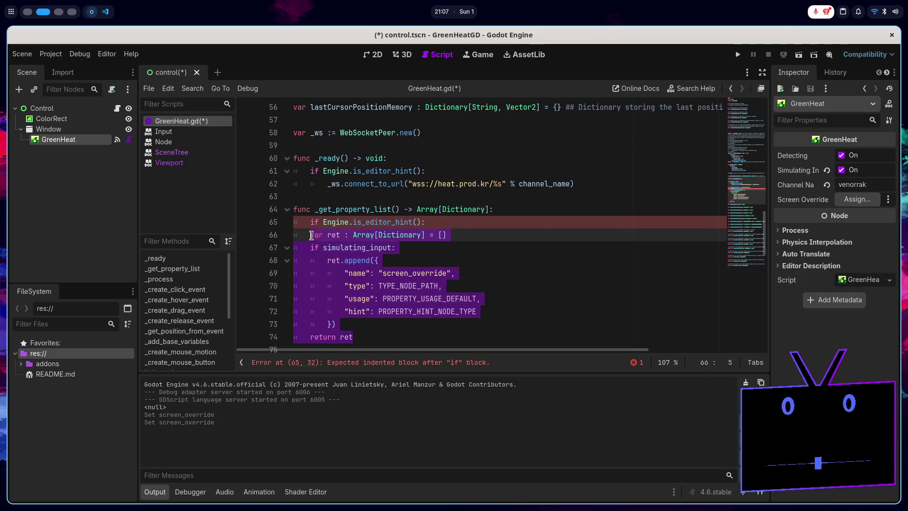
{"action": "key", "text": "Tab"}
{"action": "key", "text": "alt+Tab"}
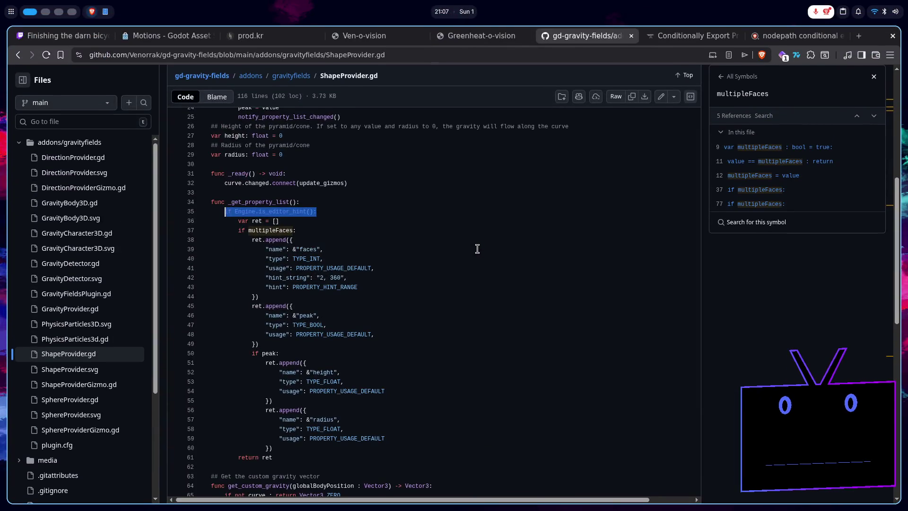
{"action": "key", "text": "alt+Tab"}
{"action": "scroll", "coordinate": [478, 252], "scroll_direction": "down", "scroll_amount": 1}
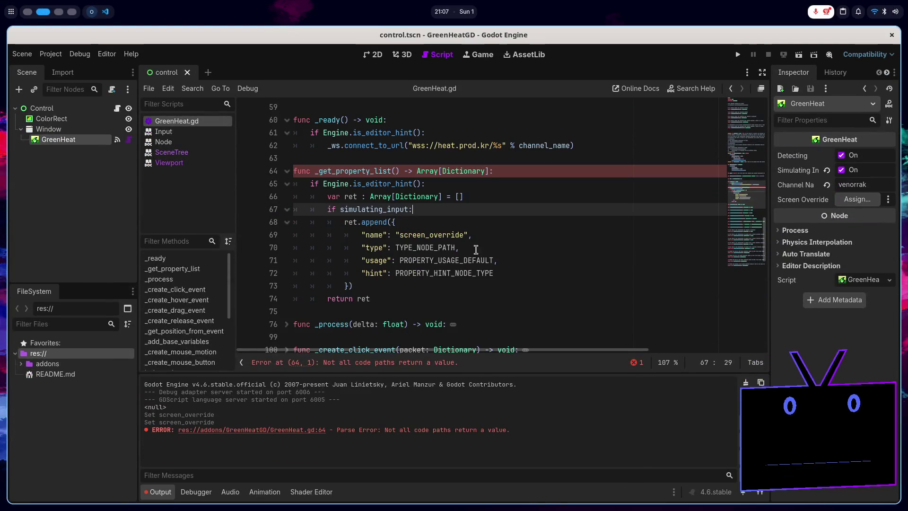
{"action": "key", "text": "alt+Tab"}
{"action": "key", "text": "alt+Tab"}
{"action": "key", "text": "alt+Tab"}
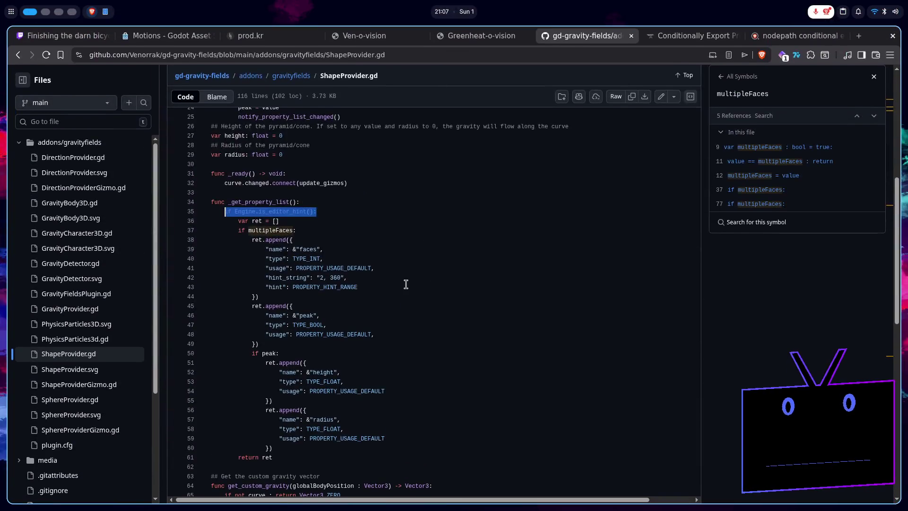
{"action": "key", "text": "super+Page_Up"}
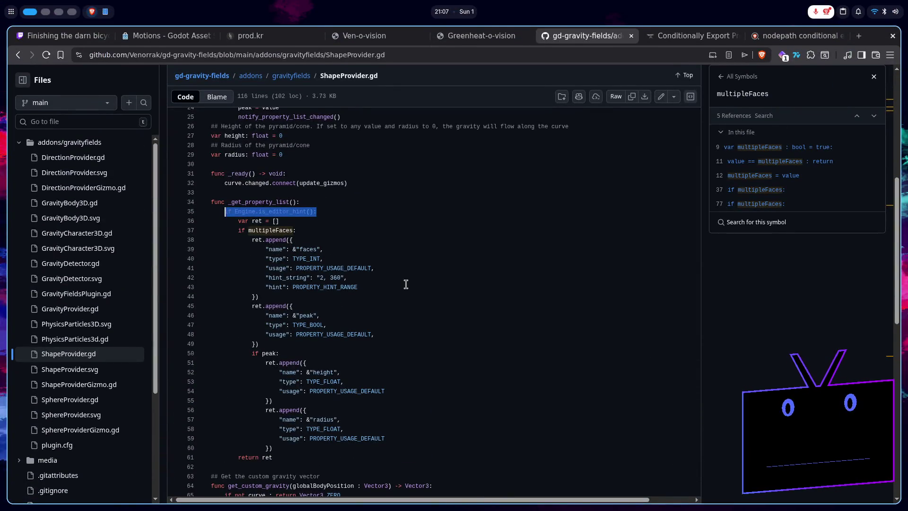
{"action": "key", "text": "super+Page_Down"}
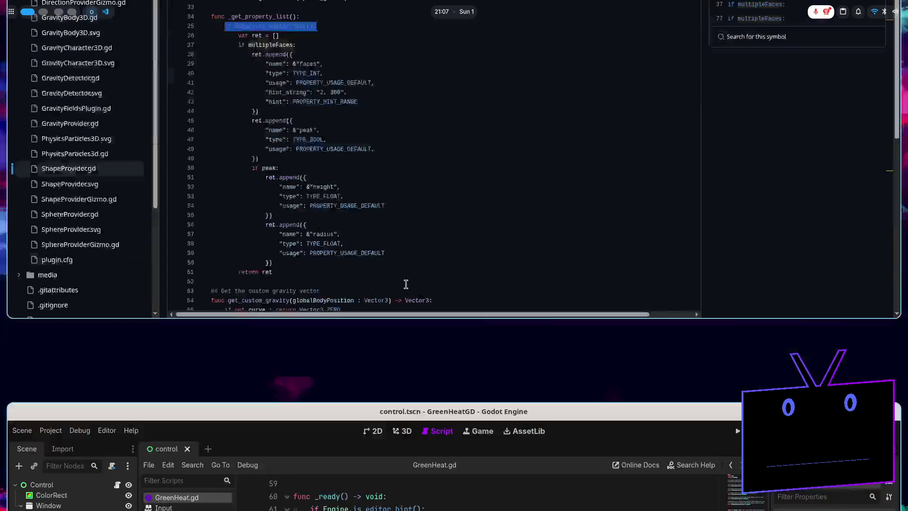
{"action": "left_click_drag", "start_coordinate": [490, 168], "coordinate": [402, 171]}
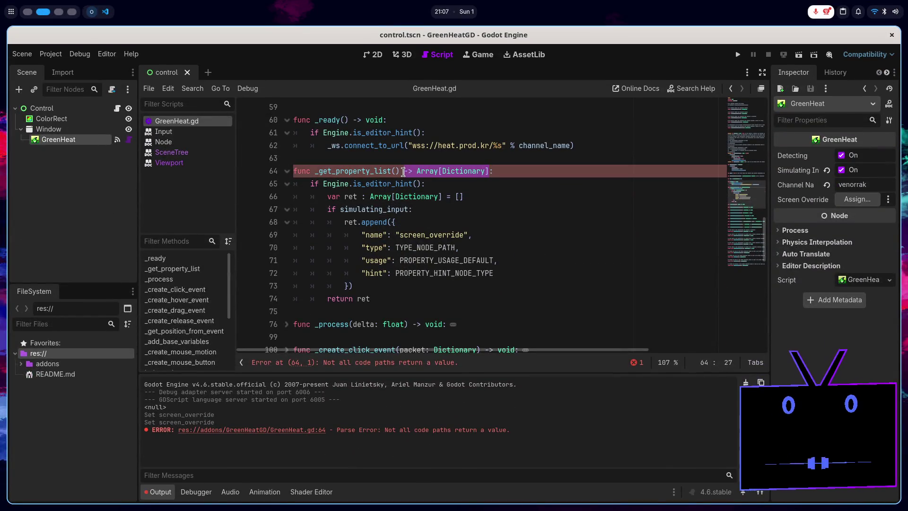
- Remove the '-> Array[Dictionary]' return type, save, soft-reload the tool script and reload the project
{"action": "key", "text": "BackSpace"}
{"action": "key", "text": "BackSpace"}
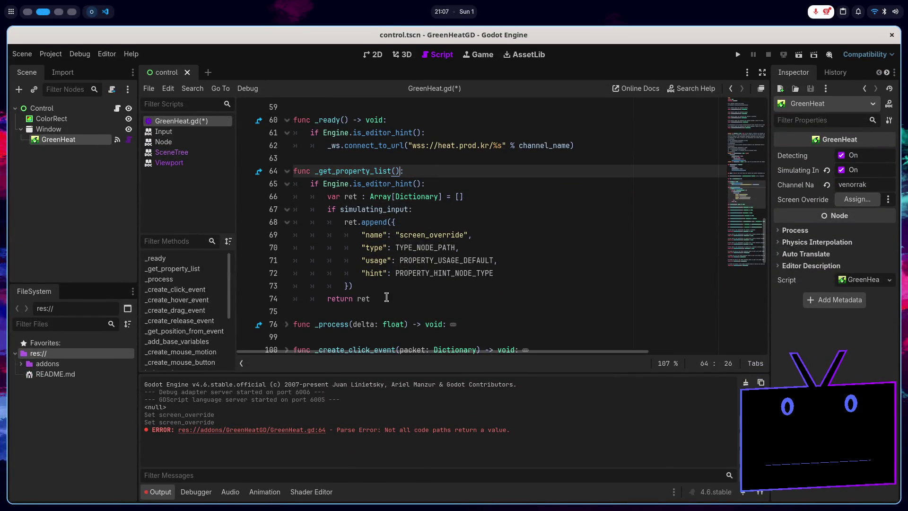
{"action": "left_click", "coordinate": [386, 297]}
{"action": "key", "text": "ctrl+s"}
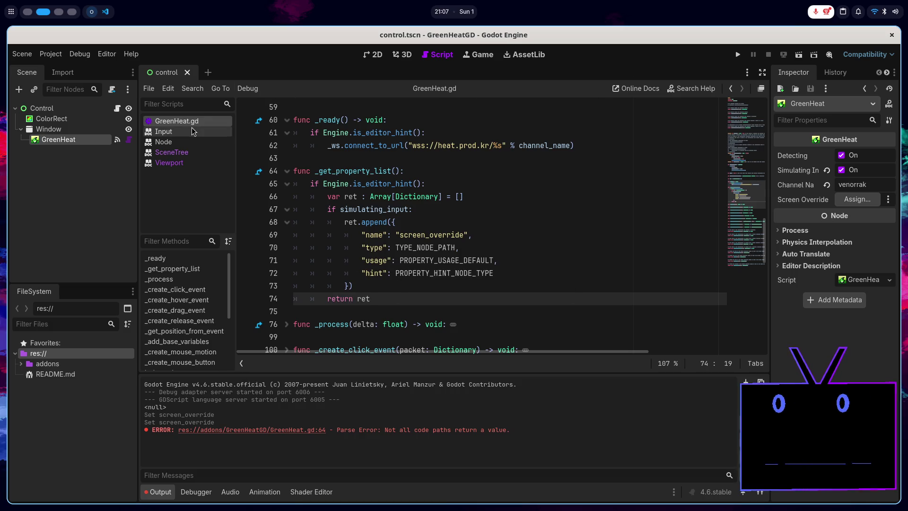
{"action": "right_click", "coordinate": [190, 122]}
{"action": "left_click", "coordinate": [260, 210]}
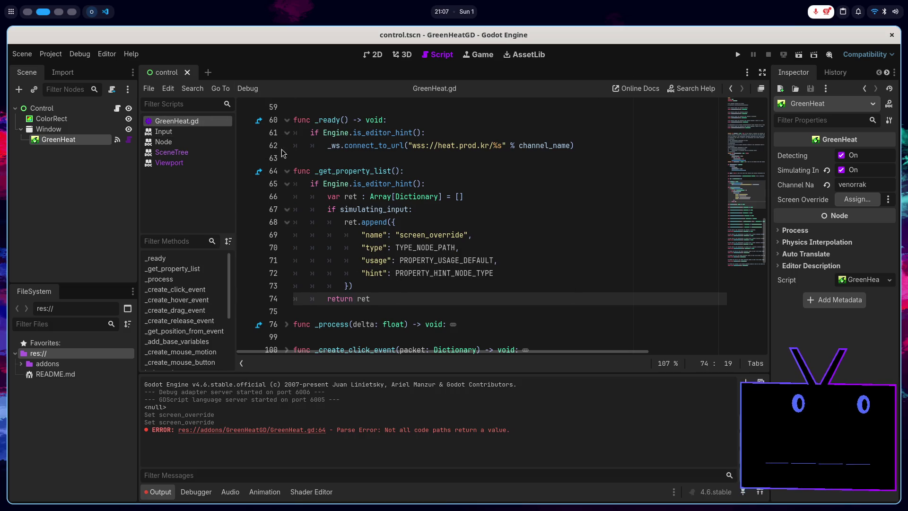
{"action": "left_click", "coordinate": [57, 55]}
{"action": "left_click", "coordinate": [75, 171]}
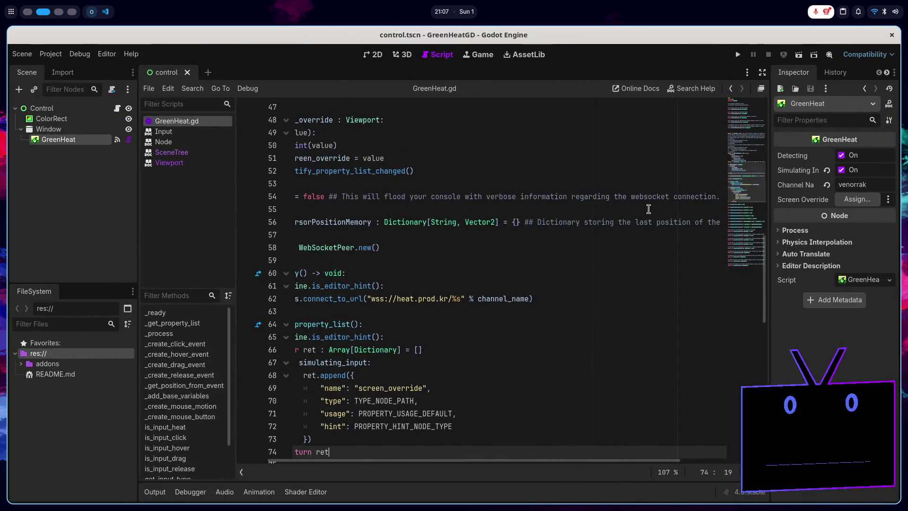
- Assign GreenHeat as the Screen Override node and check the Output log
{"action": "left_click", "coordinate": [841, 200]}
{"action": "double_click", "coordinate": [444, 164]}
{"action": "left_click", "coordinate": [404, 313]}
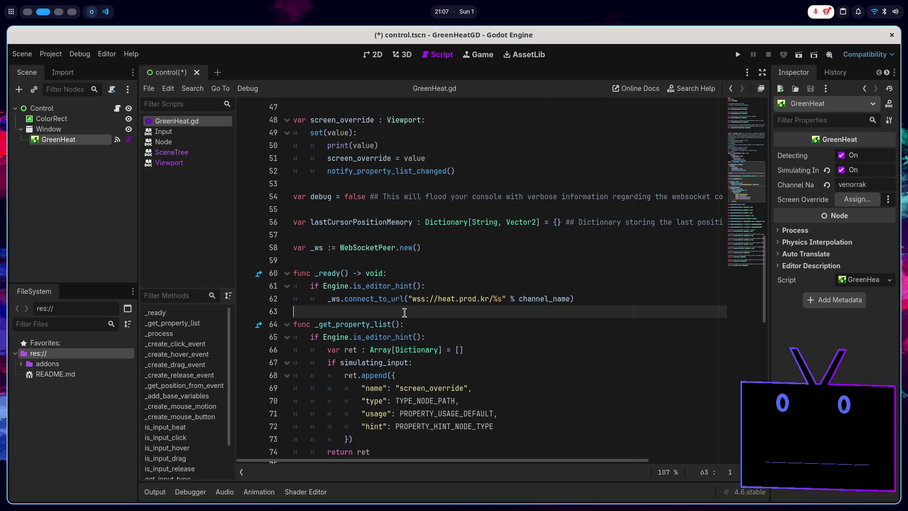
{"action": "left_click", "coordinate": [148, 490]}
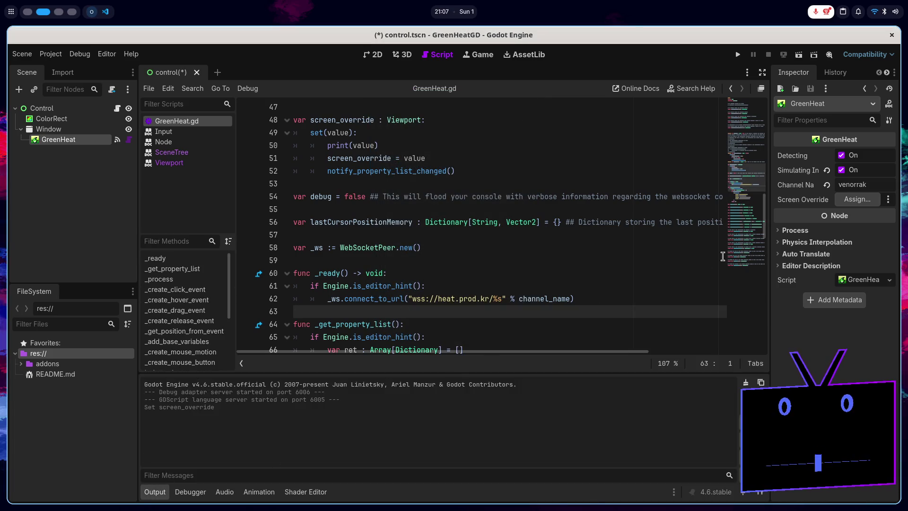
{"action": "scroll", "coordinate": [514, 248], "scroll_direction": "down", "scroll_amount": 4}
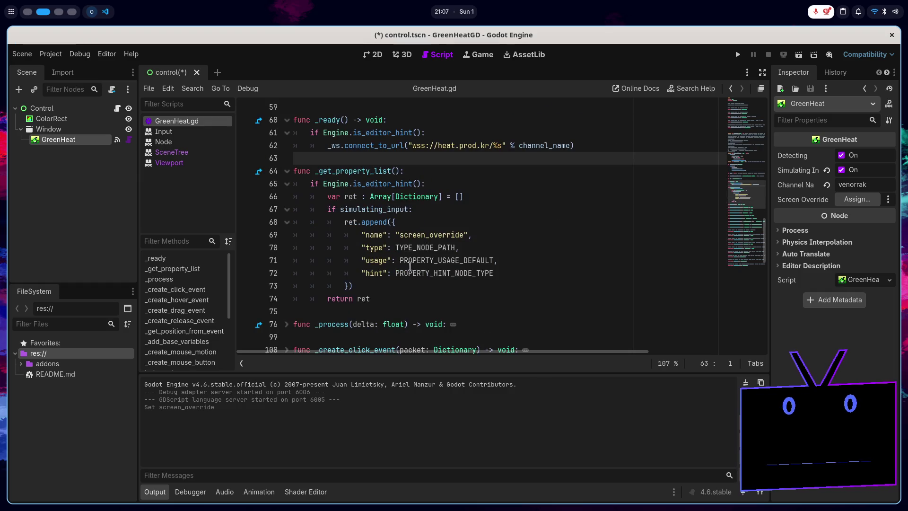
- Change the property name to &"screen_override" and save the script
{"action": "left_click", "coordinate": [416, 286]}
{"action": "left_click", "coordinate": [417, 294]}
{"action": "scroll", "coordinate": [417, 291], "scroll_direction": "up", "scroll_amount": 2}
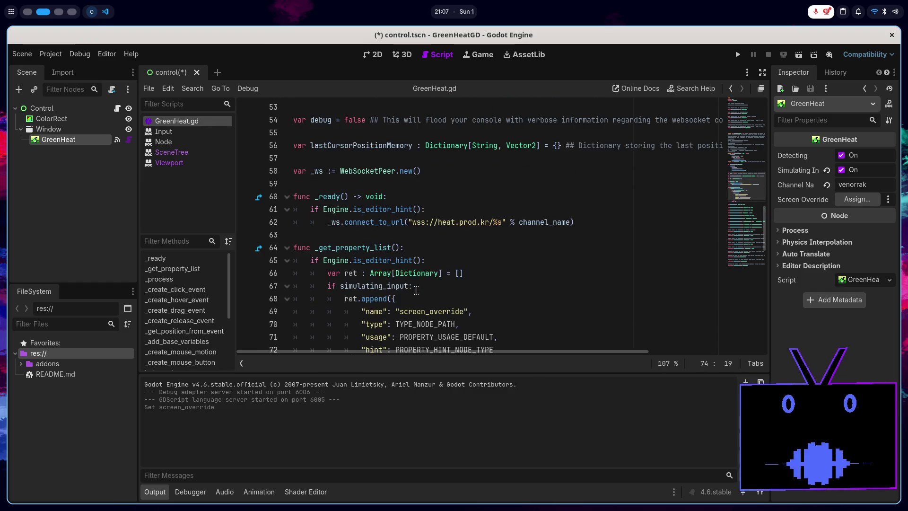
{"action": "left_click", "coordinate": [392, 310]}
{"action": "type", "text": "&"}
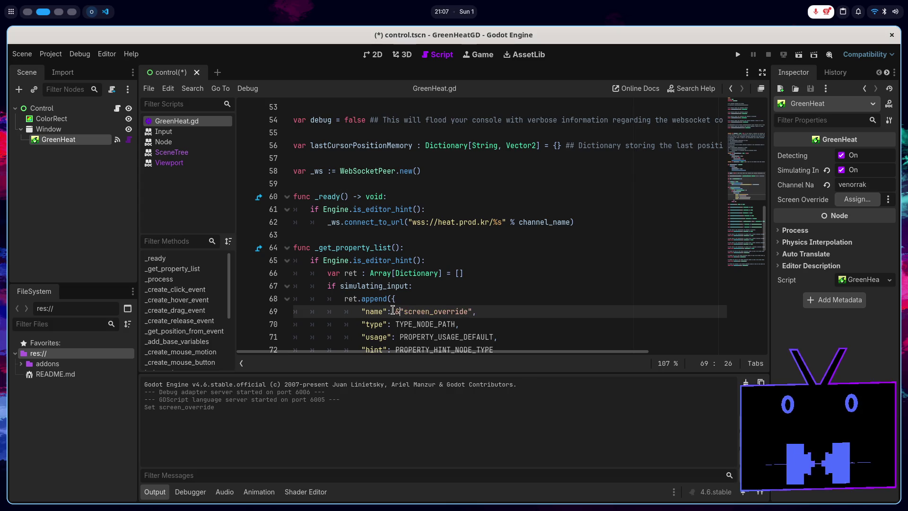
{"action": "key", "text": "ctrl+s"}
- Soft-reload GreenHeat.gd, select the GreenHeat node and assign Window as its Screen Override
{"action": "right_click", "coordinate": [160, 123]}
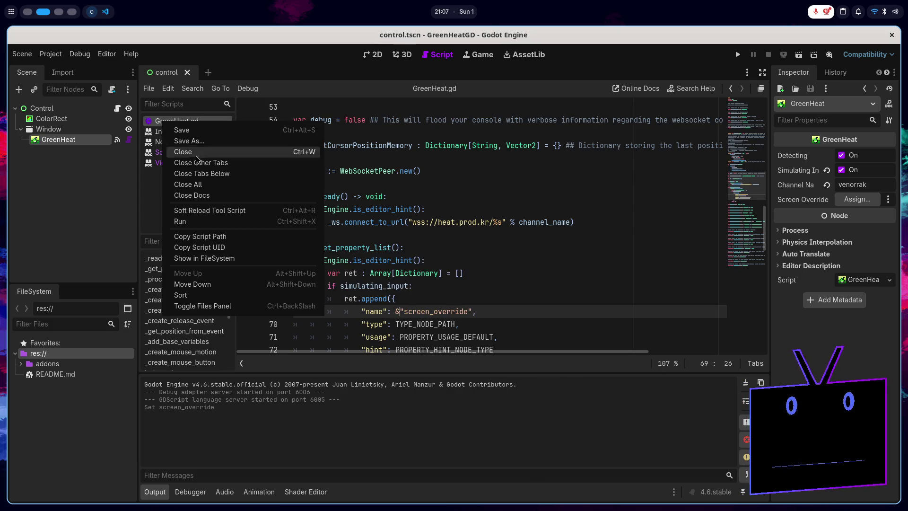
{"action": "left_click", "coordinate": [211, 211]}
{"action": "left_click", "coordinate": [48, 128]}
{"action": "left_click", "coordinate": [59, 139]}
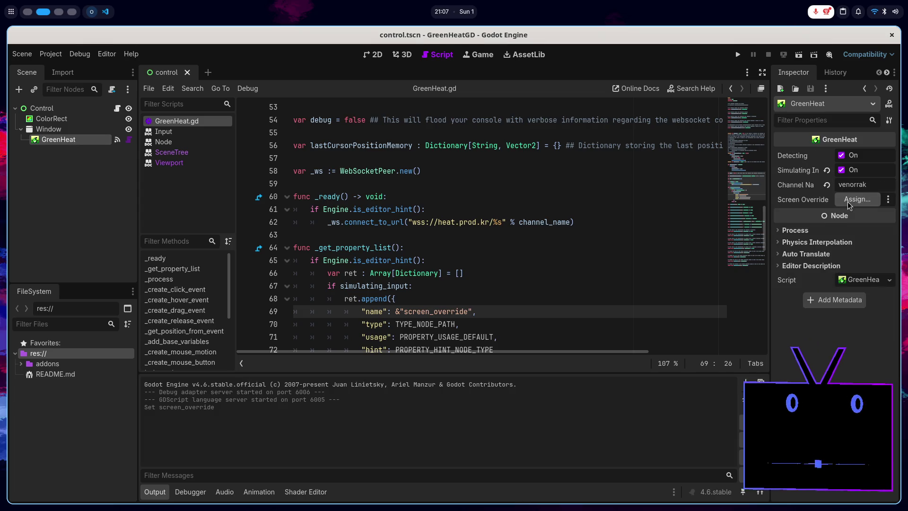
{"action": "left_click", "coordinate": [858, 199]}
{"action": "double_click", "coordinate": [427, 163]}
{"action": "scroll", "coordinate": [456, 277], "scroll_direction": "down", "scroll_amount": 4}
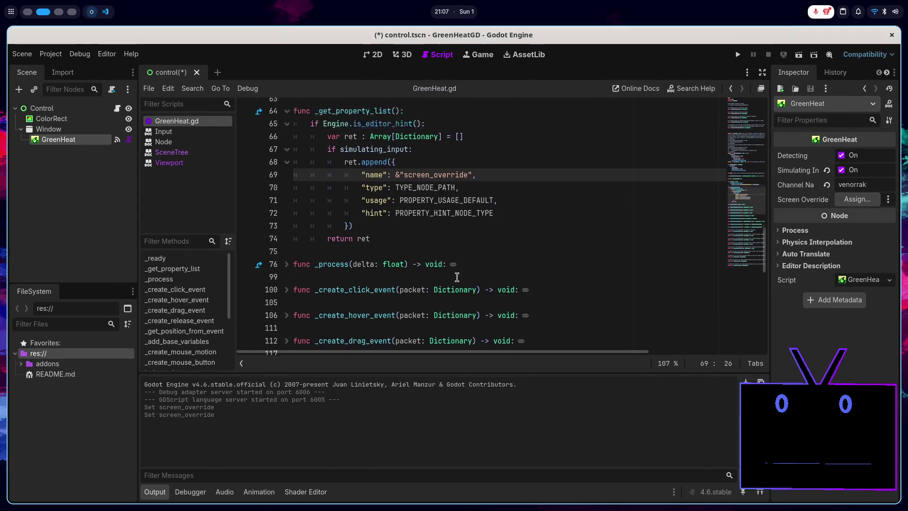
{"action": "scroll", "coordinate": [497, 224], "scroll_direction": "up", "scroll_amount": 5}
{"action": "scroll", "coordinate": [490, 233], "scroll_direction": "up", "scroll_amount": 4}
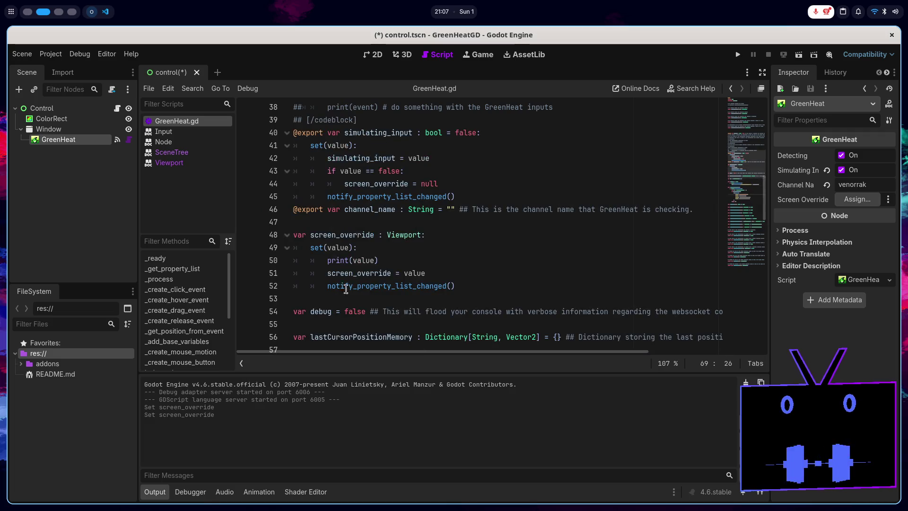
- Toggle Simulating Input until it ends off, hiding Screen Override, then review value and screen_override in the setter
{"action": "left_click", "coordinate": [845, 171]}
{"action": "left_click", "coordinate": [845, 171]}
{"action": "left_click", "coordinate": [845, 172]}
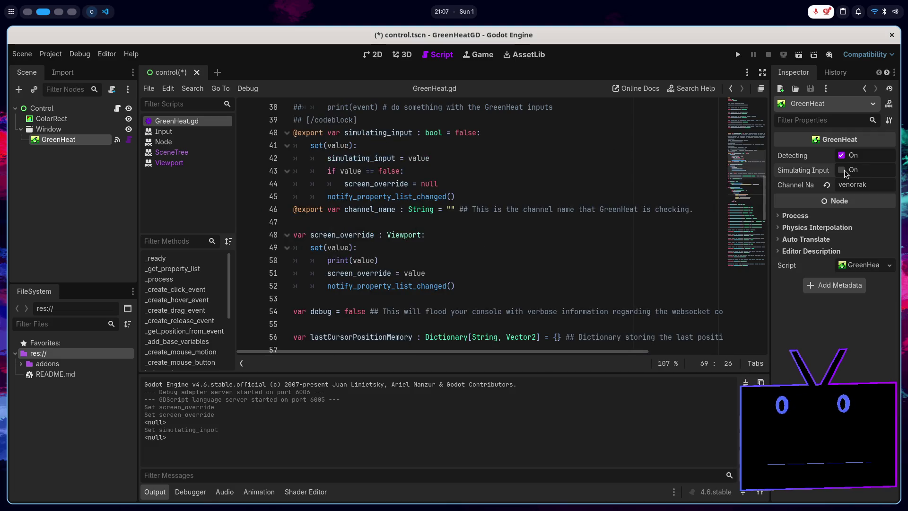
{"action": "left_click", "coordinate": [842, 170]}
{"action": "left_click", "coordinate": [842, 170]}
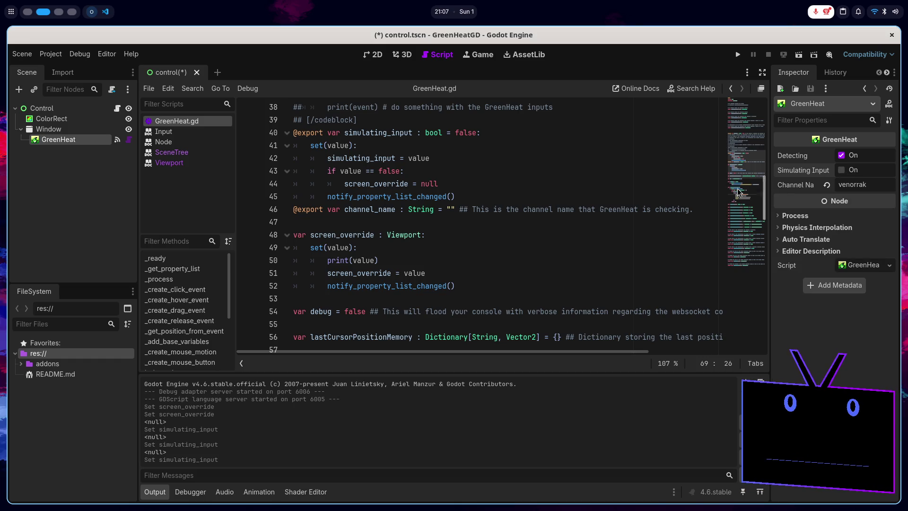
{"action": "double_click", "coordinate": [336, 246]}
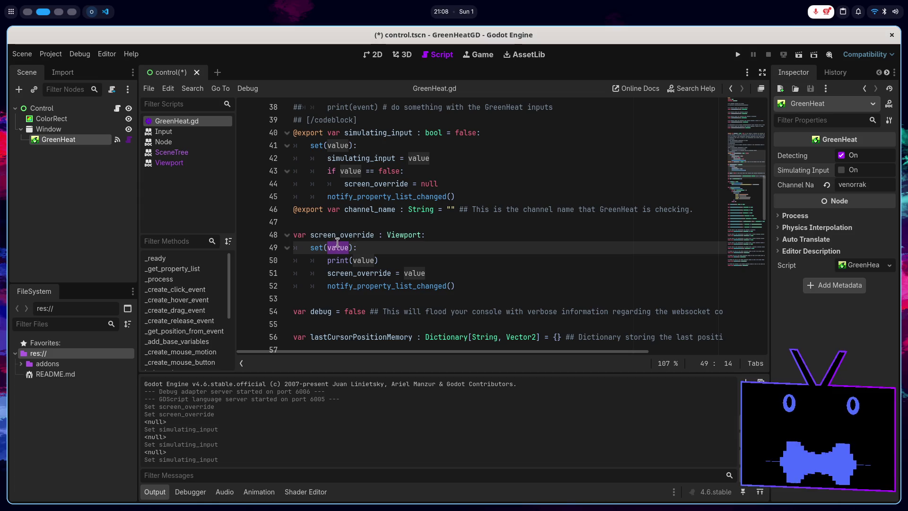
{"action": "double_click", "coordinate": [406, 184]}
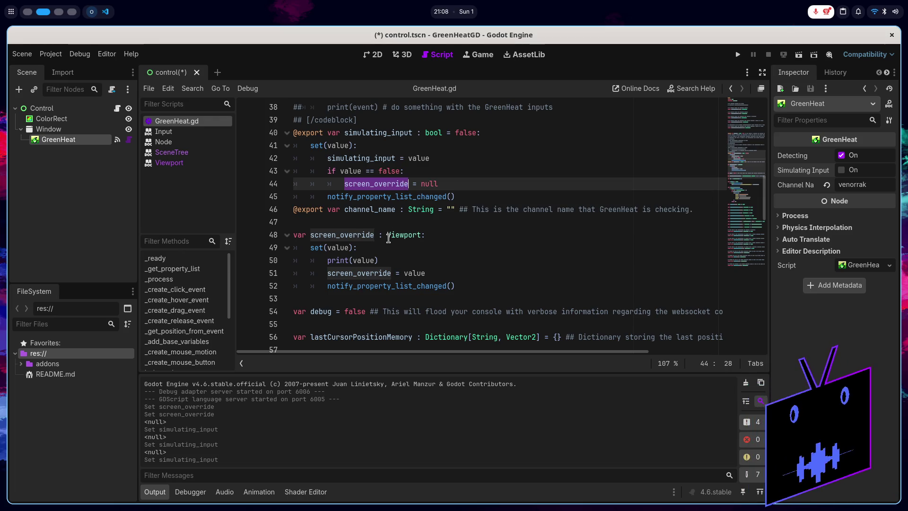
{"action": "mouse_move", "coordinate": [389, 238]}
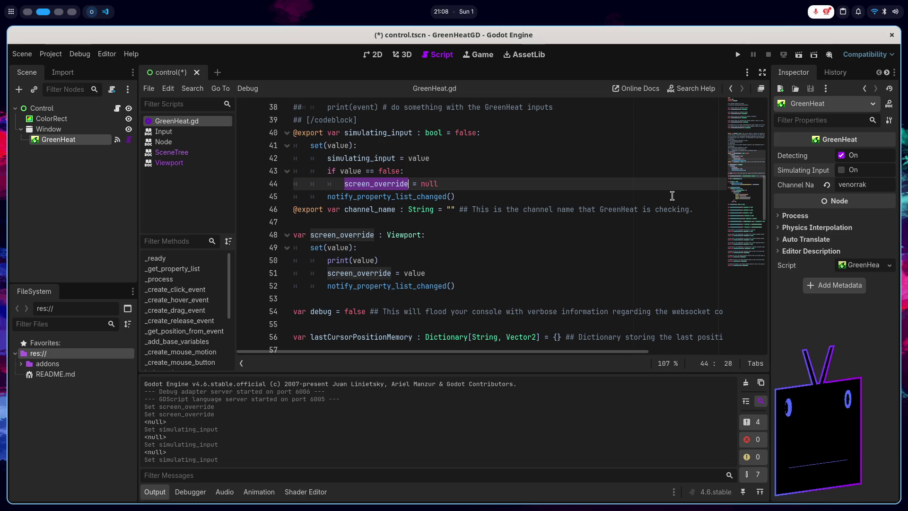
- Scroll to _get_property_list and view the Dictionary type documentation on line 66
{"action": "scroll", "coordinate": [591, 201], "scroll_direction": "down", "scroll_amount": 4}
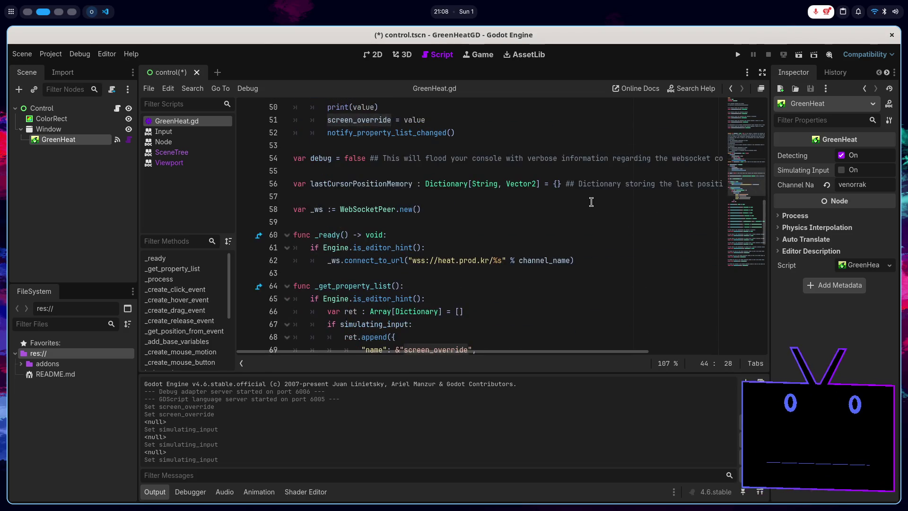
{"action": "scroll", "coordinate": [469, 156], "scroll_direction": "down", "scroll_amount": 3}
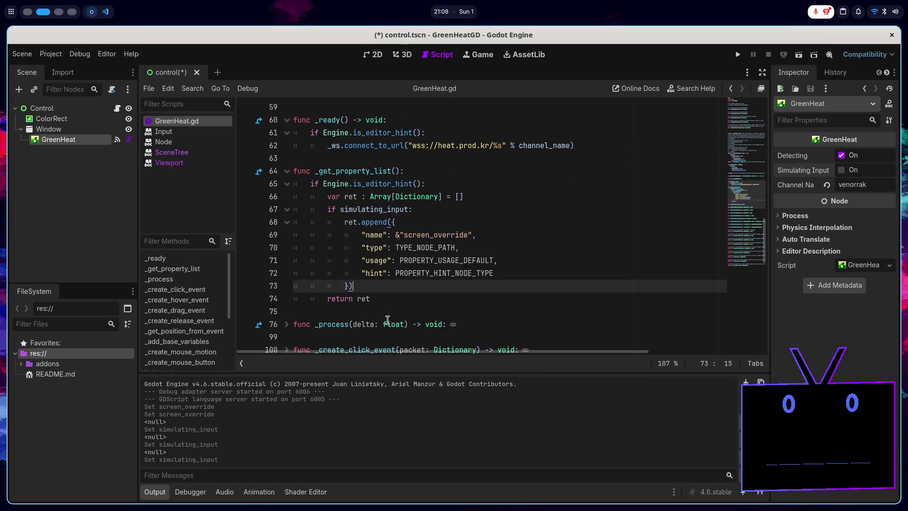
{"action": "left_click", "coordinate": [389, 295]}
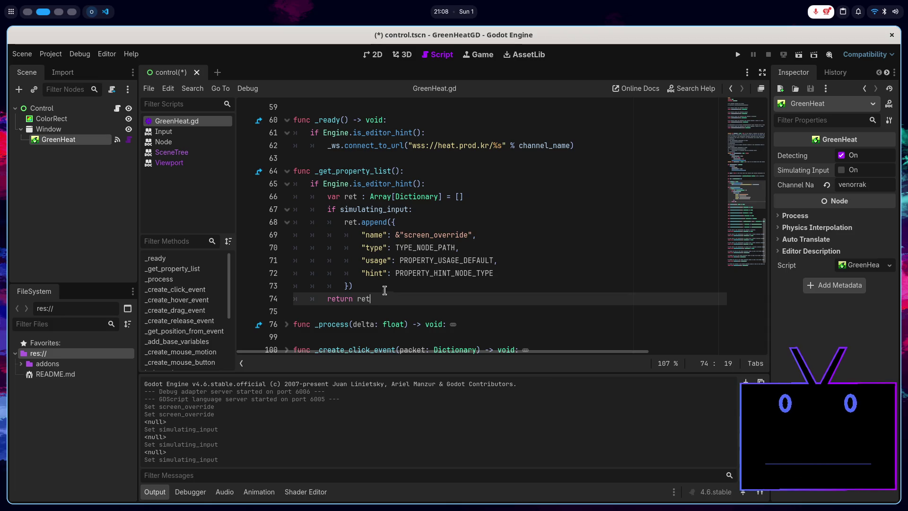
{"action": "left_click", "coordinate": [407, 194]}
{"action": "mouse_move", "coordinate": [408, 192]}
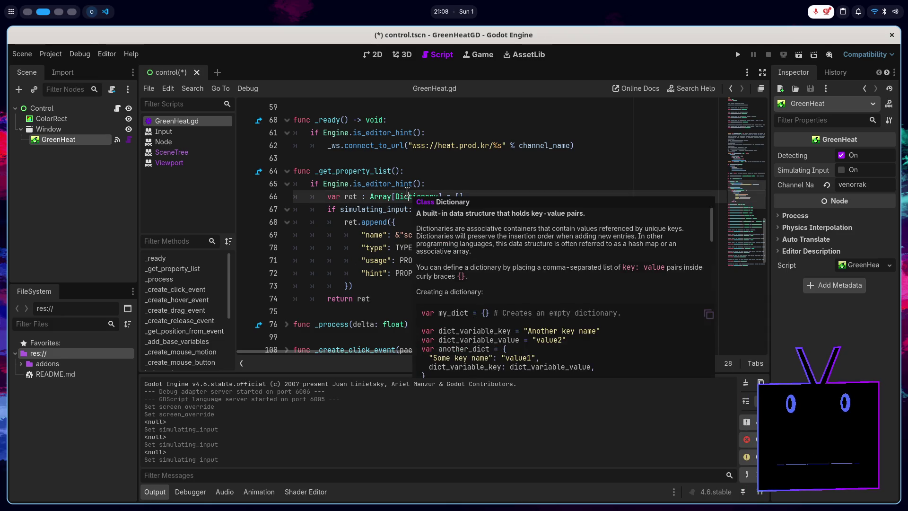
- Inspect PROPERTY_HINT_NODE_TYPE and lines 69–72, then bring up ShapeProvider.gd on GitHub
{"action": "double_click", "coordinate": [447, 273]}
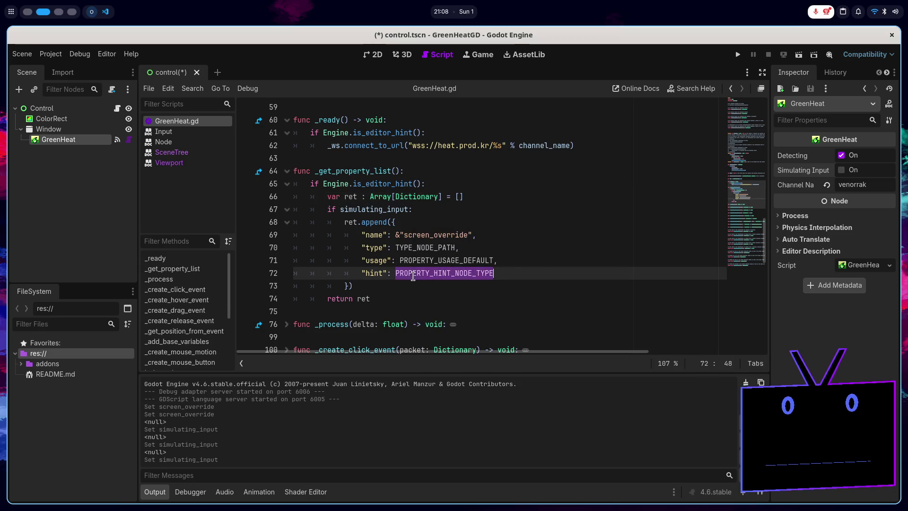
{"action": "left_click", "coordinate": [515, 274]}
{"action": "left_click", "coordinate": [509, 253]}
{"action": "left_click", "coordinate": [475, 238]}
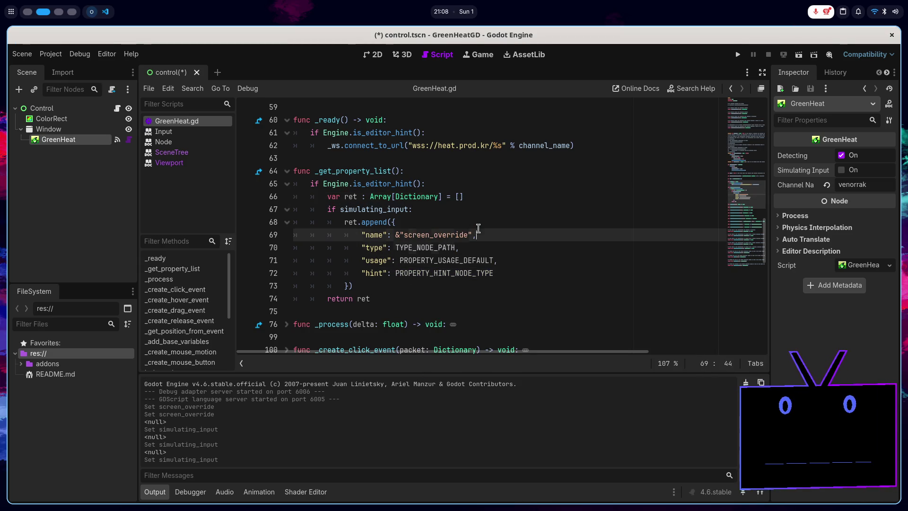
{"action": "key", "text": "super+1"}
{"action": "scroll", "coordinate": [350, 224], "scroll_direction": "up", "scroll_amount": 2}
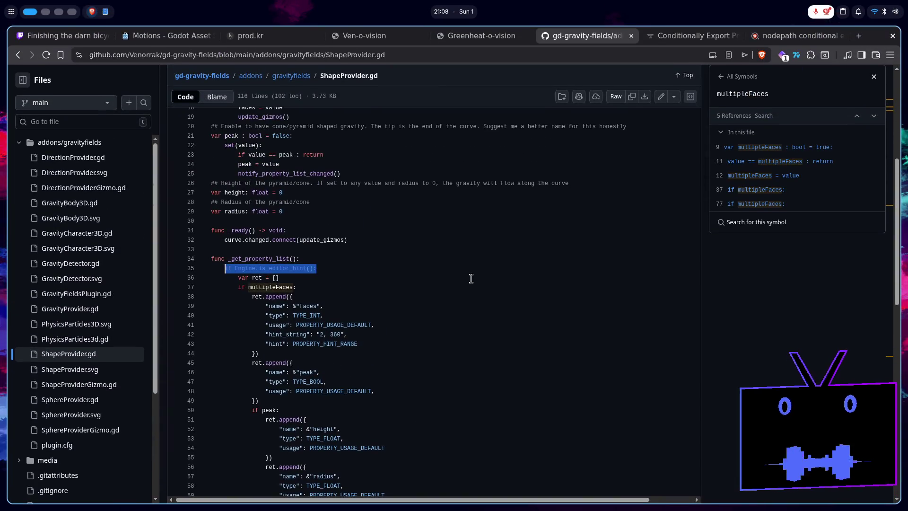
- Remove the Array[Dictionary] type annotation from ret on line 66 of GreenHeat.gd and save
{"action": "scroll", "coordinate": [350, 224], "scroll_direction": "down", "scroll_amount": 4}
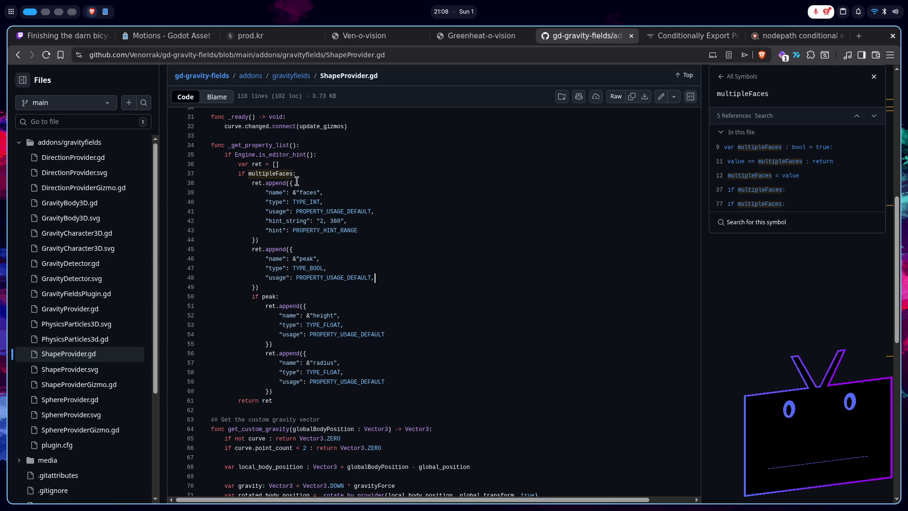
{"action": "key", "text": "super+2"}
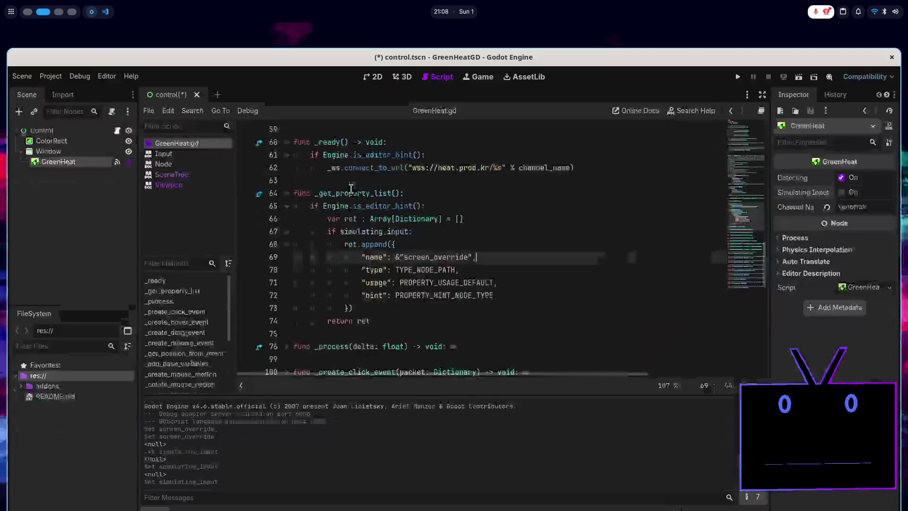
{"action": "left_click_drag", "start_coordinate": [442, 191], "coordinate": [359, 193]}
{"action": "key", "text": "BackSpace"}
{"action": "key", "text": "ctrl+s"}
- In ShapeProvider.gd on GitHub, view the references to int and notify_property_list_changed
{"action": "key", "text": "super+1"}
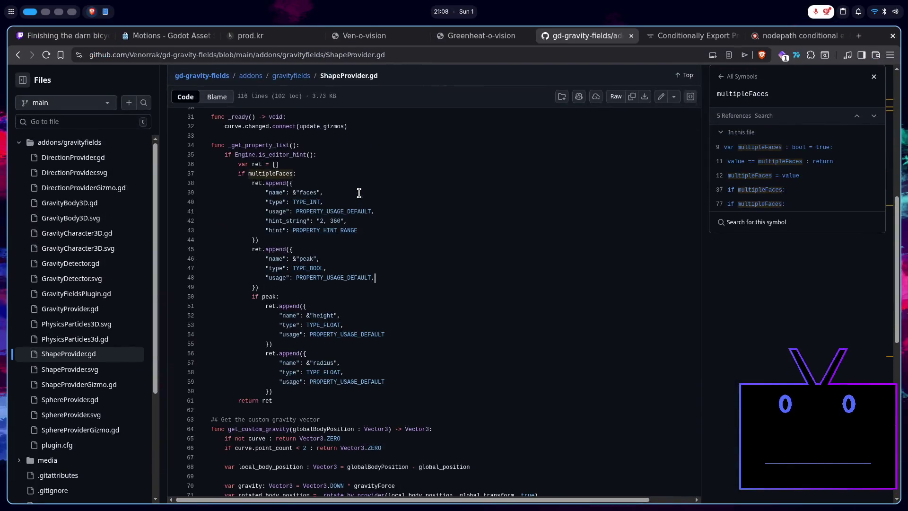
{"action": "left_click", "coordinate": [340, 172]}
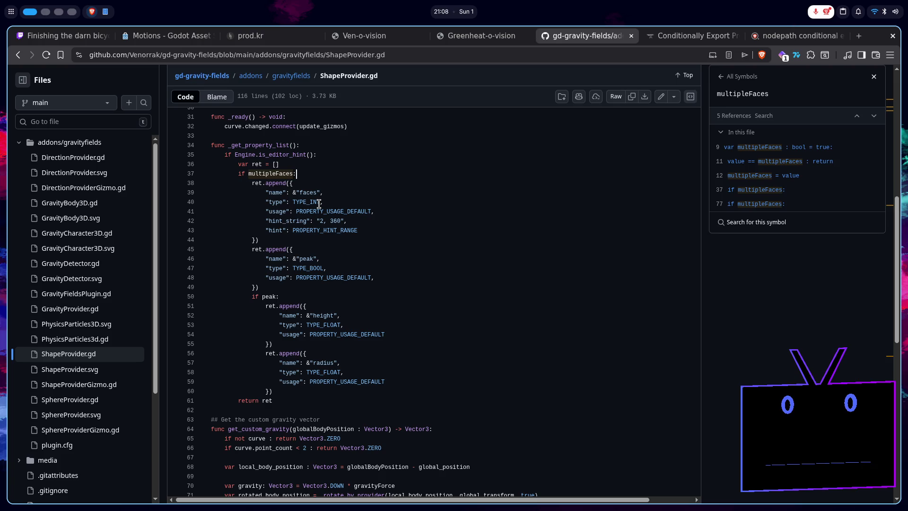
{"action": "scroll", "coordinate": [319, 203], "scroll_direction": "down", "scroll_amount": 2}
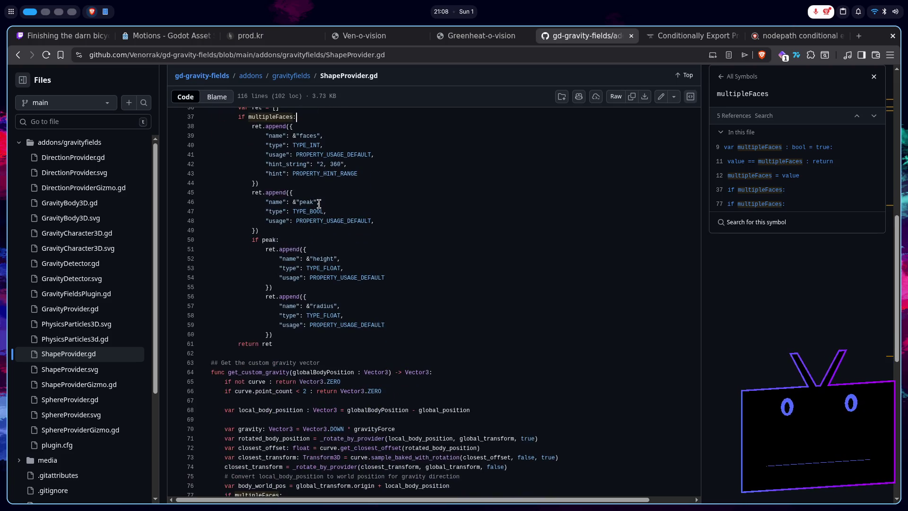
{"action": "scroll", "coordinate": [315, 202], "scroll_direction": "up", "scroll_amount": 5}
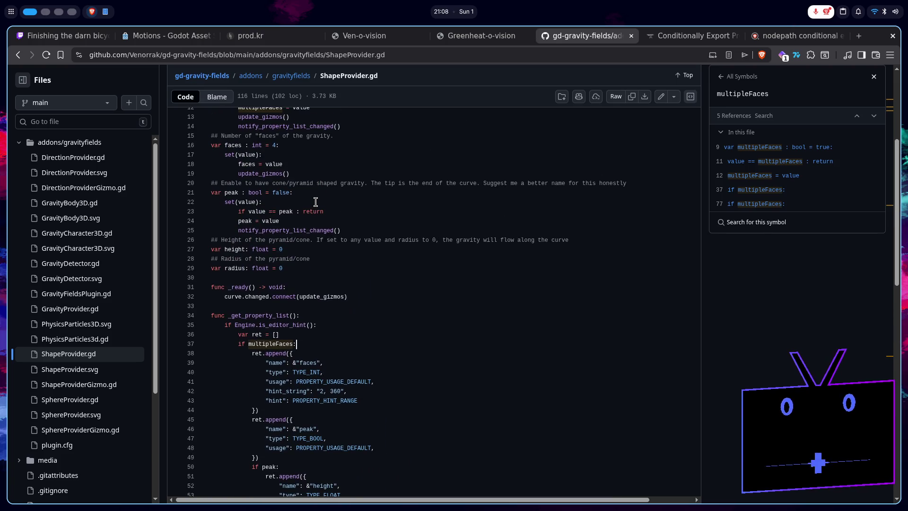
{"action": "scroll", "coordinate": [316, 202], "scroll_direction": "up", "scroll_amount": 3}
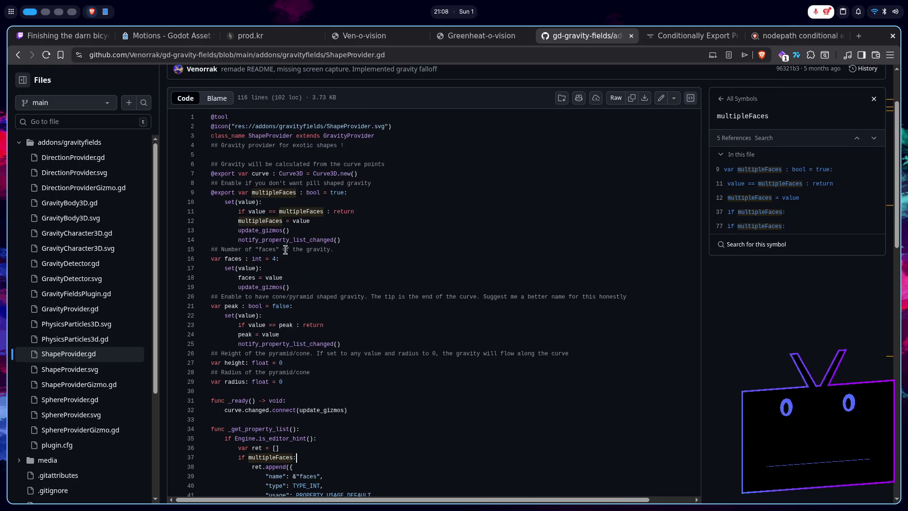
{"action": "left_click", "coordinate": [260, 259]}
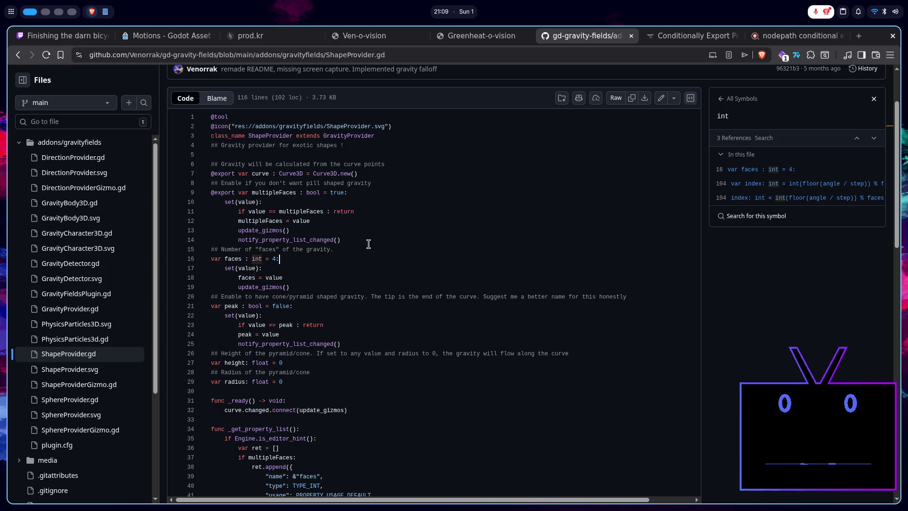
{"action": "scroll", "coordinate": [396, 311], "scroll_direction": "down", "scroll_amount": 12}
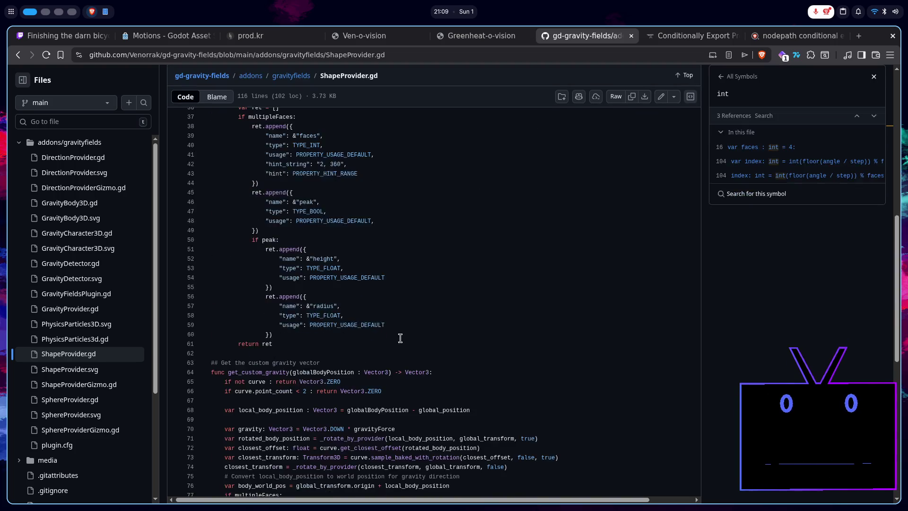
{"action": "scroll", "coordinate": [400, 338], "scroll_direction": "up", "scroll_amount": 12}
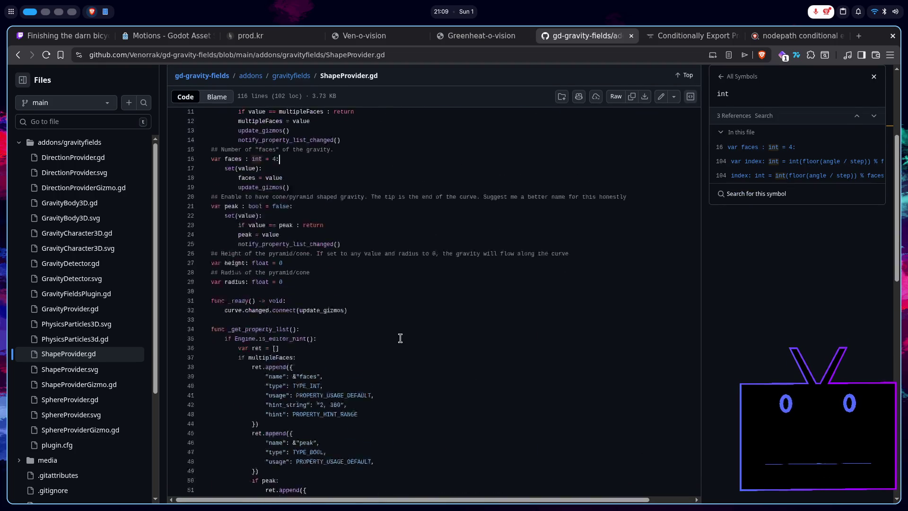
{"action": "double_click", "coordinate": [312, 241]}
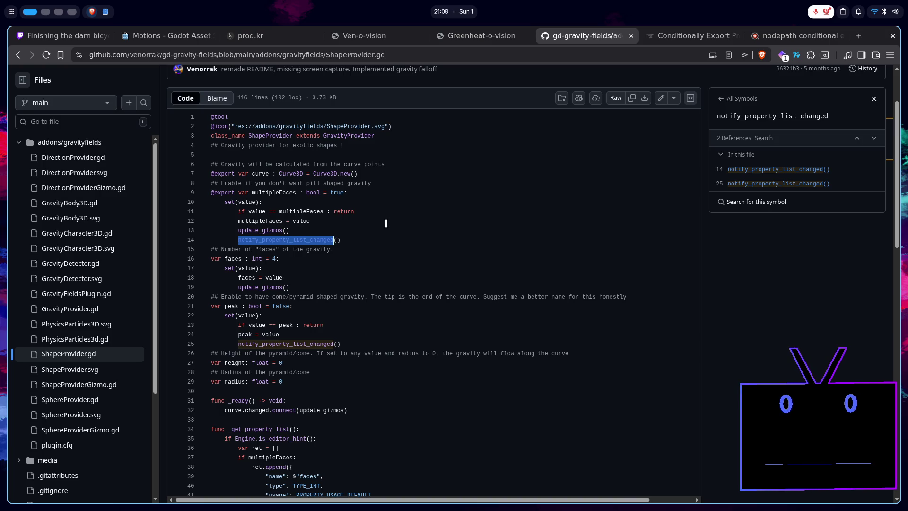
{"action": "key", "text": "super+2"}
{"action": "scroll", "coordinate": [393, 236], "scroll_direction": "up", "scroll_amount": 8}
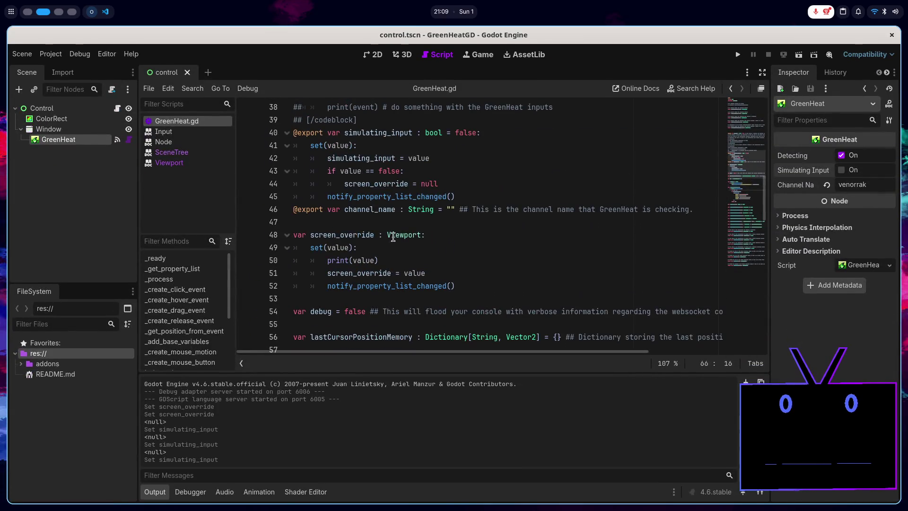
- Delete the notify_property_list_changed() line from screen_override's setter and soft-reload the tool script
{"action": "left_click", "coordinate": [456, 284]}
{"action": "key", "text": "ctrl+shift+k"}
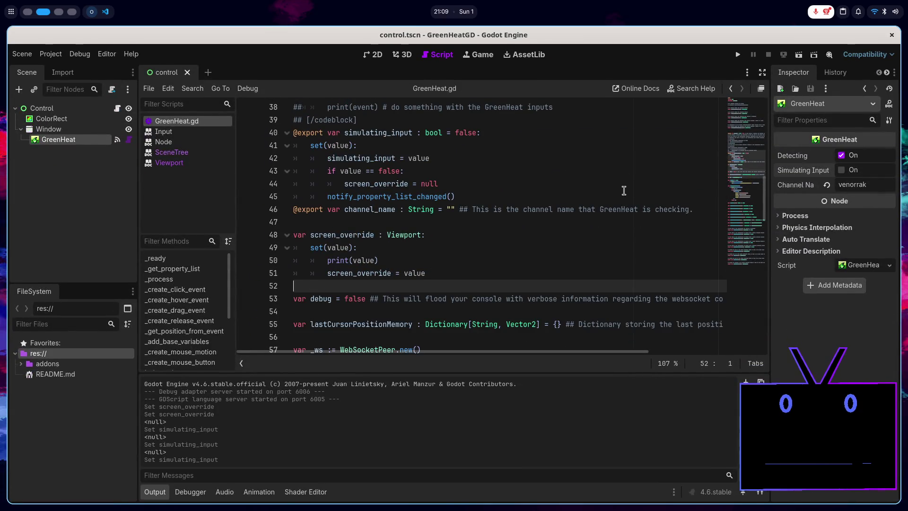
{"action": "right_click", "coordinate": [217, 122]}
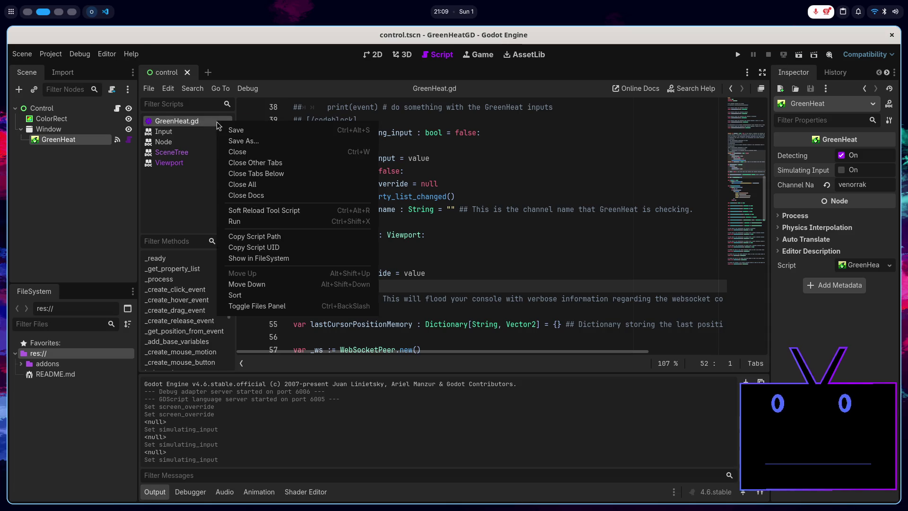
{"action": "left_click", "coordinate": [271, 210]}
- Reselect GreenHeat, enable Simulating Input, and bring up the Screen Override node picker
{"action": "scroll", "coordinate": [276, 189], "scroll_direction": "down", "scroll_amount": 5}
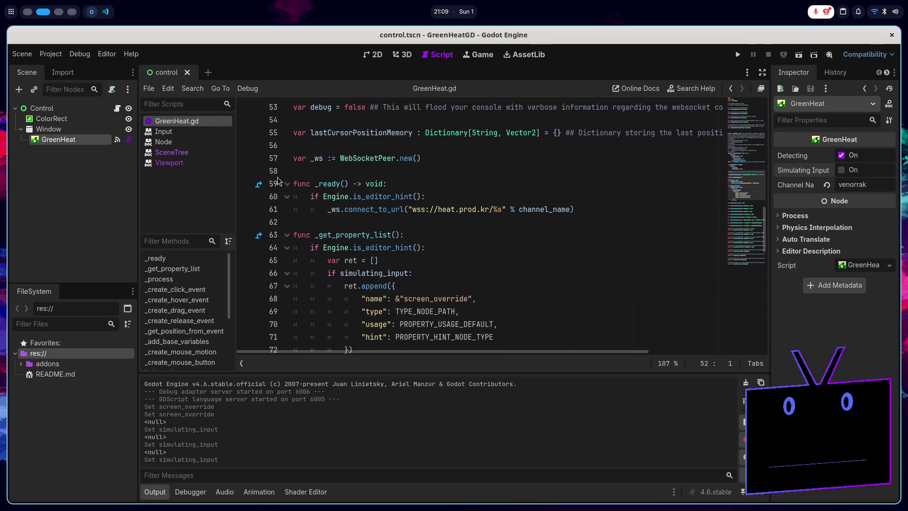
{"action": "left_click", "coordinate": [85, 130]}
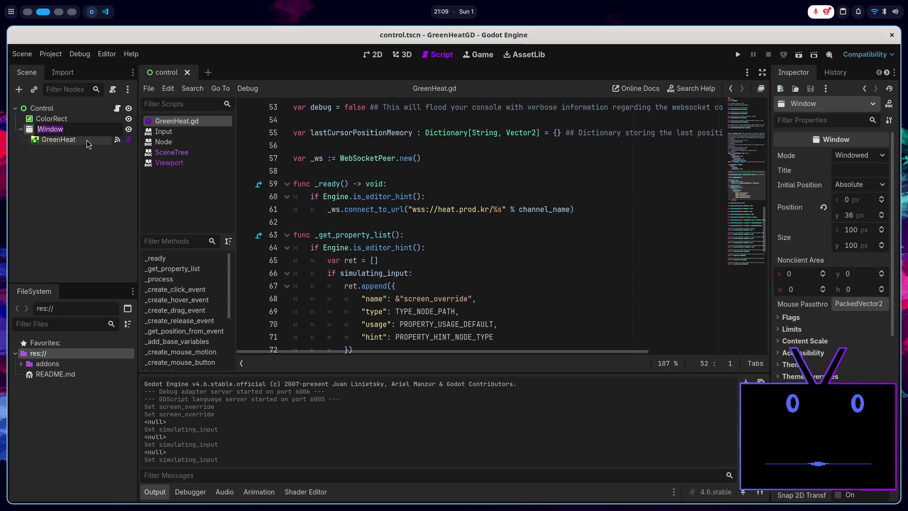
{"action": "key", "text": "Escape"}
{"action": "left_click", "coordinate": [53, 139]}
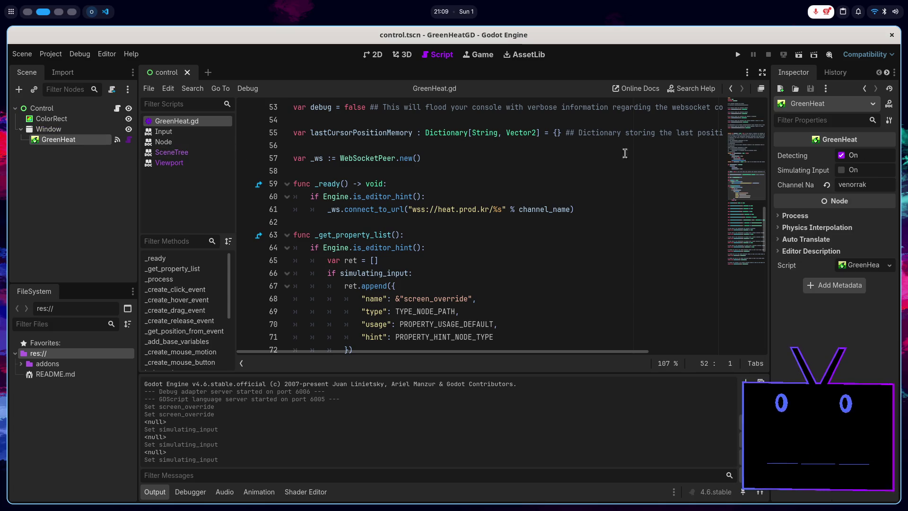
{"action": "left_click", "coordinate": [842, 170]}
{"action": "left_click", "coordinate": [858, 199]}
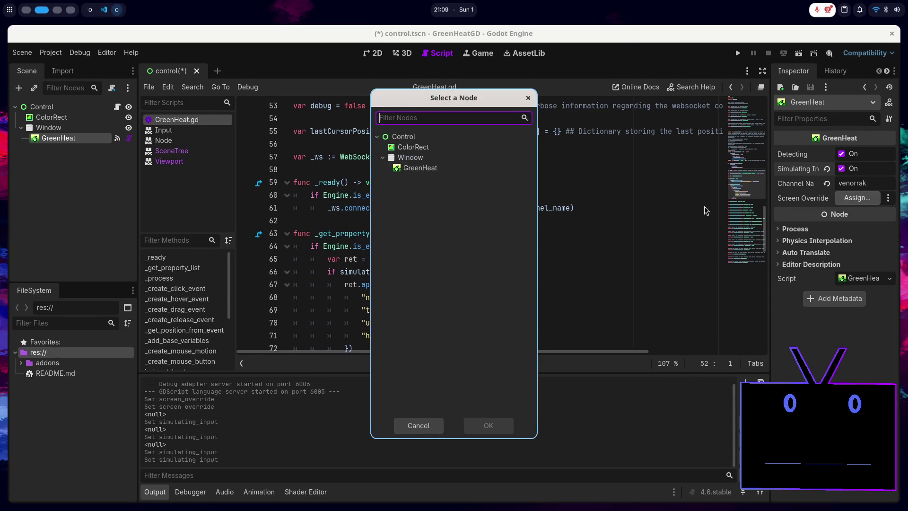
- Choose GreenHeat as the Screen Override node in the Select a Node dialog
{"action": "double_click", "coordinate": [434, 169]}
{"action": "scroll", "coordinate": [443, 199], "scroll_direction": "down", "scroll_amount": 3}
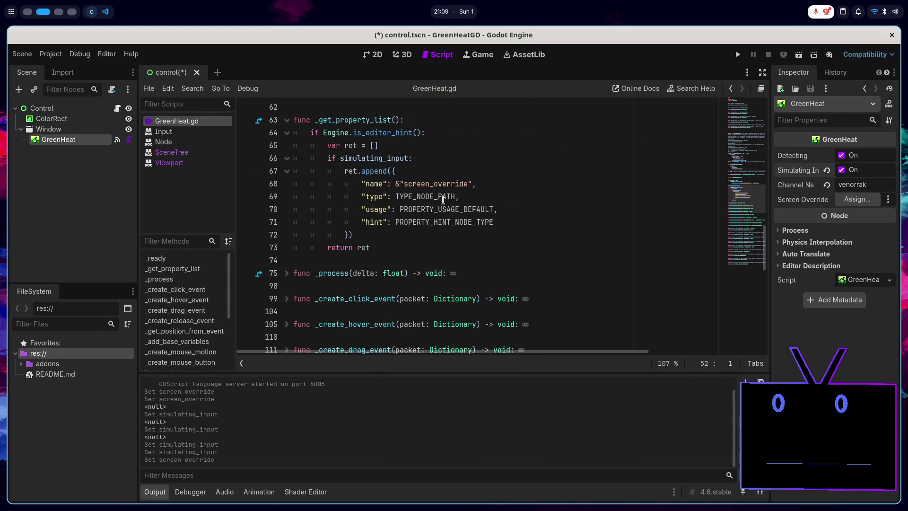
{"action": "scroll", "coordinate": [443, 200], "scroll_direction": "down", "scroll_amount": 5}
{"action": "scroll", "coordinate": [443, 201], "scroll_direction": "up", "scroll_amount": 6}
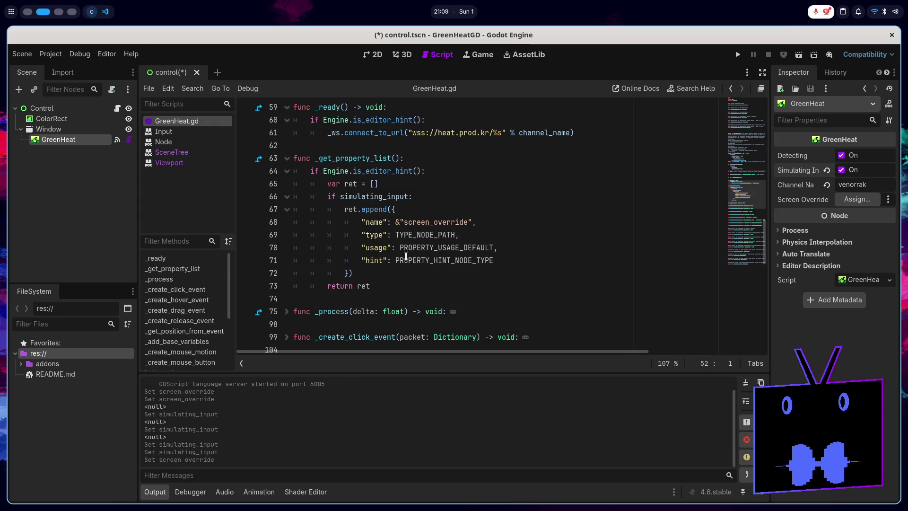
- Place the caret after return ret on line 73, then show the nodepath conditional export search results
{"action": "left_click", "coordinate": [388, 284]}
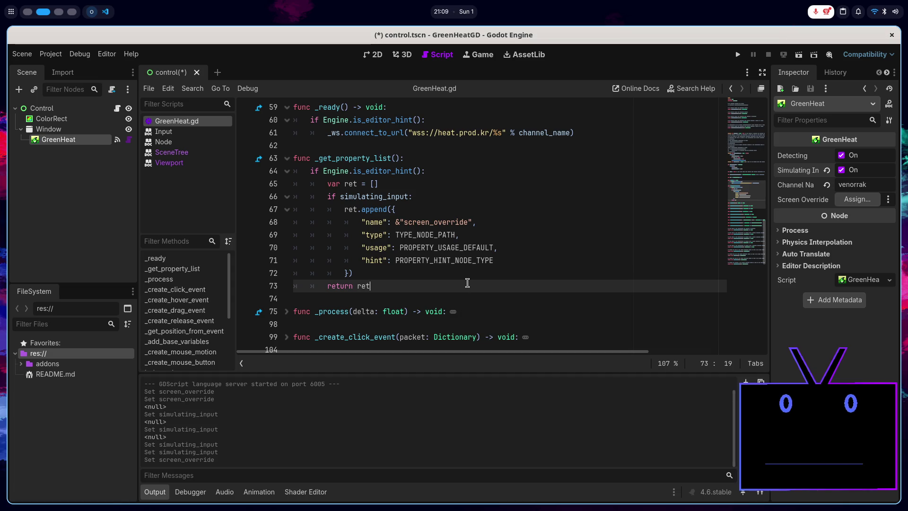
{"action": "key", "text": "super+1"}
{"action": "left_click", "coordinate": [797, 36]}
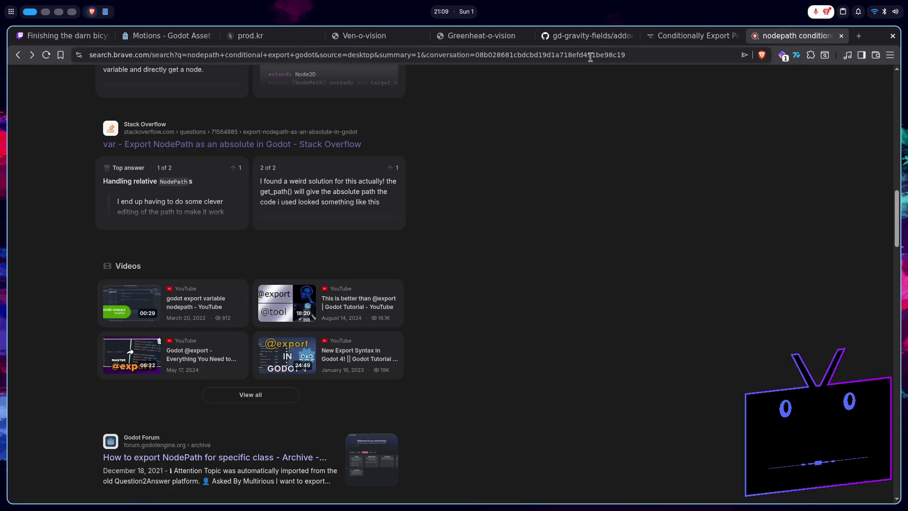
- Search 'conditional export godot' and read the Godot Forum thread on conditional exports
{"action": "left_click", "coordinate": [412, 54]}
{"action": "type", "text": "condi"}
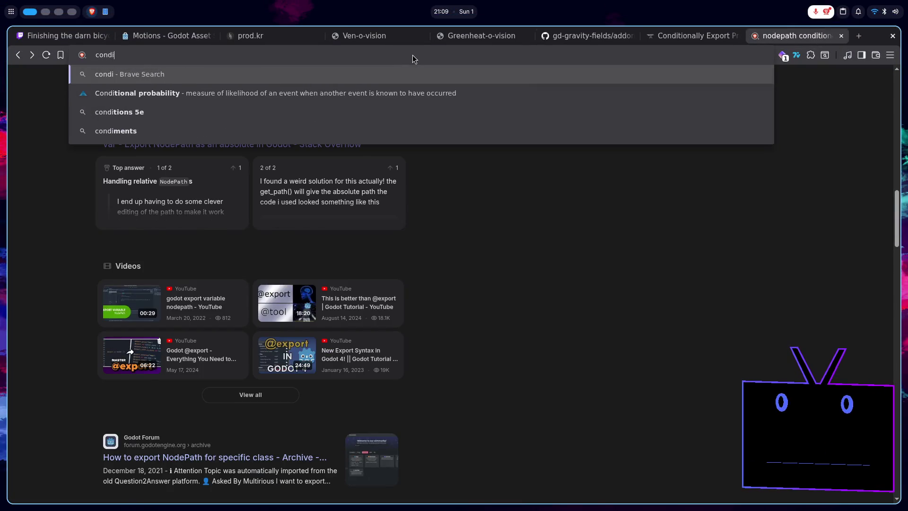
{"action": "type", "text": "tional ex"}
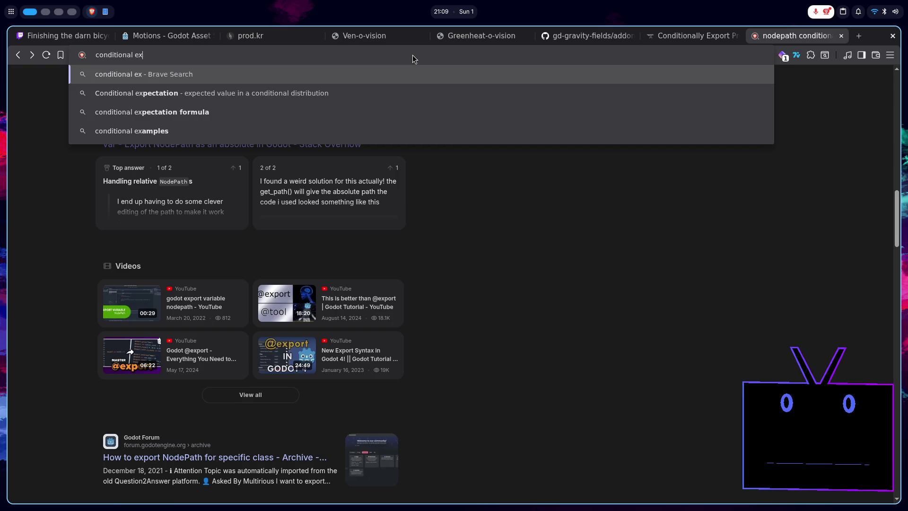
{"action": "type", "text": "port godot"}
{"action": "key", "text": "Return"}
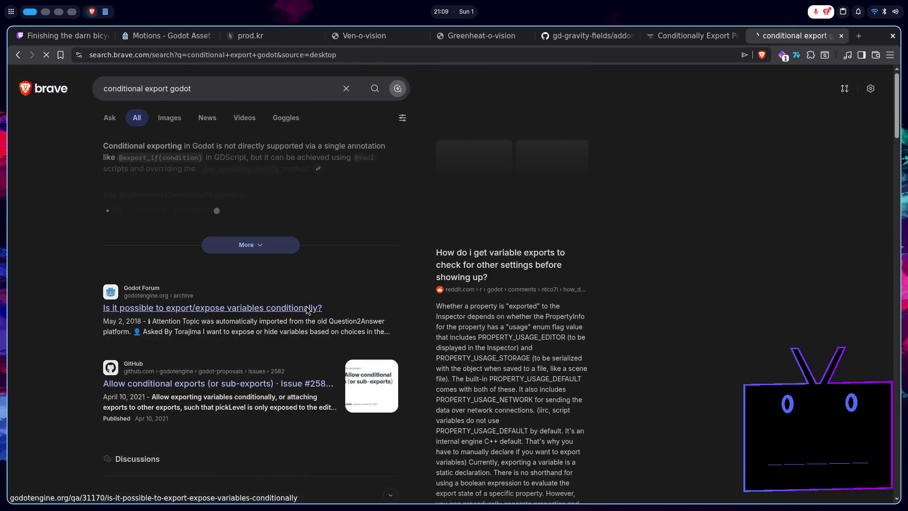
{"action": "left_click", "coordinate": [307, 307]}
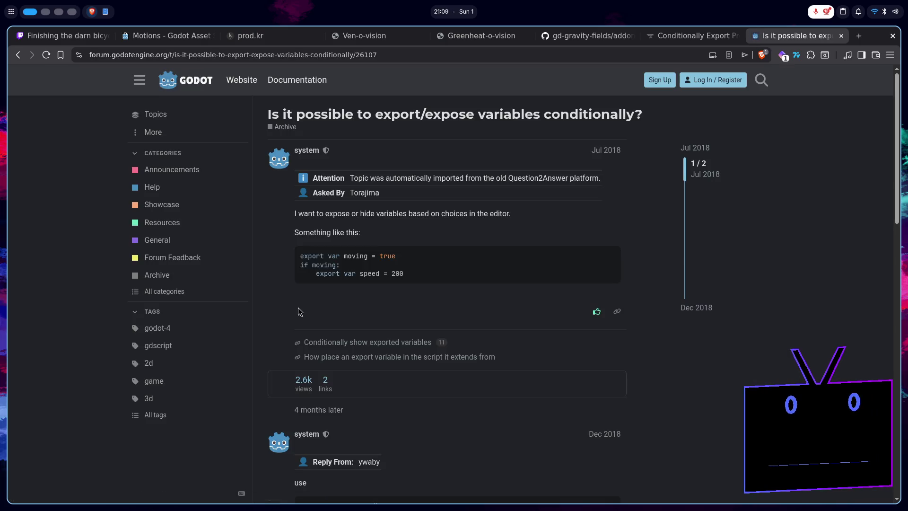
{"action": "scroll", "coordinate": [413, 305], "scroll_direction": "down", "scroll_amount": 7}
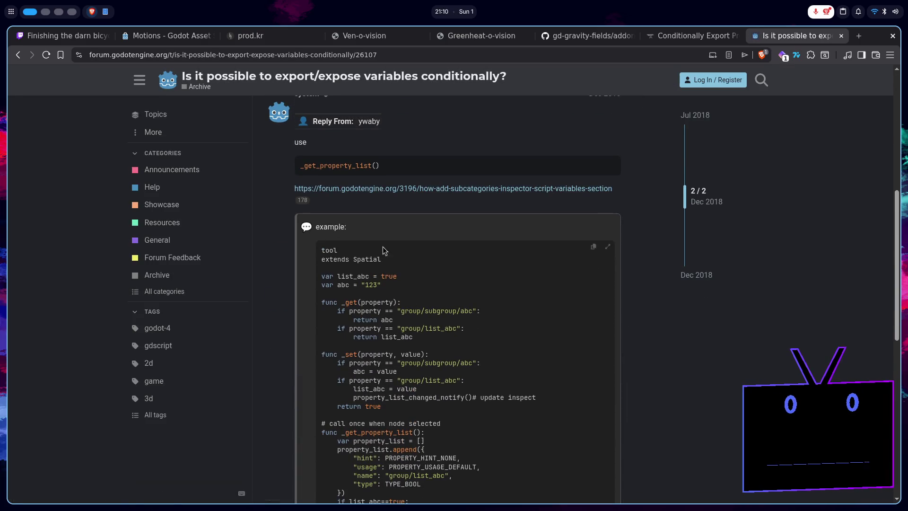
{"action": "scroll", "coordinate": [523, 249], "scroll_direction": "down", "scroll_amount": 3}
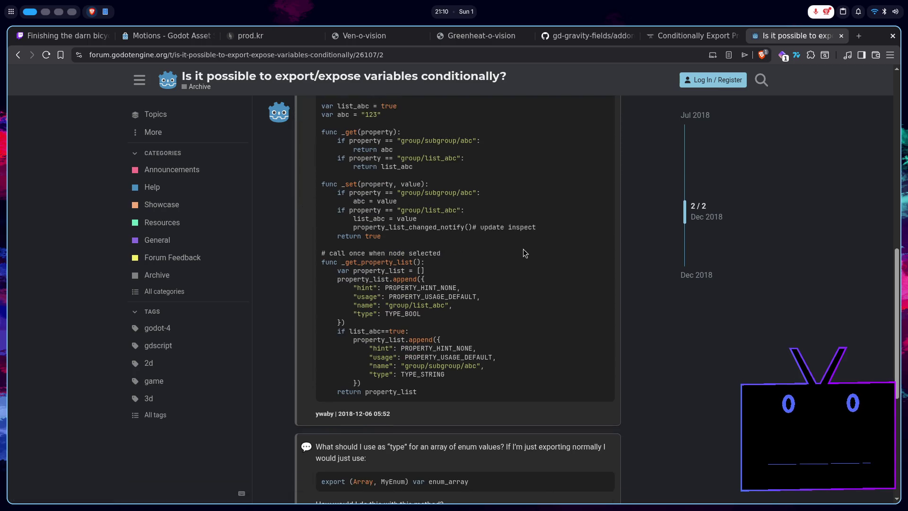
{"action": "scroll", "coordinate": [522, 247], "scroll_direction": "down", "scroll_amount": 1}
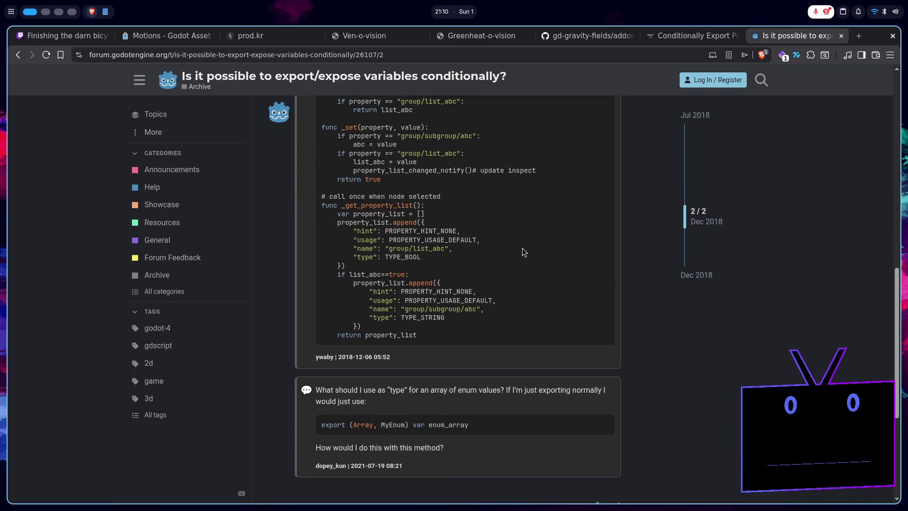
{"action": "scroll", "coordinate": [522, 247], "scroll_direction": "up", "scroll_amount": 2}
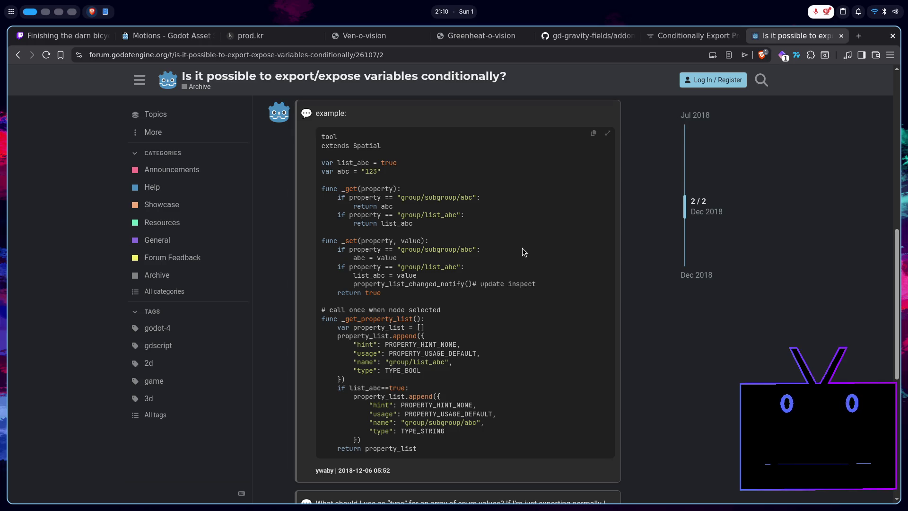
{"action": "scroll", "coordinate": [522, 248], "scroll_direction": "down", "scroll_amount": 8}
- Read GitHub proposal #2582 on conditional exports from the search results
{"action": "key", "text": "alt+Left"}
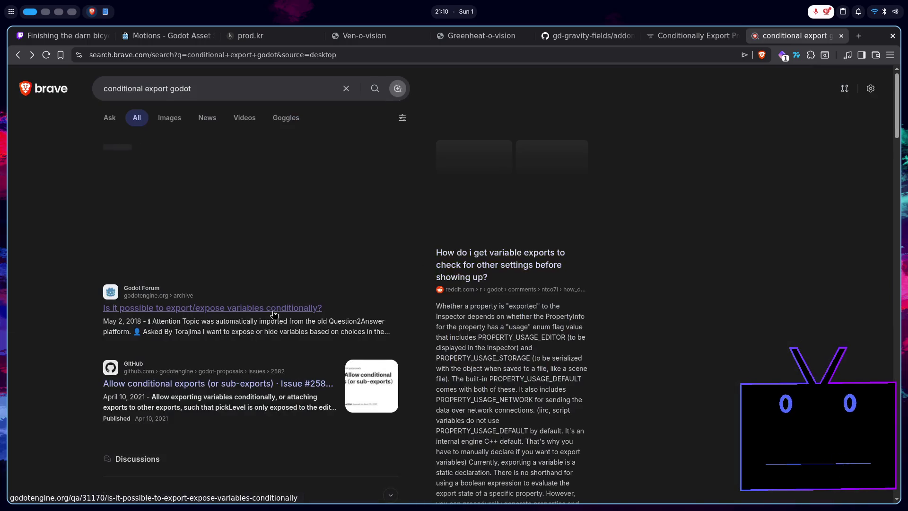
{"action": "scroll", "coordinate": [275, 315], "scroll_direction": "down", "scroll_amount": 2}
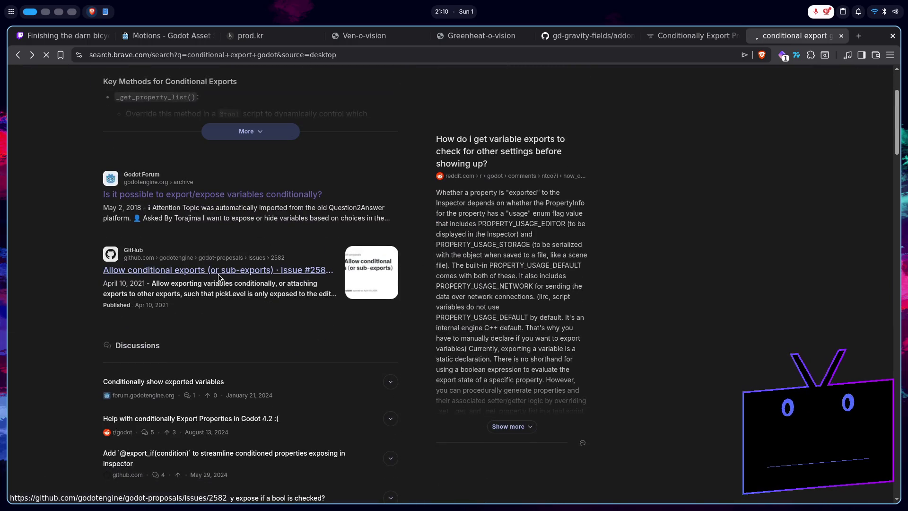
{"action": "left_click", "coordinate": [217, 276]}
{"action": "scroll", "coordinate": [223, 281], "scroll_direction": "down", "scroll_amount": 5}
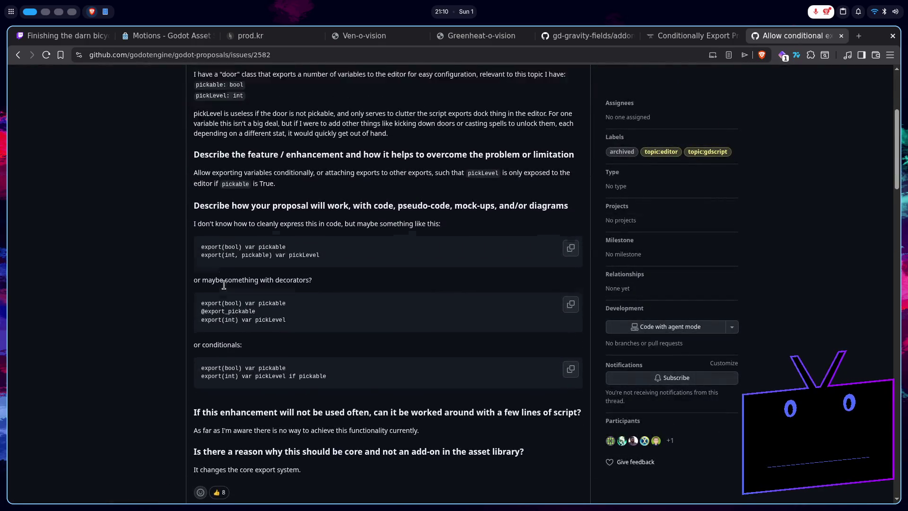
{"action": "scroll", "coordinate": [224, 285], "scroll_direction": "down", "scroll_amount": 10}
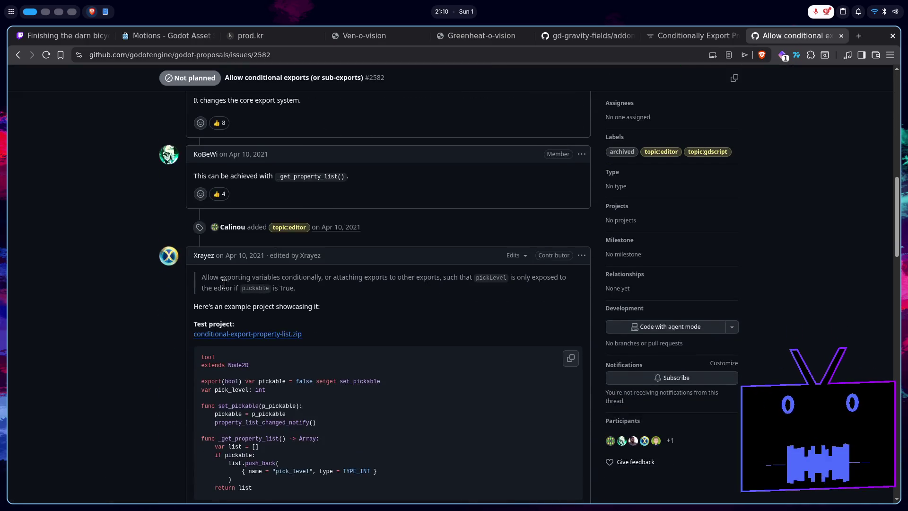
{"action": "scroll", "coordinate": [224, 284], "scroll_direction": "down", "scroll_amount": 3}
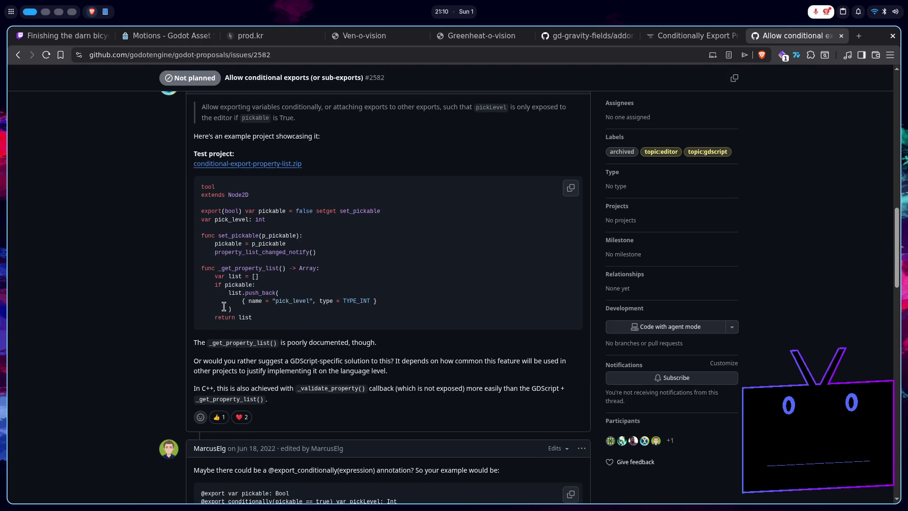
{"action": "scroll", "coordinate": [223, 306], "scroll_direction": "down", "scroll_amount": 7}
{"action": "scroll", "coordinate": [227, 312], "scroll_direction": "up", "scroll_amount": 6}
{"action": "scroll", "coordinate": [226, 310], "scroll_direction": "down", "scroll_amount": 12}
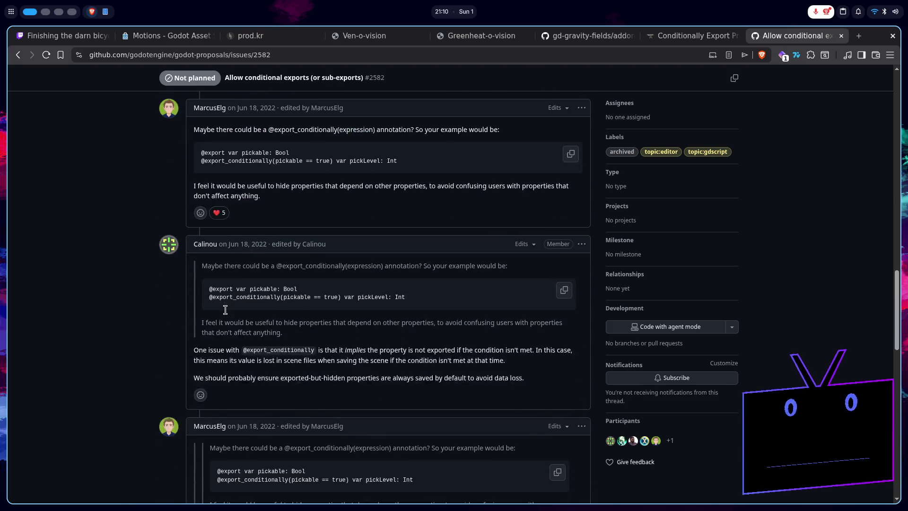
{"action": "scroll", "coordinate": [225, 314], "scroll_direction": "down", "scroll_amount": 4}
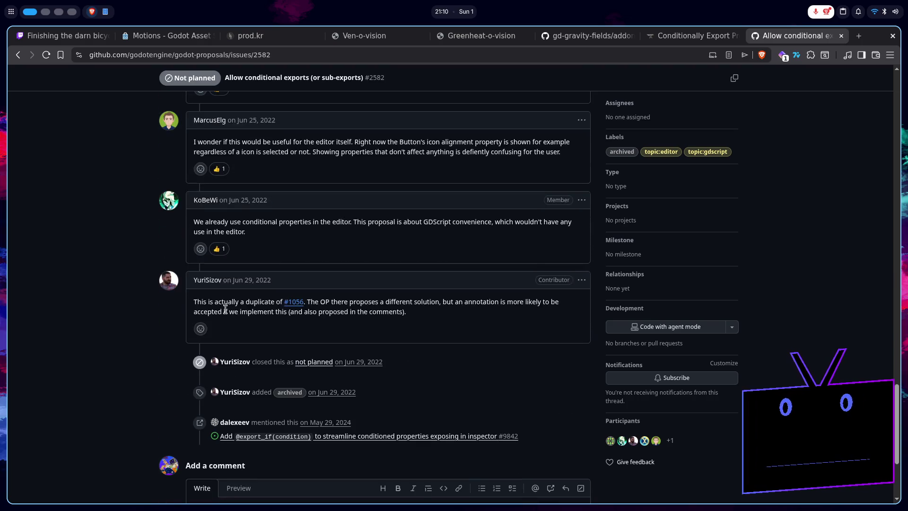
{"action": "key", "text": "super+2"}
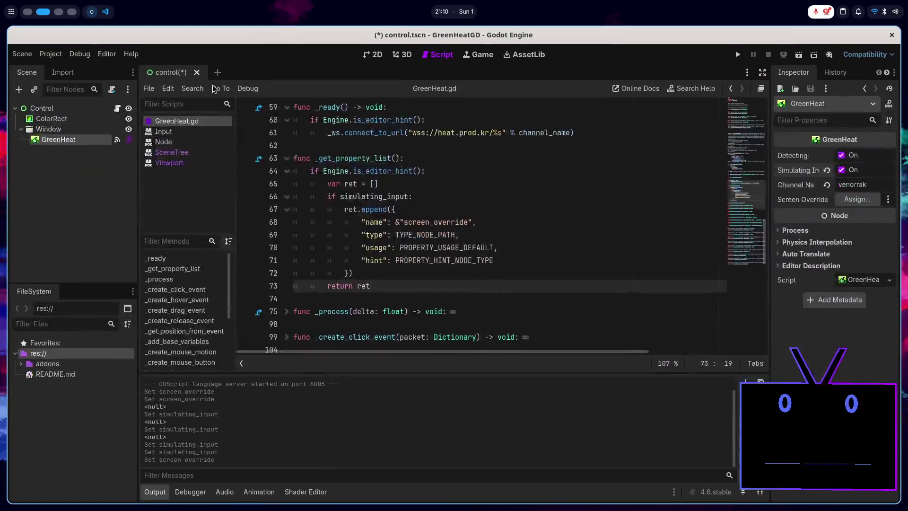
- Comment out the usage and hint lines (70–71) of the screen_override entry and save
{"action": "key", "text": "Up"}
{"action": "key", "text": "Up"}
{"action": "key", "text": "ctrl+k"}
{"action": "key", "text": "Up"}
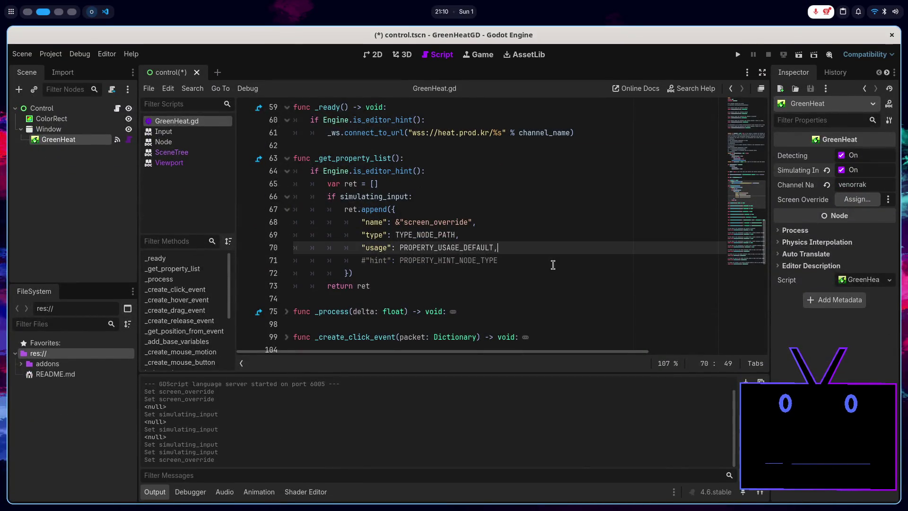
{"action": "key", "text": "ctrl+k"}
{"action": "key", "text": "ctrl+s"}
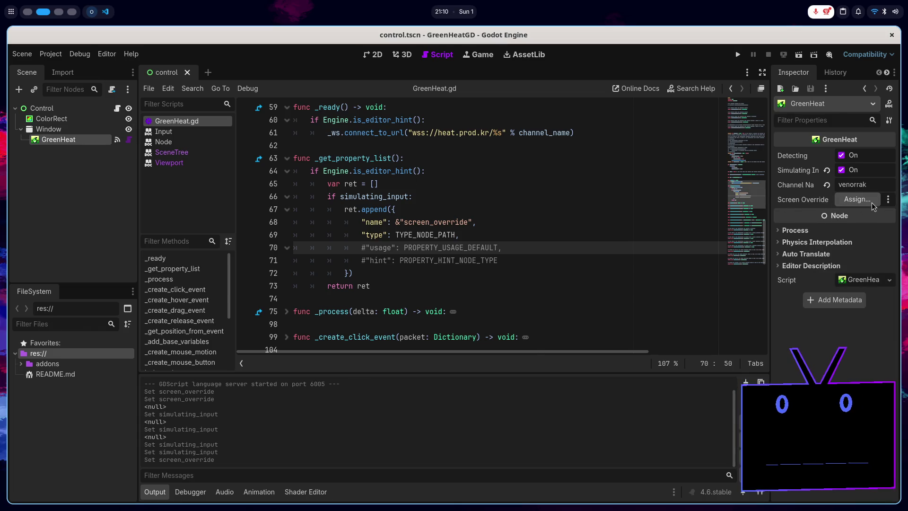
- Try assigning the Window node as the Screen Override target
{"action": "left_click", "coordinate": [857, 200]}
{"action": "left_click", "coordinate": [408, 159]}
{"action": "double_click", "coordinate": [408, 159]}
{"action": "left_click", "coordinate": [520, 222]}
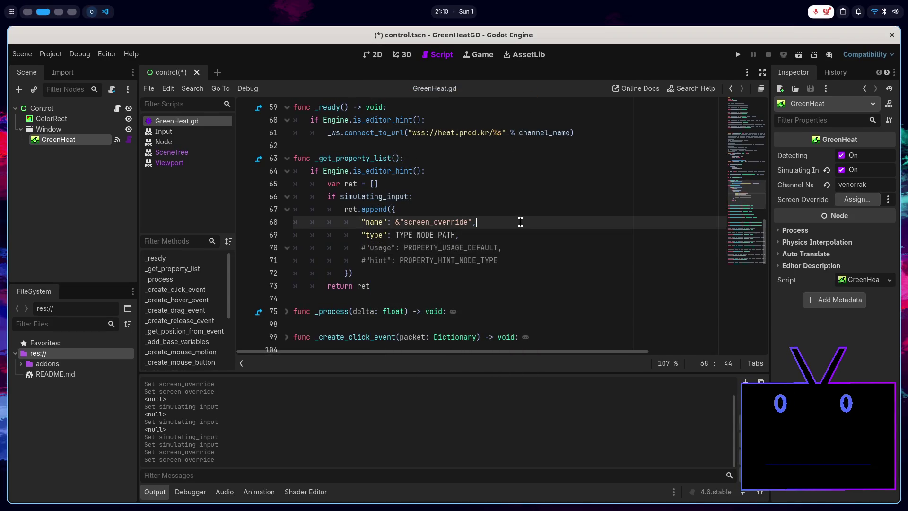
{"action": "key", "text": "super+Page_Up"}
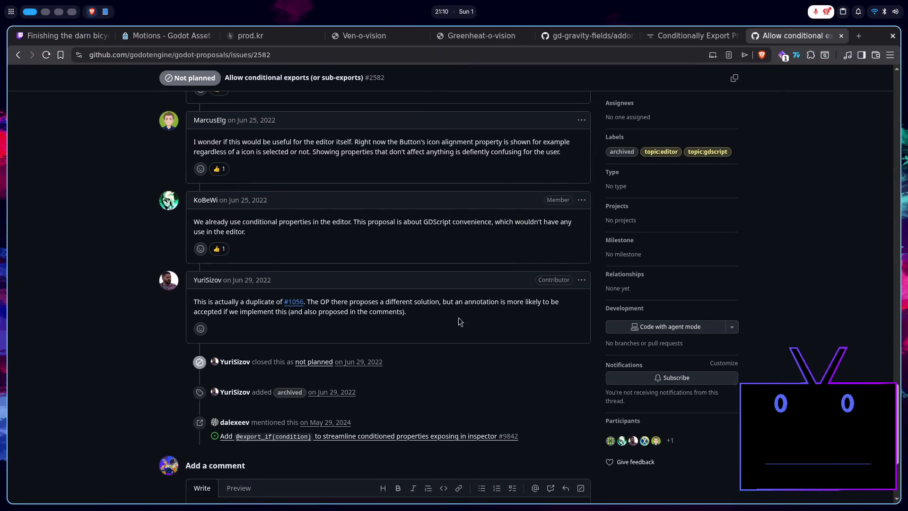
- Read the Kehomsforge conditional-export tutorial from the search results
{"action": "scroll", "coordinate": [309, 341], "scroll_direction": "down", "scroll_amount": 3}
{"action": "key", "text": "alt+Left"}
{"action": "scroll", "coordinate": [265, 341], "scroll_direction": "down", "scroll_amount": 6}
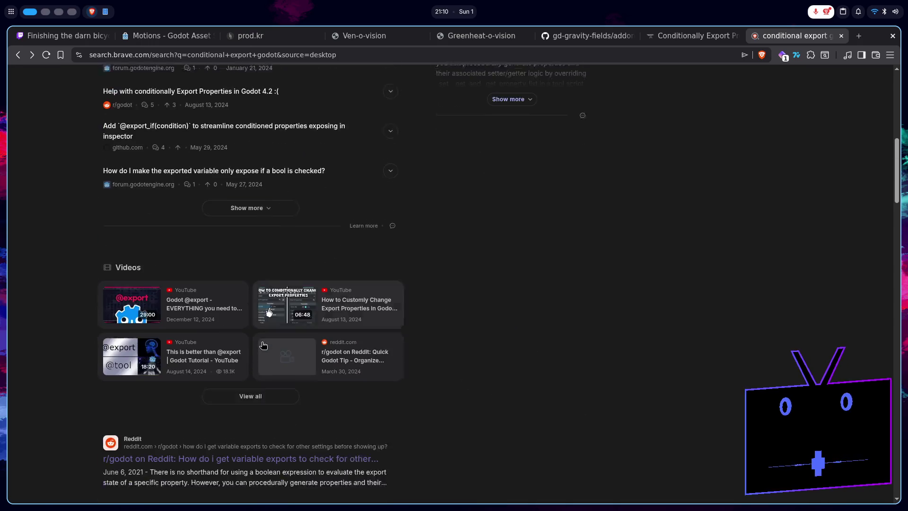
{"action": "scroll", "coordinate": [263, 345], "scroll_direction": "down", "scroll_amount": 4}
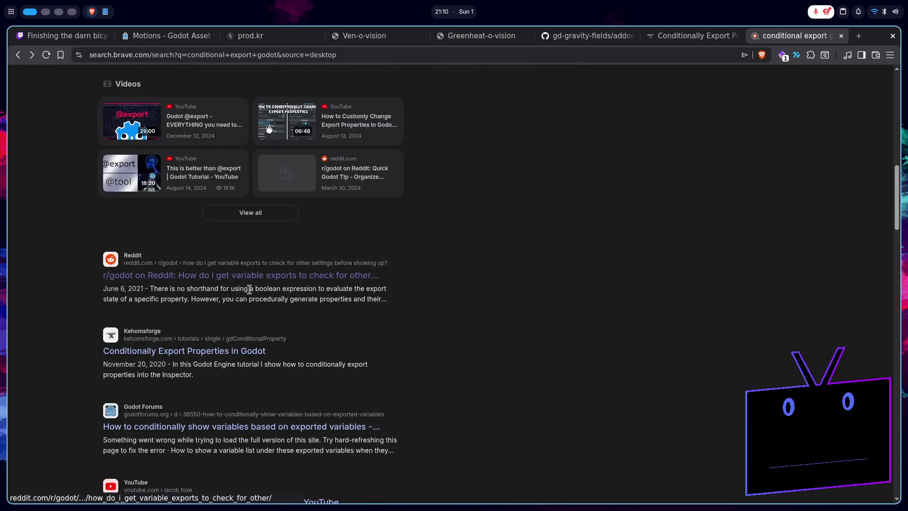
{"action": "left_click", "coordinate": [233, 352]}
{"action": "scroll", "coordinate": [355, 311], "scroll_direction": "down", "scroll_amount": 6}
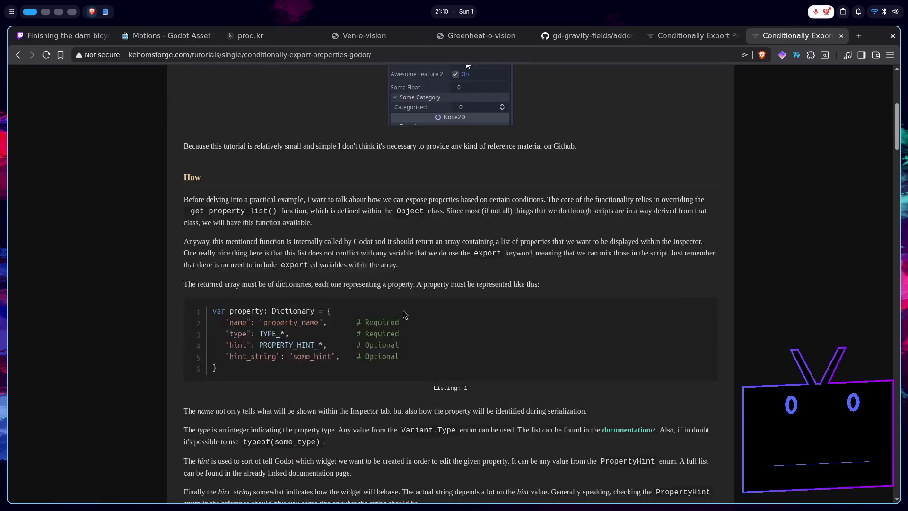
{"action": "scroll", "coordinate": [404, 313], "scroll_direction": "down", "scroll_amount": 20}
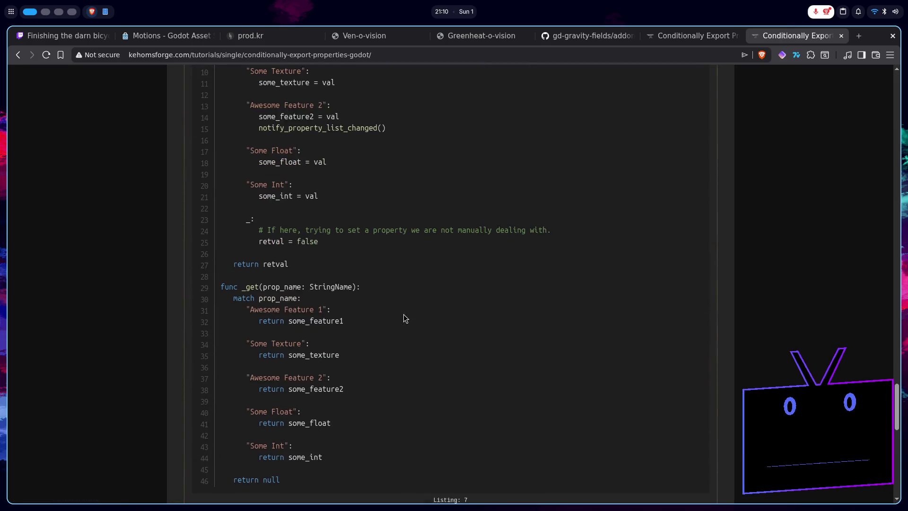
{"action": "scroll", "coordinate": [404, 314], "scroll_direction": "down", "scroll_amount": 15}
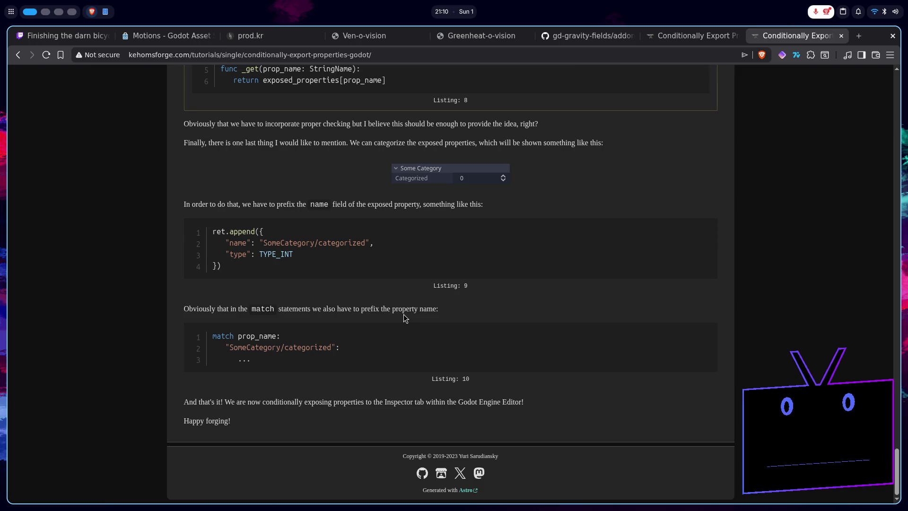
{"action": "key", "text": "alt+Left"}
- Read the Godot Forums thread on conditional variables and find its _validate_property mention
{"action": "scroll", "coordinate": [404, 314], "scroll_direction": "down", "scroll_amount": 4}
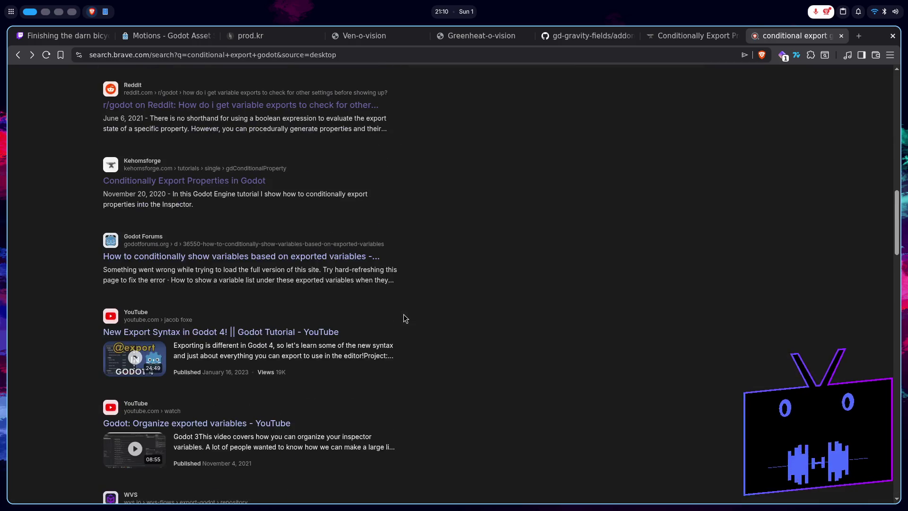
{"action": "left_click", "coordinate": [296, 258]}
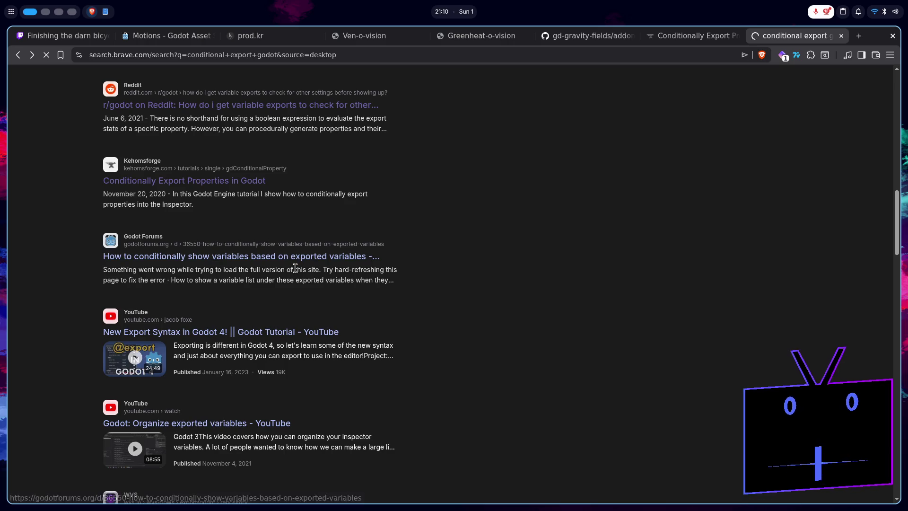
{"action": "scroll", "coordinate": [299, 296], "scroll_direction": "down", "scroll_amount": 6}
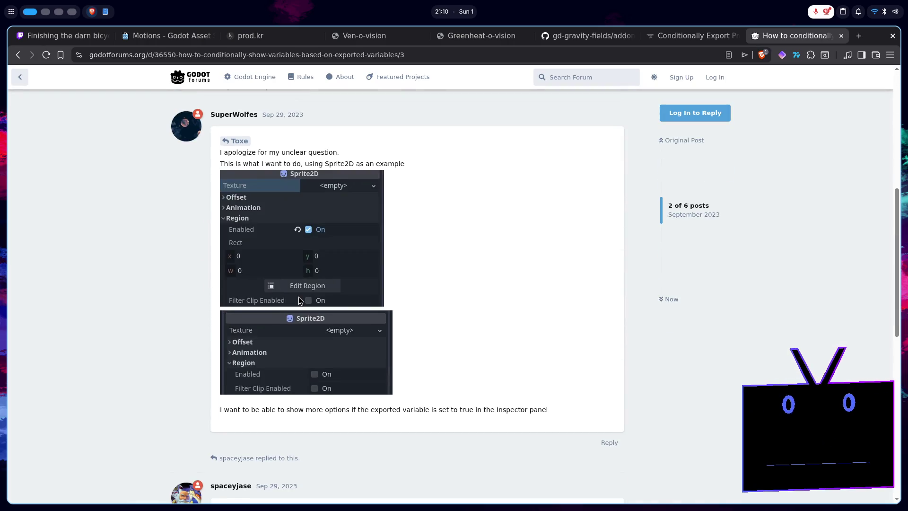
{"action": "scroll", "coordinate": [299, 296], "scroll_direction": "down", "scroll_amount": 10}
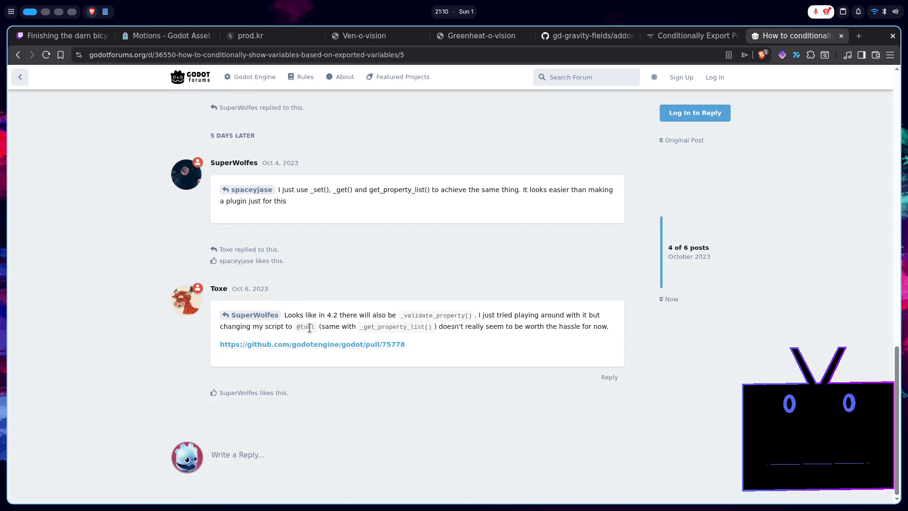
{"action": "key", "text": "ctrl+shift+Tab"}
{"action": "scroll", "coordinate": [312, 331], "scroll_direction": "down", "scroll_amount": 5}
{"action": "key", "text": "ctrl+Tab"}
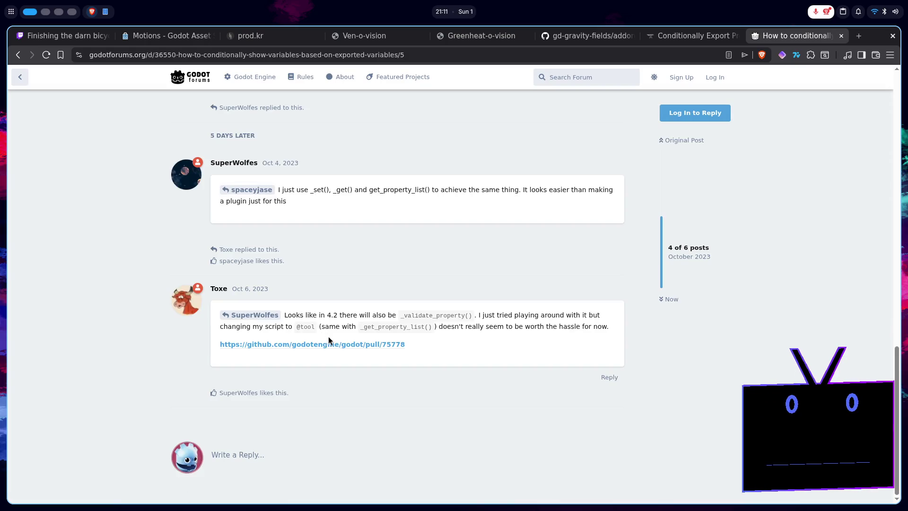
{"action": "double_click", "coordinate": [410, 315]}
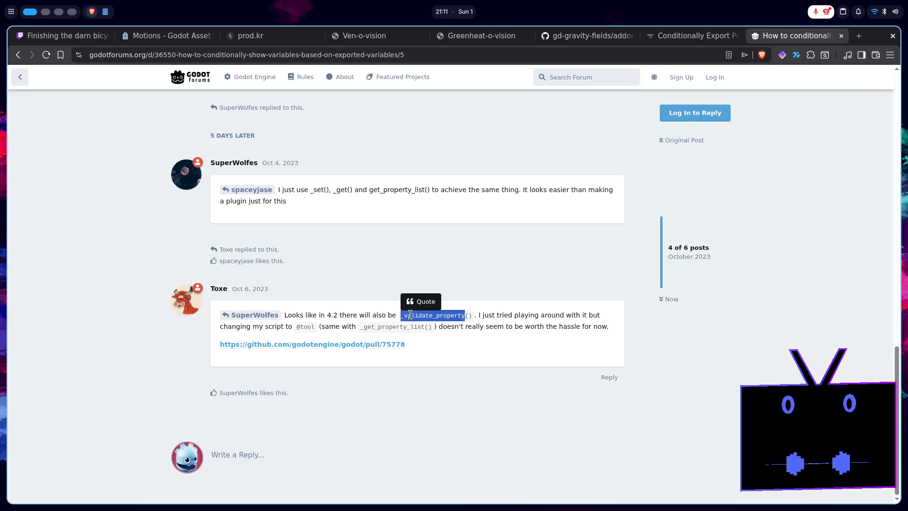
{"action": "left_click", "coordinate": [443, 335]}
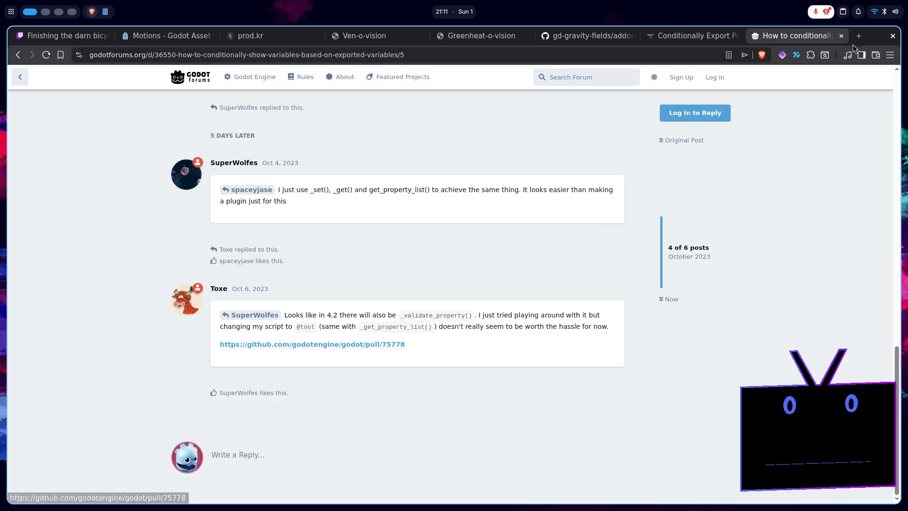
{"action": "key", "text": "super+2"}
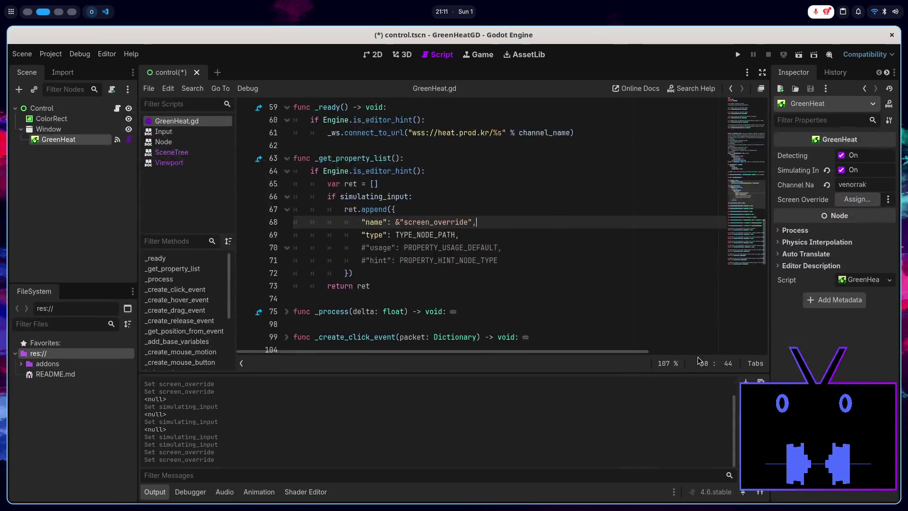
- Search the built-in help for 'validate_prop' to open Object's _validate_property reference
{"action": "left_click", "coordinate": [689, 91]}
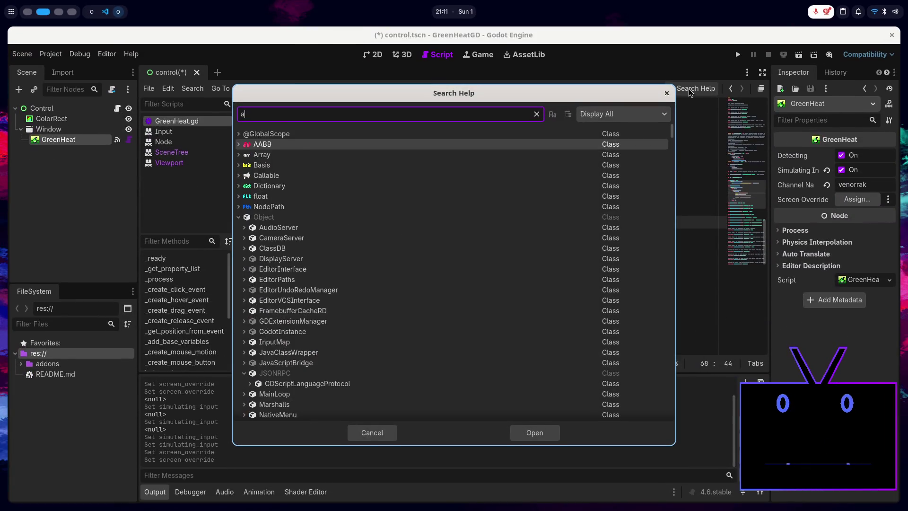
{"action": "type", "text": "validate"}
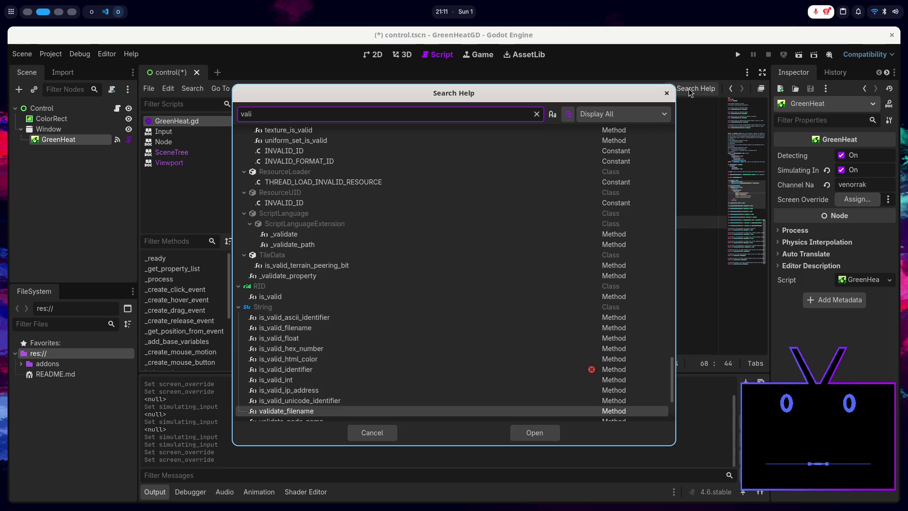
{"action": "type", "text": "_prop"}
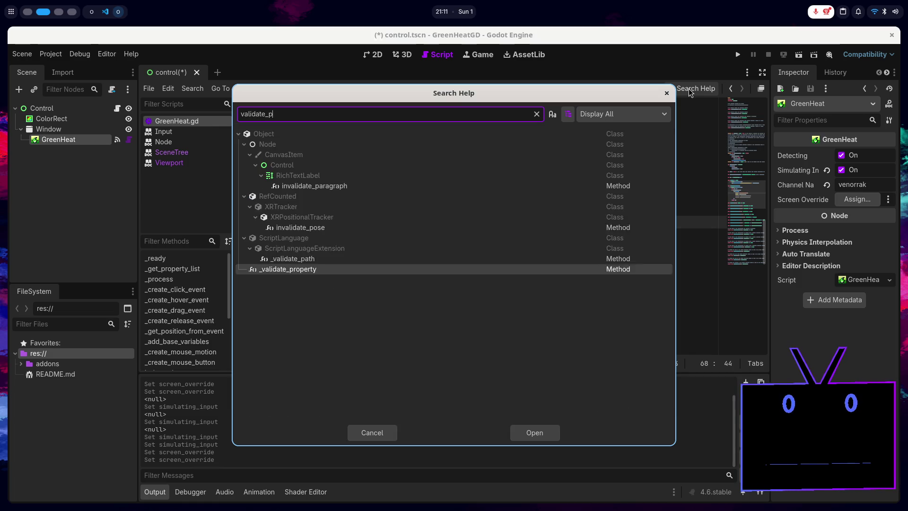
{"action": "key", "text": "Return"}
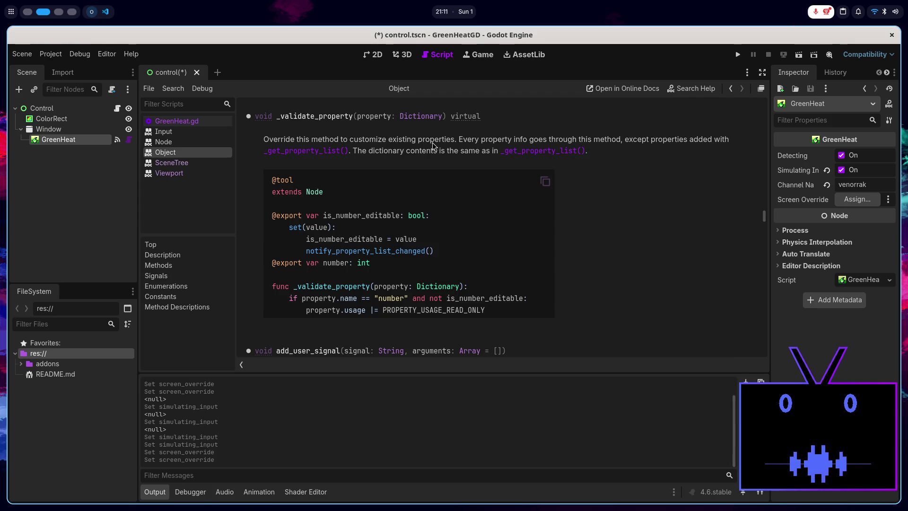
- Read through the _validate_property description, highlighting key words along the way
{"action": "double_click", "coordinate": [497, 140]}
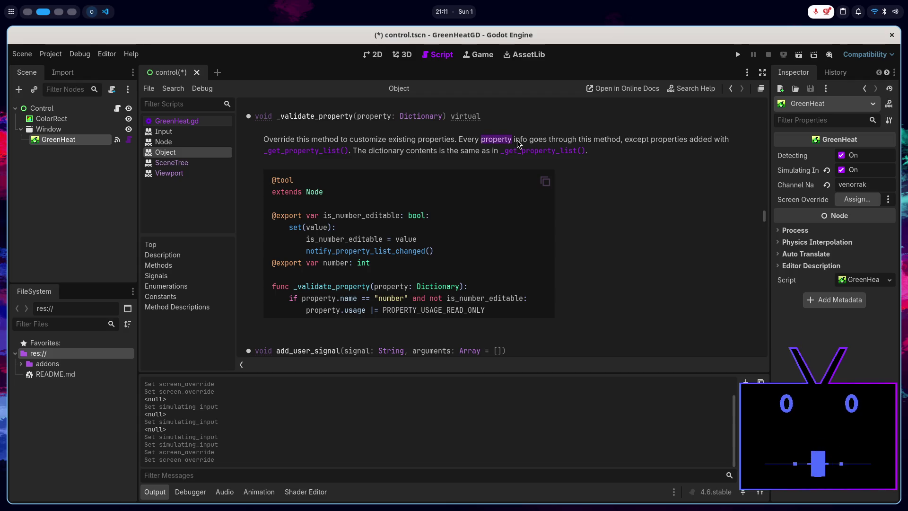
{"action": "double_click", "coordinate": [521, 140]}
{"action": "double_click", "coordinate": [539, 140]}
{"action": "double_click", "coordinate": [586, 139]}
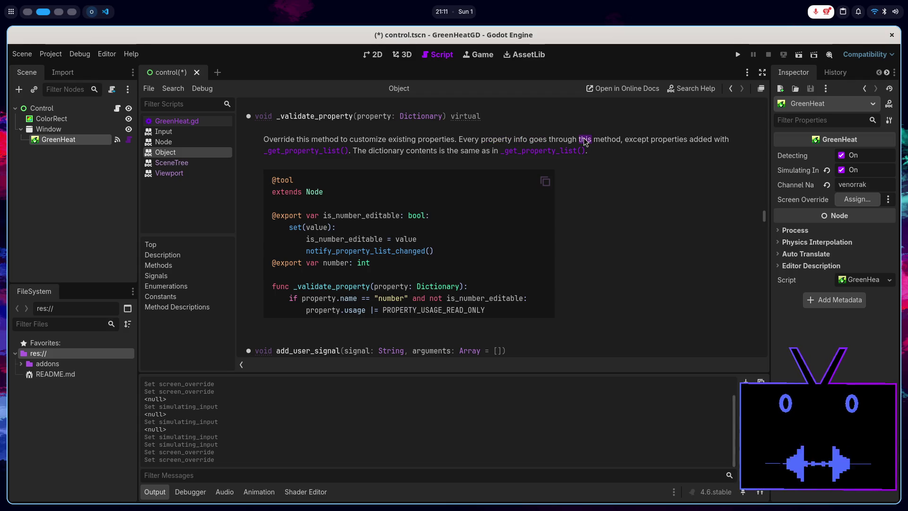
{"action": "double_click", "coordinate": [662, 140]}
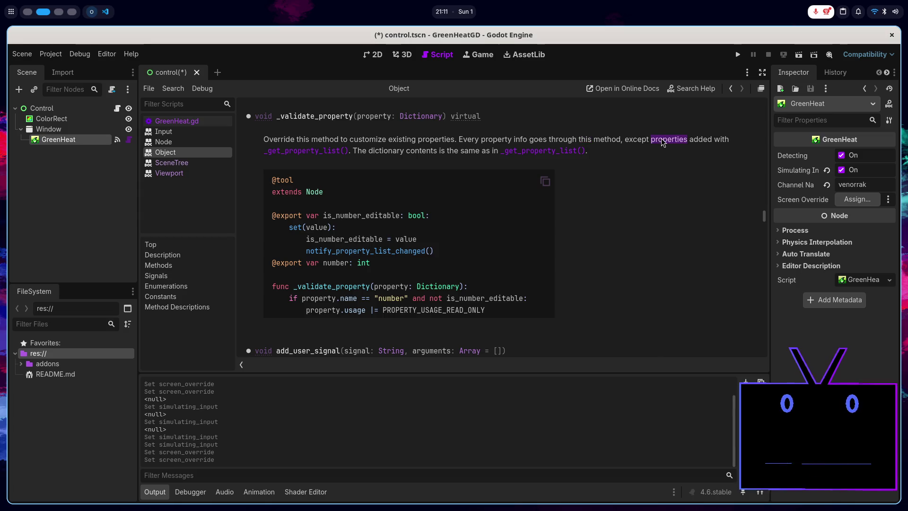
{"action": "left_click", "coordinate": [707, 137]}
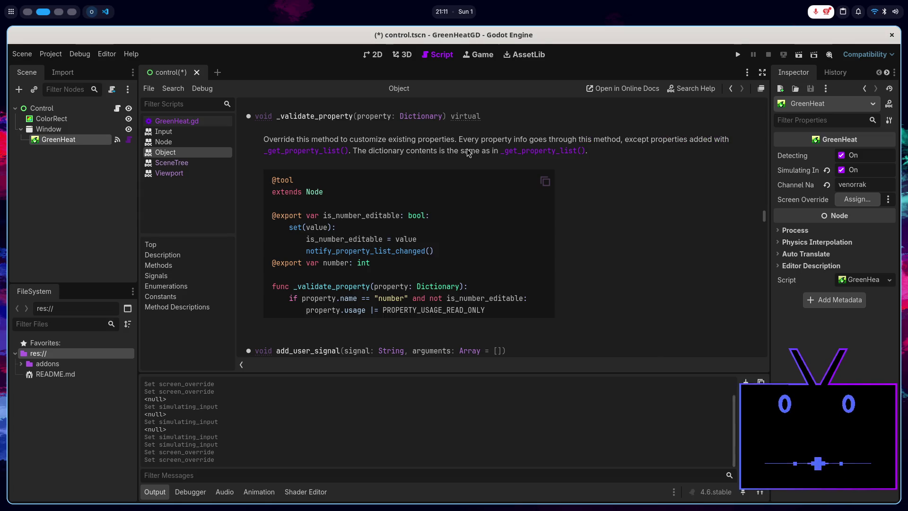
{"action": "double_click", "coordinate": [410, 152]}
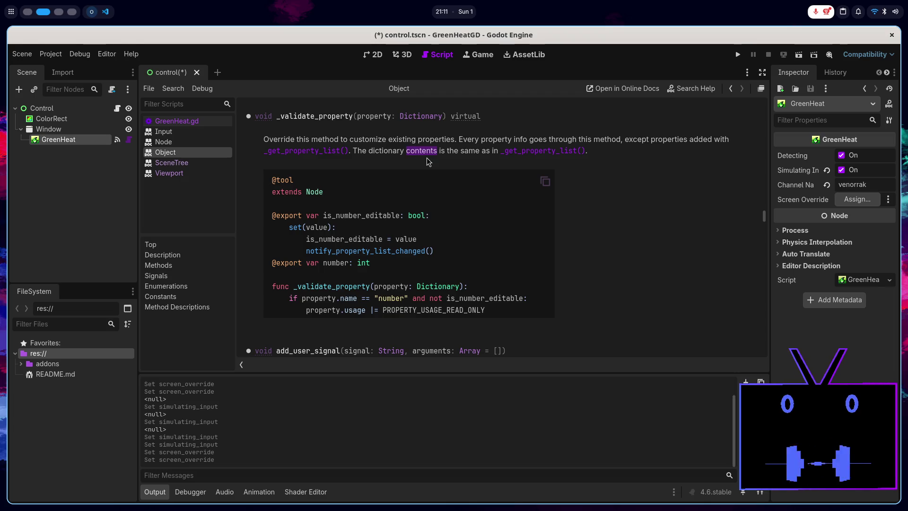
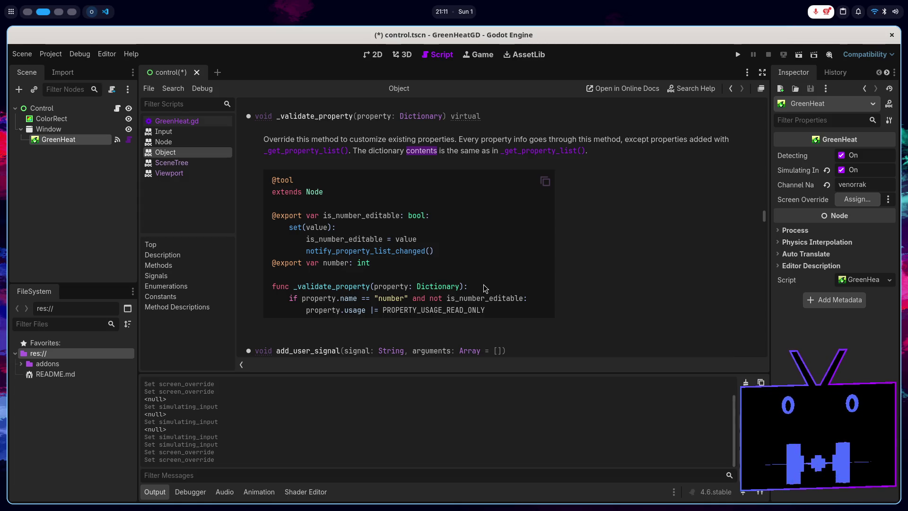
- Study the Object docs' _validate_property example (PROPERTY_USAGE_READ_ONLY, |=), then return to GreenHeat.gd
{"action": "double_click", "coordinate": [485, 299]}
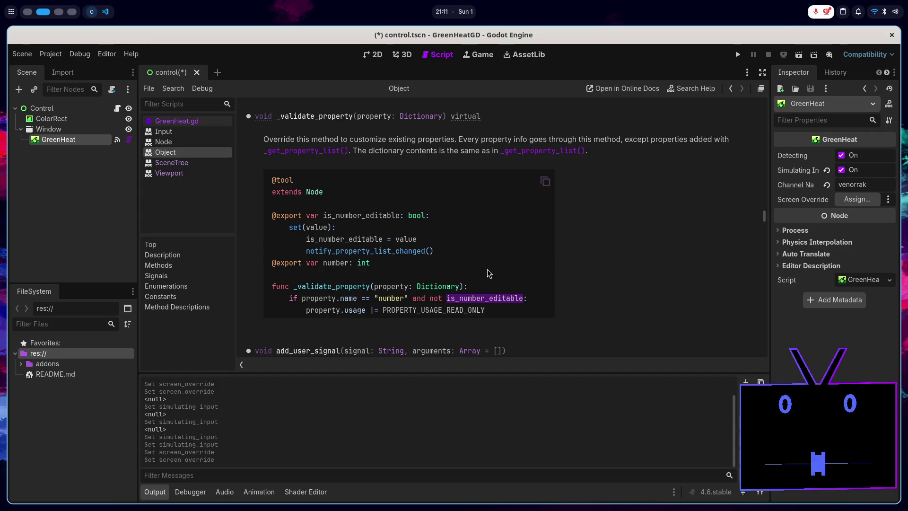
{"action": "double_click", "coordinate": [436, 311]}
{"action": "left_click", "coordinate": [508, 297]}
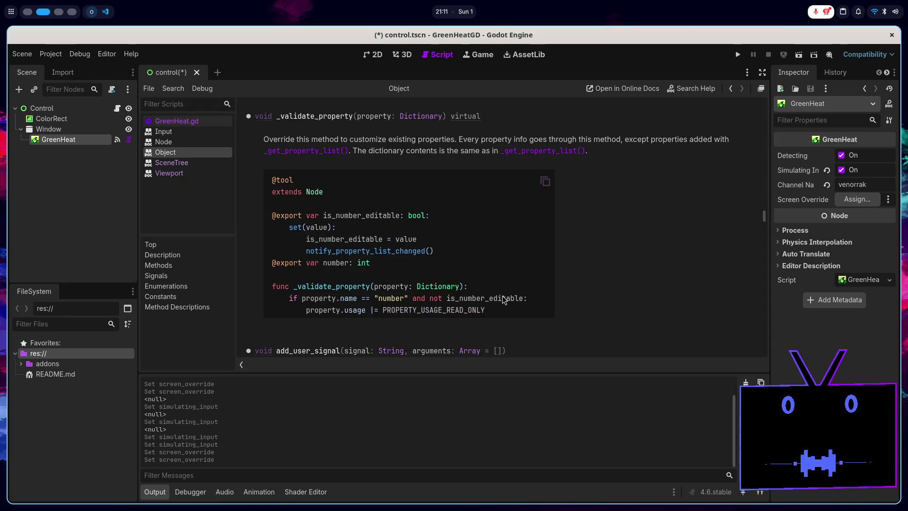
{"action": "scroll", "coordinate": [502, 296], "scroll_direction": "down", "scroll_amount": 1}
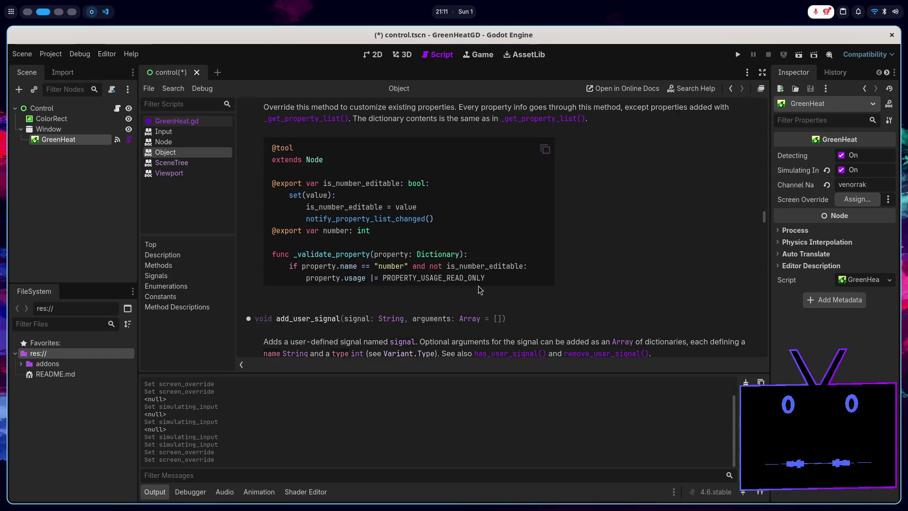
{"action": "double_click", "coordinate": [442, 277]}
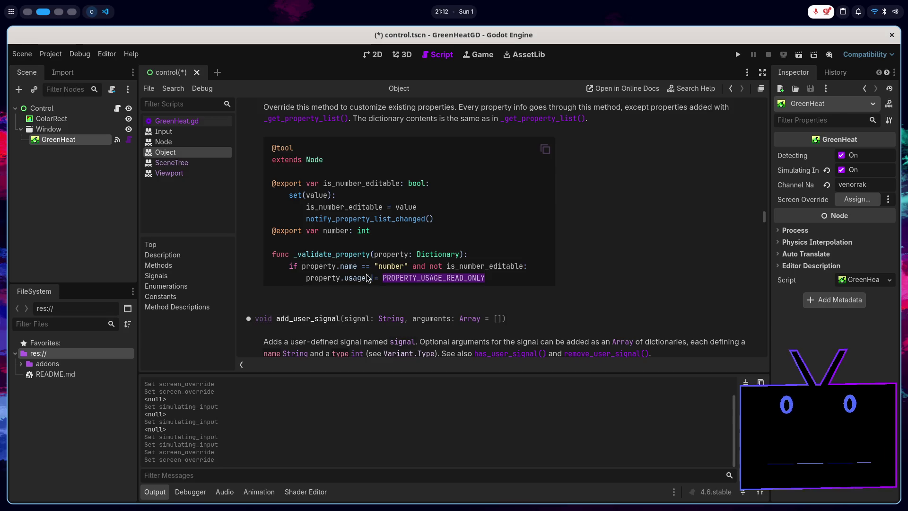
{"action": "left_click_drag", "start_coordinate": [374, 277], "coordinate": [380, 280]}
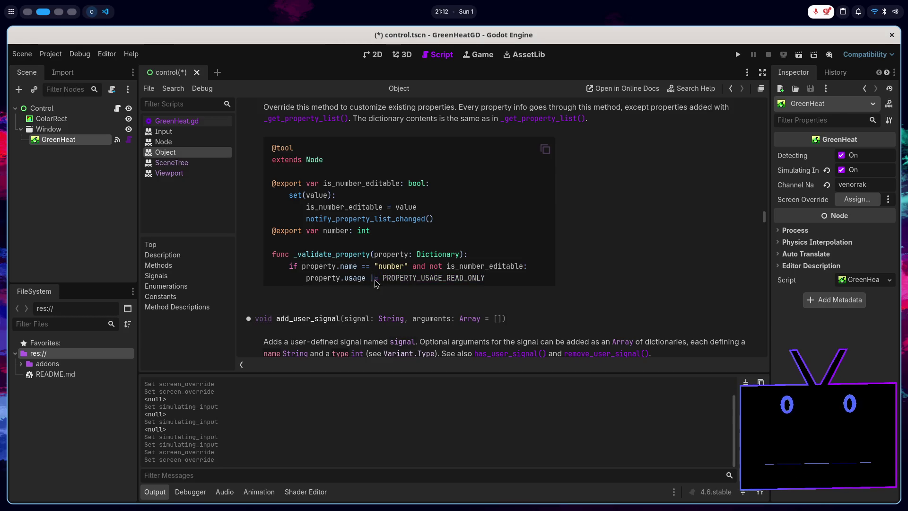
{"action": "left_click_drag", "start_coordinate": [486, 276], "coordinate": [272, 254]}
{"action": "key", "text": "ctrl+c"}
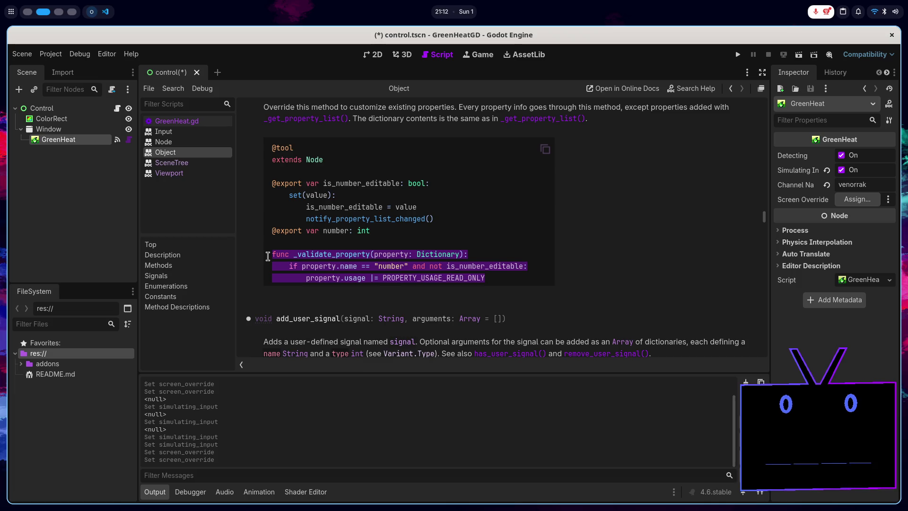
{"action": "left_click", "coordinate": [180, 122]}
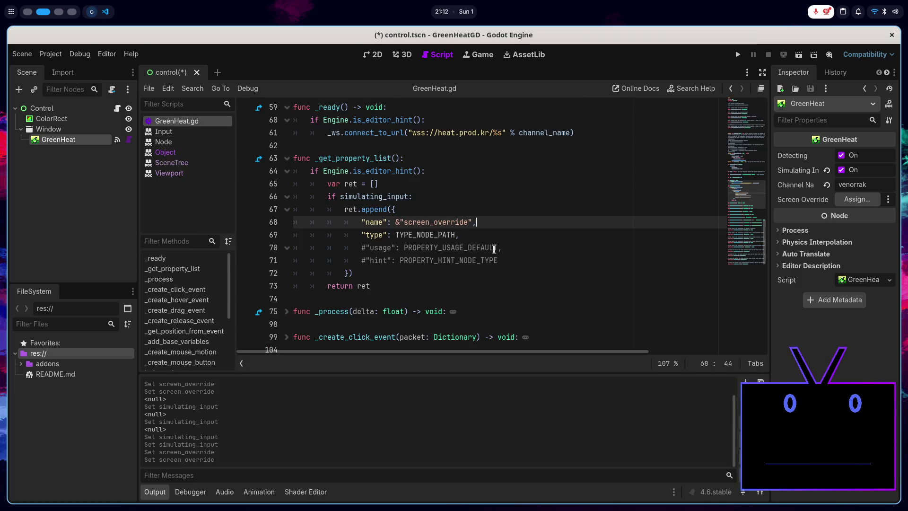
- Replace lines 63–73 with the docs' _validate_property example, keeping _get_property_list commented out
{"action": "left_click", "coordinate": [520, 246]}
{"action": "left_click", "coordinate": [526, 256]}
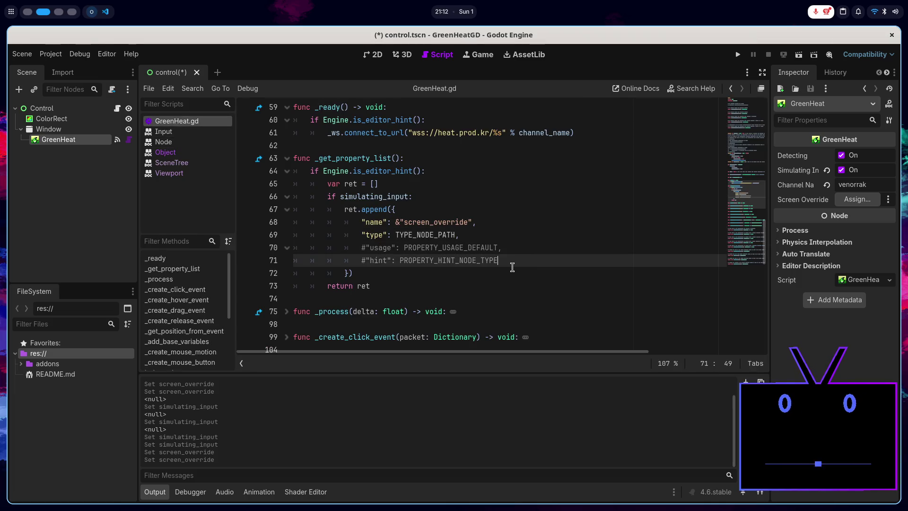
{"action": "left_click_drag", "start_coordinate": [387, 286], "coordinate": [260, 156]}
{"action": "key", "text": "BackSpace"}
{"action": "scroll", "coordinate": [431, 280], "scroll_direction": "up", "scroll_amount": 6}
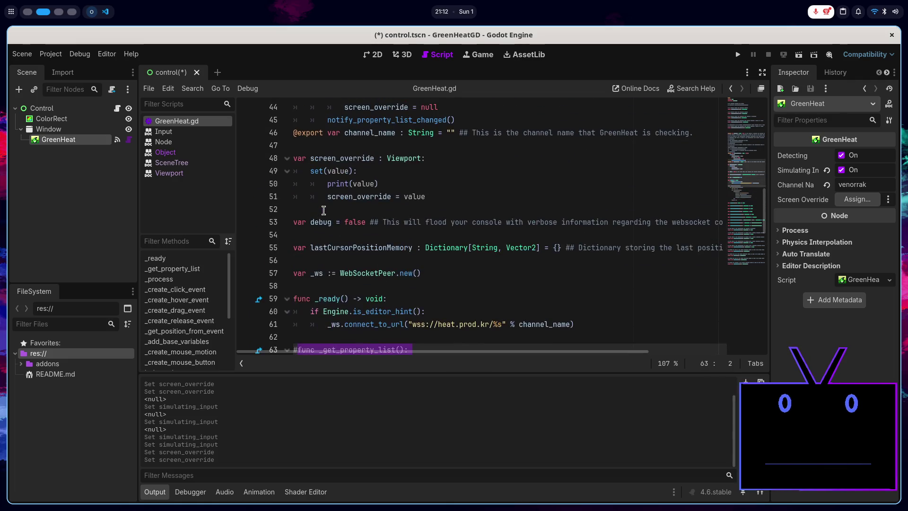
{"action": "key", "text": "ctrl+z"}
{"action": "key", "text": "ctrl+k"}
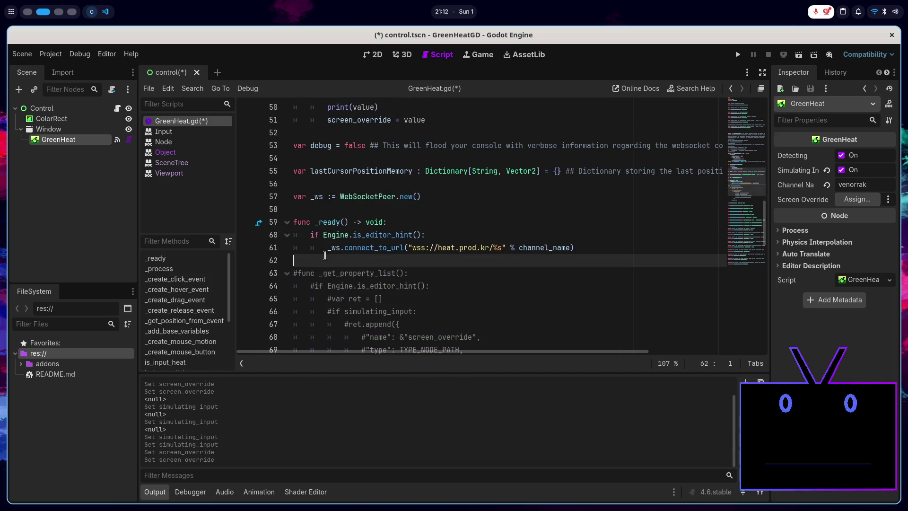
{"action": "key", "text": "Return"}
{"action": "key", "text": "Return"}
{"action": "key", "text": "Up"}
{"action": "key", "text": "Up"}
{"action": "key", "text": "ctrl+v"}
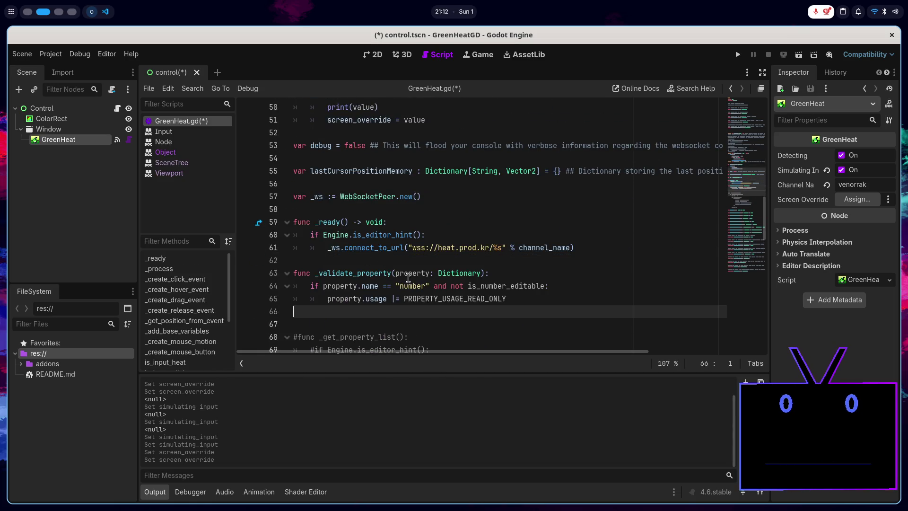
- In _validate_property, swap 'number' for screen_override and is_number_editable for simulating_input
{"action": "double_click", "coordinate": [371, 285]}
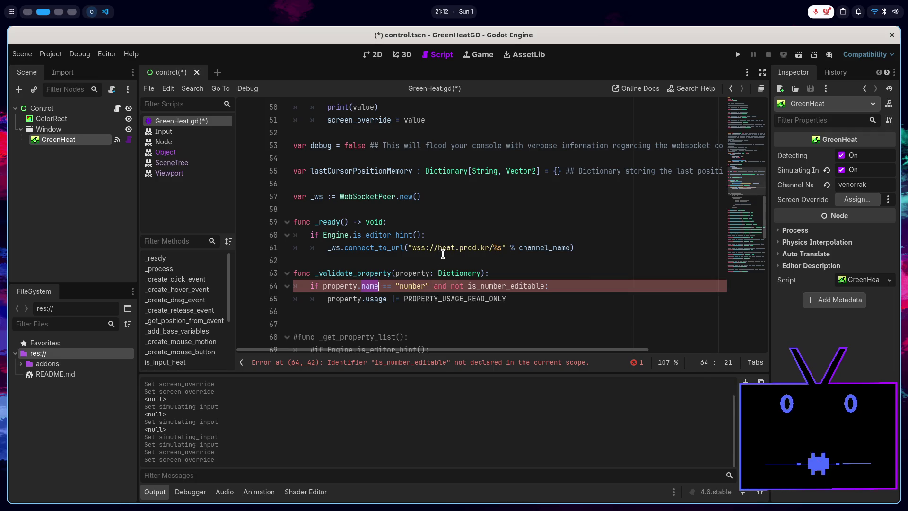
{"action": "triple_click", "coordinate": [419, 286]}
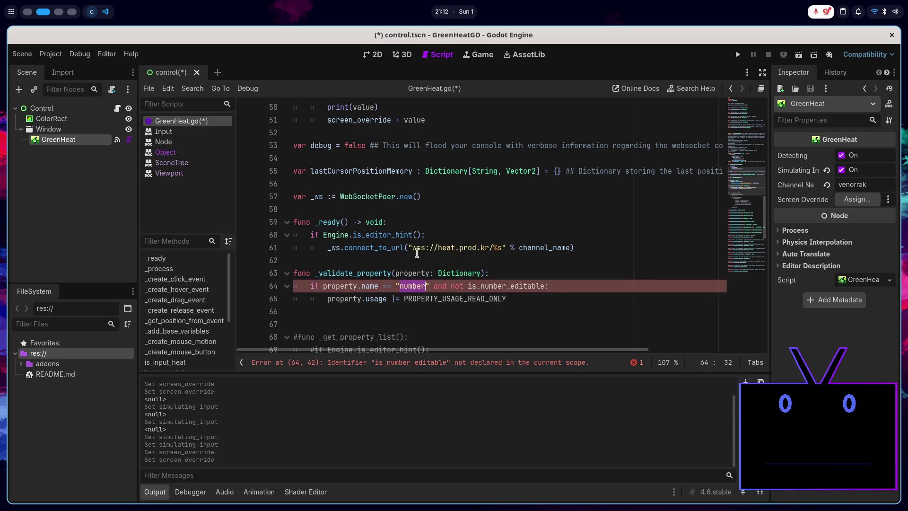
{"action": "scroll", "coordinate": [378, 227], "scroll_direction": "up", "scroll_amount": 3}
{"action": "double_click", "coordinate": [343, 199]}
{"action": "key", "text": "ctrl+c"}
{"action": "scroll", "coordinate": [386, 253], "scroll_direction": "down", "scroll_amount": 3}
{"action": "double_click", "coordinate": [413, 286]}
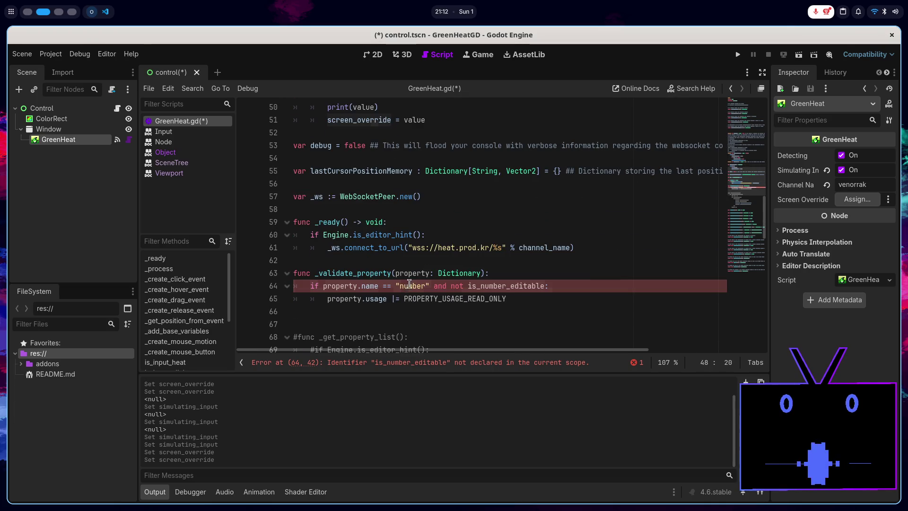
{"action": "key", "text": "ctrl+v"}
{"action": "double_click", "coordinate": [560, 285]}
{"action": "scroll", "coordinate": [511, 248], "scroll_direction": "up", "scroll_amount": 4}
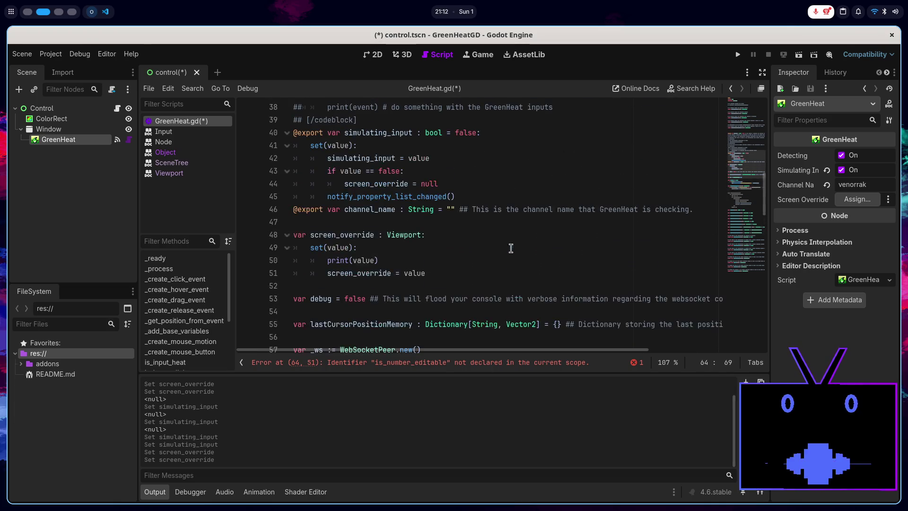
{"action": "scroll", "coordinate": [380, 207], "scroll_direction": "up", "scroll_amount": 3}
{"action": "double_click", "coordinate": [385, 244]}
{"action": "key", "text": "ctrl+c"}
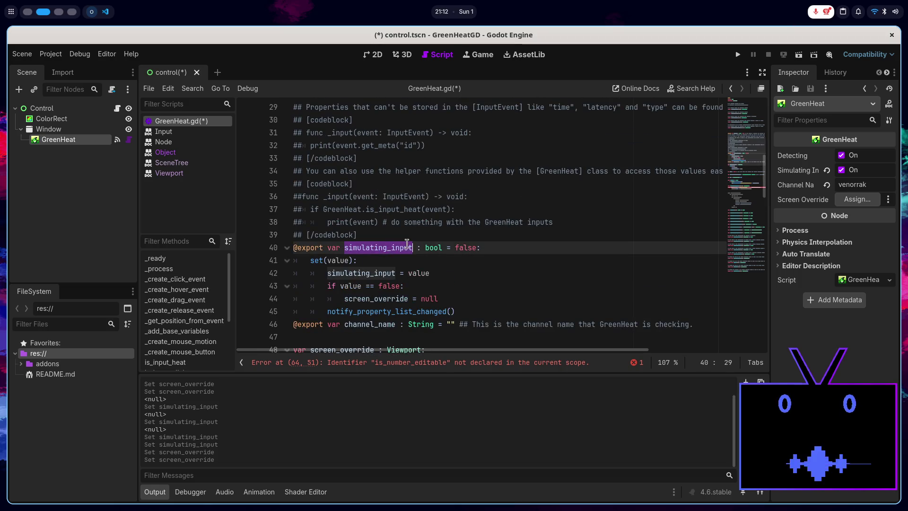
{"action": "scroll", "coordinate": [478, 258], "scroll_direction": "down", "scroll_amount": 9}
{"action": "double_click", "coordinate": [551, 209]}
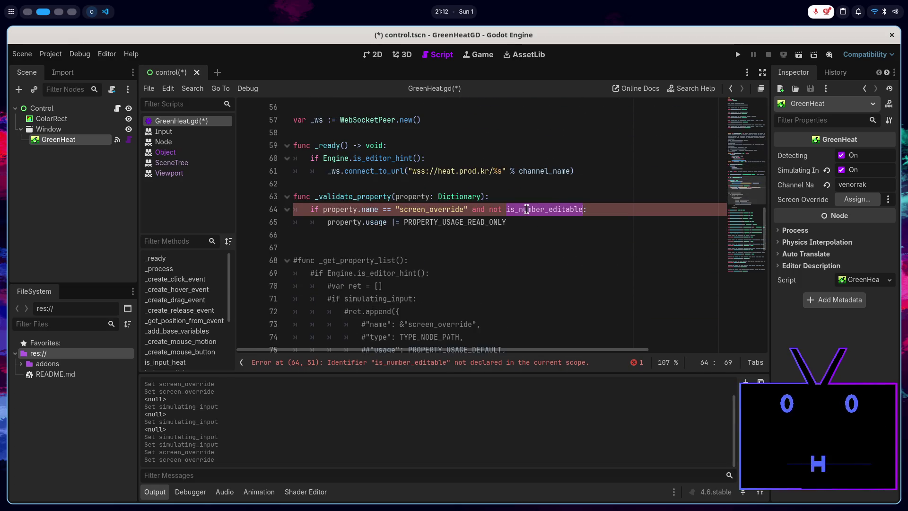
{"action": "key", "text": "ctrl+v"}
- Save the script, delete the extra blank line 66, and right-click GreenHeat.gd in the script list
{"action": "key", "text": "ctrl+s"}
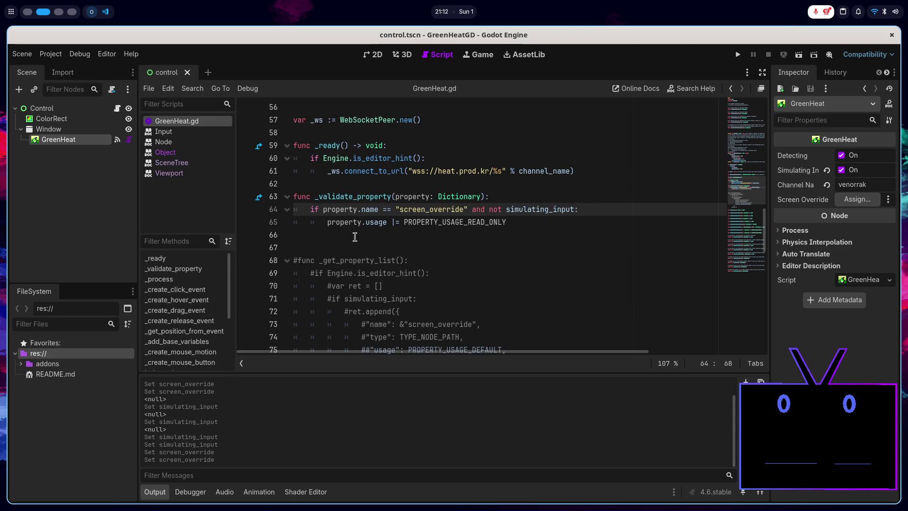
{"action": "left_click", "coordinate": [411, 236]}
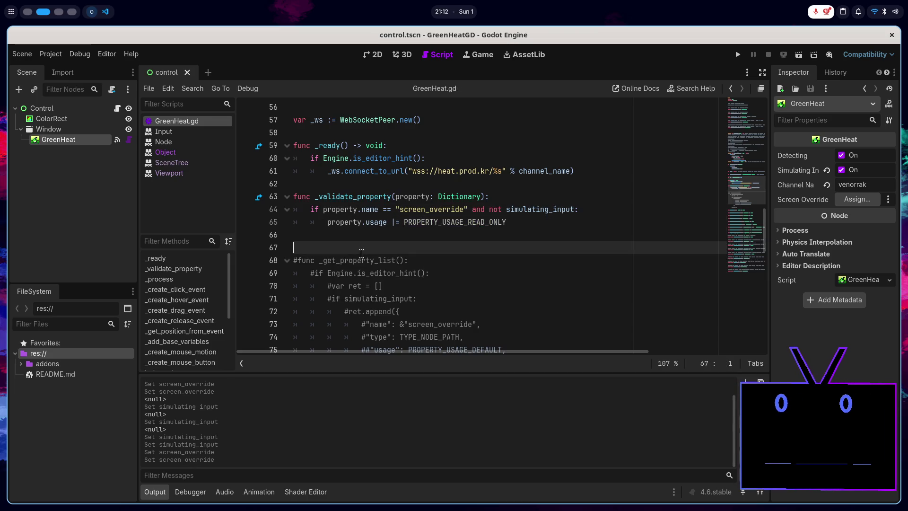
{"action": "key", "text": "BackSpace"}
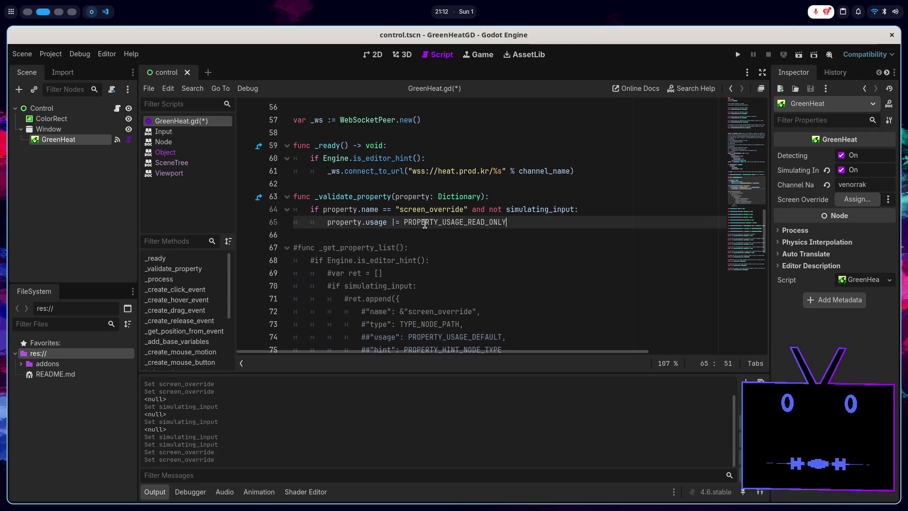
{"action": "right_click", "coordinate": [216, 123]}
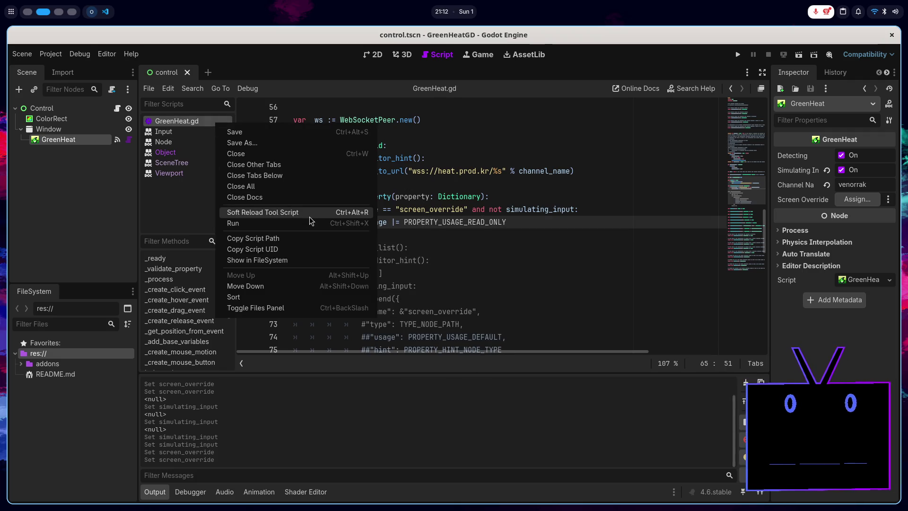
- Soft reload the GreenHeat.gd tool script, reselect GreenHeat, and toggle Simulating Input
{"action": "left_click", "coordinate": [309, 217]}
{"action": "left_click", "coordinate": [66, 129]}
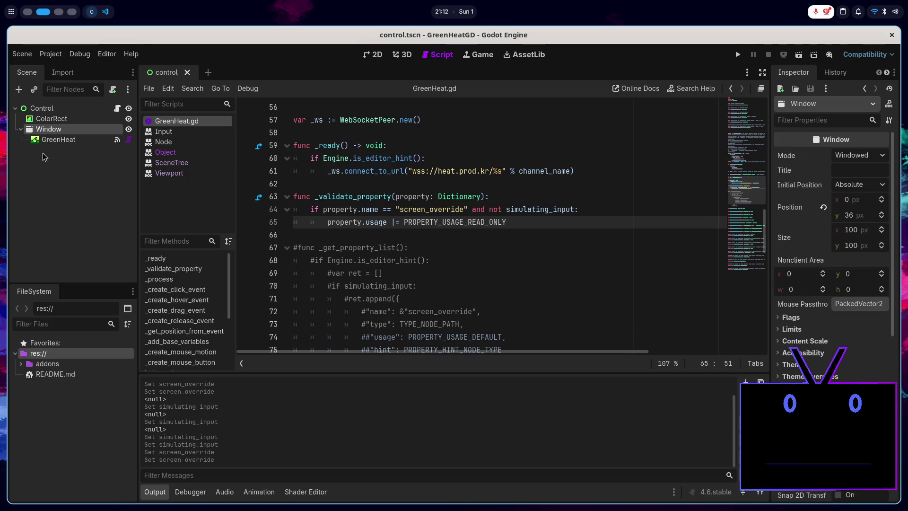
{"action": "left_click", "coordinate": [56, 139]}
{"action": "left_click", "coordinate": [842, 171]}
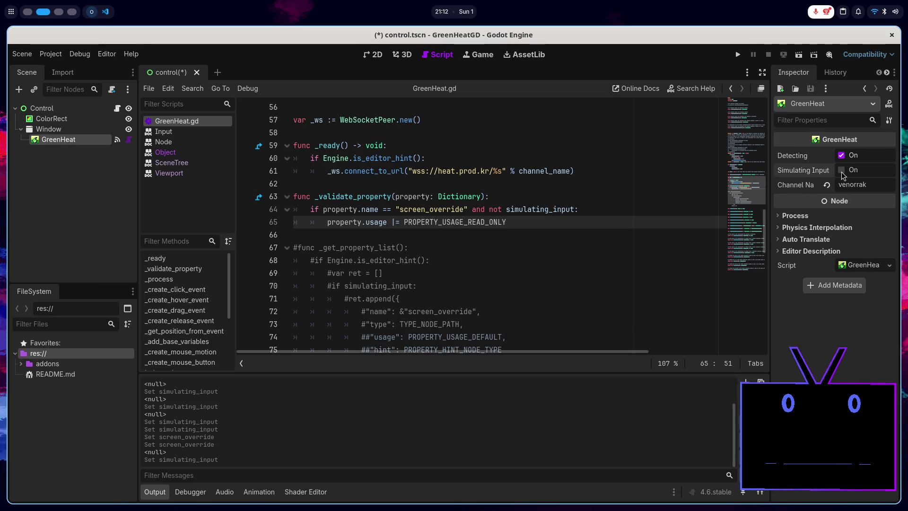
{"action": "left_click", "coordinate": [842, 171]}
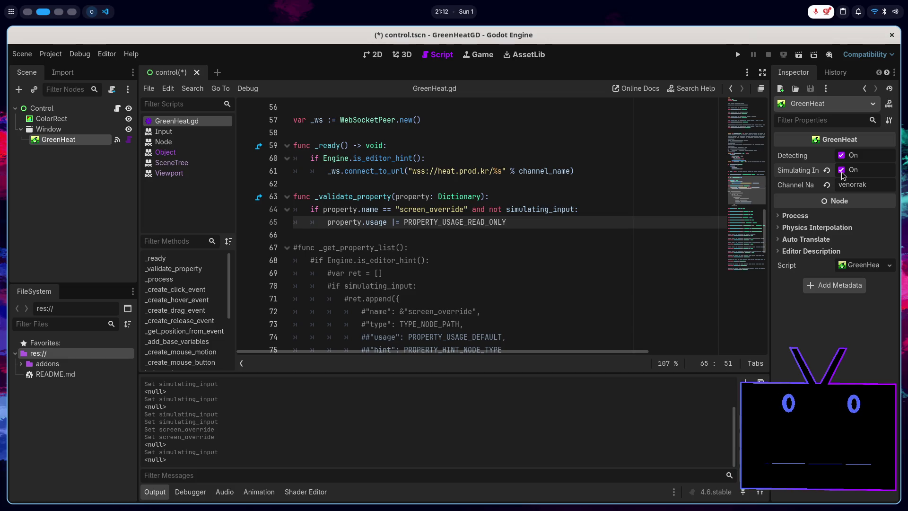
{"action": "scroll", "coordinate": [572, 241], "scroll_direction": "up", "scroll_amount": 5}
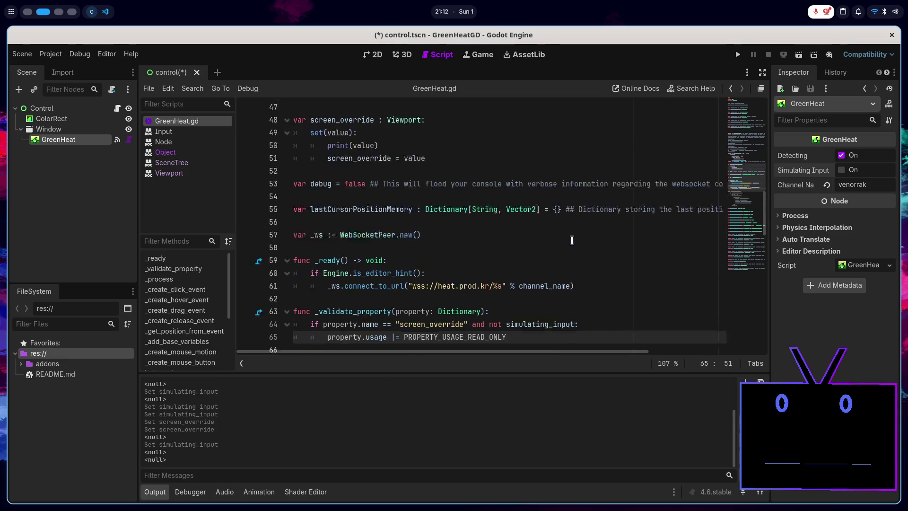
{"action": "scroll", "coordinate": [572, 241], "scroll_direction": "down", "scroll_amount": 3}
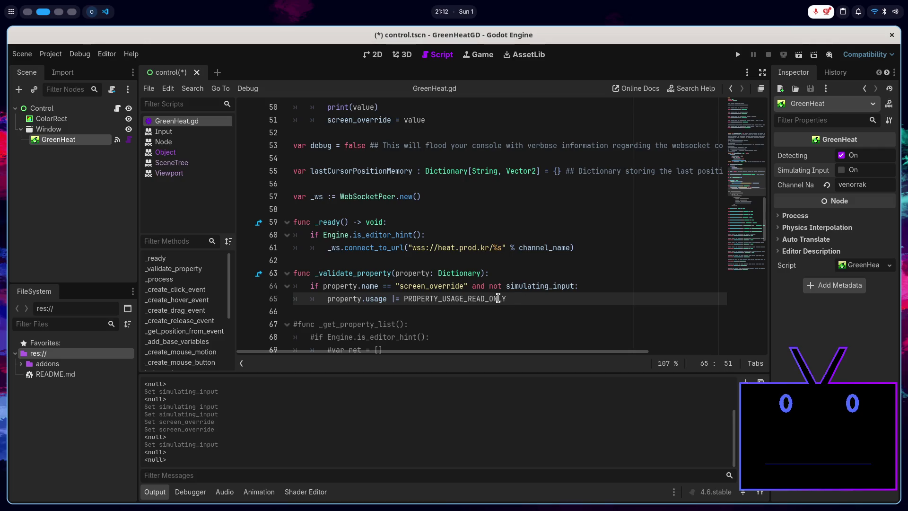
{"action": "key", "text": "ctrl+d"}
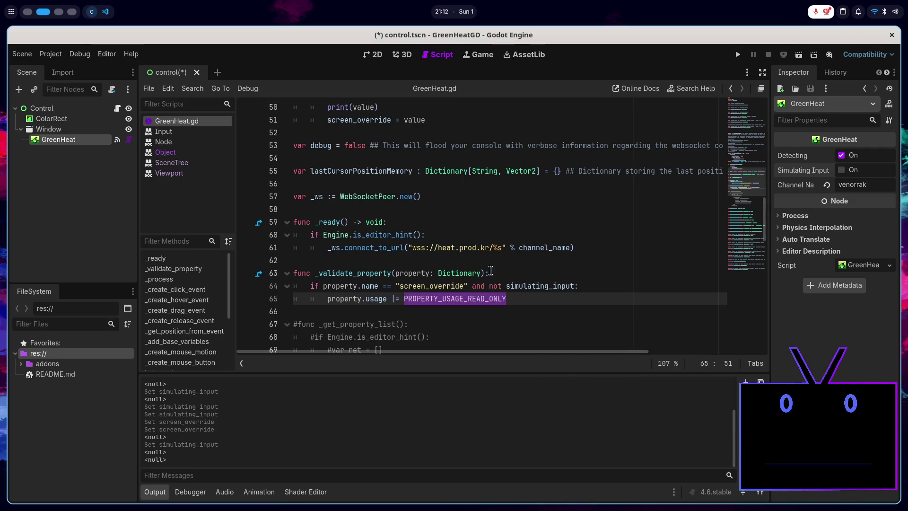
{"action": "scroll", "coordinate": [473, 246], "scroll_direction": "up", "scroll_amount": 2}
{"action": "scroll", "coordinate": [305, 251], "scroll_direction": "up", "scroll_amount": 2}
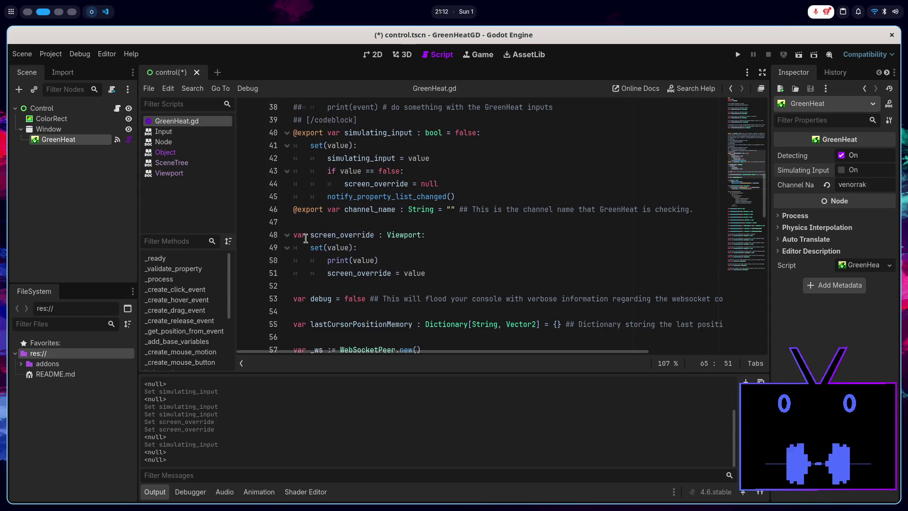
{"action": "left_click", "coordinate": [296, 235]}
{"action": "type", "text": "@export"}
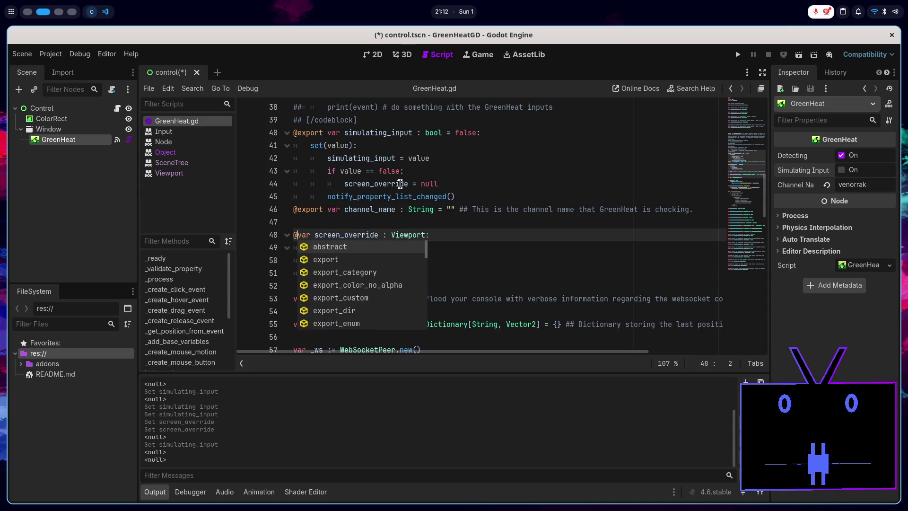
{"action": "key", "text": "ctrl+s"}
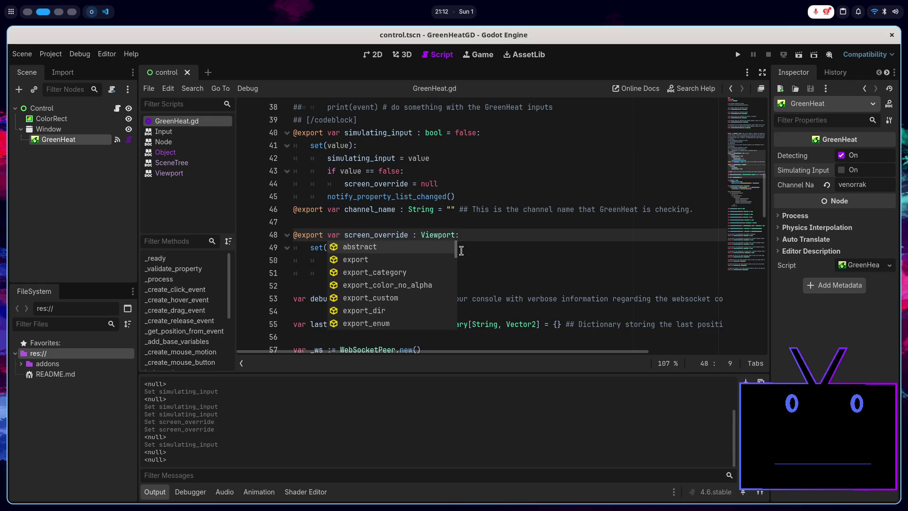
{"action": "left_click", "coordinate": [529, 237]}
- Confirm Screen Override is assignable only while Simulating Input is on, leaving it off
{"action": "scroll", "coordinate": [530, 239], "scroll_direction": "down", "scroll_amount": 3}
{"action": "left_click", "coordinate": [79, 141]}
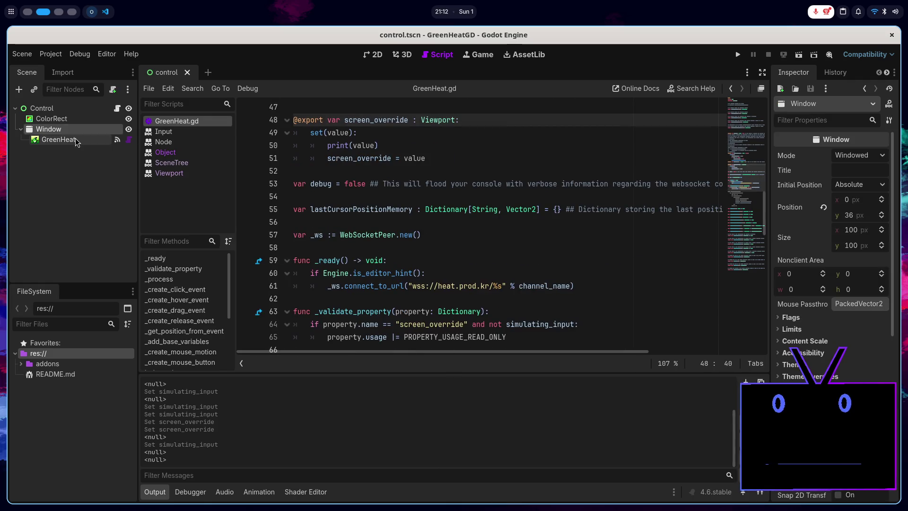
{"action": "scroll", "coordinate": [523, 216], "scroll_direction": "down", "scroll_amount": 2}
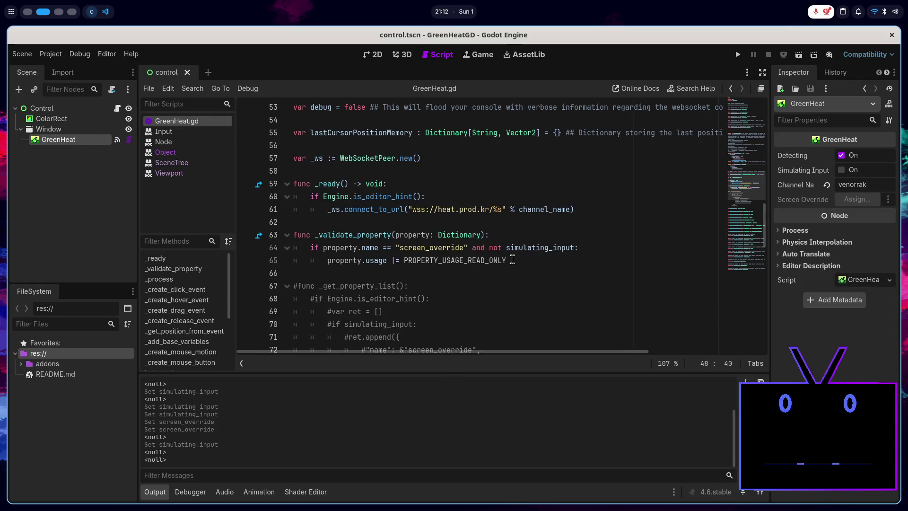
{"action": "left_click", "coordinate": [842, 170]}
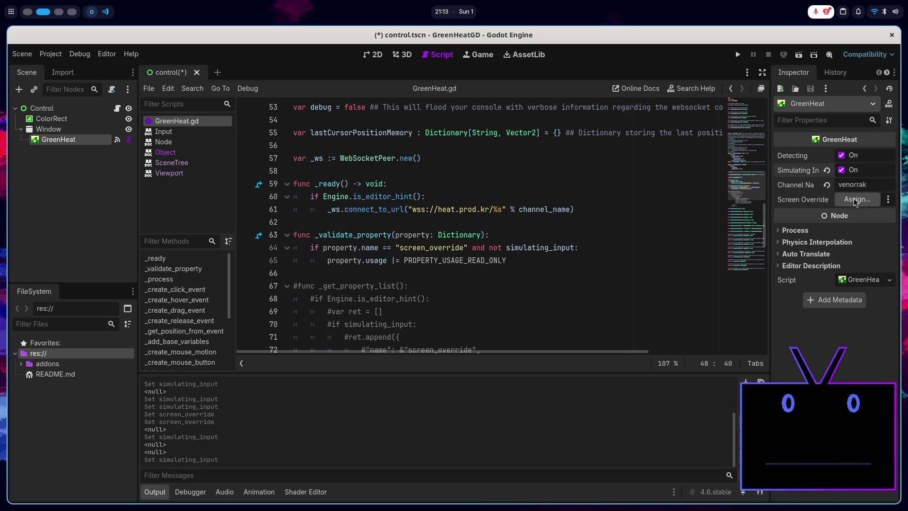
{"action": "left_click", "coordinate": [842, 171]}
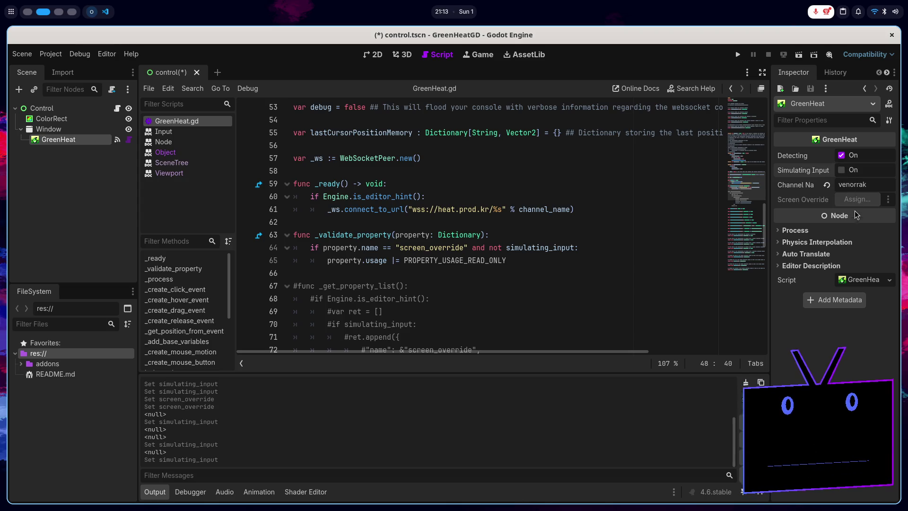
{"action": "left_click", "coordinate": [561, 260]}
{"action": "scroll", "coordinate": [557, 260], "scroll_direction": "down", "scroll_amount": 4}
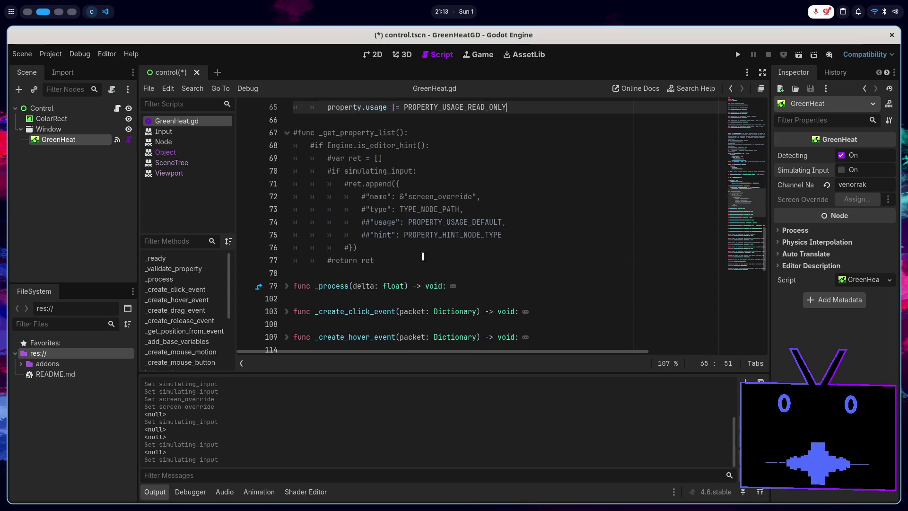
- Delete the commented-out _get_property_list block and its leftover empty line, then save
{"action": "mouse_move", "coordinate": [421, 261]}
{"action": "left_mouse_down"}
{"action": "mouse_move", "coordinate": [369, 213]}
{"action": "mouse_move", "coordinate": [368, 184]}
{"action": "mouse_move", "coordinate": [373, 194]}
{"action": "mouse_move", "coordinate": [308, 209]}
{"action": "left_mouse_up"}
{"action": "scroll", "coordinate": [368, 185], "scroll_direction": "up", "scroll_amount": 2}
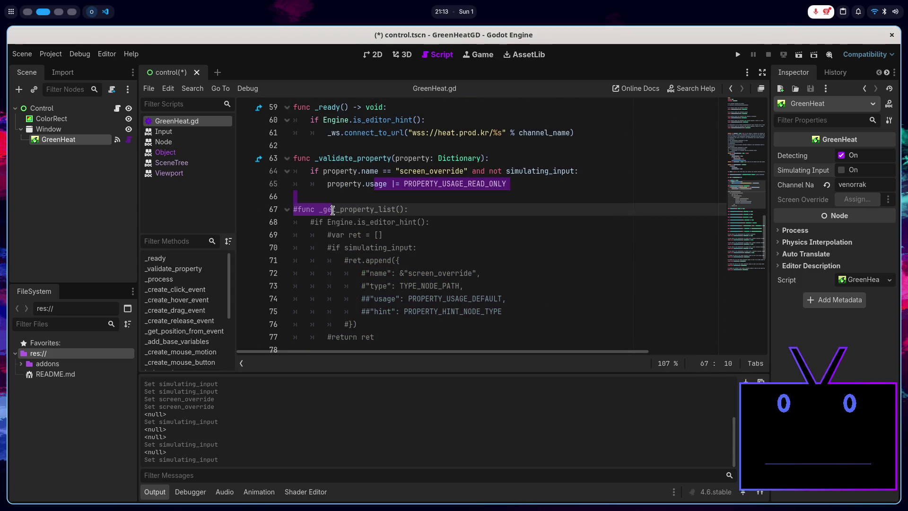
{"action": "left_click_drag", "start_coordinate": [375, 337], "coordinate": [302, 198]}
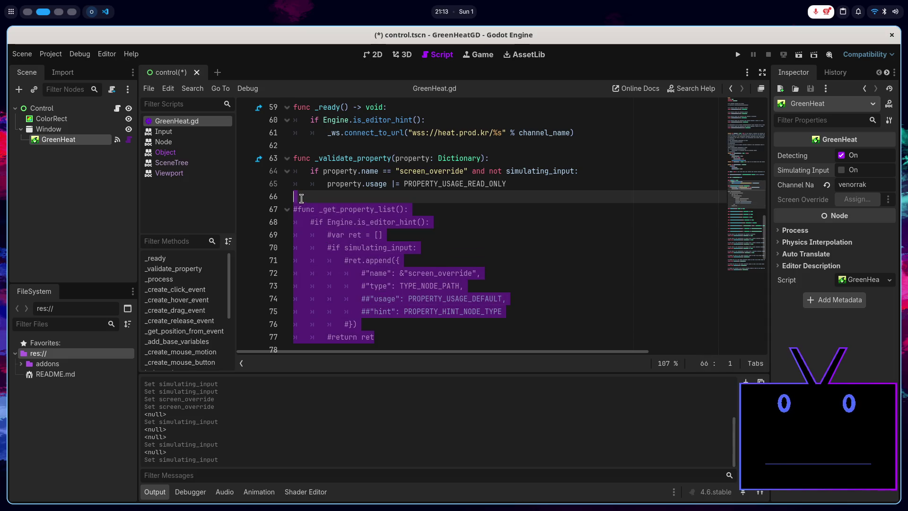
{"action": "key", "text": "BackSpace"}
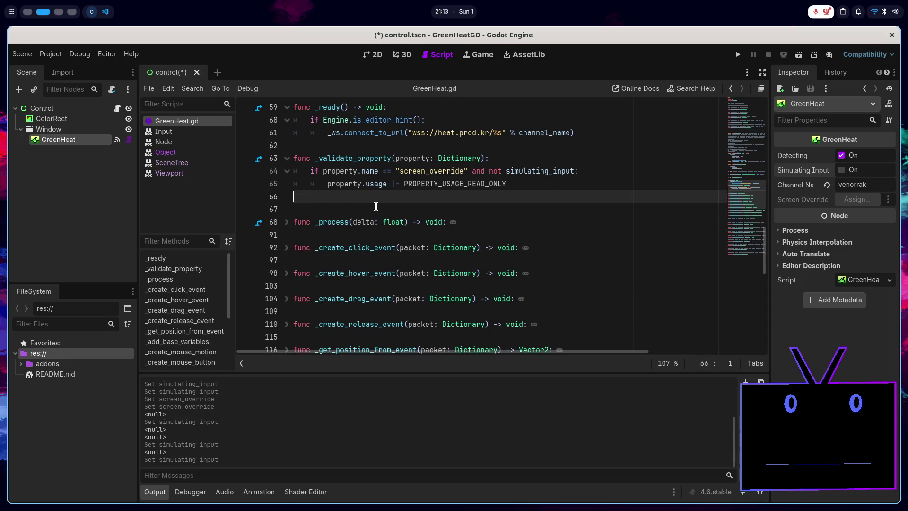
{"action": "key", "text": "BackSpace"}
{"action": "key", "text": "ctrl+s"}
- Start a '# makes screen override' comment at the end of the _validate_property line
{"action": "scroll", "coordinate": [376, 207], "scroll_direction": "up", "scroll_amount": 3}
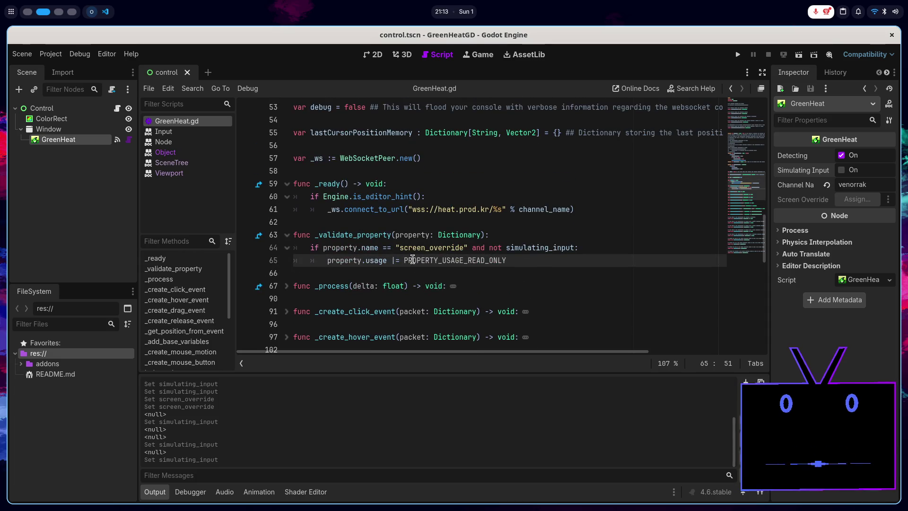
{"action": "left_click", "coordinate": [509, 232]}
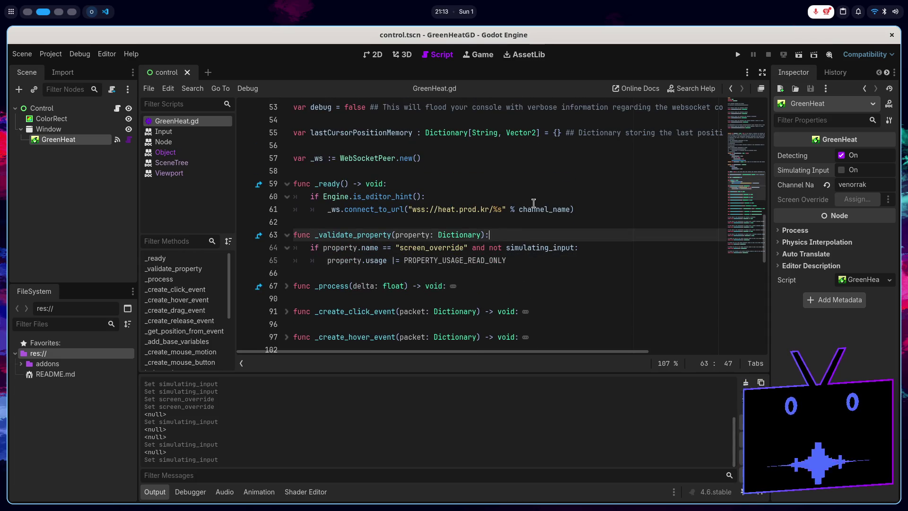
{"action": "type", "text": " # makes s"}
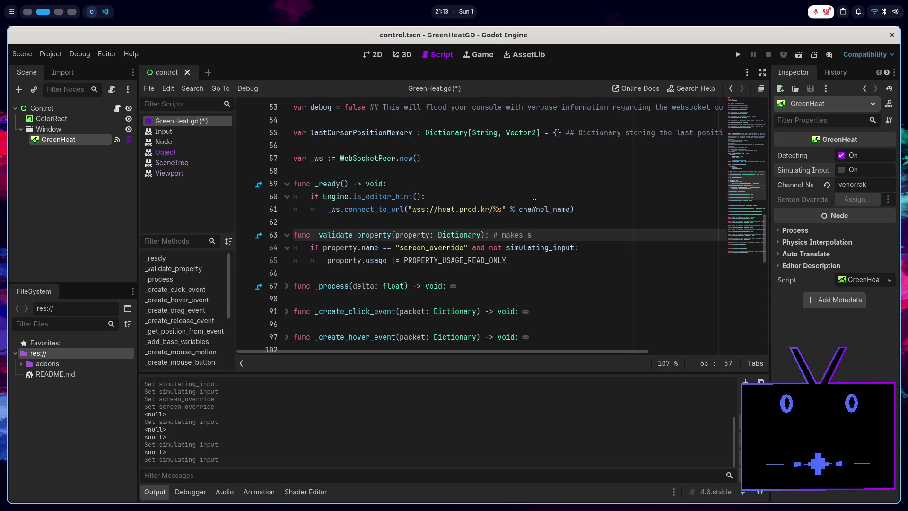
{"action": "type", "text": "creen"}
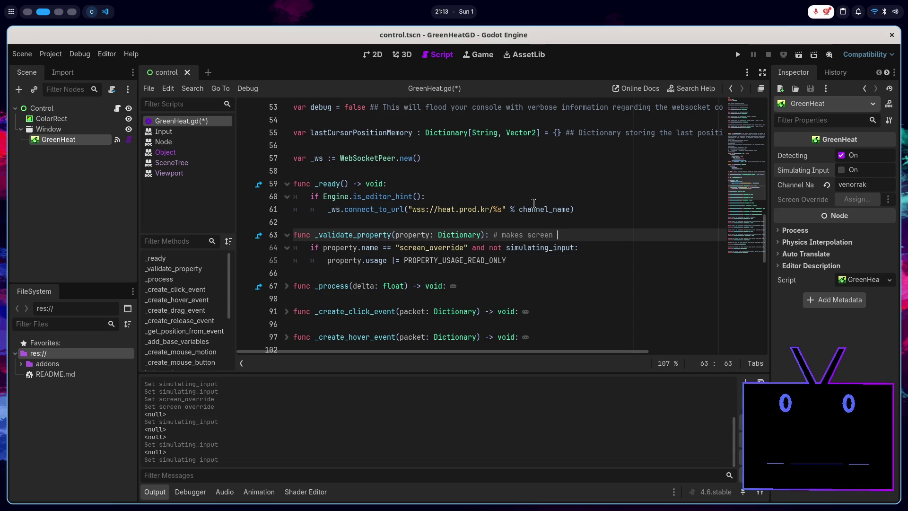
{"action": "type", "text": "override"}
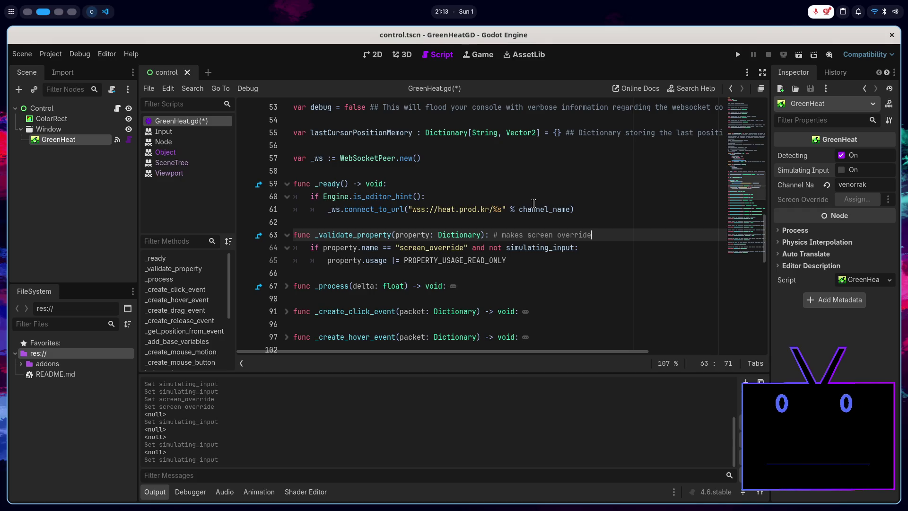
- Comment out notify_property_list_changed() in the simulating_input setter and save
{"action": "scroll", "coordinate": [534, 203], "scroll_direction": "up", "scroll_amount": 6}
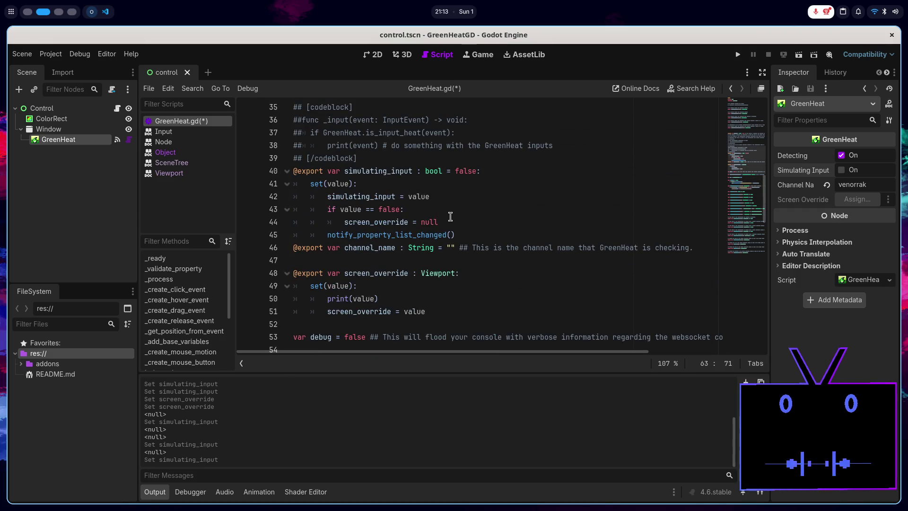
{"action": "left_click", "coordinate": [451, 221]}
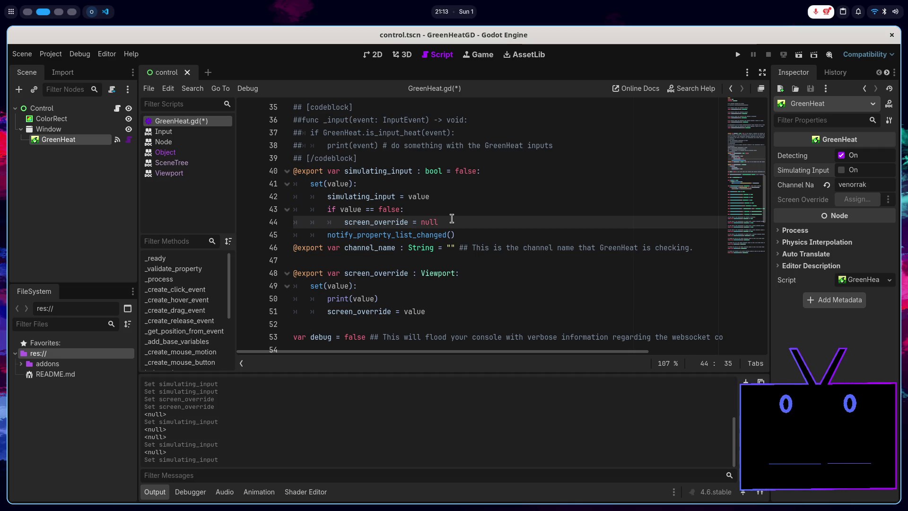
{"action": "left_click", "coordinate": [457, 230]}
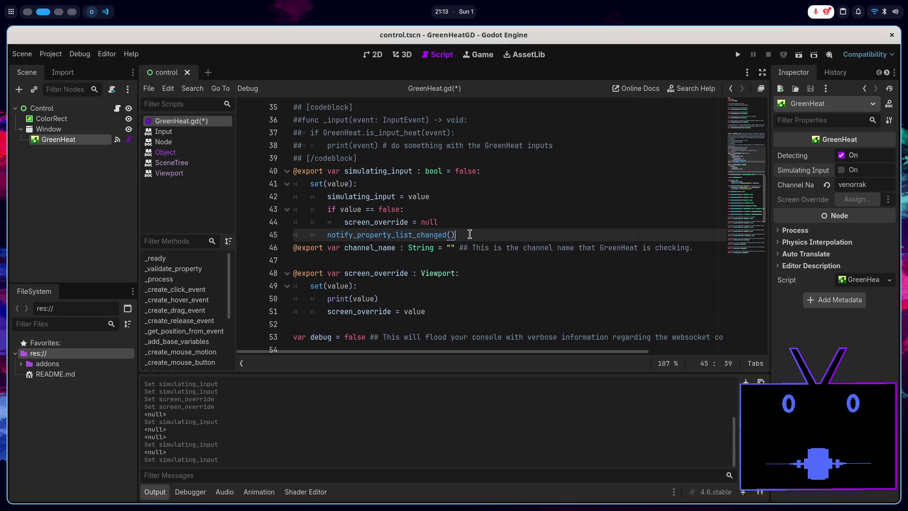
{"action": "key", "text": "ctrl+k"}
{"action": "key", "text": "ctrl+s"}
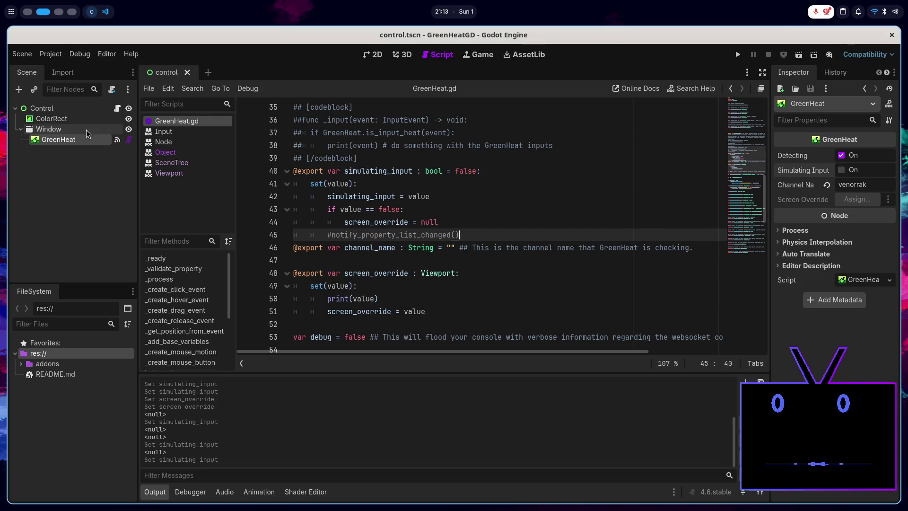
- Restore notify_property_list_changed(), save, and delete the screen_override reset lines from the setter
{"action": "left_click", "coordinate": [841, 170]}
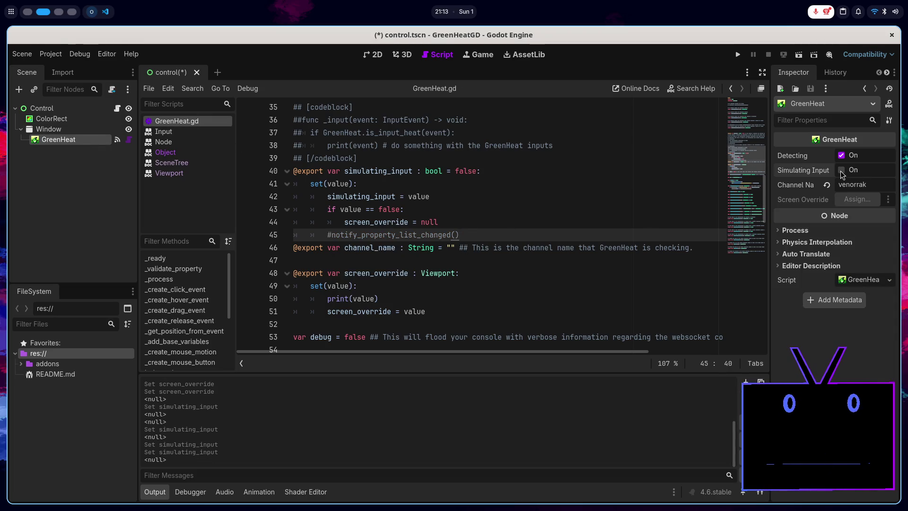
{"action": "left_click", "coordinate": [529, 235]}
{"action": "key", "text": "ctrl+k"}
{"action": "key", "text": "ctrl+s"}
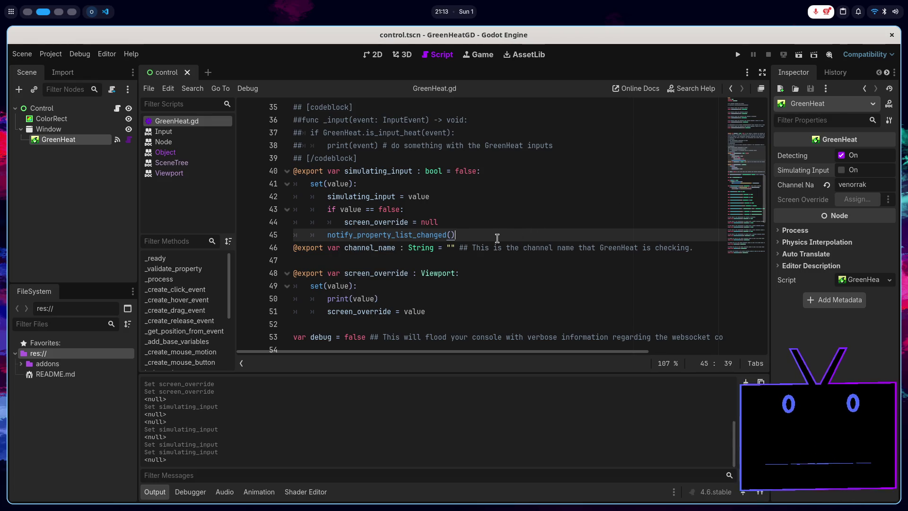
{"action": "mouse_move", "coordinate": [471, 222]}
{"action": "left_mouse_down"}
{"action": "mouse_move", "coordinate": [494, 187]}
{"action": "mouse_move", "coordinate": [500, 195]}
{"action": "left_mouse_up"}
{"action": "key", "text": "Delete"}
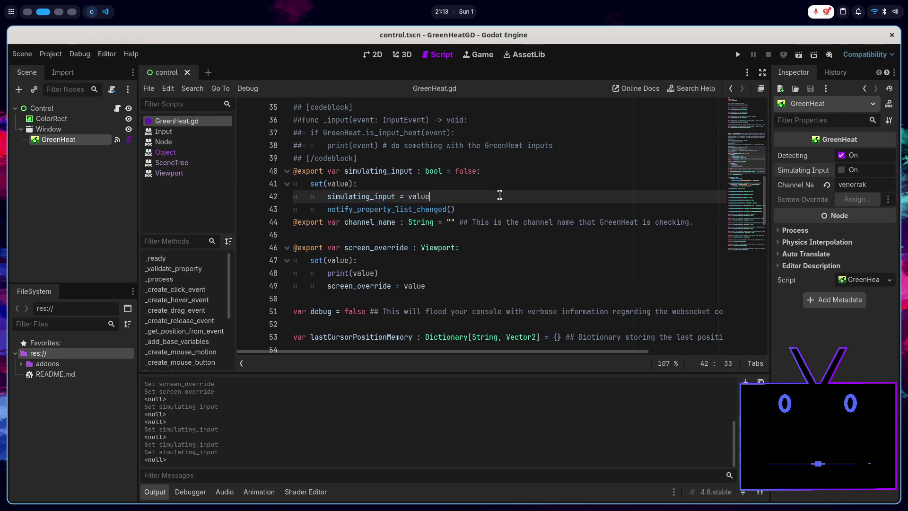
- Extend the _validate_property comment to read 'disabled if simulating input is false'
{"action": "scroll", "coordinate": [508, 205], "scroll_direction": "down", "scroll_amount": 4}
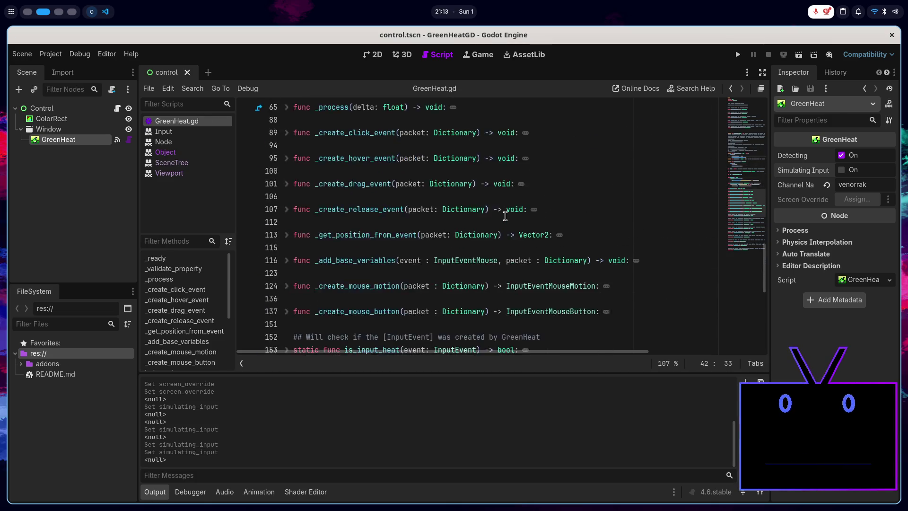
{"action": "mouse_move", "coordinate": [511, 224]}
{"action": "left_click", "coordinate": [611, 212]}
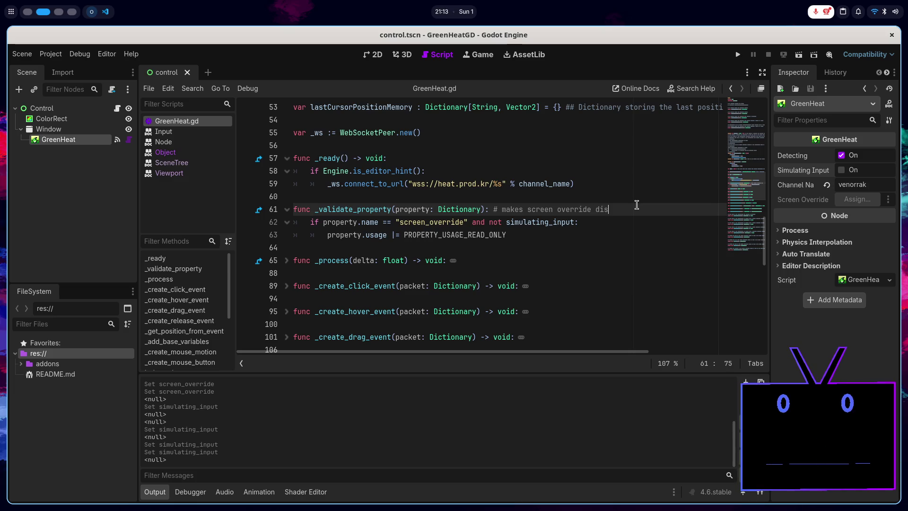
{"action": "type", "text": "w"}
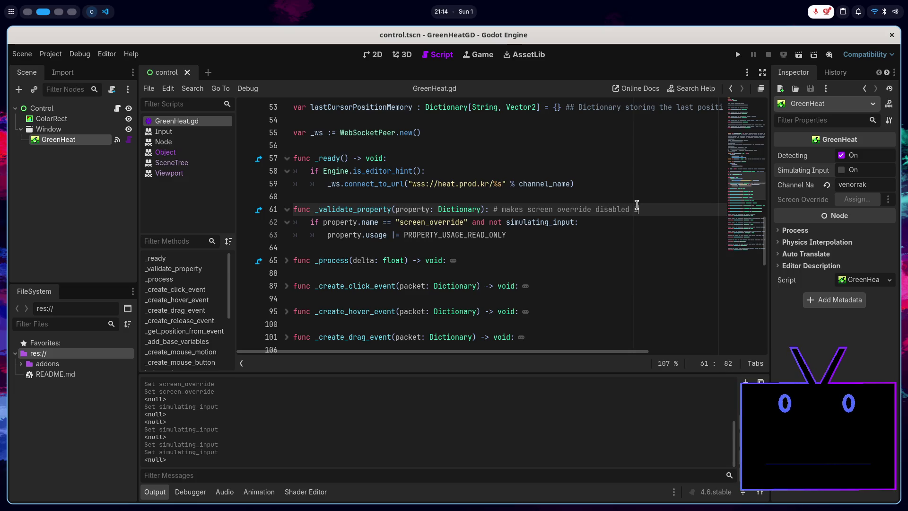
{"action": "type", "text": "simula"}
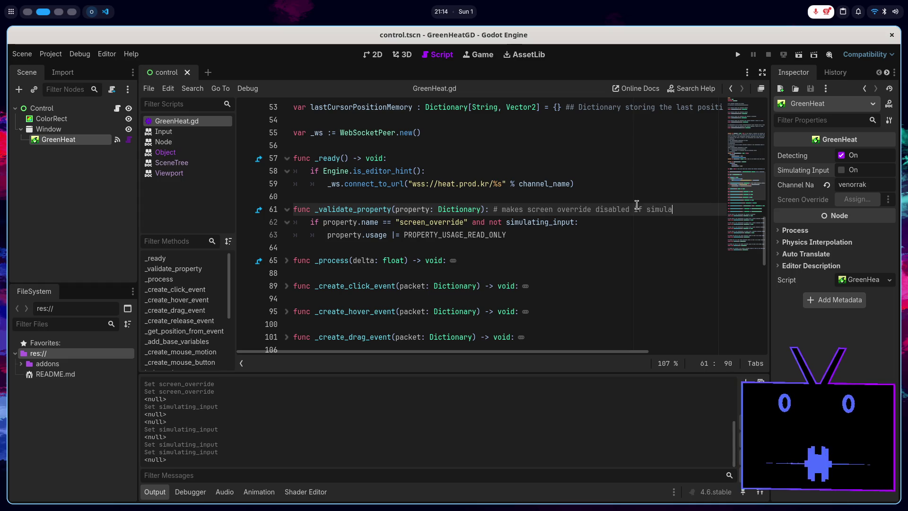
{"action": "type", "text": "ting imn"}
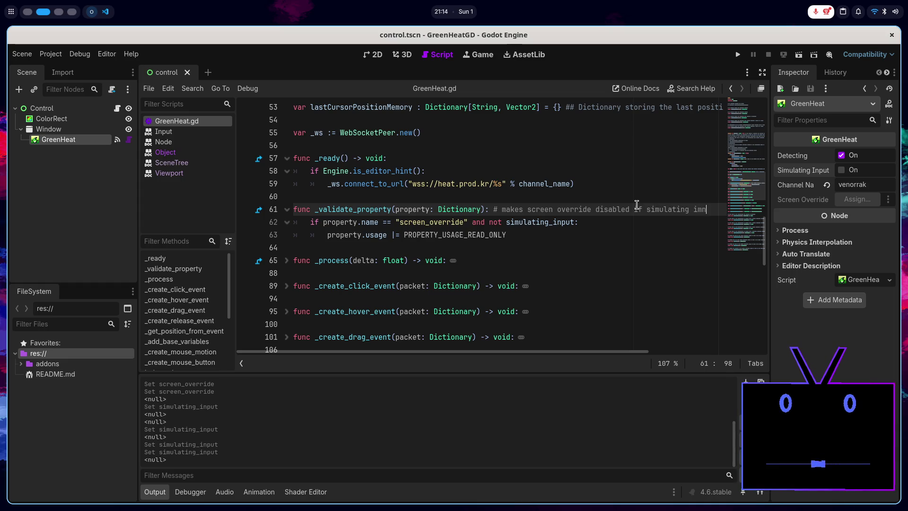
{"action": "key", "text": "BackSpace"}
{"action": "type", "text": "t is false"}
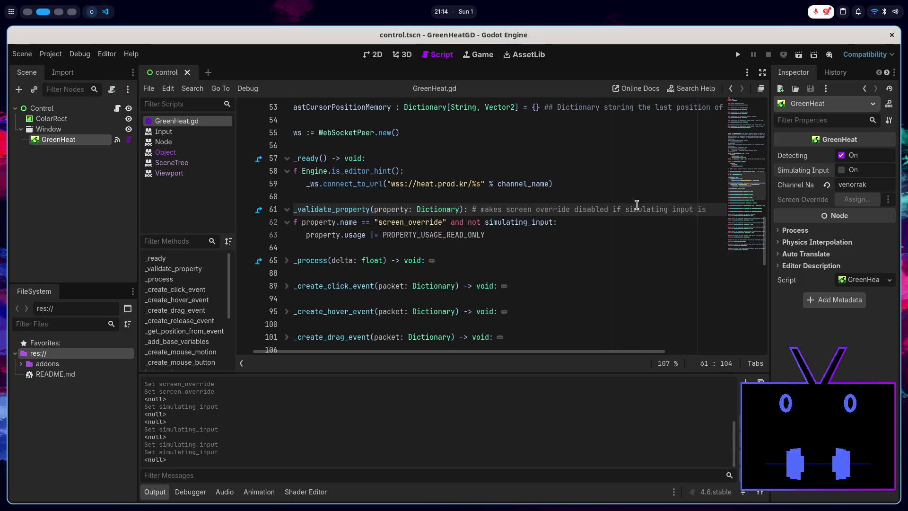
{"action": "scroll", "coordinate": [637, 205], "scroll_direction": "left", "scroll_amount": 2}
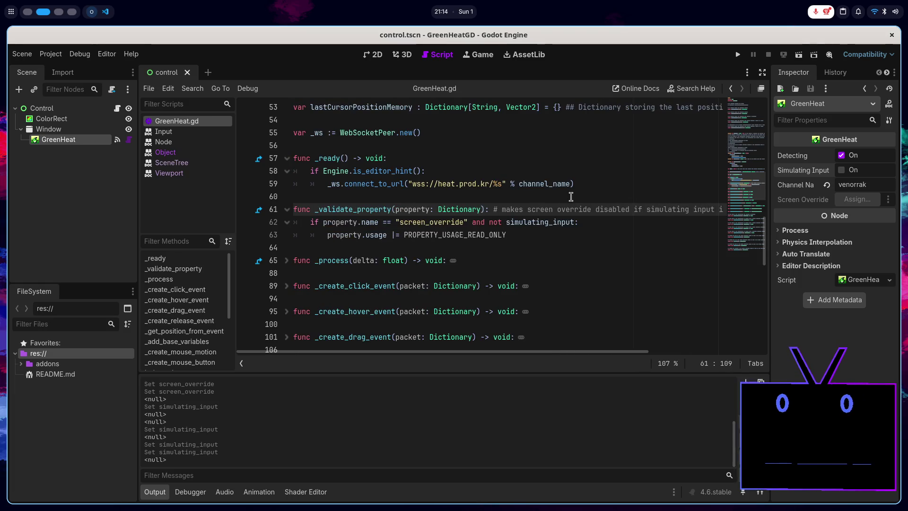
{"action": "left_click", "coordinate": [489, 240]}
{"action": "double_click", "coordinate": [488, 239]}
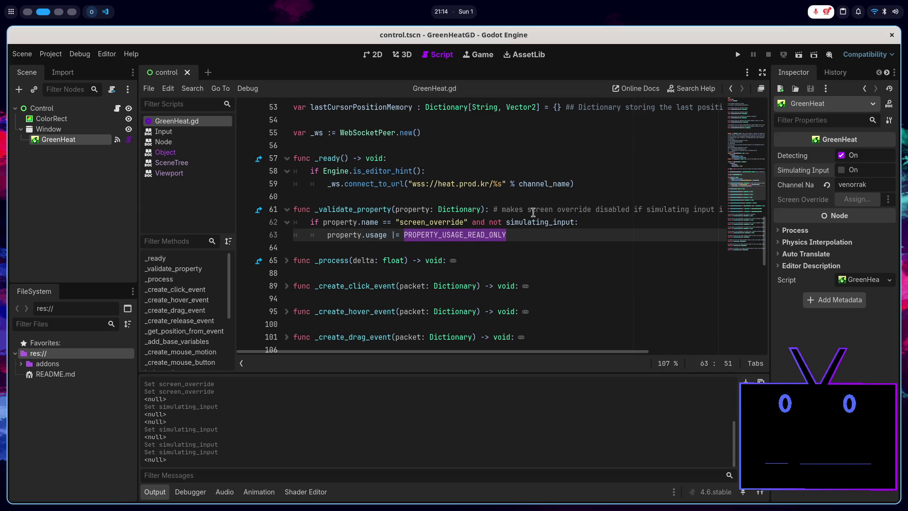
{"action": "left_click", "coordinate": [538, 237]}
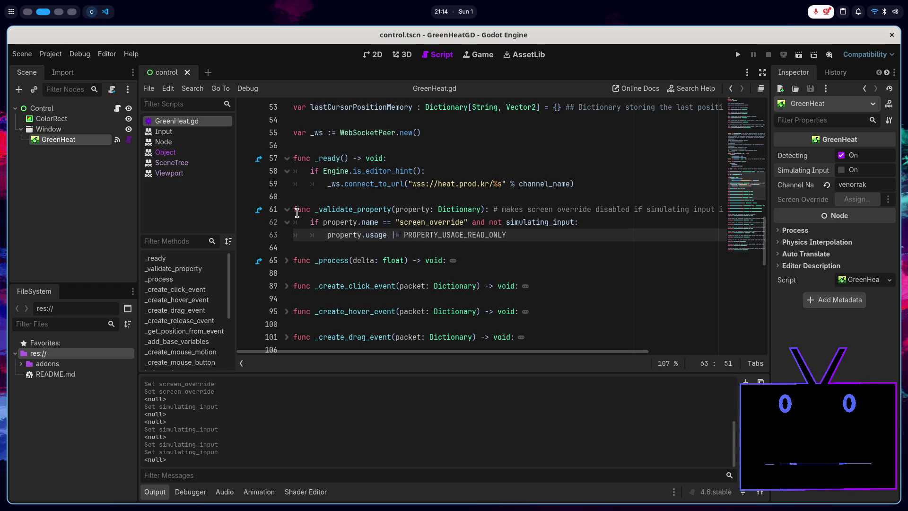
{"action": "scroll", "coordinate": [439, 264], "scroll_direction": "up", "scroll_amount": 1}
{"action": "scroll", "coordinate": [439, 264], "scroll_direction": "up", "scroll_amount": 4}
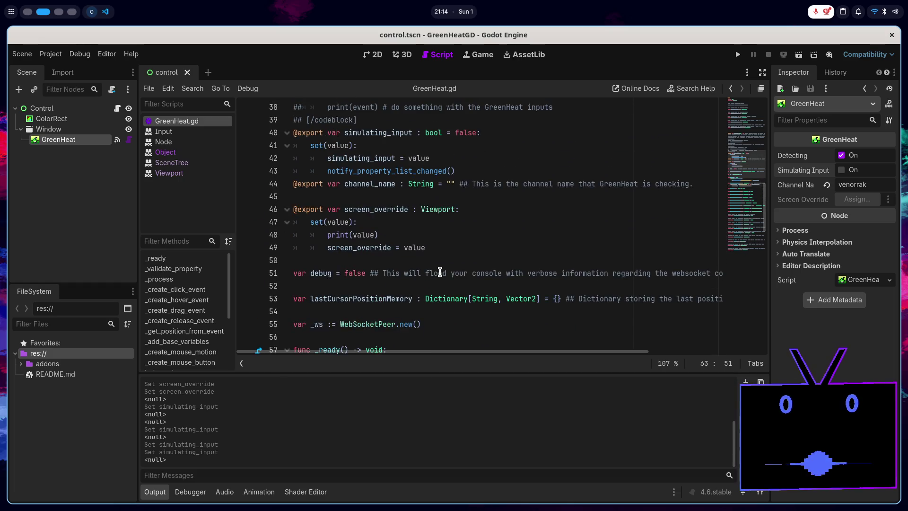
- Turn on Simulating Input and set Screen Override to the Window node
{"action": "left_click", "coordinate": [439, 249]}
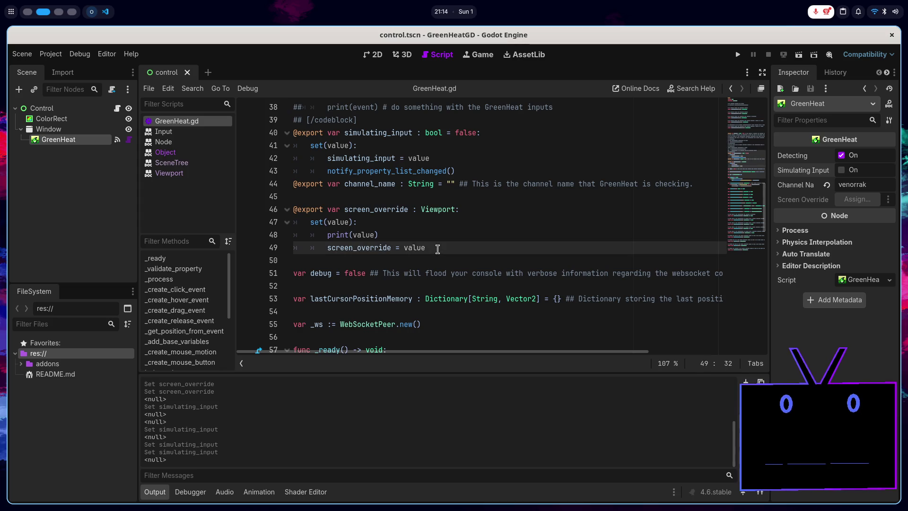
{"action": "left_click", "coordinate": [842, 170]}
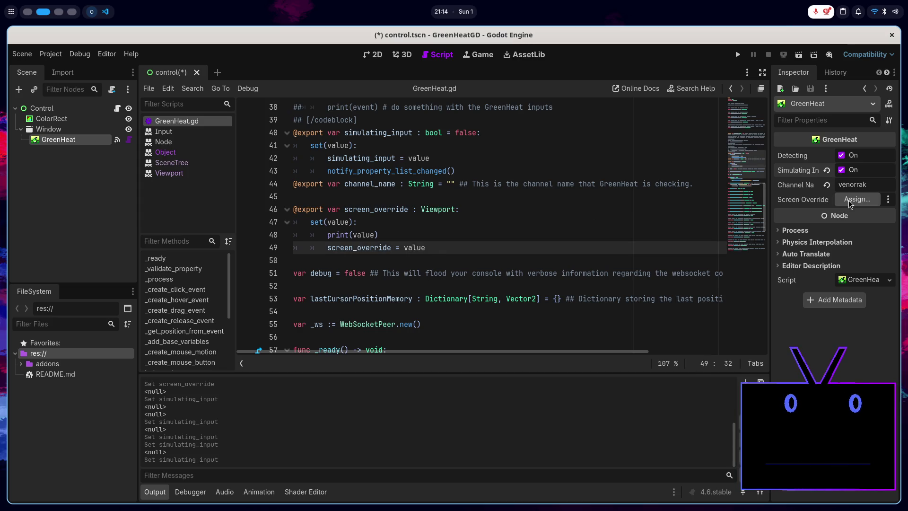
{"action": "left_click", "coordinate": [857, 199]}
{"action": "double_click", "coordinate": [438, 169]}
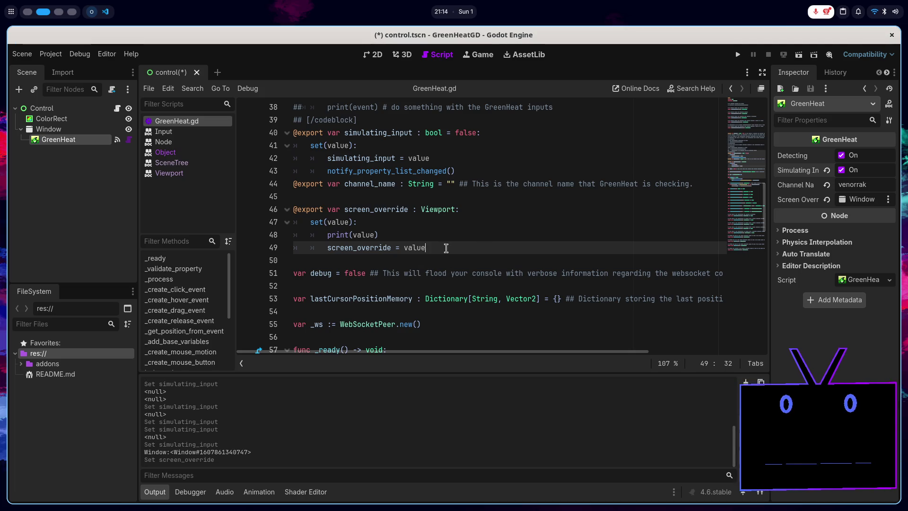
- Delete the leftover setter lines 46–49 after the screen_override export and save
{"action": "left_click_drag", "start_coordinate": [441, 244], "coordinate": [501, 205]}
{"action": "key", "text": "BackSpace"}
{"action": "key", "text": "BackSpace"}
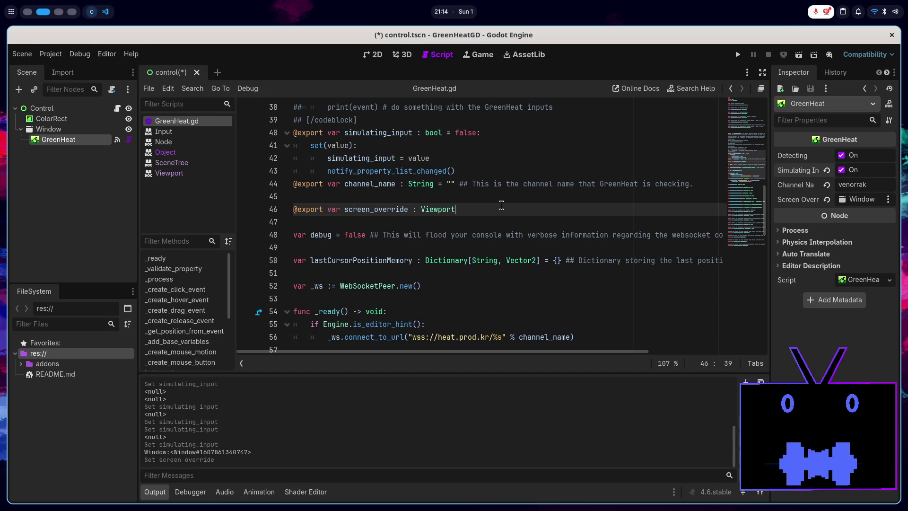
{"action": "key", "text": "ctrl+s"}
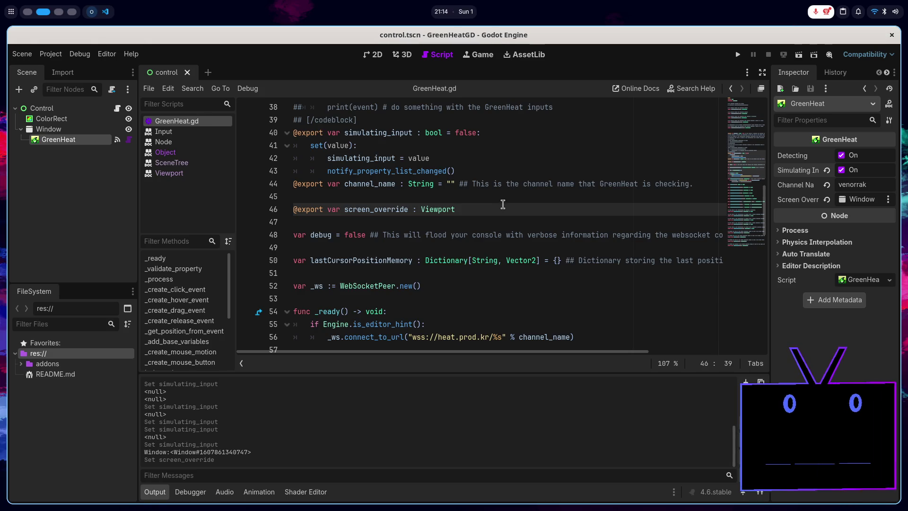
- Peek inside _create_click_event, then unfold _get_position_from_event at line 110
{"action": "scroll", "coordinate": [591, 218], "scroll_direction": "down", "scroll_amount": 3}
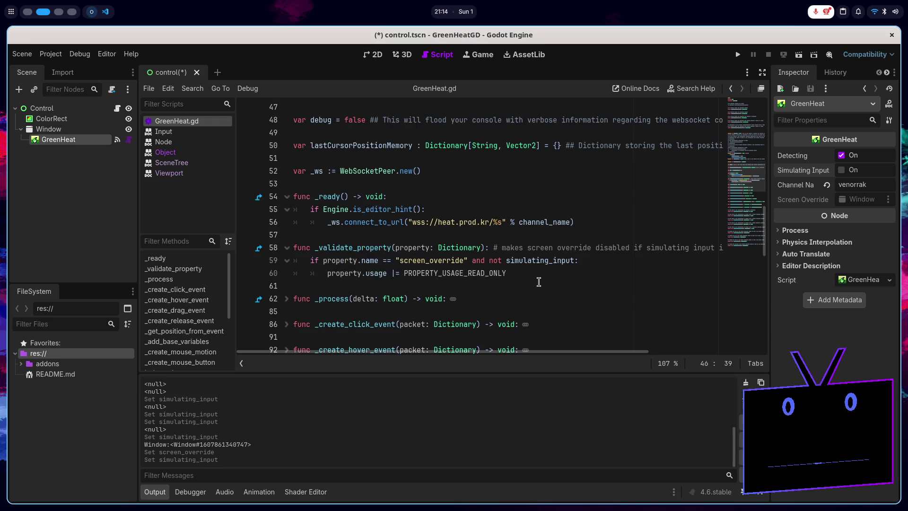
{"action": "left_click", "coordinate": [538, 271]}
{"action": "scroll", "coordinate": [538, 268], "scroll_direction": "down", "scroll_amount": 2}
{"action": "scroll", "coordinate": [538, 268], "scroll_direction": "down", "scroll_amount": 10}
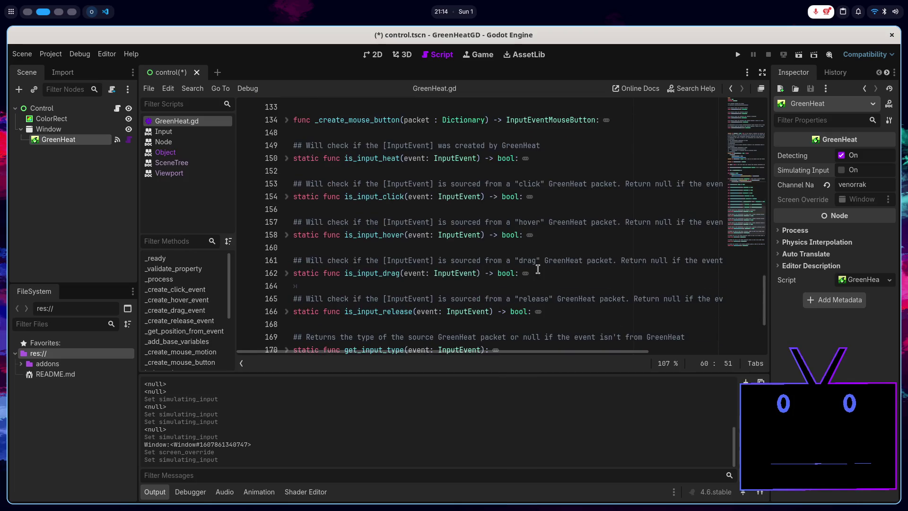
{"action": "scroll", "coordinate": [478, 276], "scroll_direction": "up", "scroll_amount": 9}
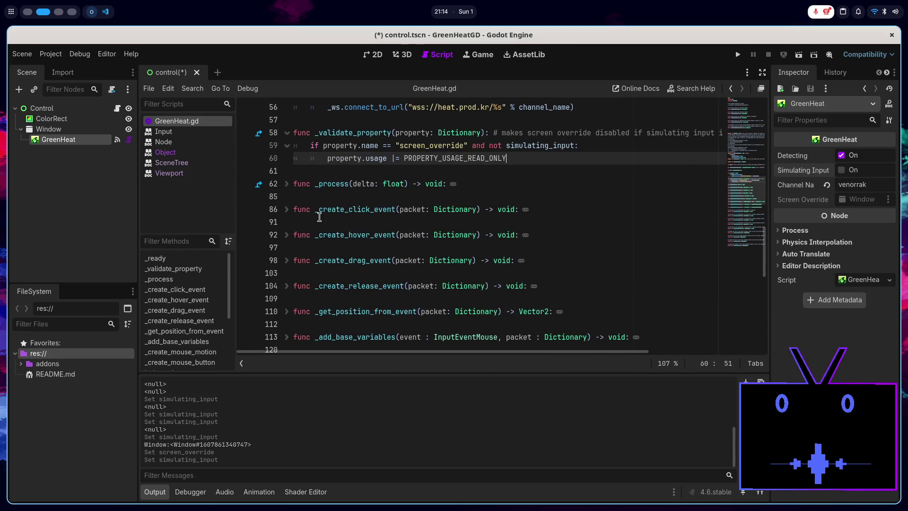
{"action": "left_click", "coordinate": [286, 210]}
{"action": "left_click", "coordinate": [286, 209]}
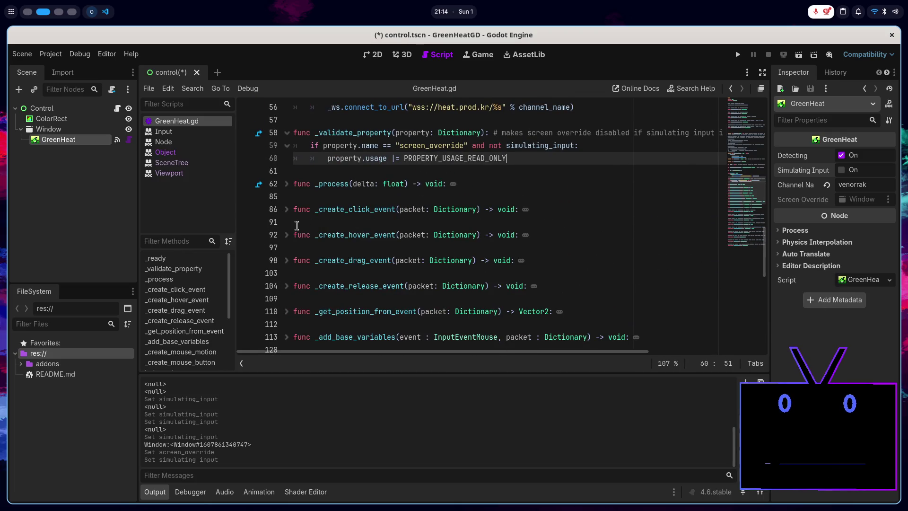
{"action": "scroll", "coordinate": [304, 239], "scroll_direction": "down", "scroll_amount": 1}
{"action": "left_click", "coordinate": [282, 274]}
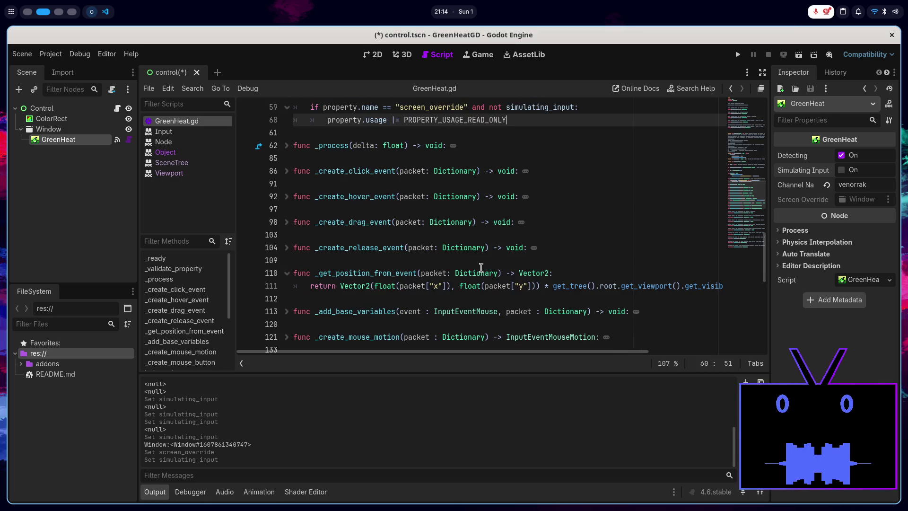
{"action": "scroll", "coordinate": [481, 268], "scroll_direction": "right", "scroll_amount": 3}
{"action": "scroll", "coordinate": [481, 268], "scroll_direction": "left", "scroll_amount": 3}
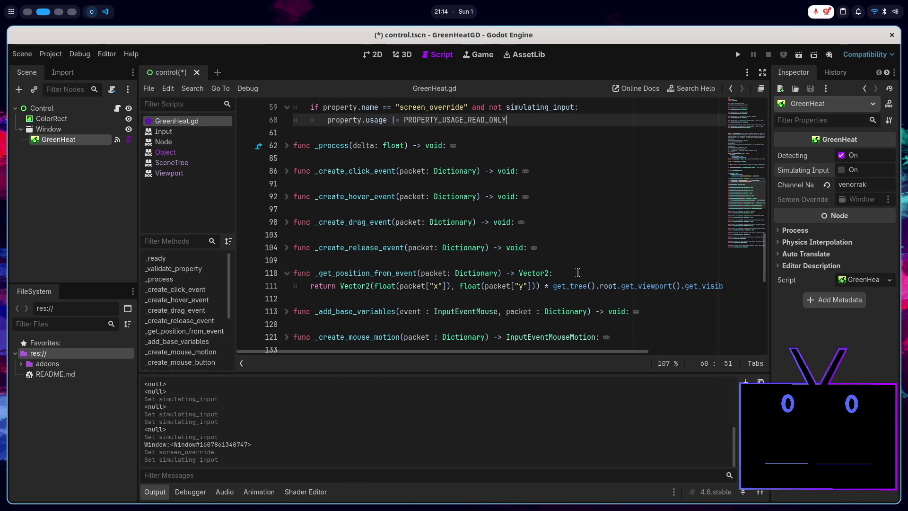
{"action": "left_click", "coordinate": [578, 272]}
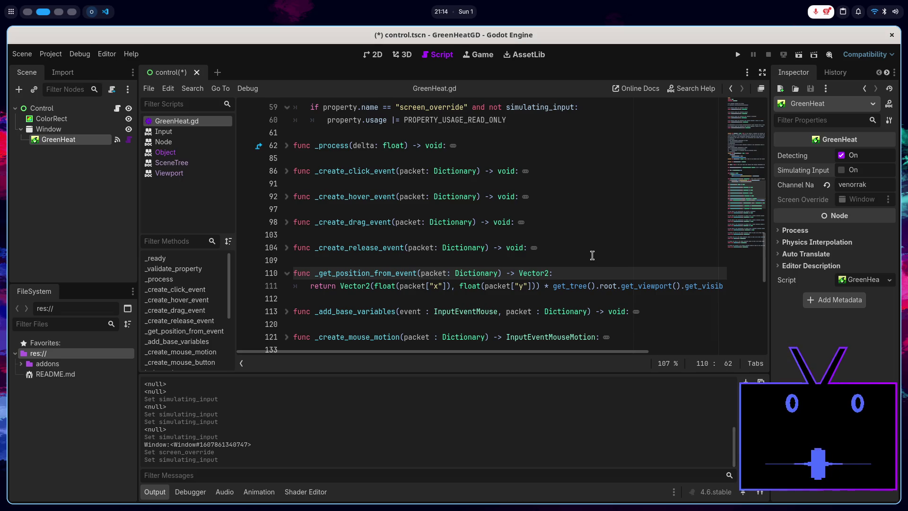
- Wrap the return in 'if screen_override:' / 'else:' branches, duplicating the return line under each
{"action": "key", "text": "Return"}
{"action": "type", "text": "if "}
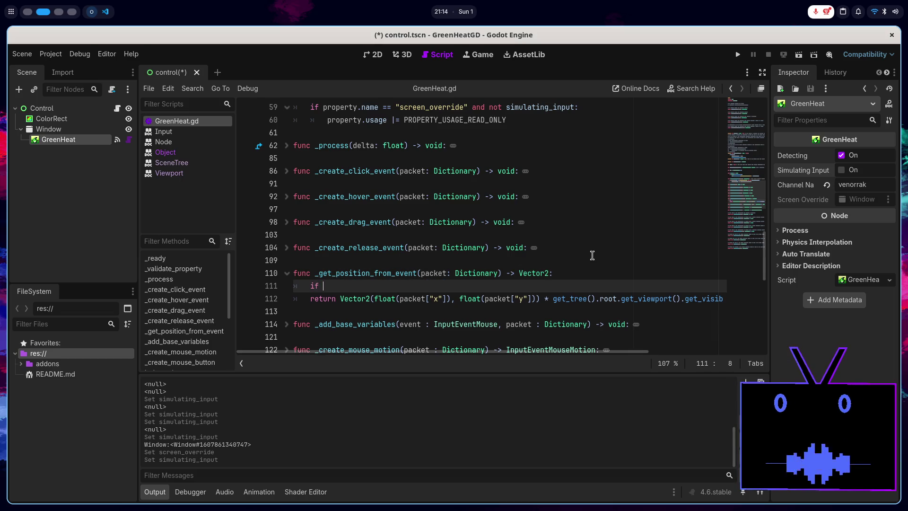
{"action": "type", "text": "sc"}
{"action": "key", "text": "Return"}
{"action": "type", "text": ":"}
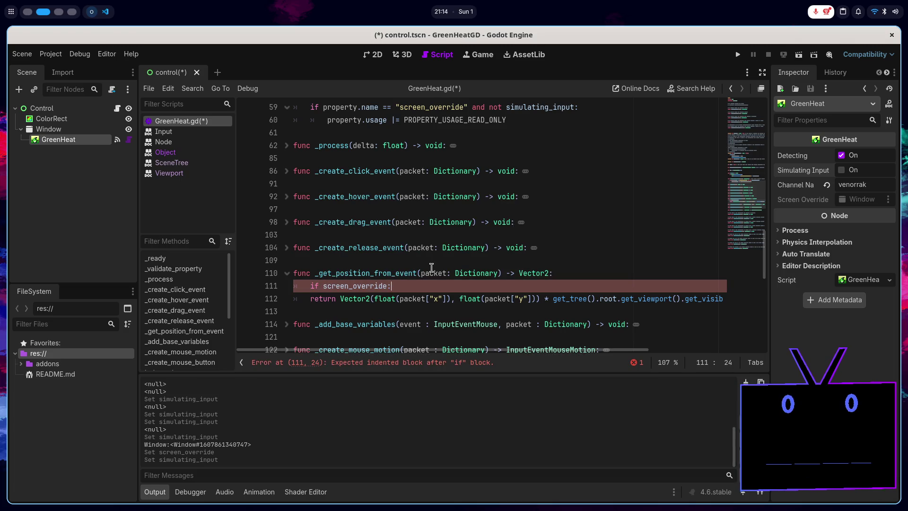
{"action": "key", "text": "Return"}
{"action": "key", "text": "Return"}
{"action": "type", "text": "else:"}
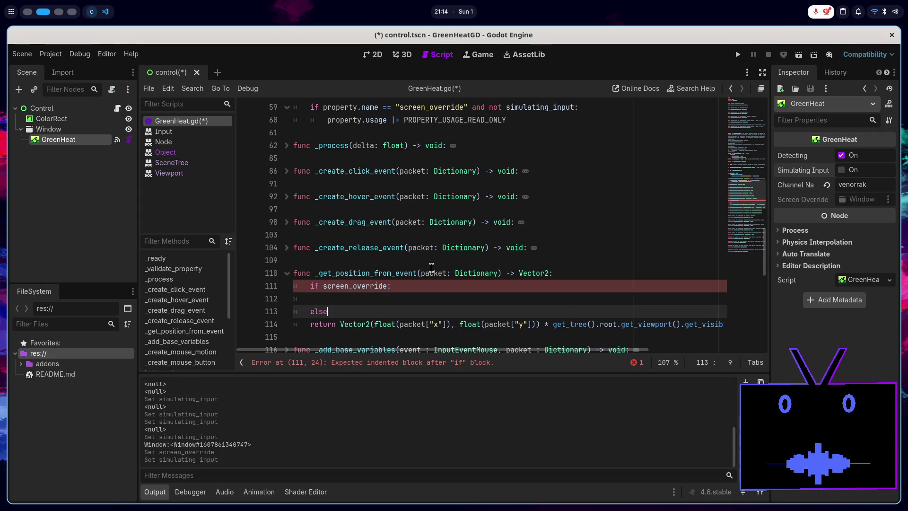
{"action": "left_click", "coordinate": [312, 324]}
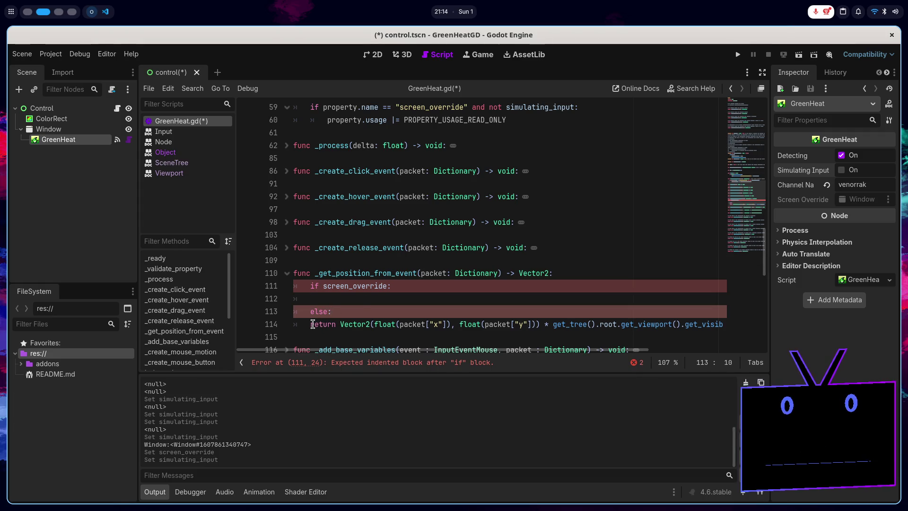
{"action": "key", "text": "Tab"}
{"action": "key", "text": "ctrl+c"}
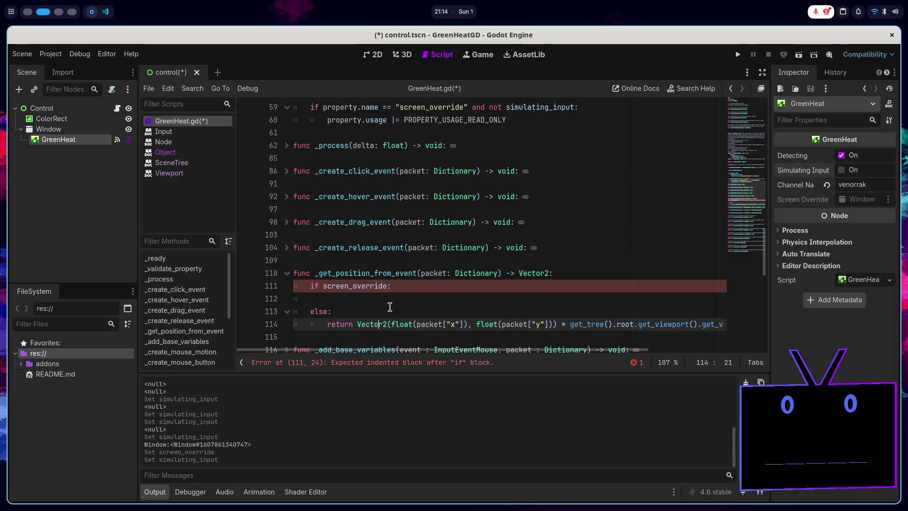
{"action": "left_click", "coordinate": [392, 299]}
{"action": "key", "text": "ctrl+v"}
{"action": "key", "text": "BackSpace"}
{"action": "key", "text": "BackSpace"}
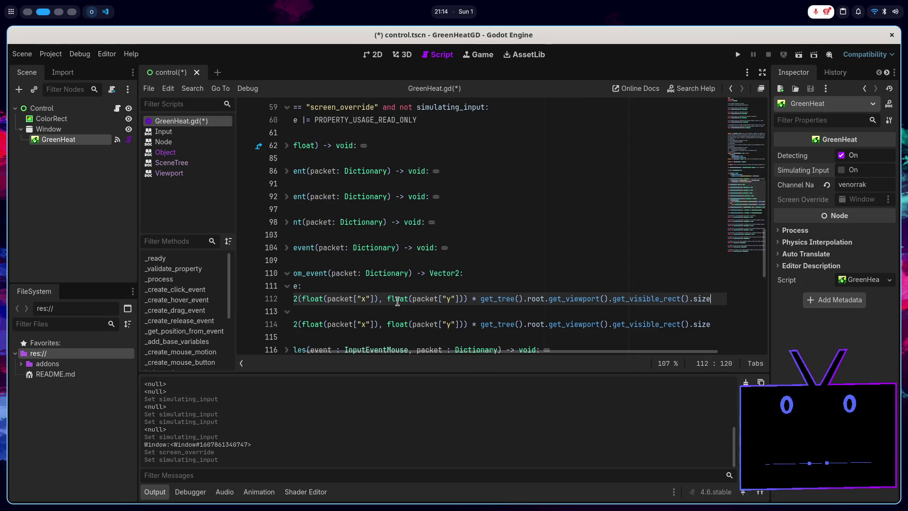
- Make the if-branch return use screen_override instead of get_tree().root.get_viewport(), and save
{"action": "scroll", "coordinate": [473, 298], "scroll_direction": "right", "scroll_amount": 3}
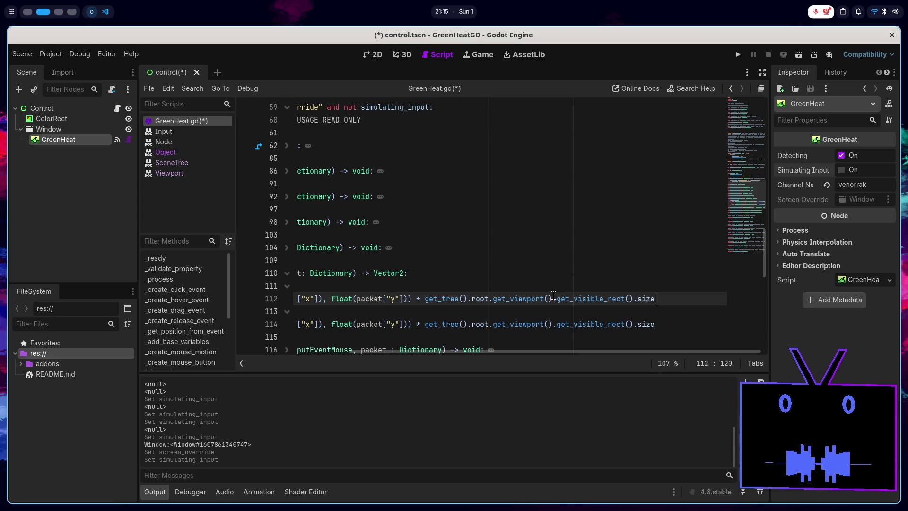
{"action": "left_click_drag", "start_coordinate": [553, 297], "coordinate": [425, 299]}
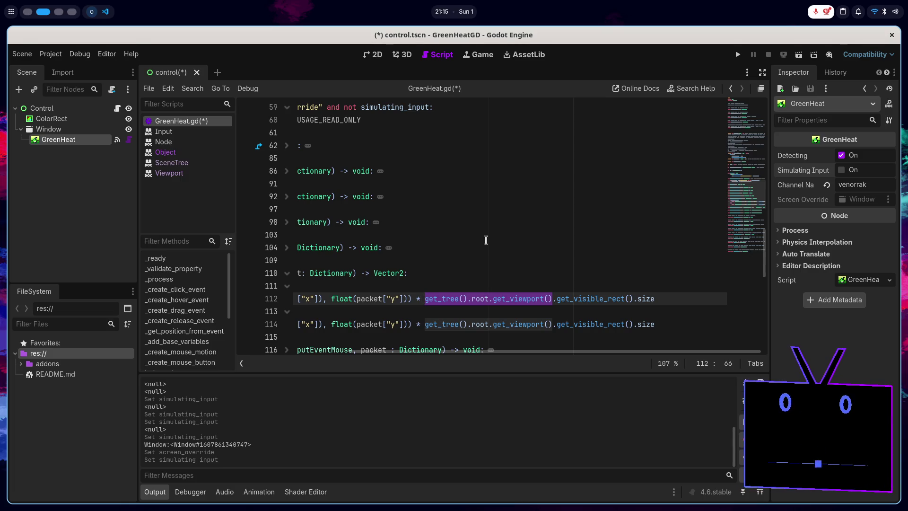
{"action": "type", "text": "sc"}
{"action": "key", "text": "Return"}
{"action": "key", "text": "ctrl+s"}
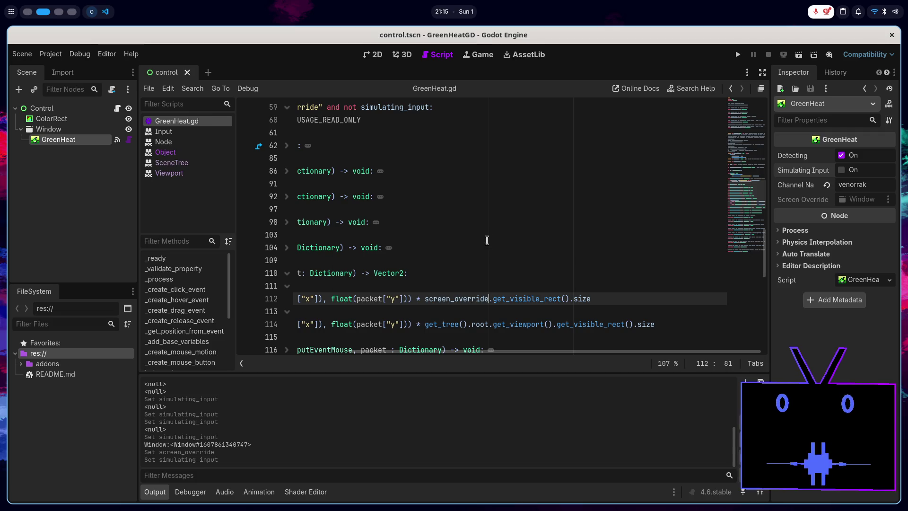
- Look up get_visible_rect in the Viewport class reference, then return to GreenHeat.gd
{"action": "scroll", "coordinate": [558, 266], "scroll_direction": "left", "scroll_amount": 3}
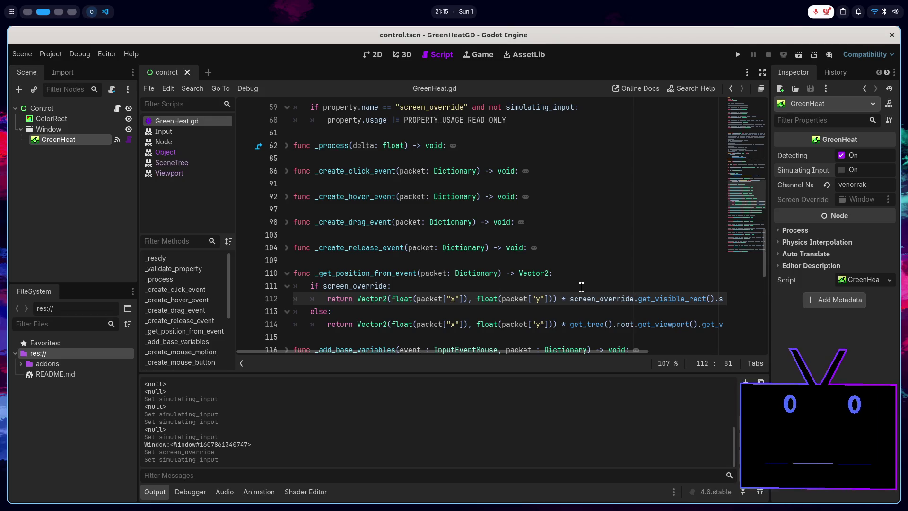
{"action": "left_click", "coordinate": [652, 298], "text": "ctrl"}
{"action": "scroll", "coordinate": [486, 213], "scroll_direction": "up", "scroll_amount": 15}
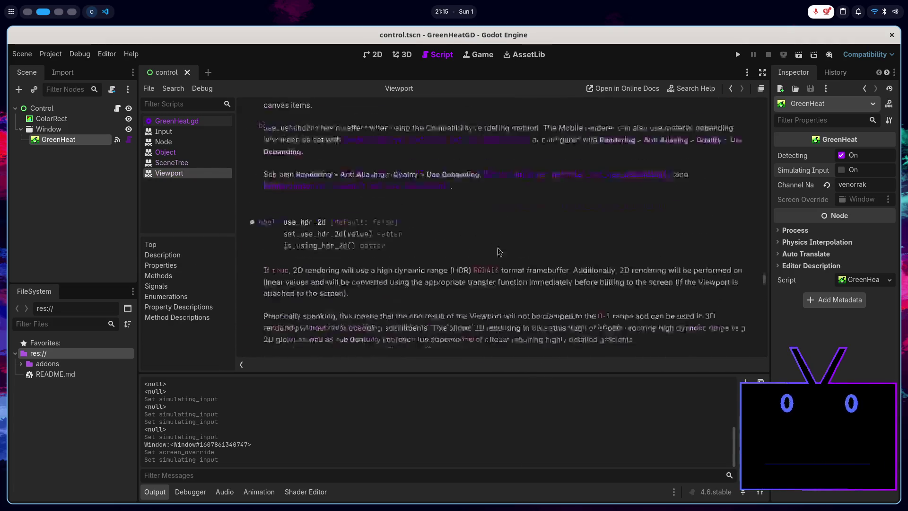
{"action": "scroll", "coordinate": [520, 264], "scroll_direction": "up", "scroll_amount": 20}
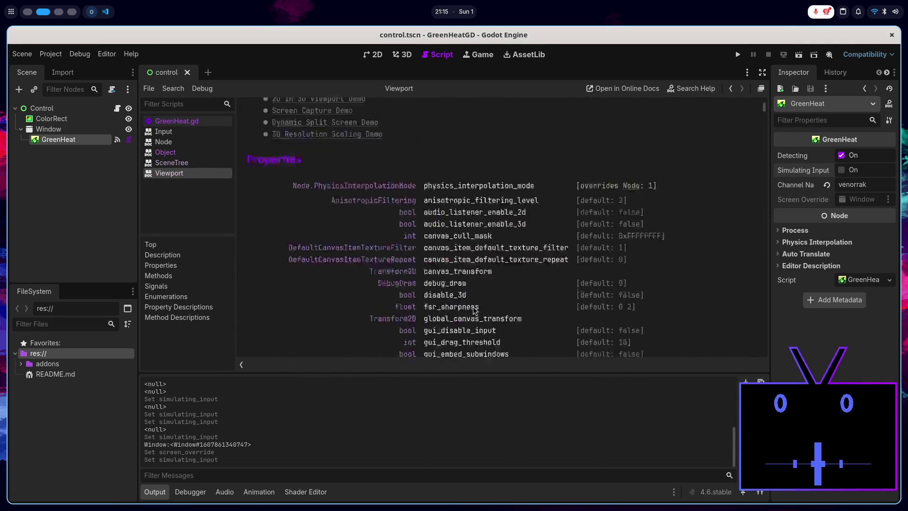
{"action": "left_click", "coordinate": [211, 119]}
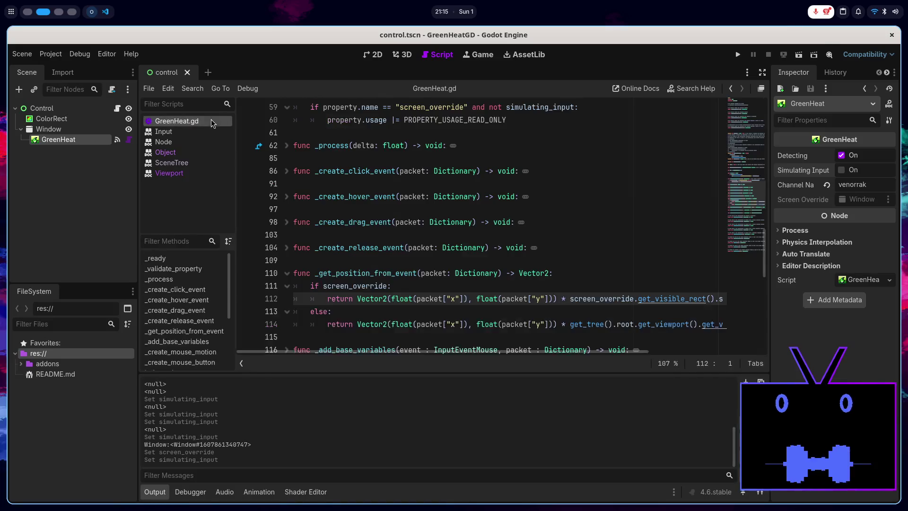
- Review the script's else branch near line 57 and turn Simulating Input on for GreenHeat
{"action": "scroll", "coordinate": [570, 279], "scroll_direction": "left", "scroll_amount": 3}
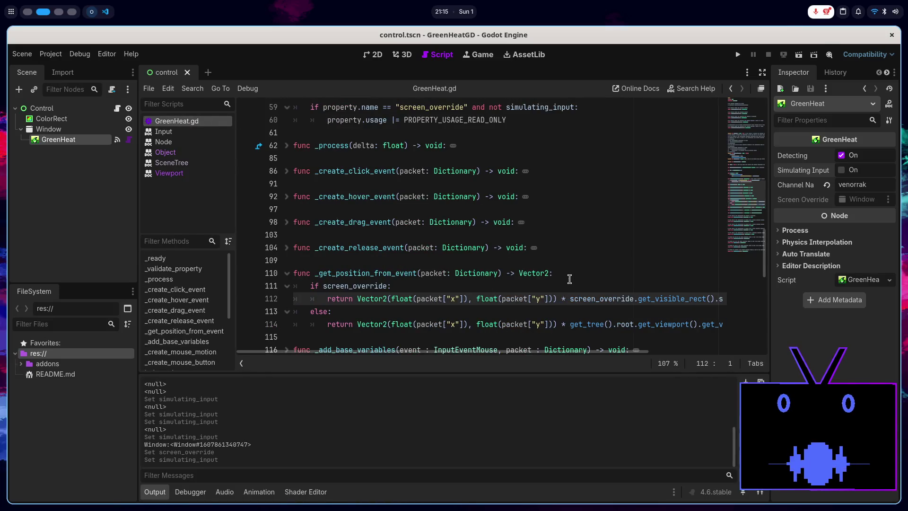
{"action": "scroll", "coordinate": [567, 277], "scroll_direction": "down", "scroll_amount": 2}
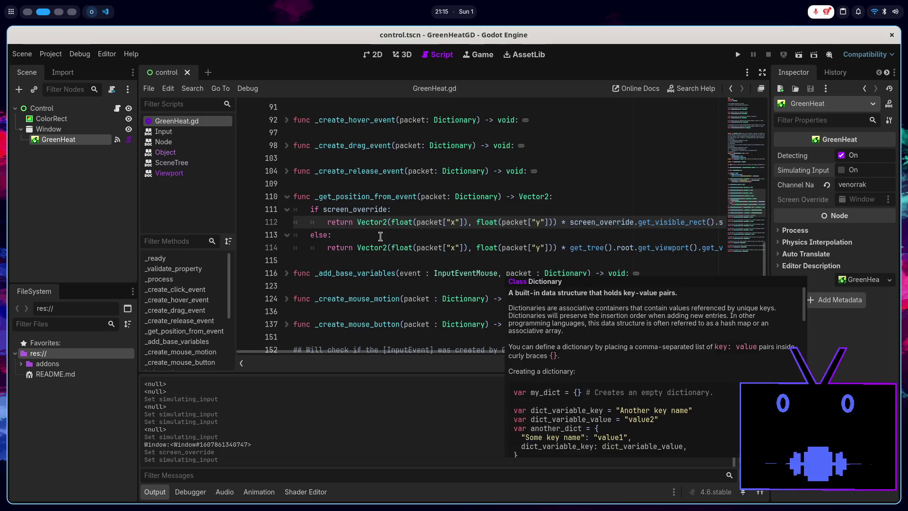
{"action": "left_click", "coordinate": [381, 236]}
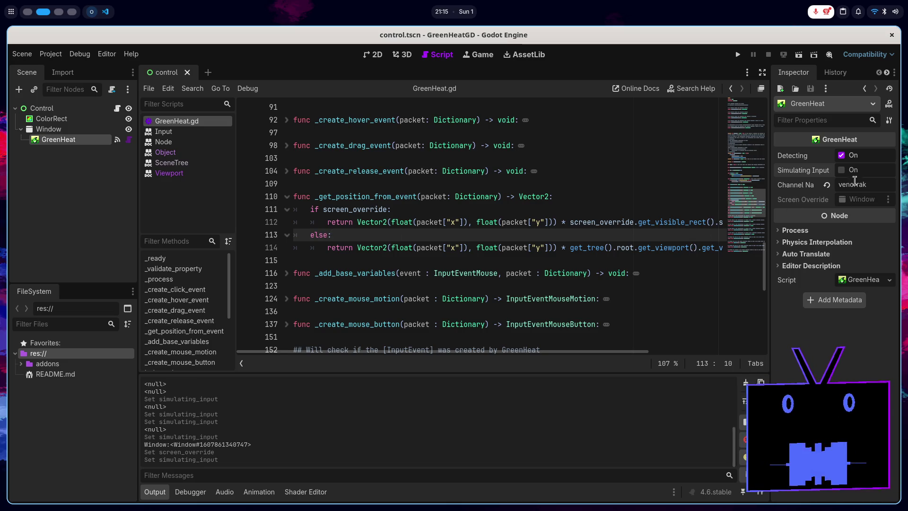
{"action": "scroll", "coordinate": [476, 208], "scroll_direction": "up", "scroll_amount": 20}
{"action": "scroll", "coordinate": [478, 217], "scroll_direction": "up", "scroll_amount": 4}
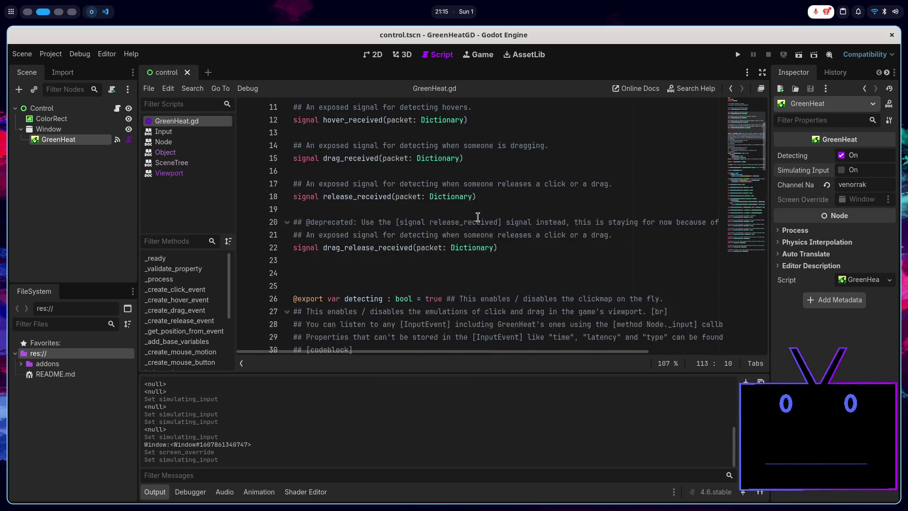
{"action": "scroll", "coordinate": [478, 217], "scroll_direction": "down", "scroll_amount": 11}
{"action": "left_click", "coordinate": [842, 170]}
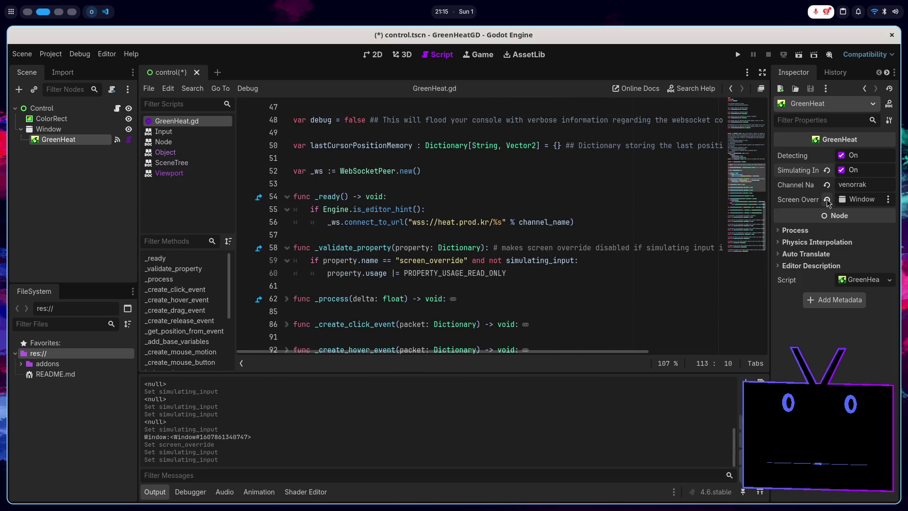
{"action": "left_click", "coordinate": [516, 231]}
{"action": "scroll", "coordinate": [516, 231], "scroll_direction": "up", "scroll_amount": 7}
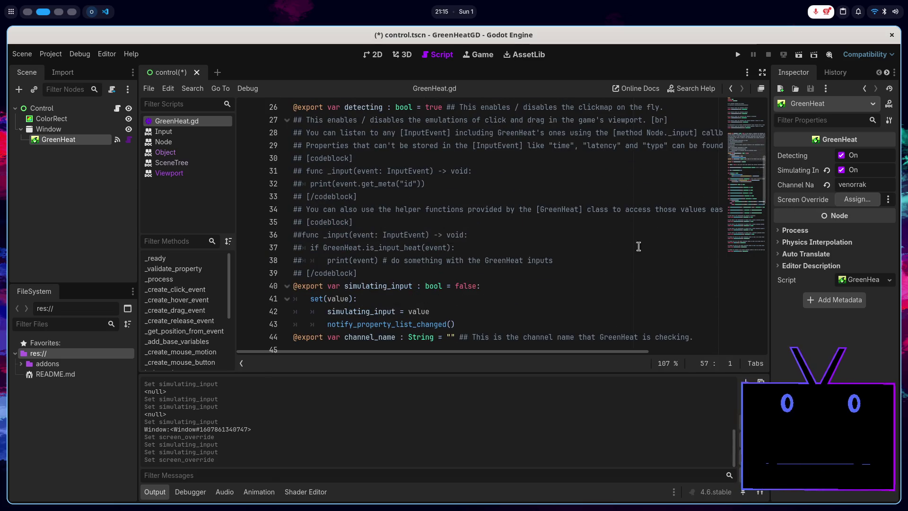
{"action": "scroll", "coordinate": [470, 245], "scroll_direction": "down", "scroll_amount": 8}
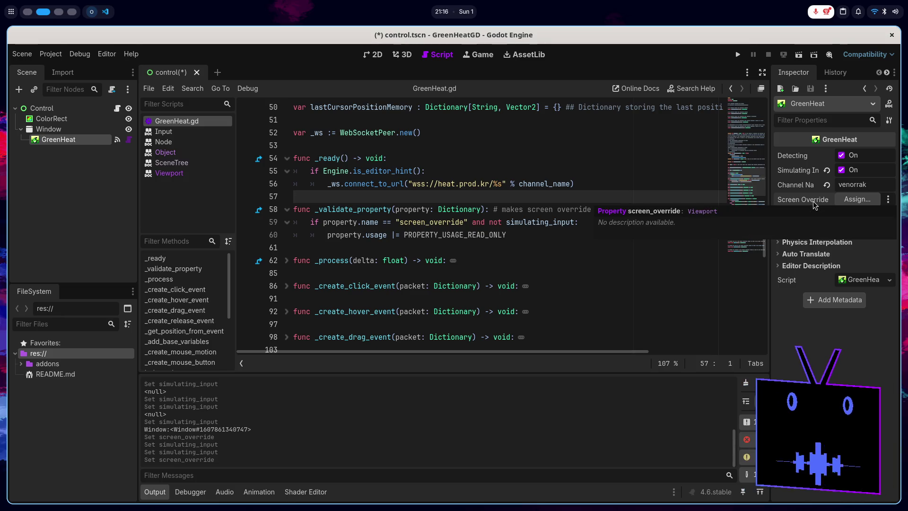
- Assign and clear the Window Screen Override, turn Simulating Input off, and check line 59
{"action": "left_click", "coordinate": [876, 200]}
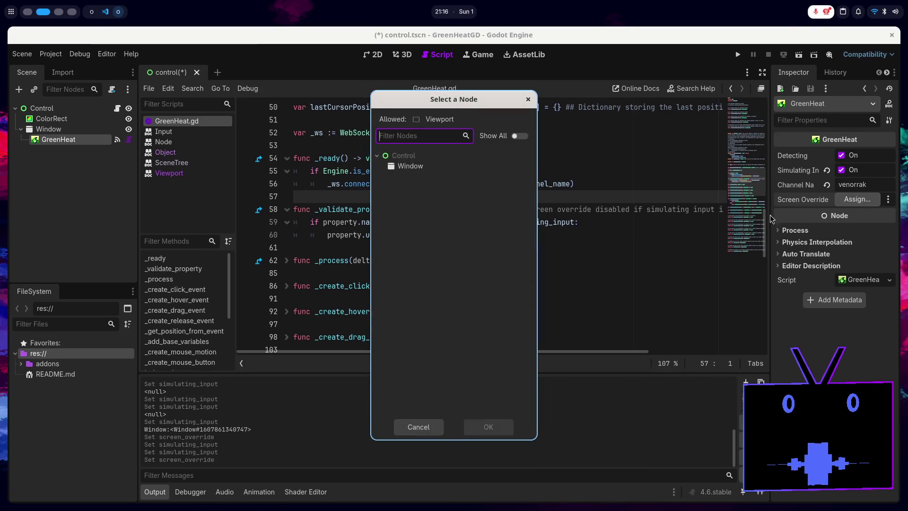
{"action": "double_click", "coordinate": [490, 168]}
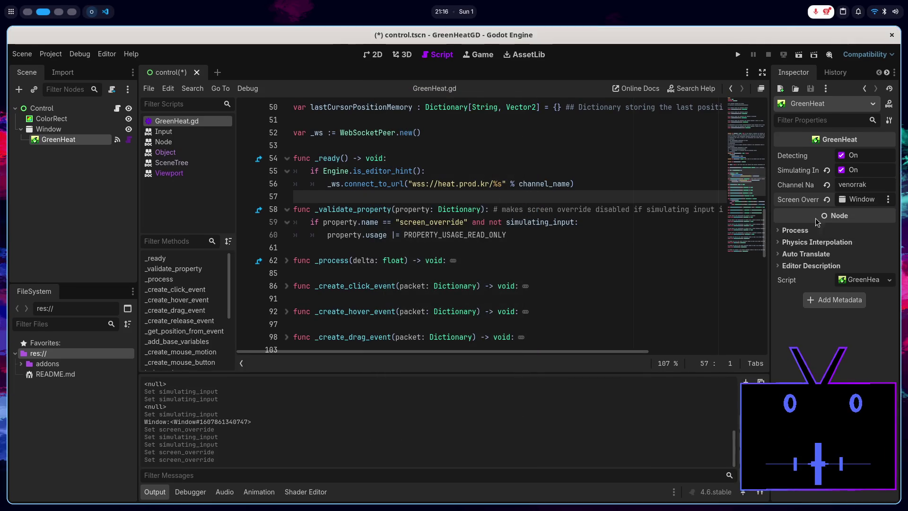
{"action": "left_click", "coordinate": [826, 200]}
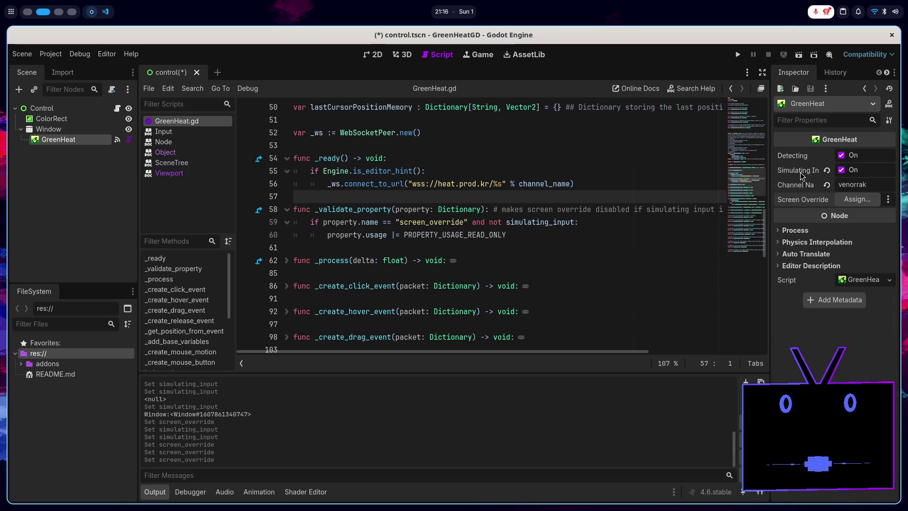
{"action": "left_click", "coordinate": [841, 170]}
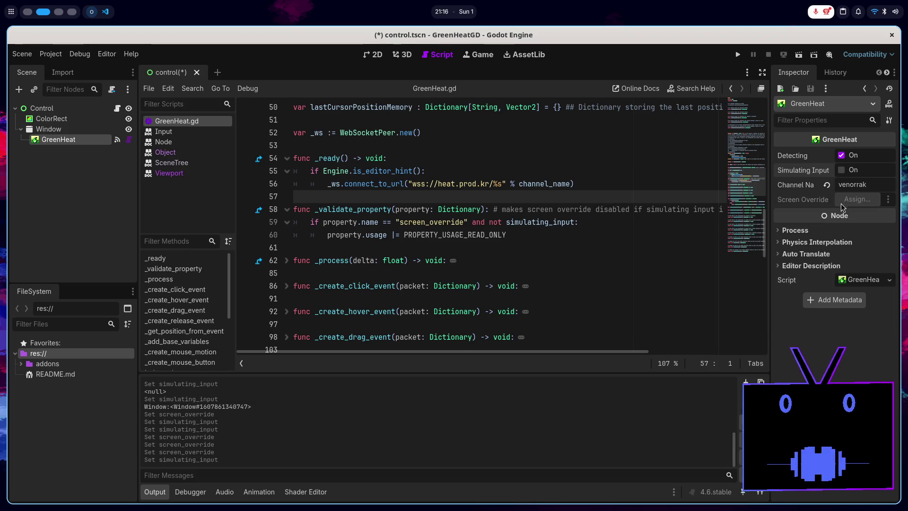
{"action": "left_click_drag", "start_coordinate": [904, 199], "coordinate": [904, 207]}
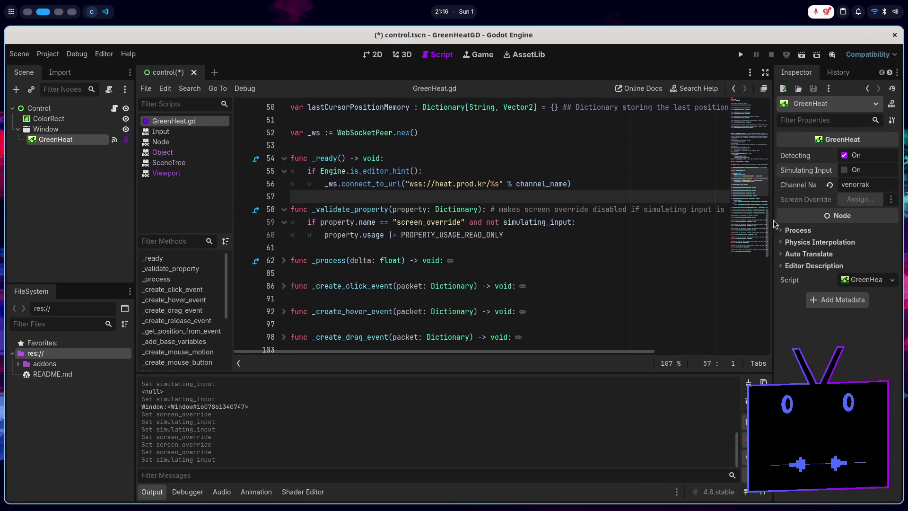
{"action": "left_click", "coordinate": [511, 222]}
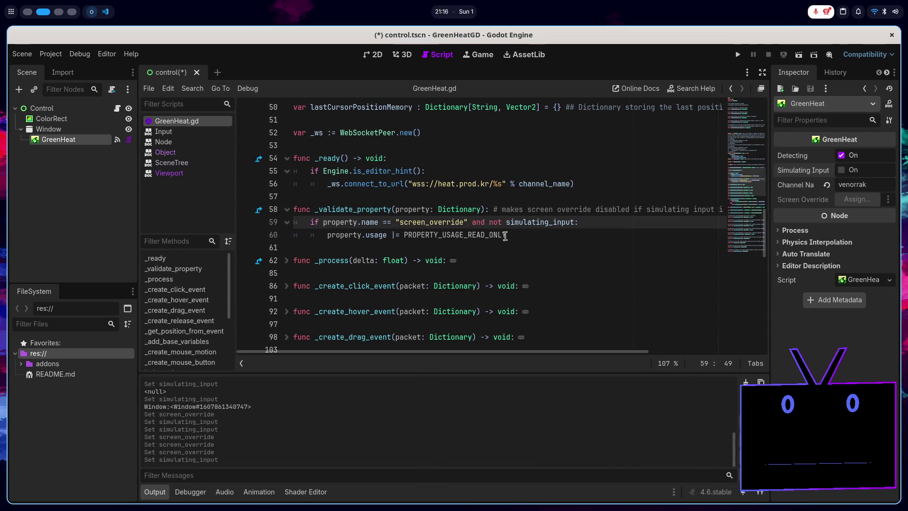
{"action": "left_click", "coordinate": [515, 235]}
- Search the script for uses of lastCursorPositionMemory, including the one on line 129
{"action": "scroll", "coordinate": [508, 250], "scroll_direction": "up", "scroll_amount": 4}
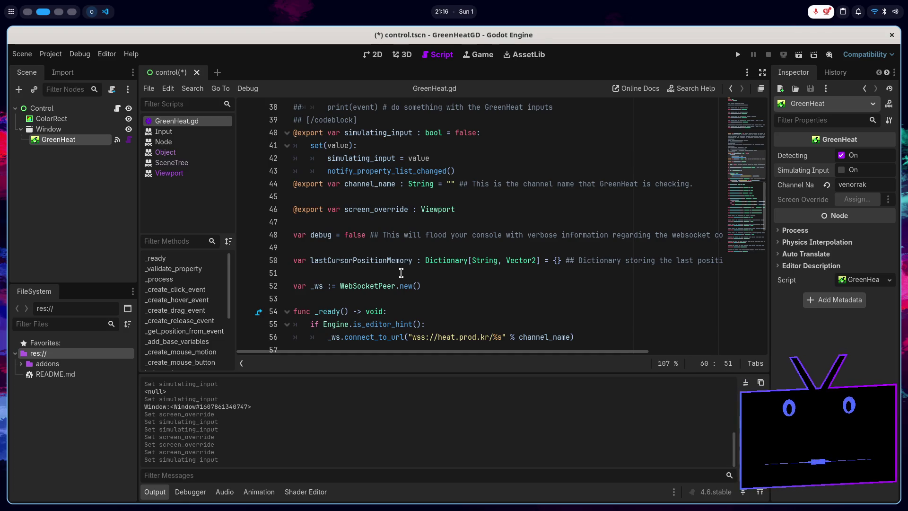
{"action": "scroll", "coordinate": [393, 275], "scroll_direction": "right", "scroll_amount": 5}
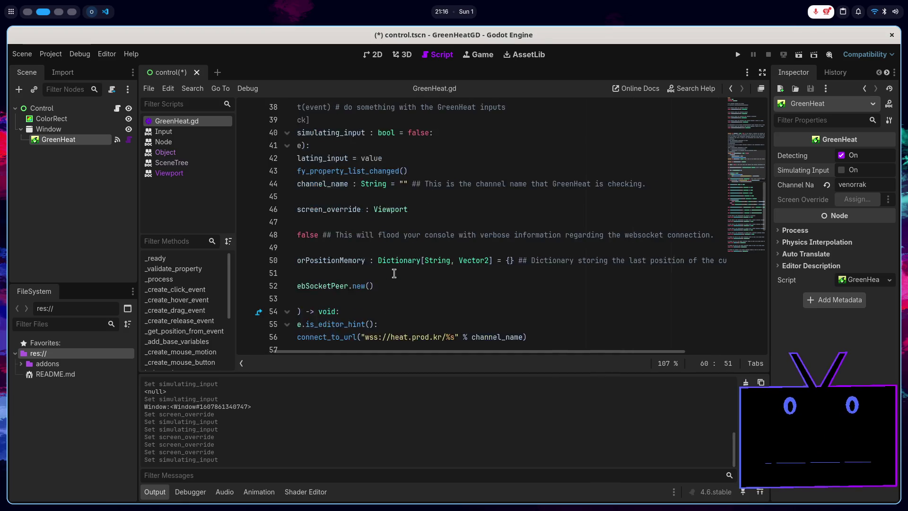
{"action": "scroll", "coordinate": [394, 273], "scroll_direction": "left", "scroll_amount": 5}
{"action": "double_click", "coordinate": [387, 261]}
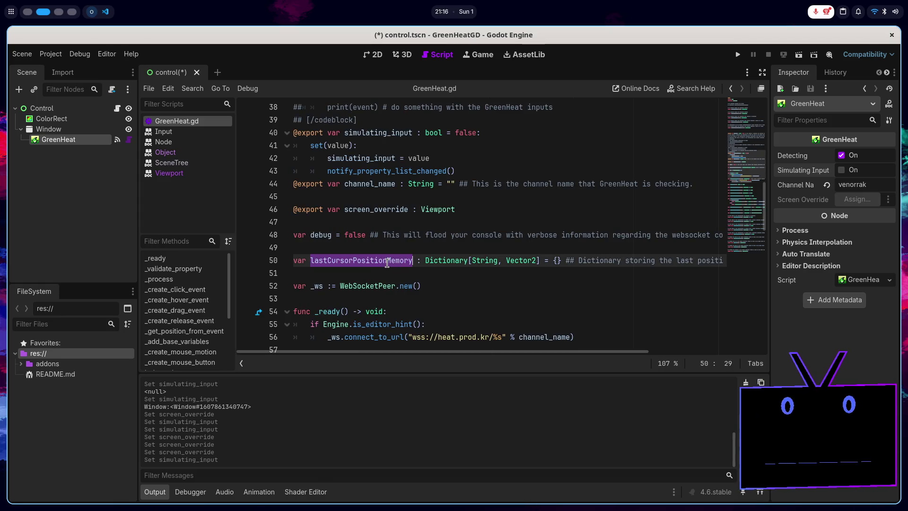
{"action": "key", "text": "ctrl+f"}
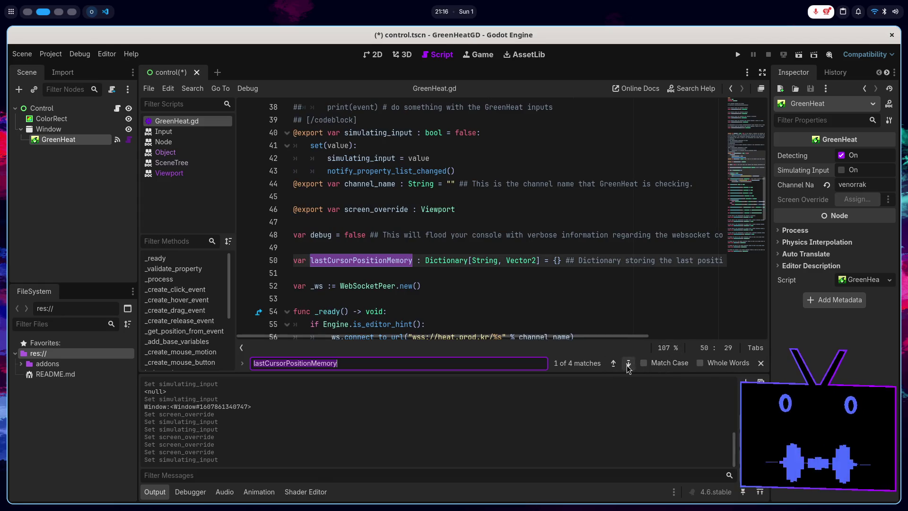
{"action": "left_click", "coordinate": [627, 364]}
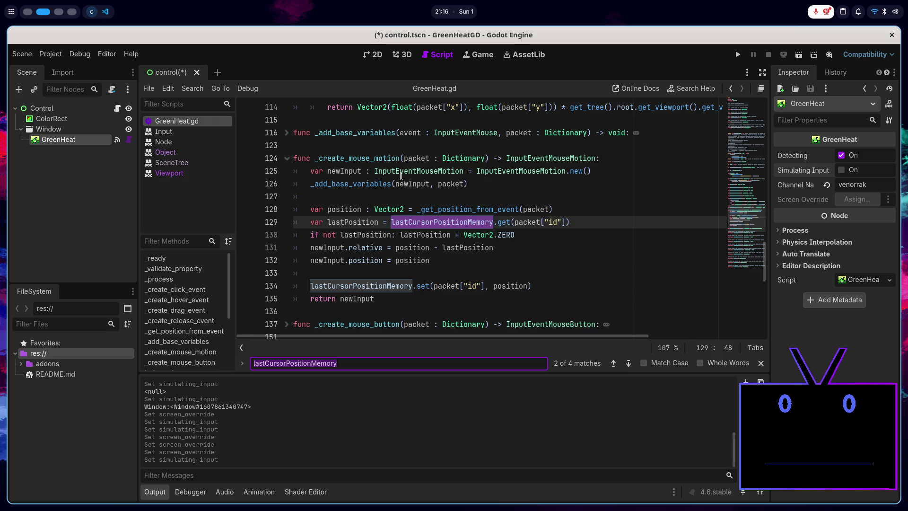
{"action": "double_click", "coordinate": [469, 223]}
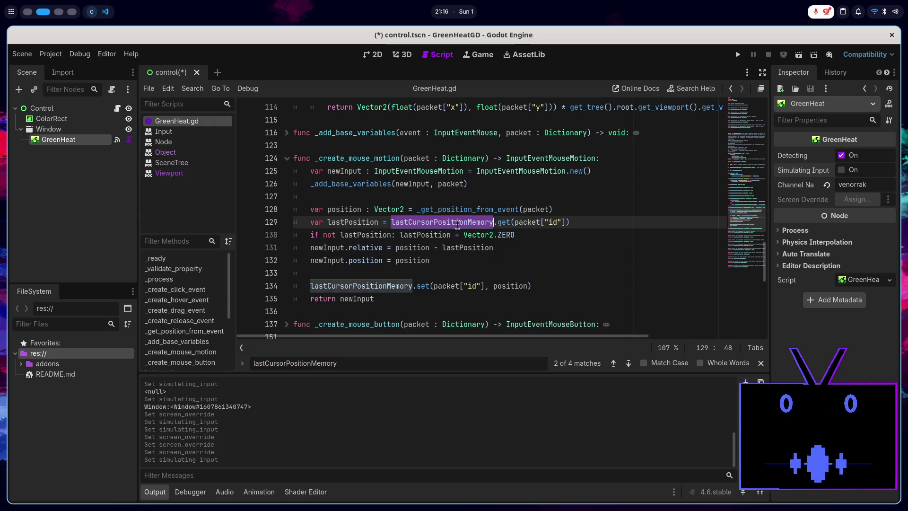
{"action": "left_click", "coordinate": [291, 162]}
{"action": "scroll", "coordinate": [416, 258], "scroll_direction": "up", "scroll_amount": 10}
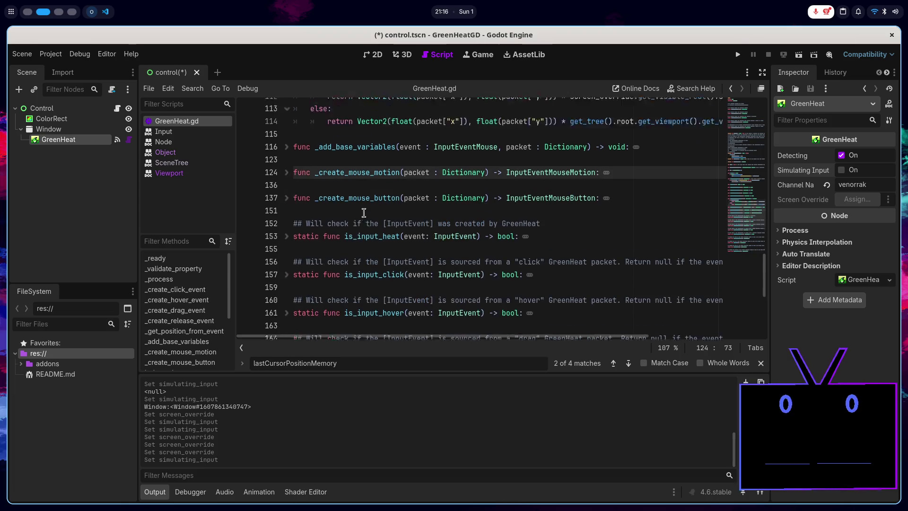
{"action": "left_click", "coordinate": [545, 250]}
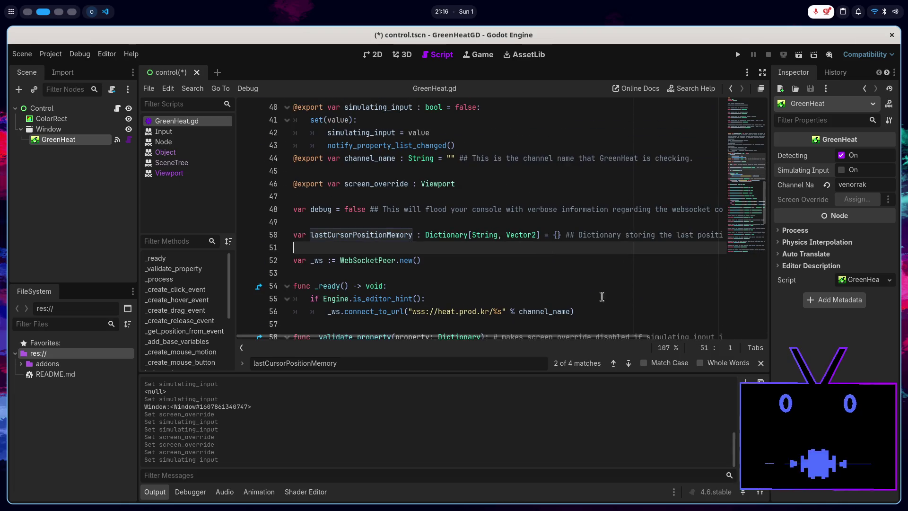
{"action": "left_click", "coordinate": [761, 365]}
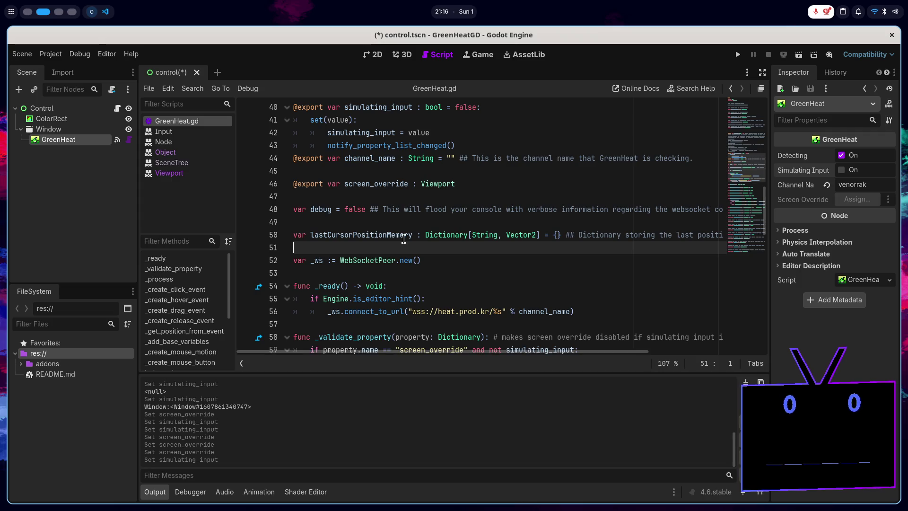
- Append '(only when simulating Input is activated)' to line 50's comment and save
{"action": "scroll", "coordinate": [436, 259], "scroll_direction": "right", "scroll_amount": 5}
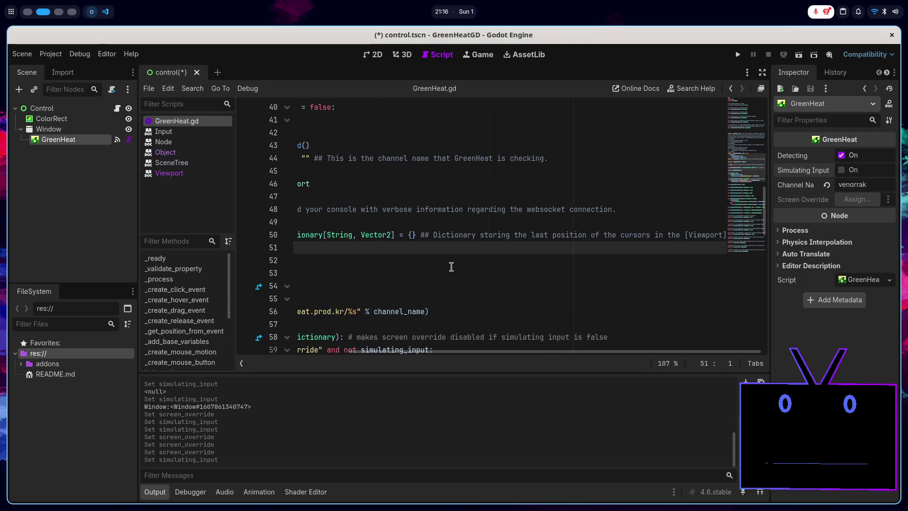
{"action": "left_click", "coordinate": [724, 235]}
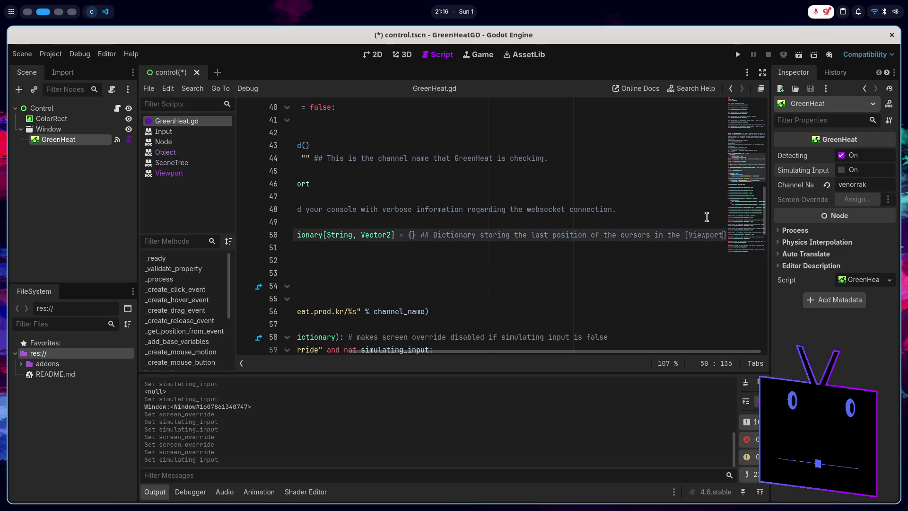
{"action": "type", "text": "("}
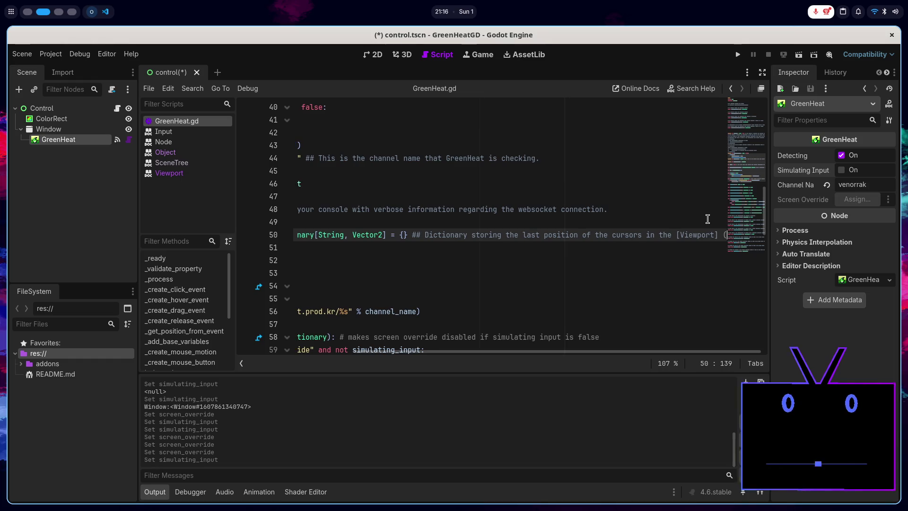
{"action": "type", "text": "only when "}
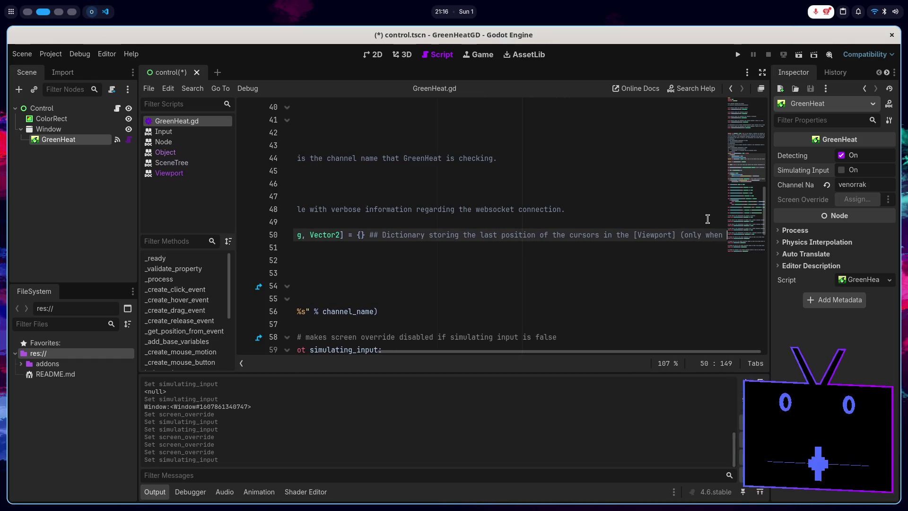
{"action": "type", "text": "si"}
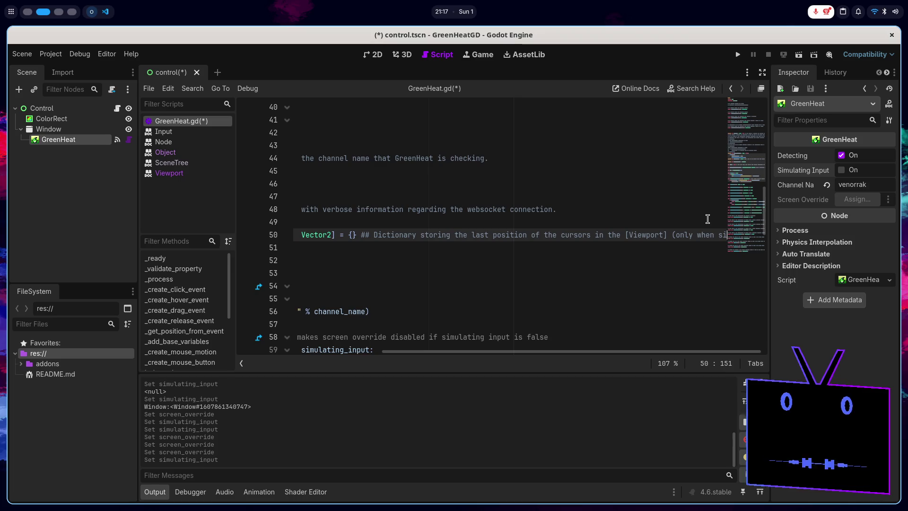
{"action": "type", "text": "mulati"}
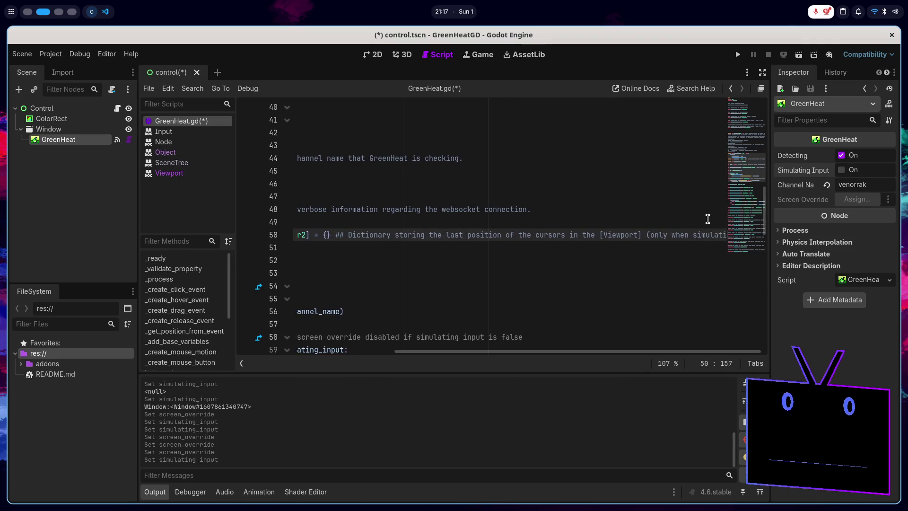
{"action": "type", "text": "ng Input"}
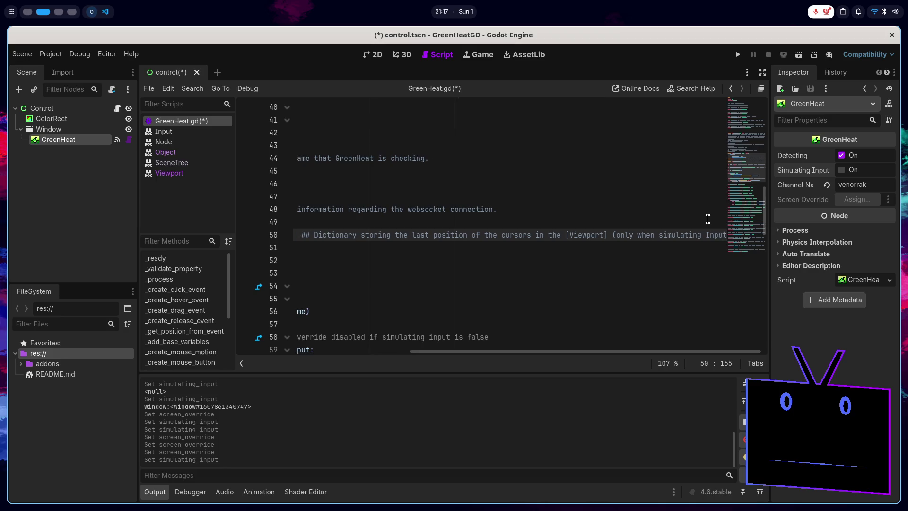
{"action": "type", "text": " is oN"}
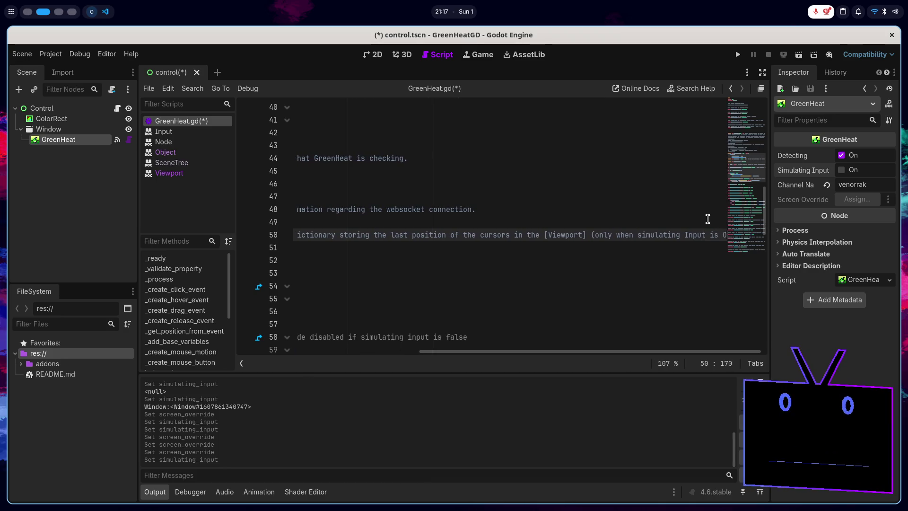
{"action": "key", "text": "BackSpace"}
{"action": "key", "text": "BackSpace"}
{"action": "type", "text": "act"}
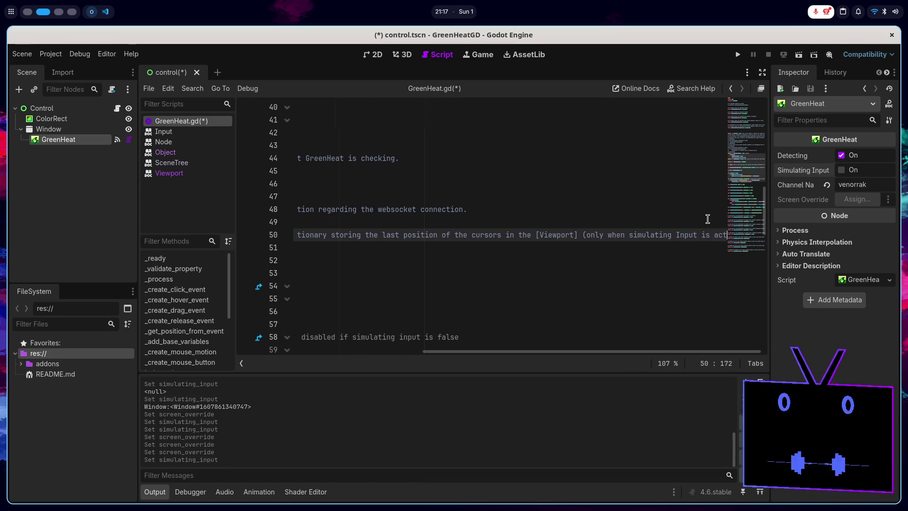
{"action": "type", "text": "ivated)"}
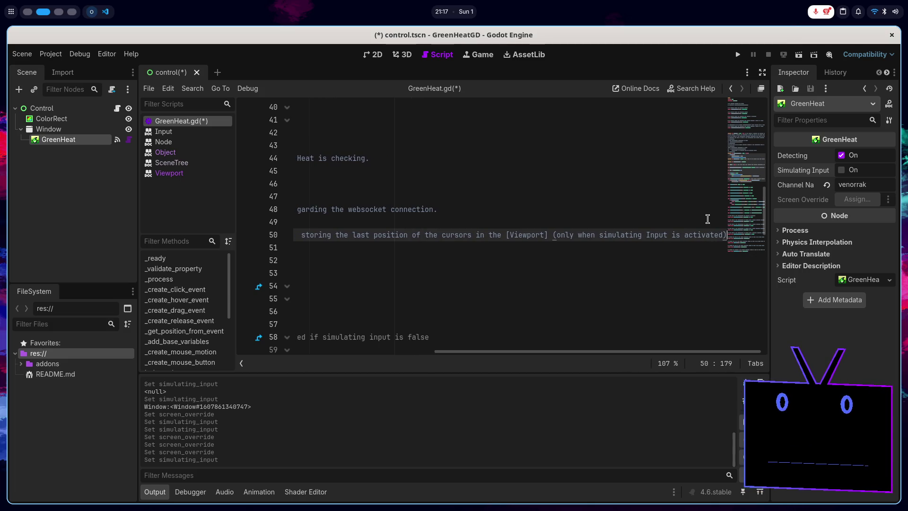
{"action": "key", "text": "ctrl+s"}
{"action": "scroll", "coordinate": [487, 273], "scroll_direction": "left", "scroll_amount": 5}
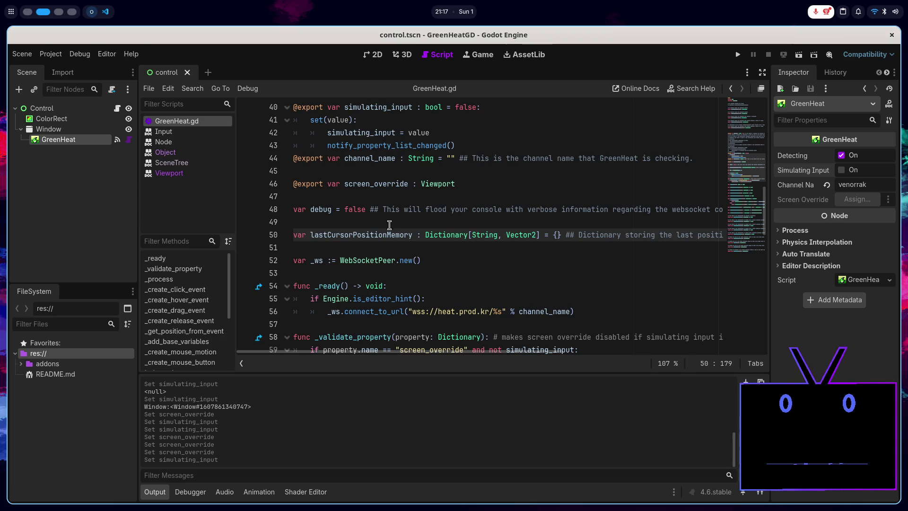
- Write the screen_override doc comment on input position, ending 'Takes the root window by default.', and save
{"action": "left_click", "coordinate": [475, 188]}
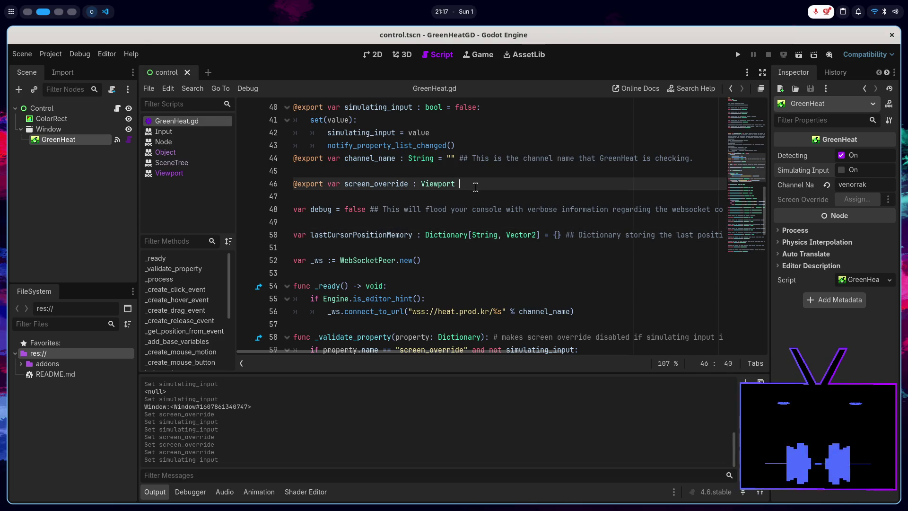
{"action": "type", "text": "## ["}
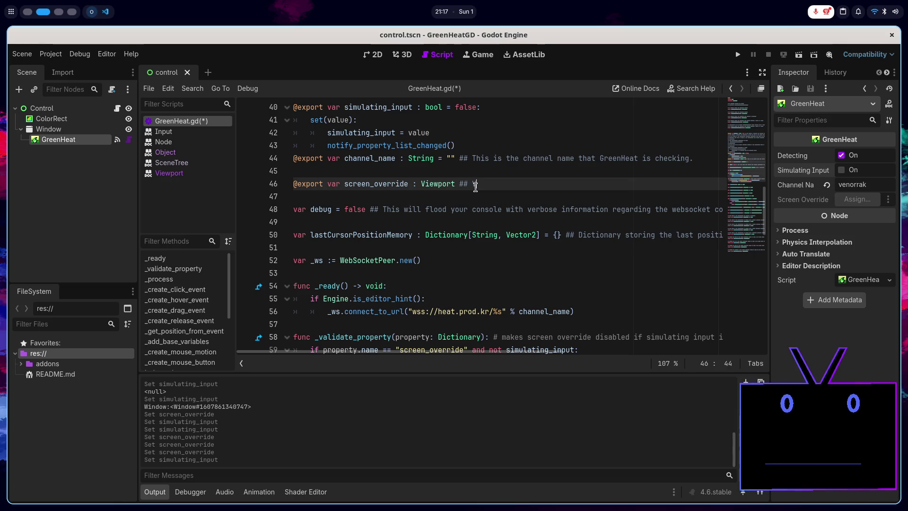
{"action": "type", "text": "View"}
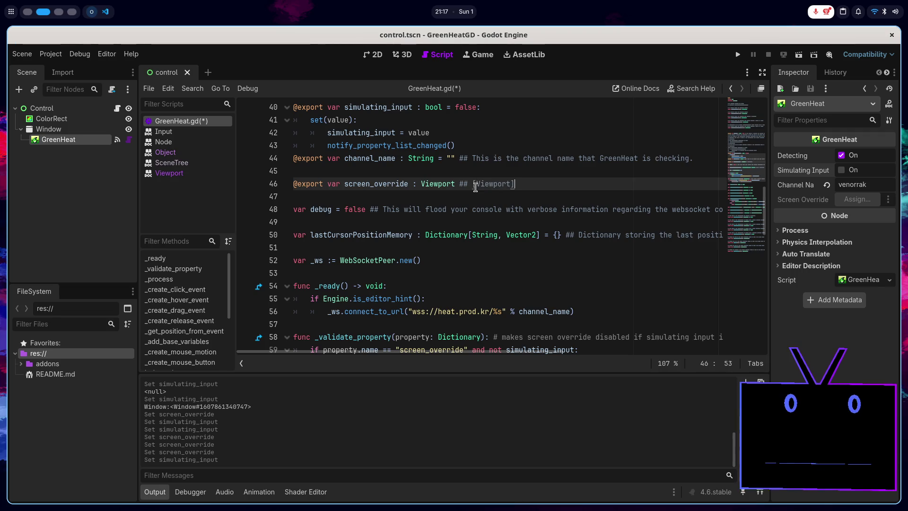
{"action": "scroll", "coordinate": [476, 188], "scroll_direction": "right", "scroll_amount": 5}
{"action": "scroll", "coordinate": [497, 197], "scroll_direction": "left", "scroll_amount": 5}
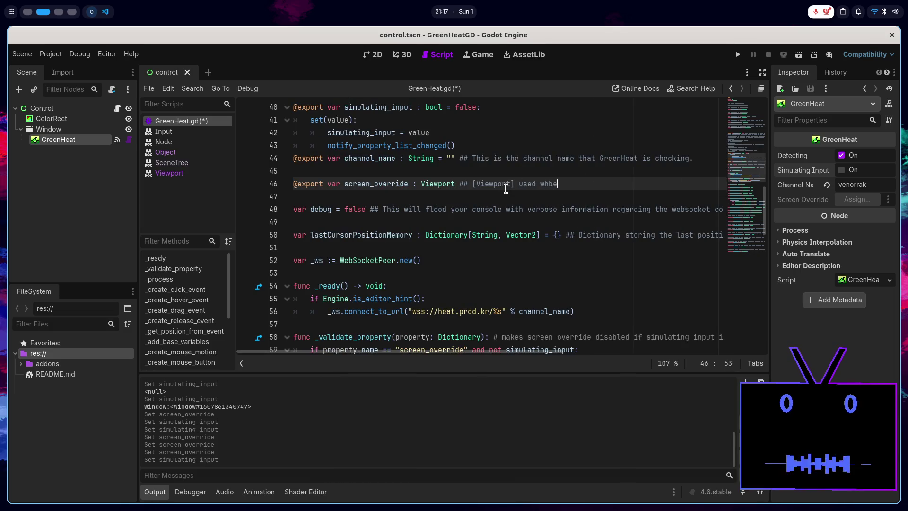
{"action": "type", "text": "en ca"}
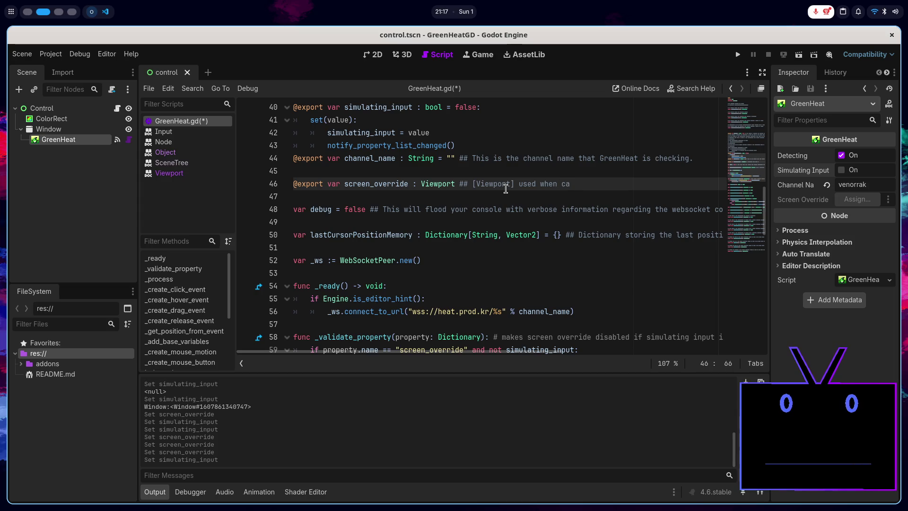
{"action": "type", "text": "lculating sc"}
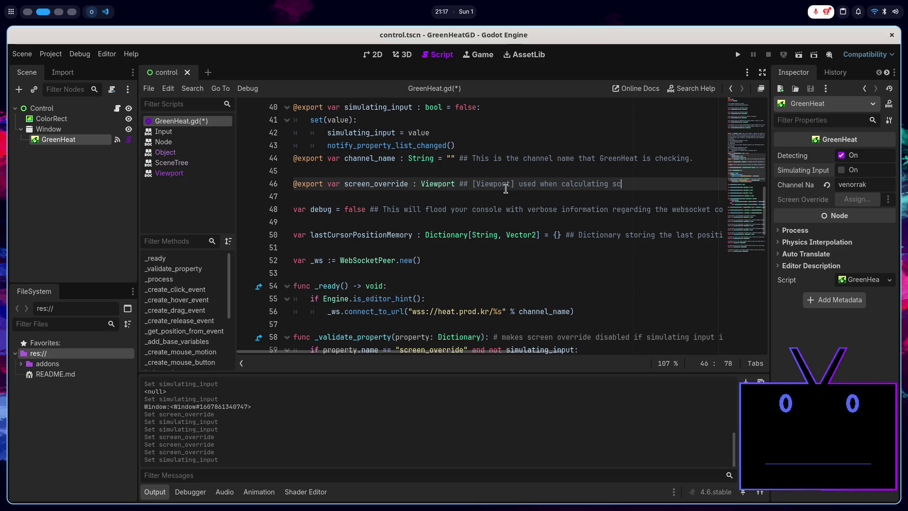
{"action": "type", "text": "e"}
{"action": "key", "text": "BackSpace"}
{"action": "key", "text": "BackSpace"}
{"action": "key", "text": "BackSpace"}
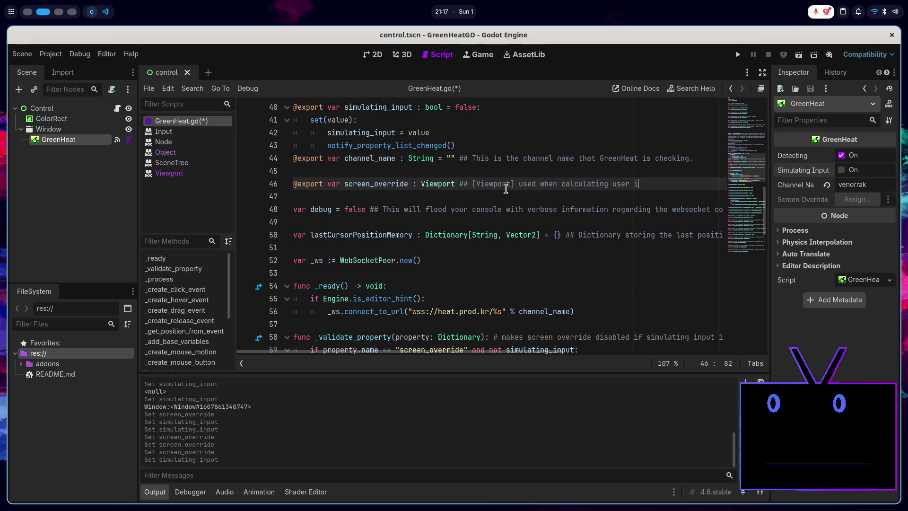
{"action": "type", "text": "nput position in"}
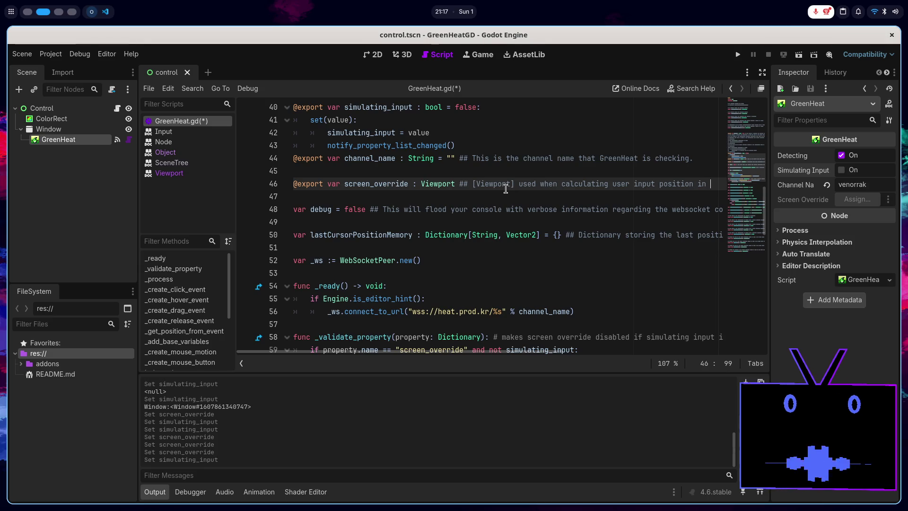
{"action": "type", "text": " scre"}
{"action": "key", "text": "BackSpace"}
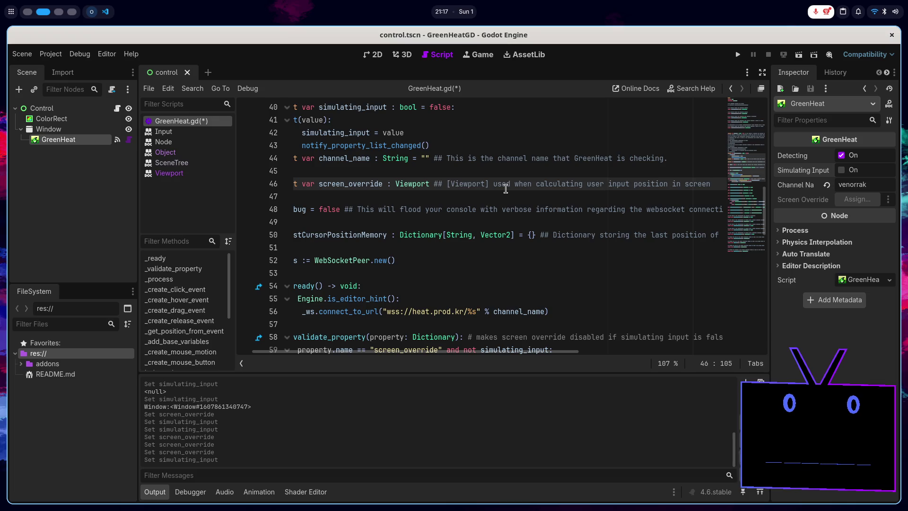
{"action": "type", "text": "er input position in screen"}
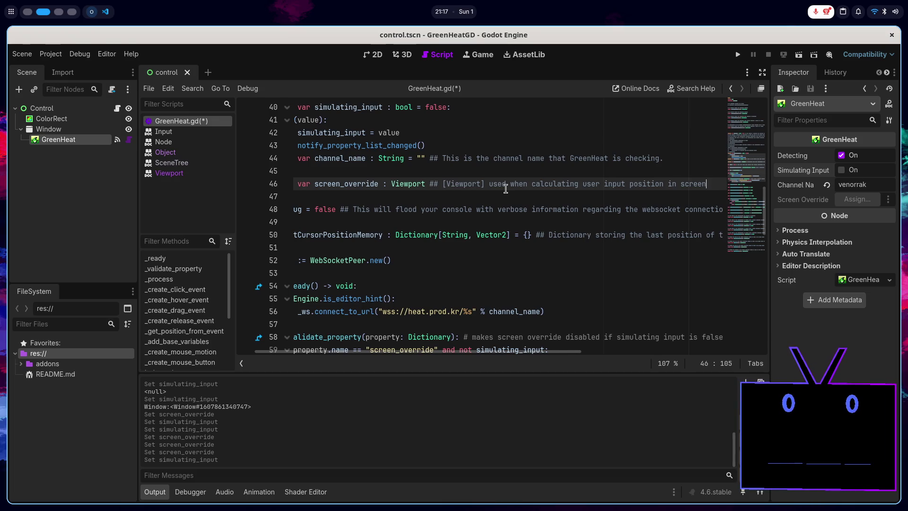
{"action": "type", "text": ". Takes the "}
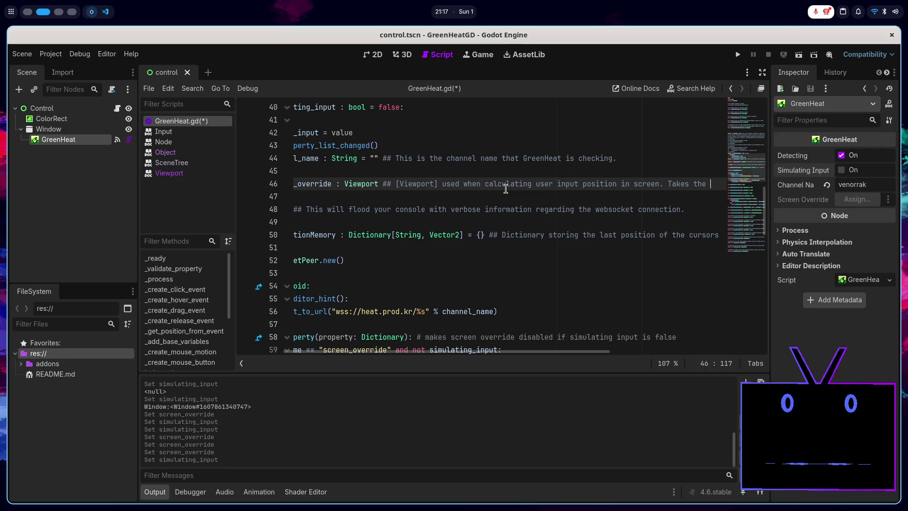
{"action": "type", "text": "root "}
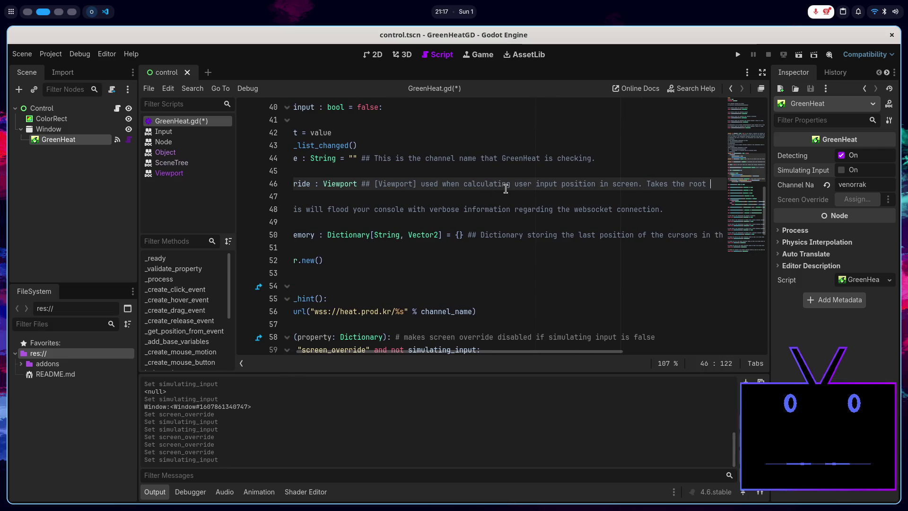
{"action": "type", "text": "window by defa"}
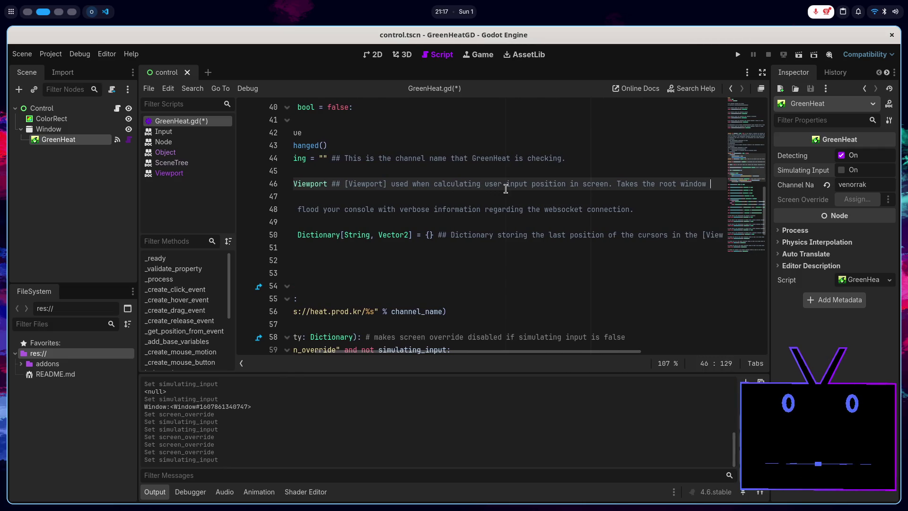
{"action": "type", "text": "ult."}
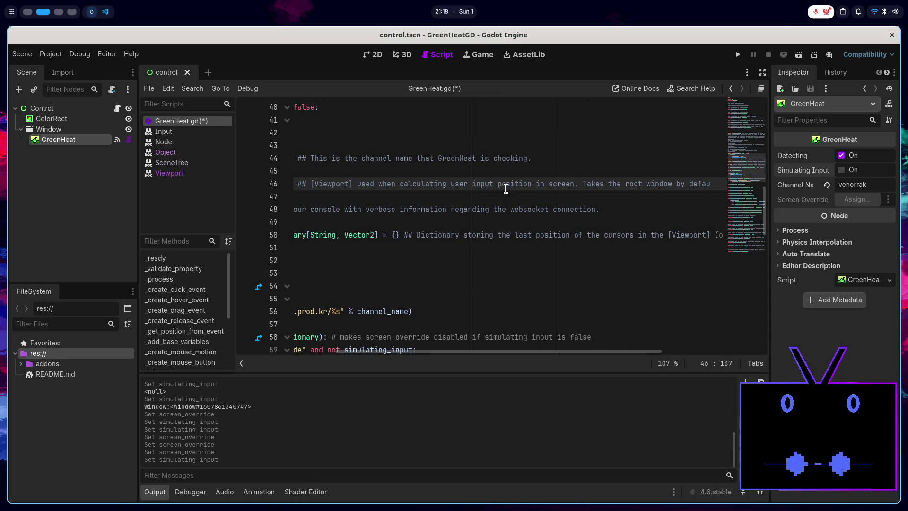
{"action": "key", "text": "ctrl+s"}
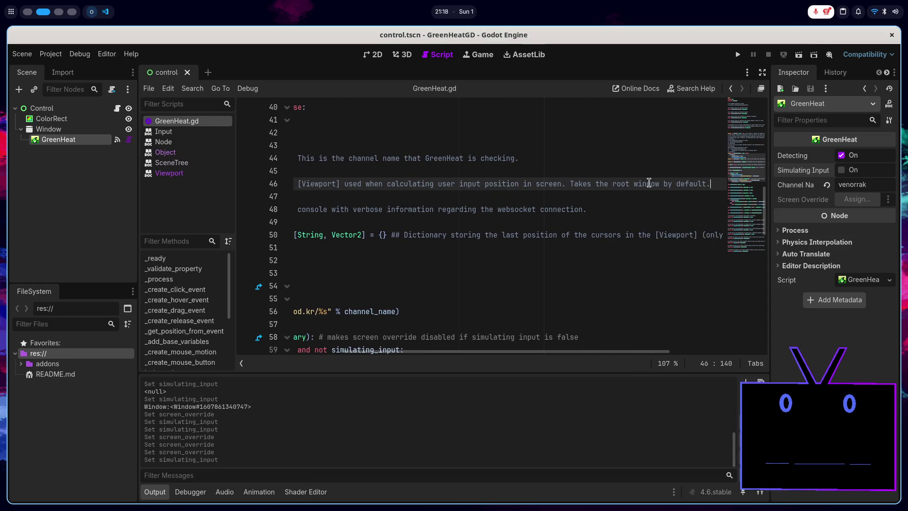
- Change 'root window' to 'root window viewport' in that comment
{"action": "double_click", "coordinate": [639, 184]}
{"action": "key", "text": "Right"}
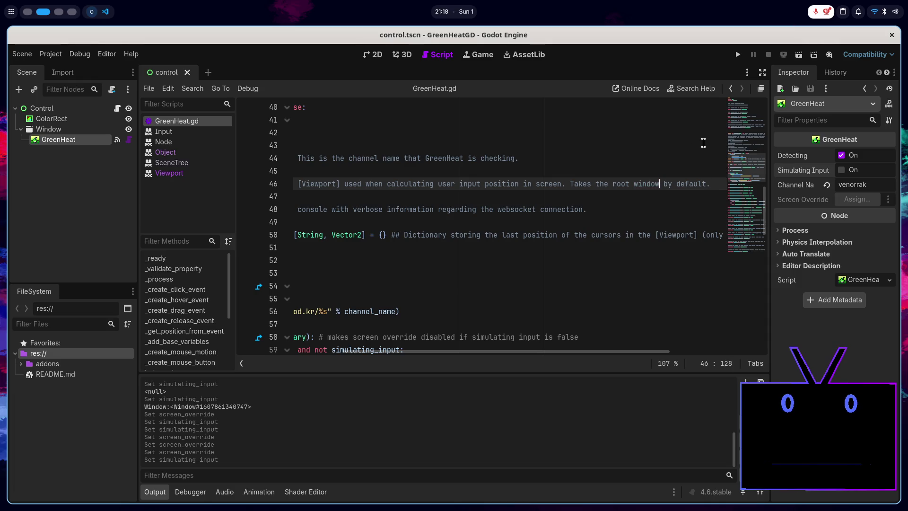
{"action": "type", "text": "viewport"}
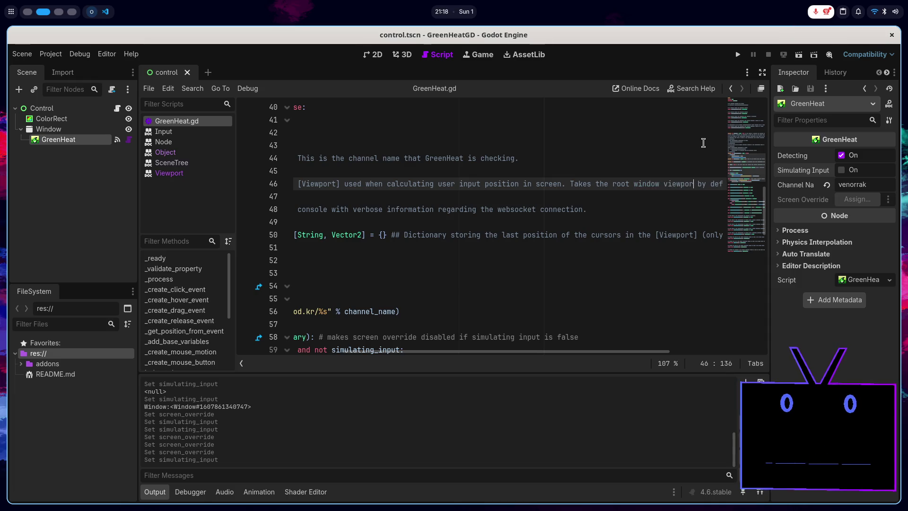
{"action": "scroll", "coordinate": [667, 161], "scroll_direction": "left", "scroll_amount": 5}
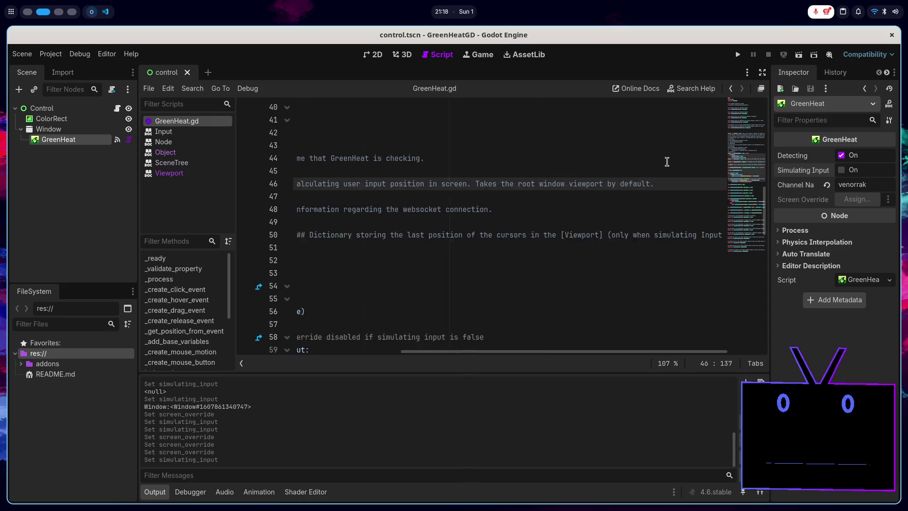
- Open the GreenHeat class help page and jump to the screen_override description
{"action": "left_click", "coordinate": [693, 88]}
{"action": "double_click", "coordinate": [318, 162]}
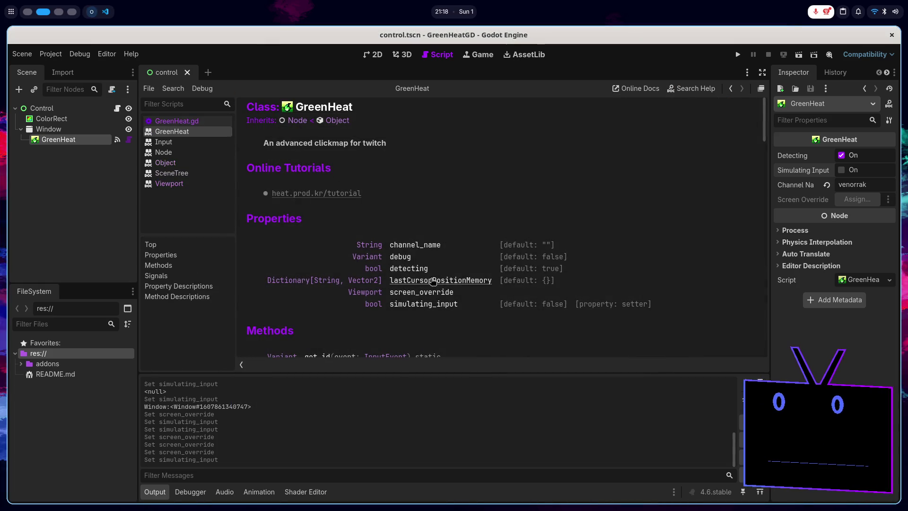
{"action": "scroll", "coordinate": [518, 206], "scroll_direction": "down", "scroll_amount": 5}
{"action": "scroll", "coordinate": [509, 226], "scroll_direction": "up", "scroll_amount": 1}
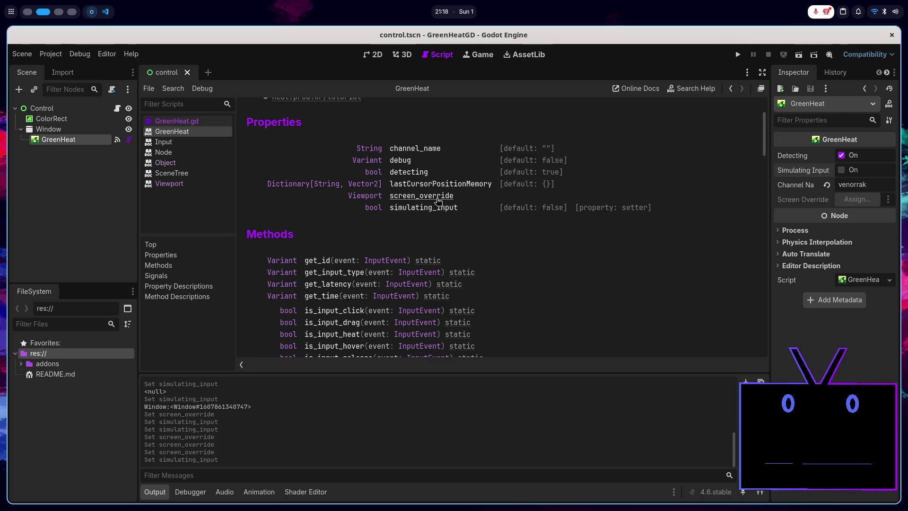
{"action": "left_click", "coordinate": [438, 196]}
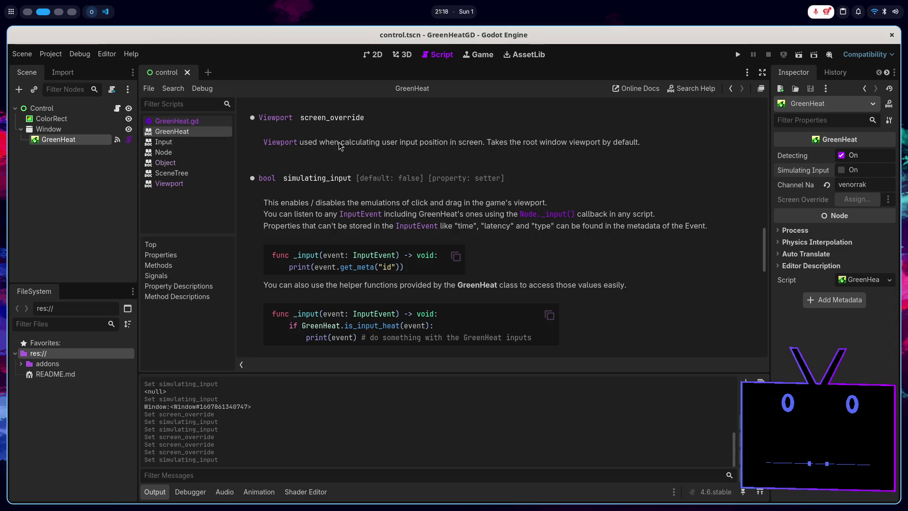
- Read through the screen_override description wording, then return to the 2D scene view
{"action": "double_click", "coordinate": [360, 143]}
{"action": "double_click", "coordinate": [388, 142]}
{"action": "double_click", "coordinate": [411, 143]}
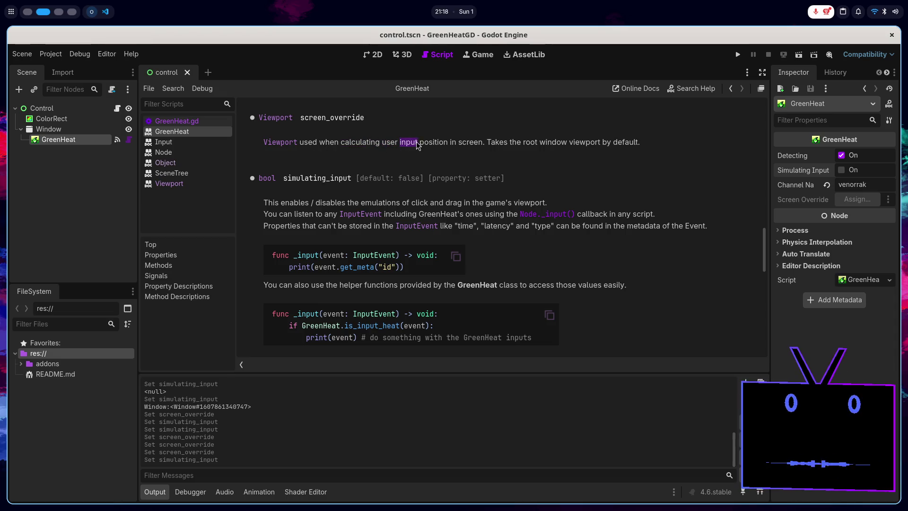
{"action": "double_click", "coordinate": [468, 143]}
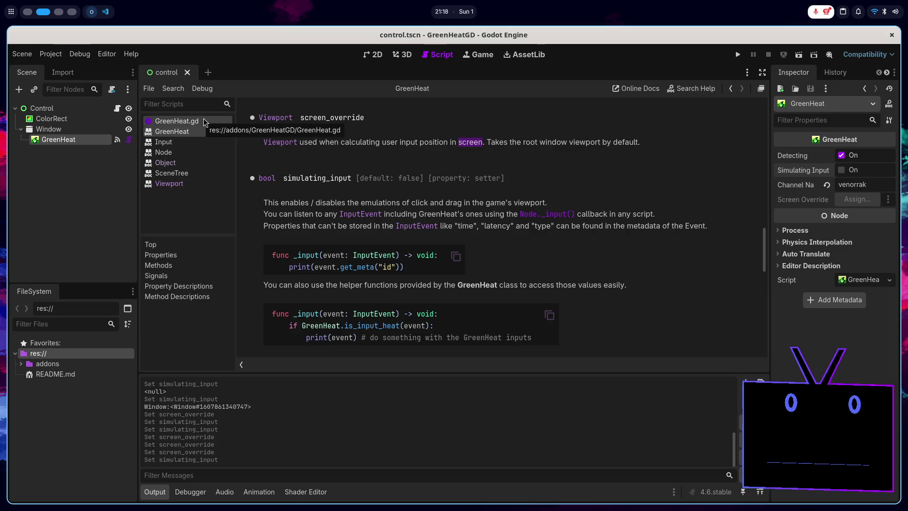
{"action": "scroll", "coordinate": [330, 229], "scroll_direction": "down", "scroll_amount": 4}
{"action": "scroll", "coordinate": [329, 229], "scroll_direction": "up", "scroll_amount": 3}
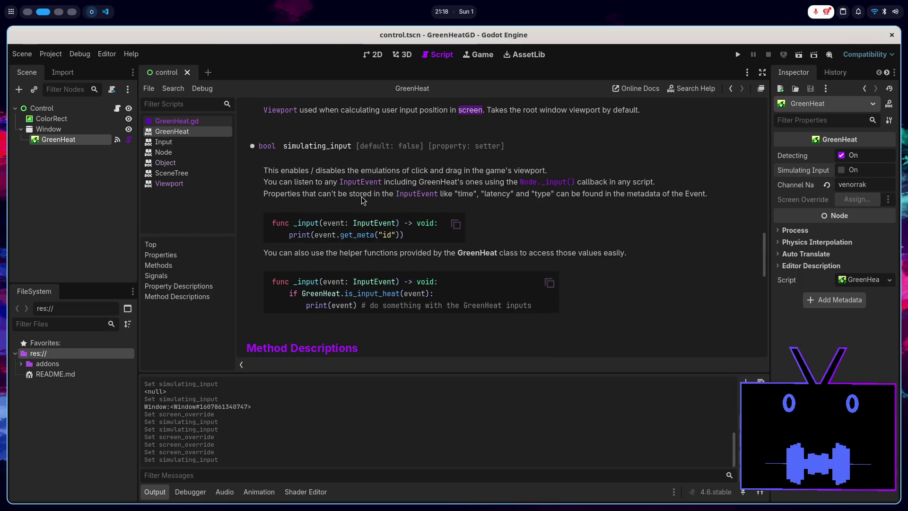
{"action": "left_click", "coordinate": [443, 171]}
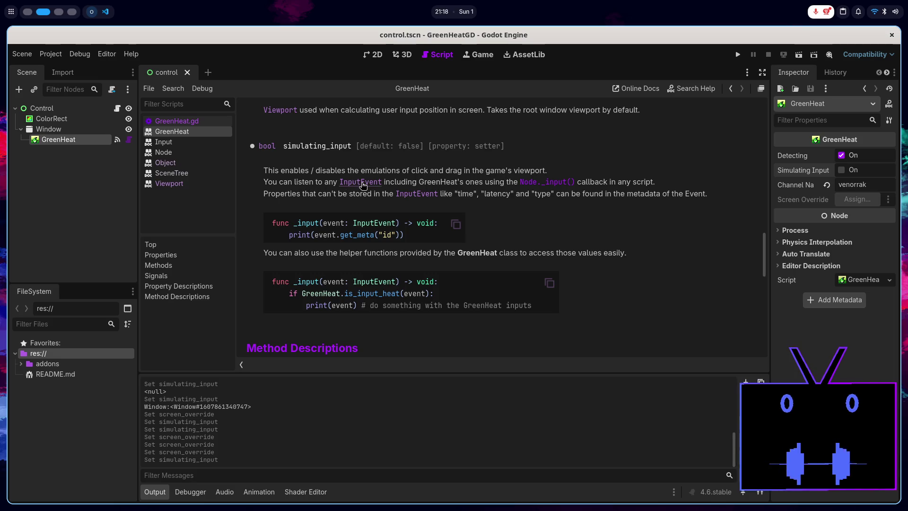
{"action": "double_click", "coordinate": [429, 186]}
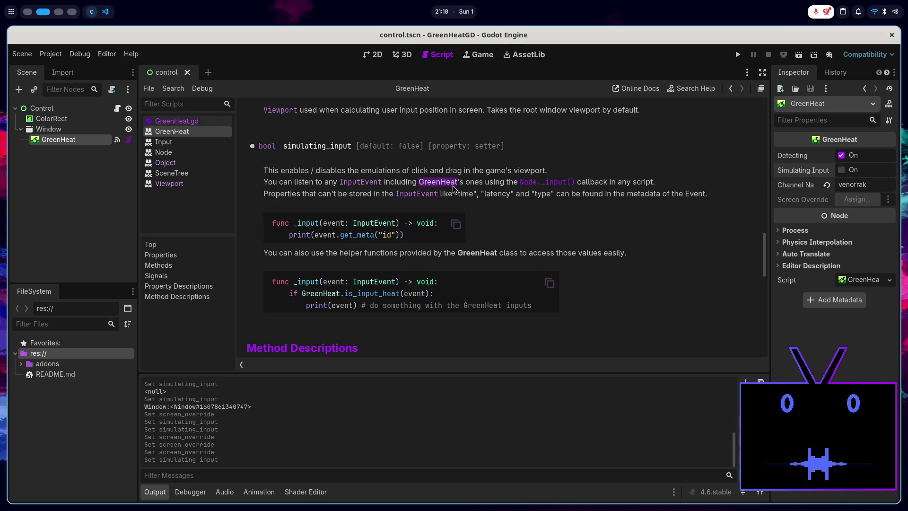
{"action": "left_click", "coordinate": [483, 188]}
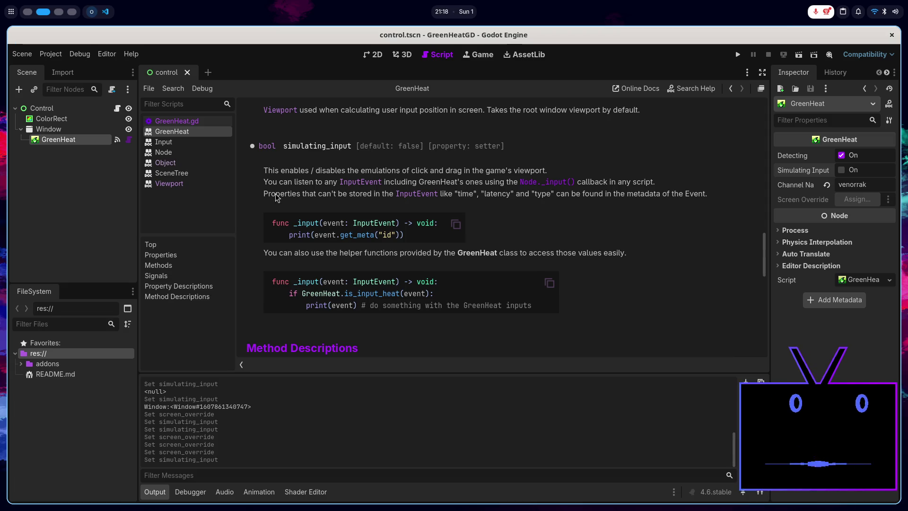
{"action": "left_click", "coordinate": [377, 56]}
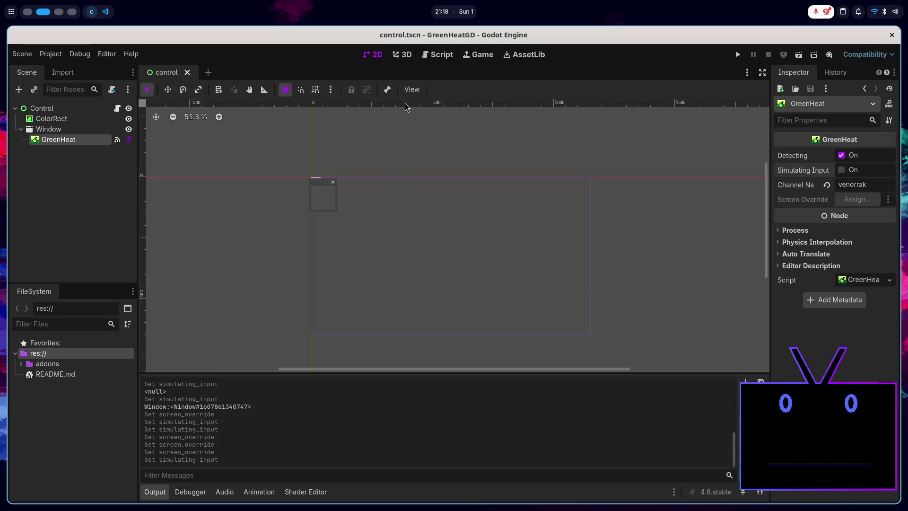
- Enable Simulating Input, assign the Window node as Screen Override, save, and run the project
{"action": "scroll", "coordinate": [293, 222], "scroll_direction": "up", "scroll_amount": 3}
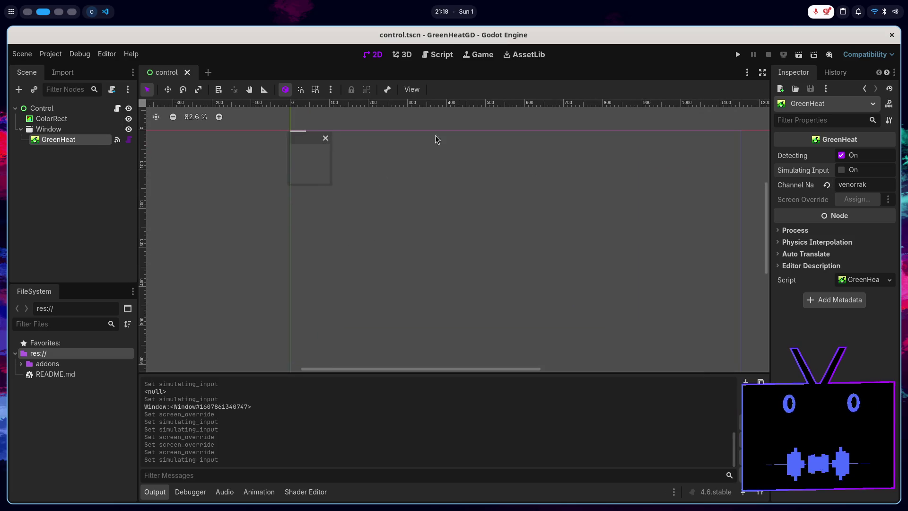
{"action": "left_click", "coordinate": [842, 170]}
{"action": "left_click", "coordinate": [858, 199]}
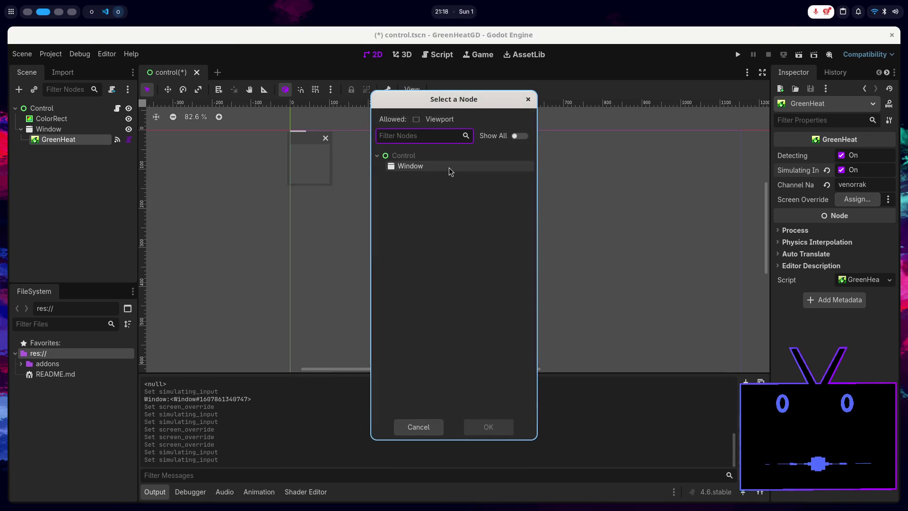
{"action": "double_click", "coordinate": [449, 171]}
{"action": "key", "text": "ctrl+s"}
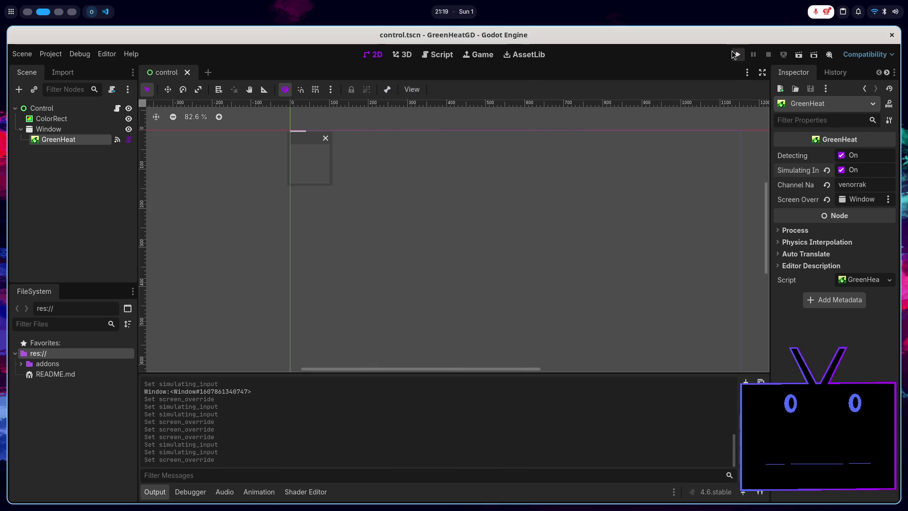
{"action": "left_click", "coordinate": [735, 54]}
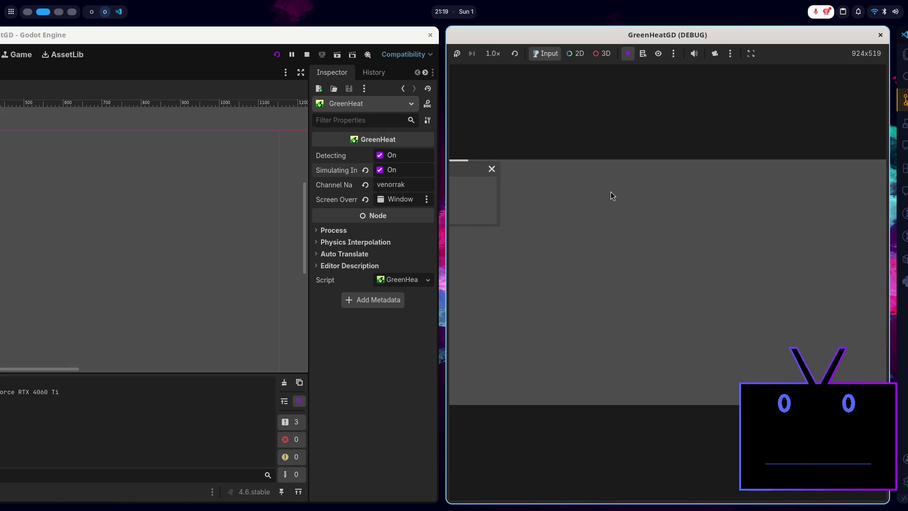
- Tile Brave's GreenHeat-o-vision page beside the debug game, then maximize Godot on its workspace
{"action": "key", "text": "super+Page_Up"}
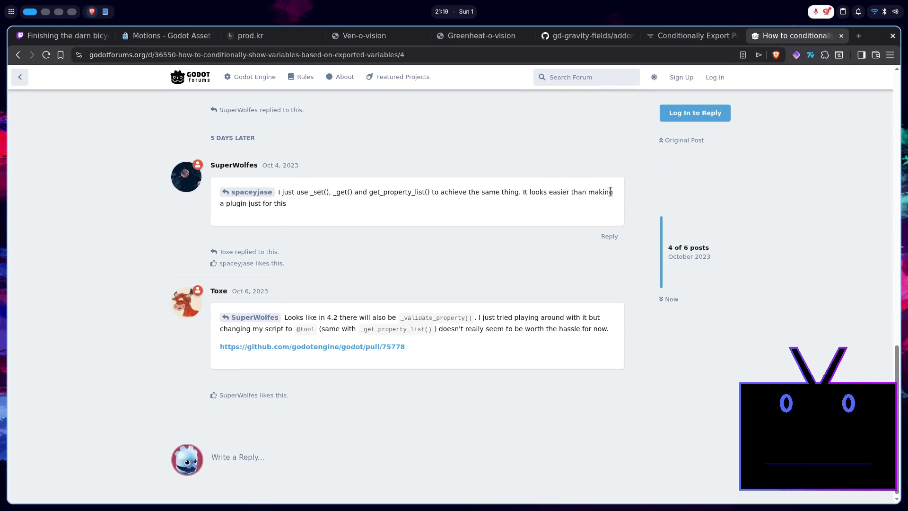
{"action": "left_click", "coordinate": [577, 41]}
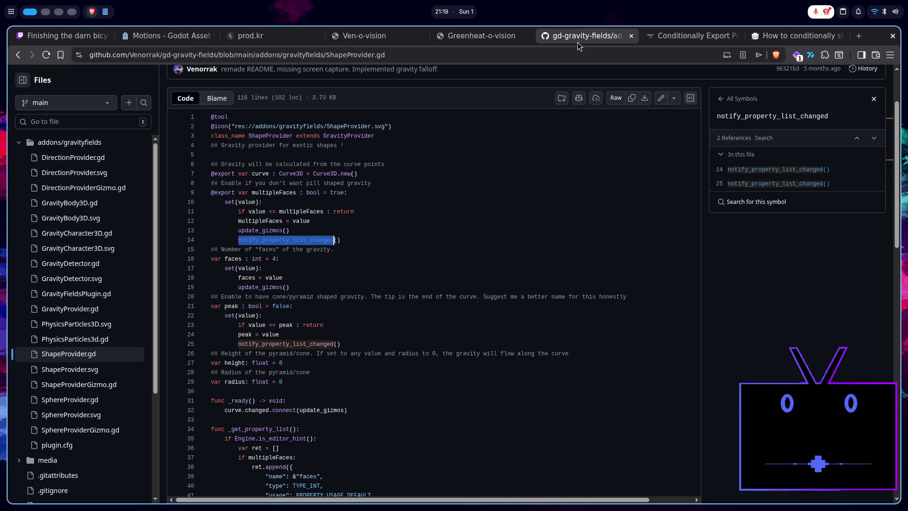
{"action": "left_click", "coordinate": [482, 36]}
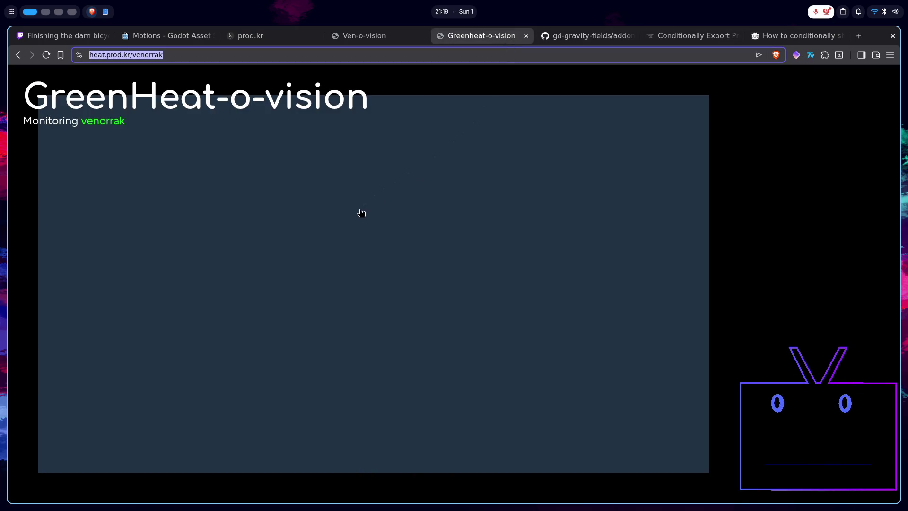
{"action": "key", "text": "super+Page_Down"}
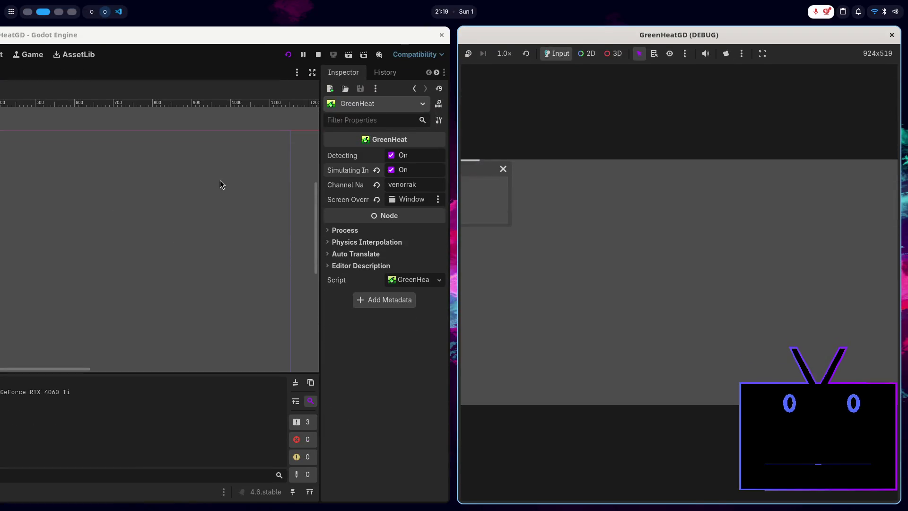
{"action": "key", "text": "super+ctrl+Page_Up"}
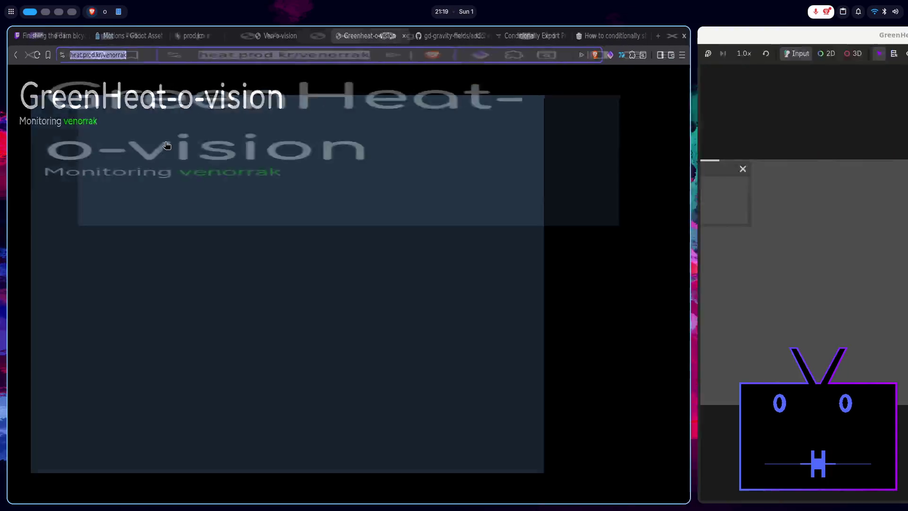
{"action": "key", "text": "super+r"}
{"action": "key", "text": "super+r"}
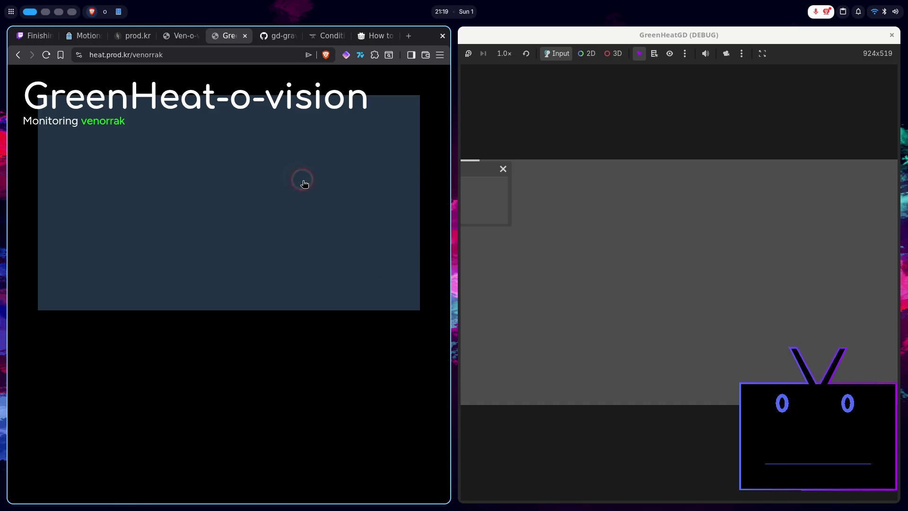
{"action": "key", "text": "super+Page_Down"}
{"action": "key", "text": "super+f"}
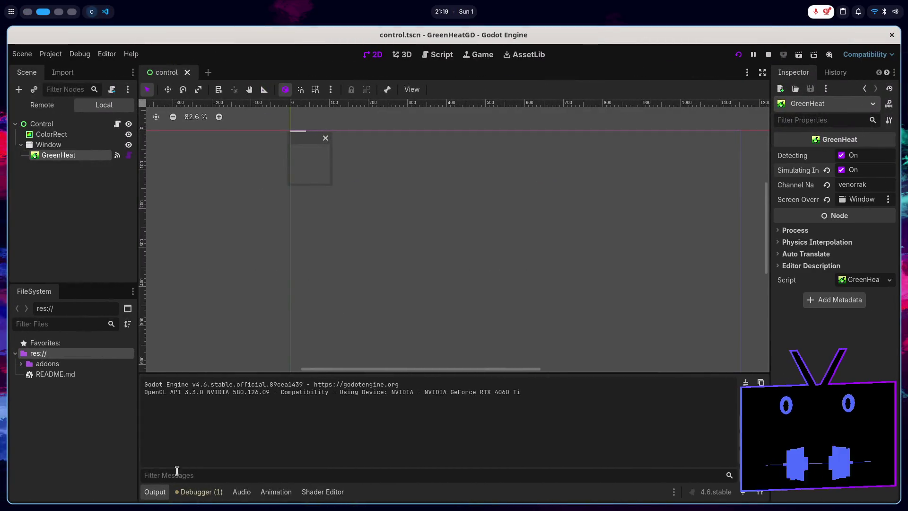
- Open the Control node's control.gd script after glancing back at the GreenHeat docs
{"action": "left_click", "coordinate": [433, 58]}
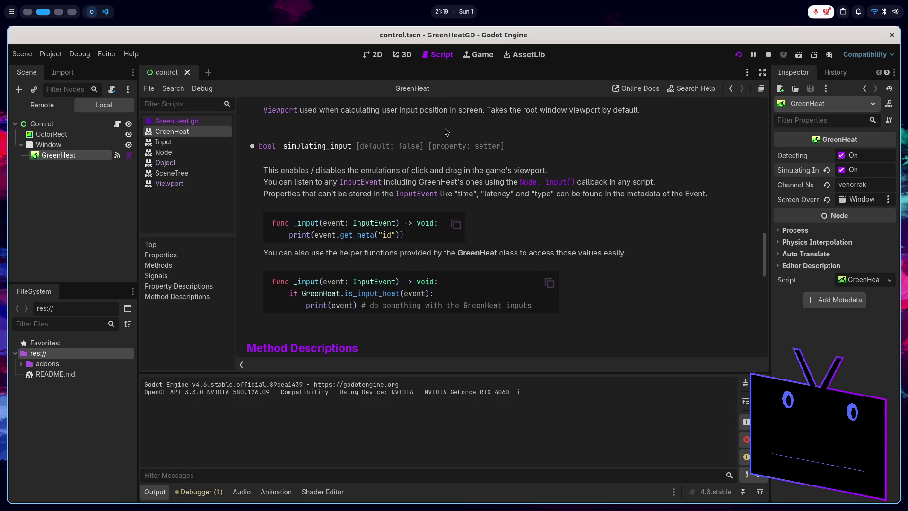
{"action": "left_click", "coordinate": [377, 54]}
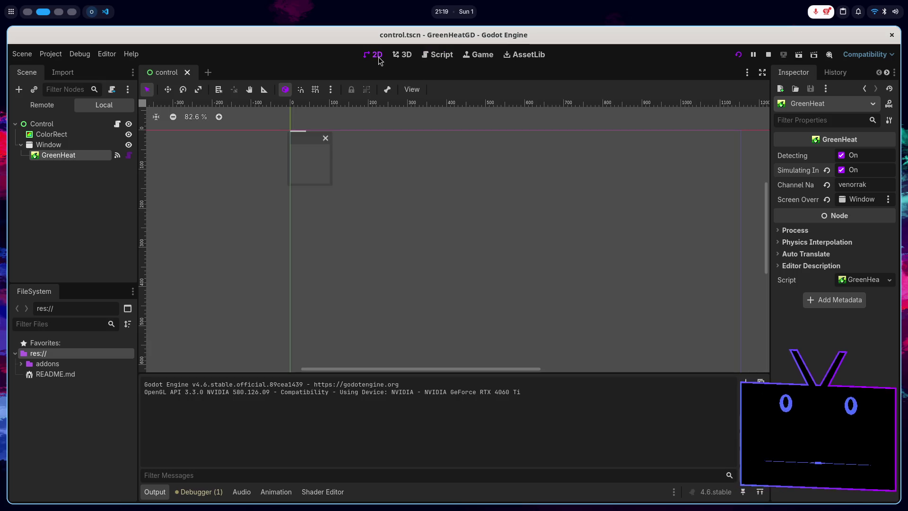
{"action": "left_click", "coordinate": [427, 56]}
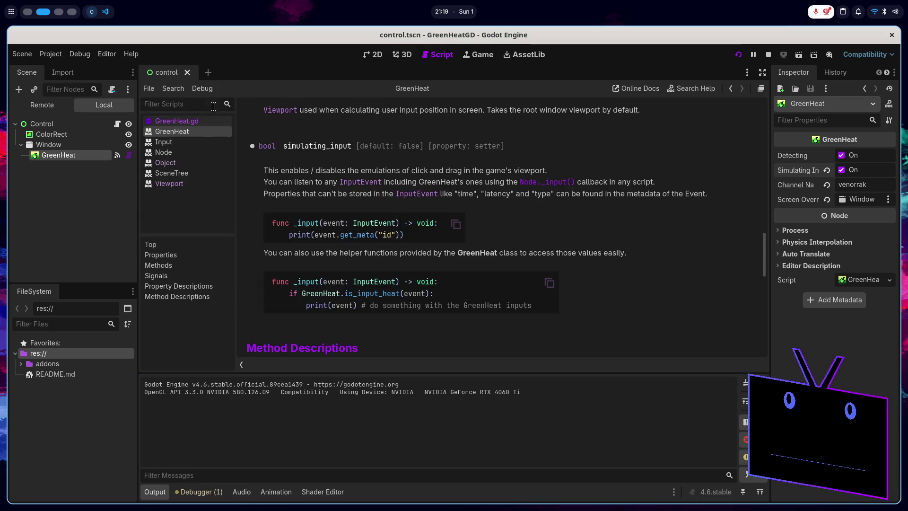
{"action": "left_click", "coordinate": [189, 122]}
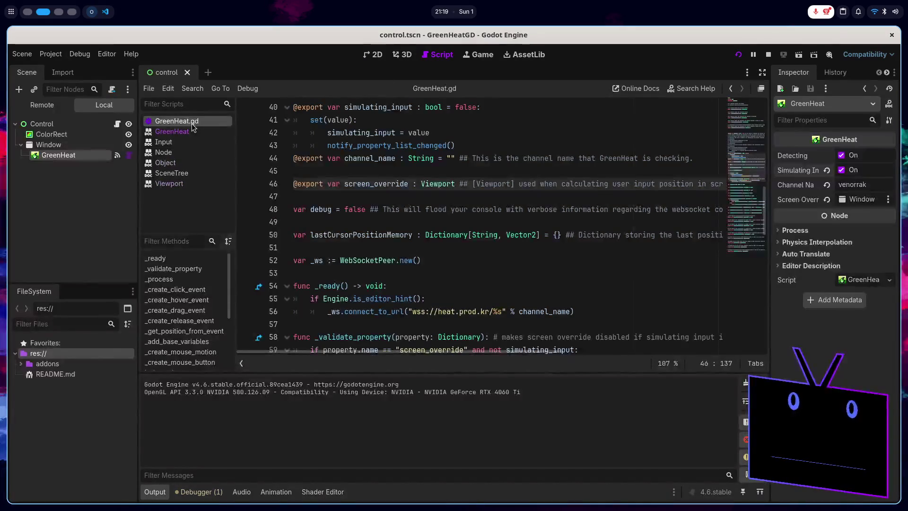
{"action": "left_click", "coordinate": [118, 124]}
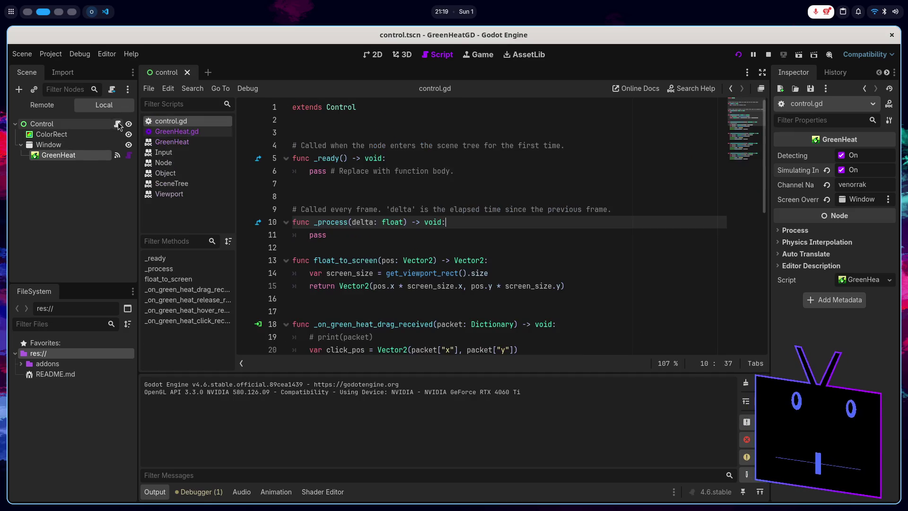
{"action": "scroll", "coordinate": [425, 205], "scroll_direction": "down", "scroll_amount": 1}
{"action": "scroll", "coordinate": [425, 207], "scroll_direction": "up", "scroll_amount": 1}
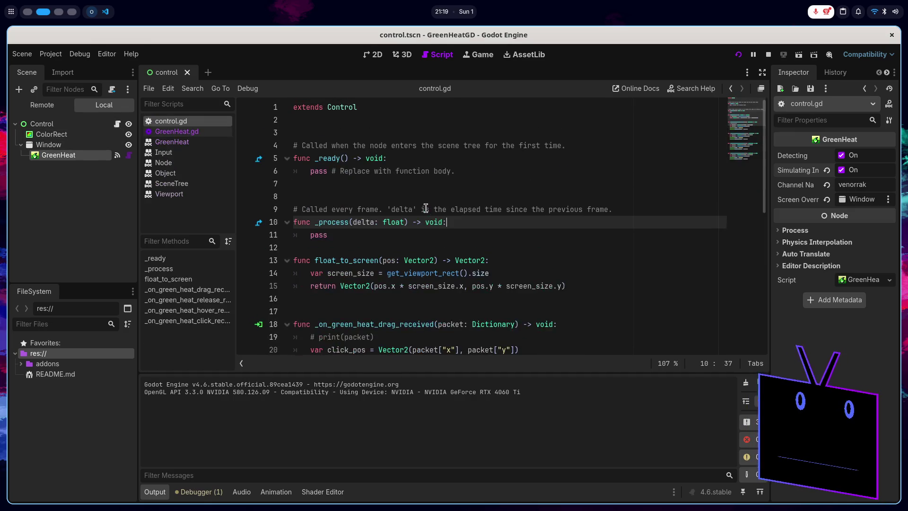
{"action": "scroll", "coordinate": [426, 208], "scroll_direction": "down", "scroll_amount": 7}
{"action": "scroll", "coordinate": [425, 206], "scroll_direction": "up", "scroll_amount": 7}
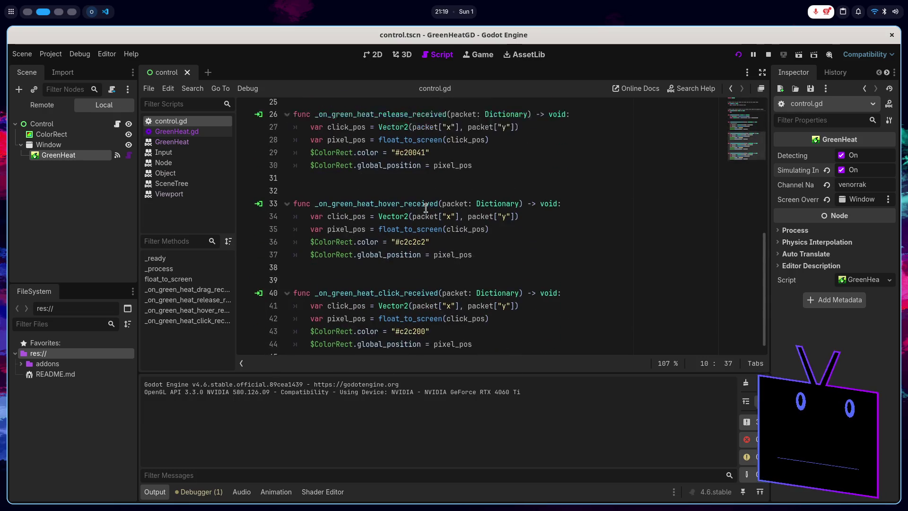
- Start an _input(event) function at line 8 of control.gd and stop the running game
{"action": "left_click", "coordinate": [390, 192]}
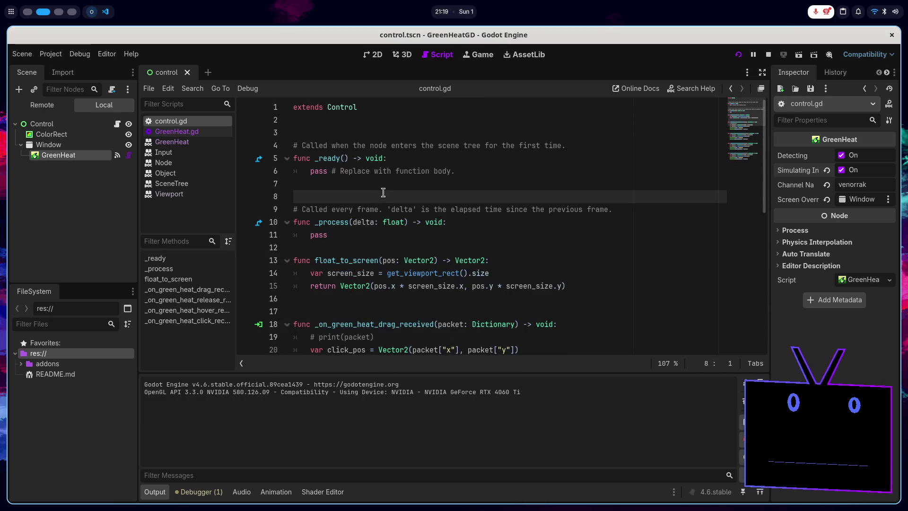
{"action": "key", "text": "Return"}
{"action": "key", "text": "Up"}
{"action": "type", "text": "fun"}
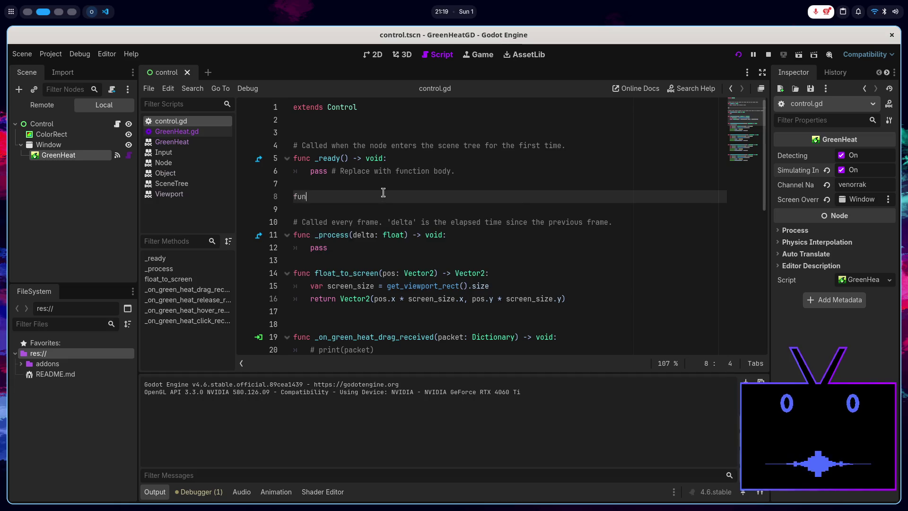
{"action": "type", "text": "c _in"}
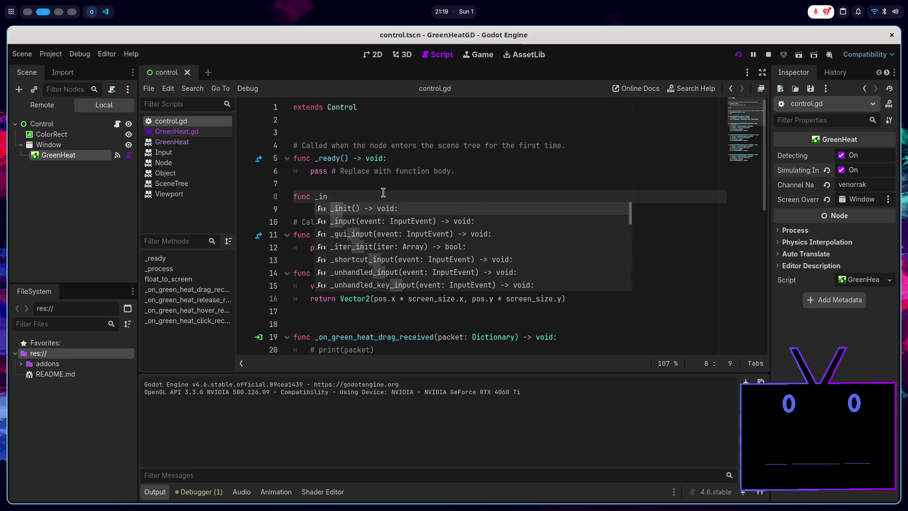
{"action": "type", "text": "put"}
{"action": "key", "text": "Return"}
{"action": "key", "text": "Return"}
{"action": "type", "text": "print"}
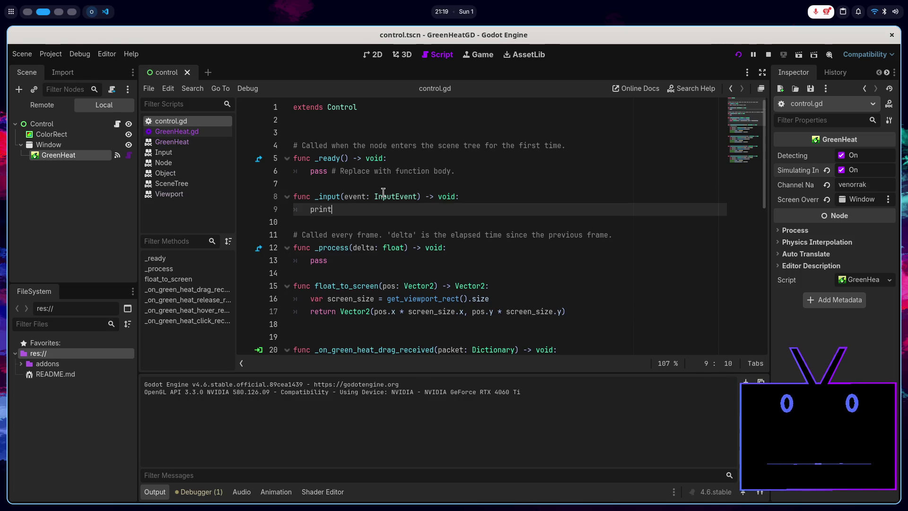
{"action": "type", "text": "(event"}
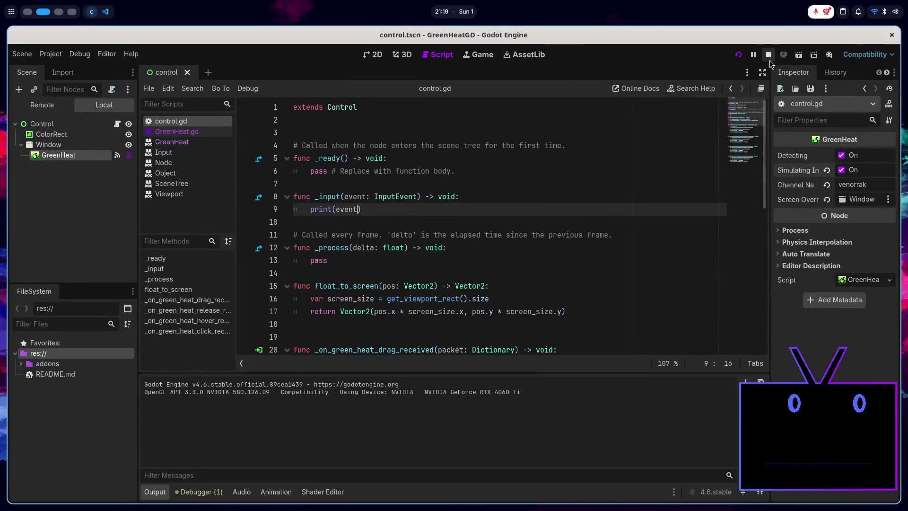
{"action": "left_click", "coordinate": [770, 59]}
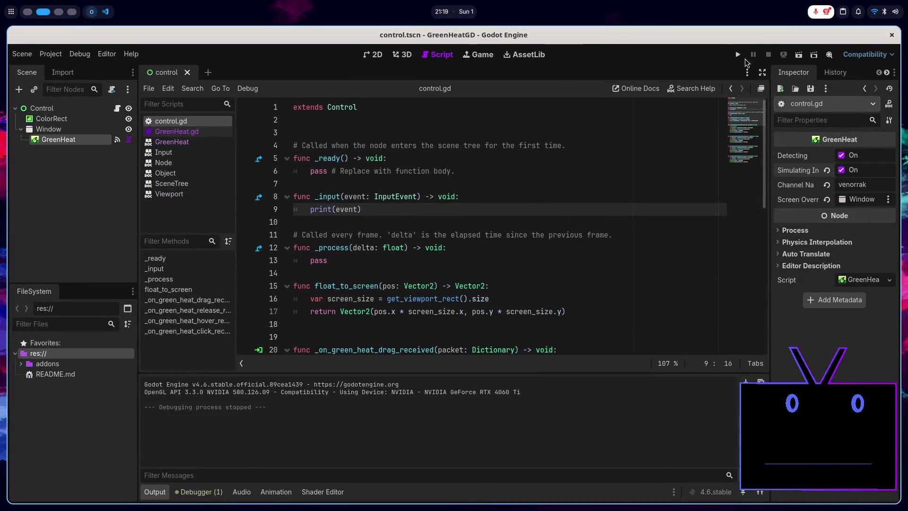
- Run the game and send two test clicks from the GreenHeat-o-vision heatmap, checking Godot between
{"action": "left_click", "coordinate": [739, 55]}
{"action": "key", "text": "super+1"}
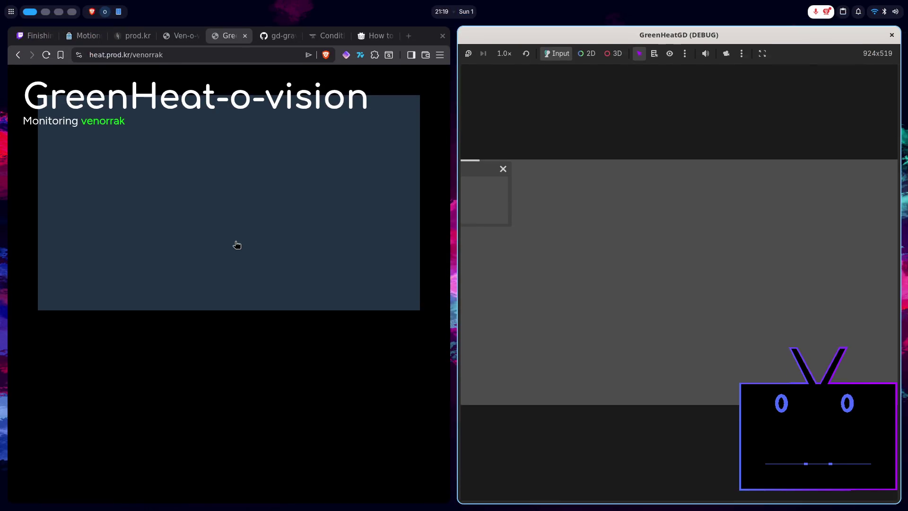
{"action": "left_click", "coordinate": [159, 165]}
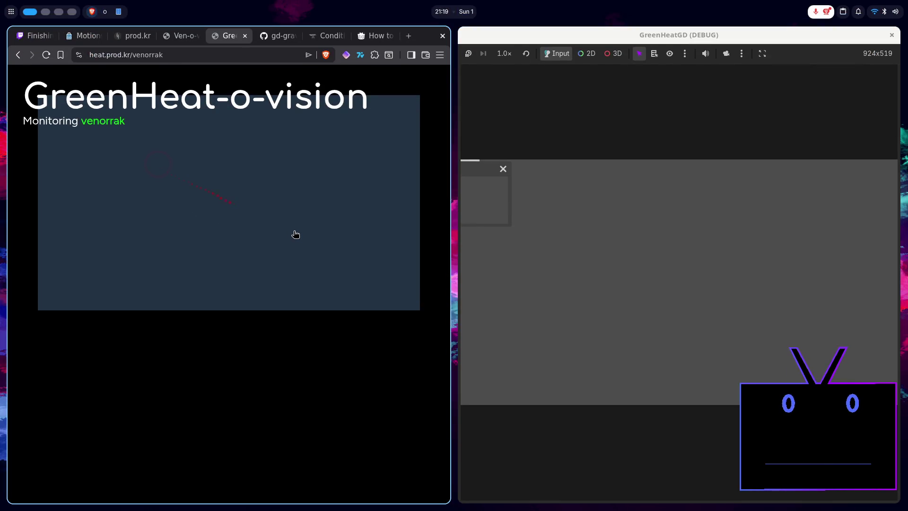
{"action": "key", "text": "super+2"}
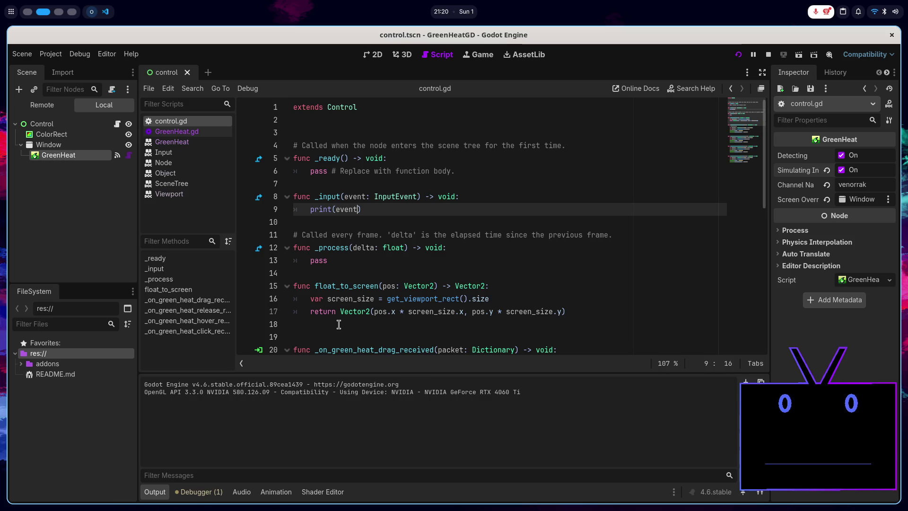
{"action": "key", "text": "super+Page_Up"}
{"action": "left_click", "coordinate": [302, 174]}
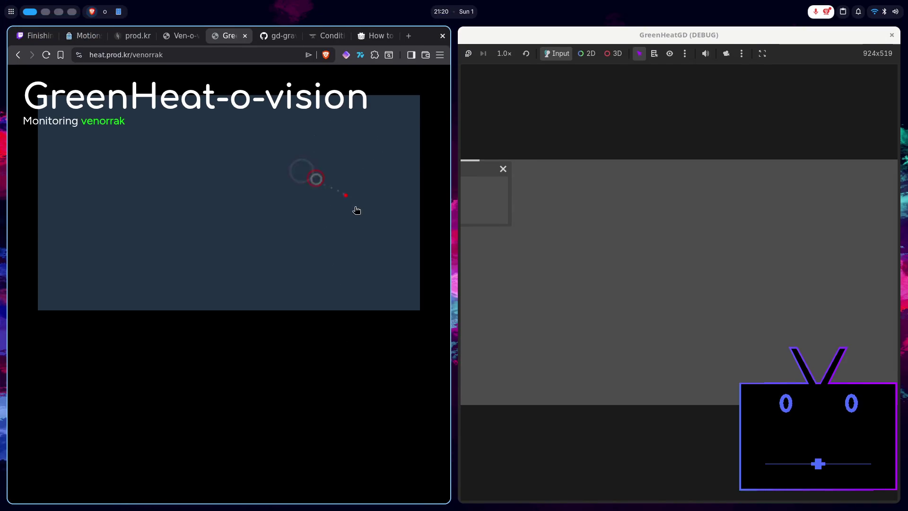
{"action": "left_click", "coordinate": [629, 293]}
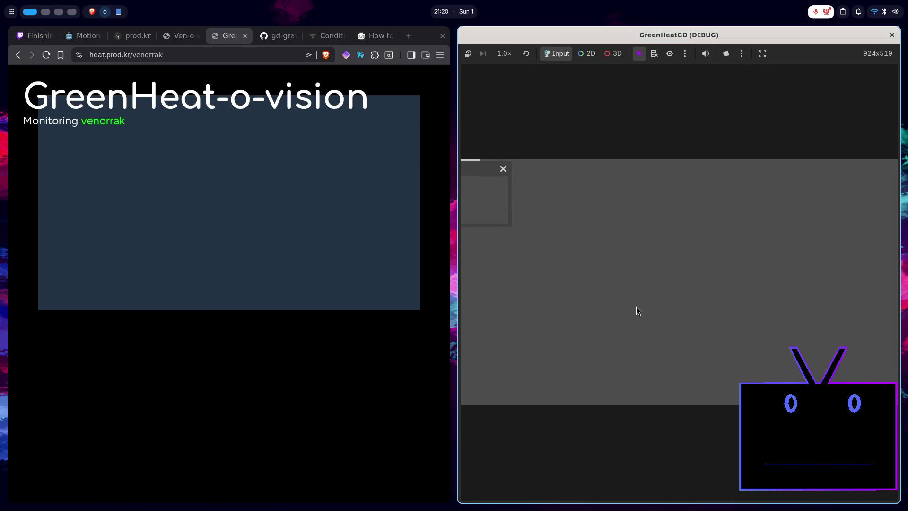
{"action": "key", "text": "ctrl+super+Right"}
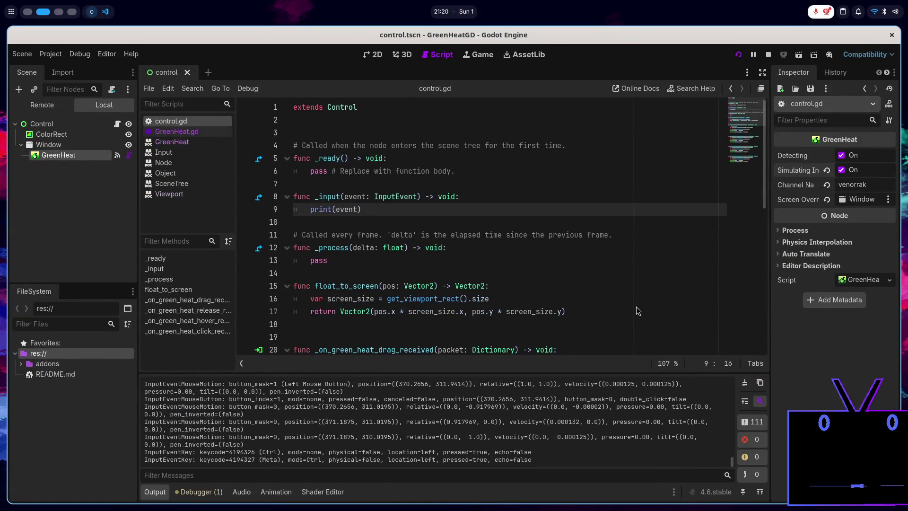
- Change line 55 of GreenHeat.gd to 'if not Engine.is_editor_hint():'
{"action": "left_click", "coordinate": [217, 131]}
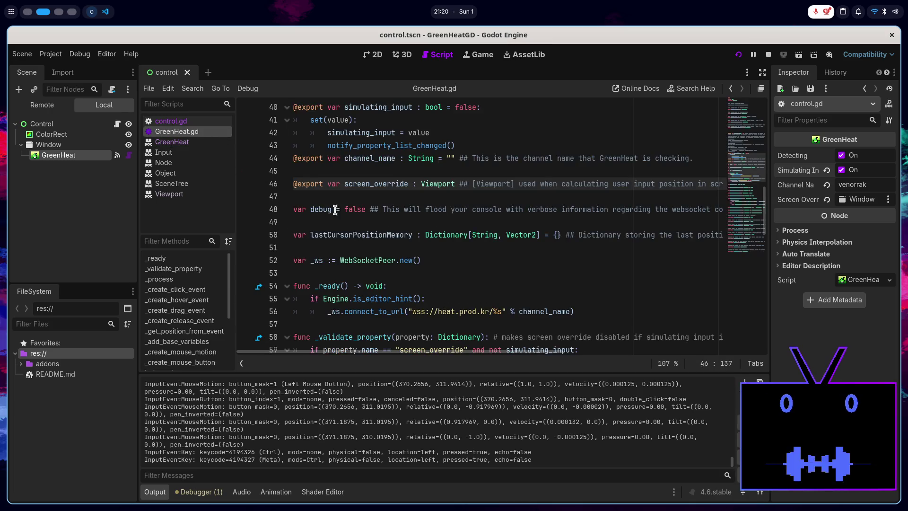
{"action": "scroll", "coordinate": [492, 270], "scroll_direction": "down", "scroll_amount": 2}
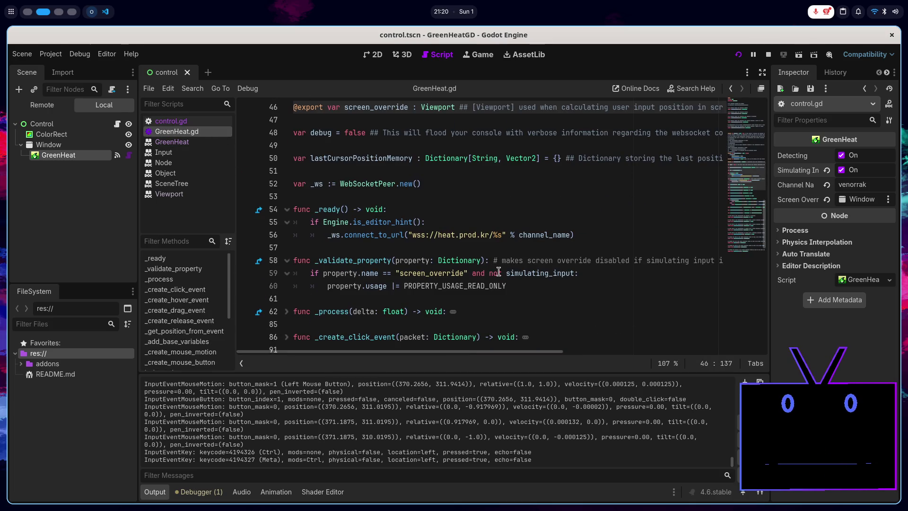
{"action": "left_click", "coordinate": [470, 218]}
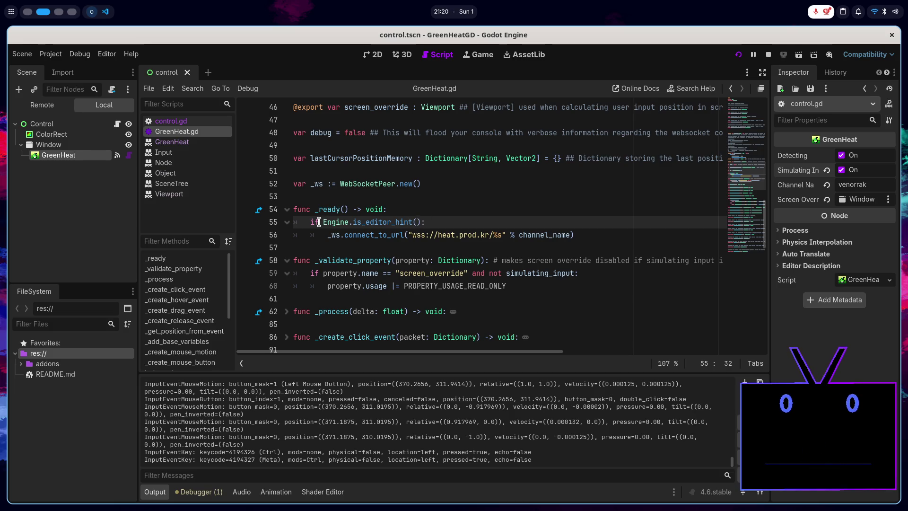
{"action": "type", "text": "not"}
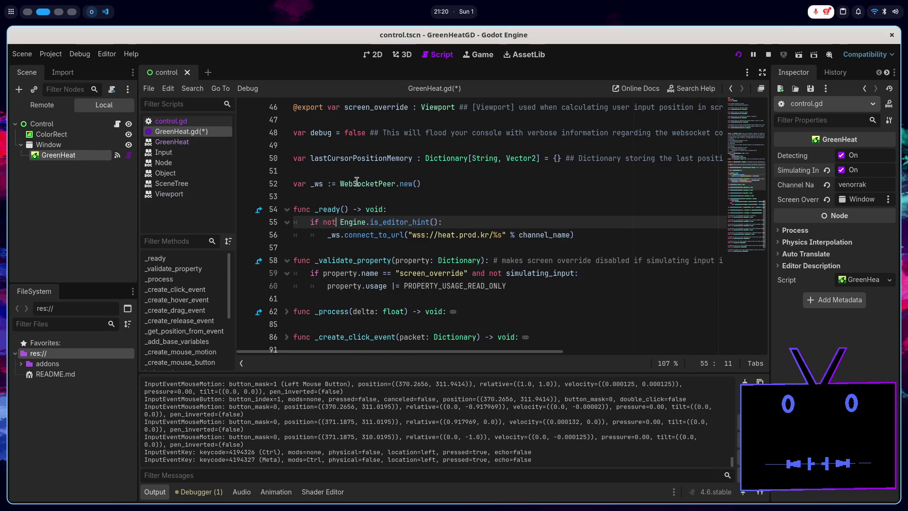
- Find the other Engine.is_editor_hint() use, on line 63
{"action": "scroll", "coordinate": [357, 182], "scroll_direction": "down", "scroll_amount": 2}
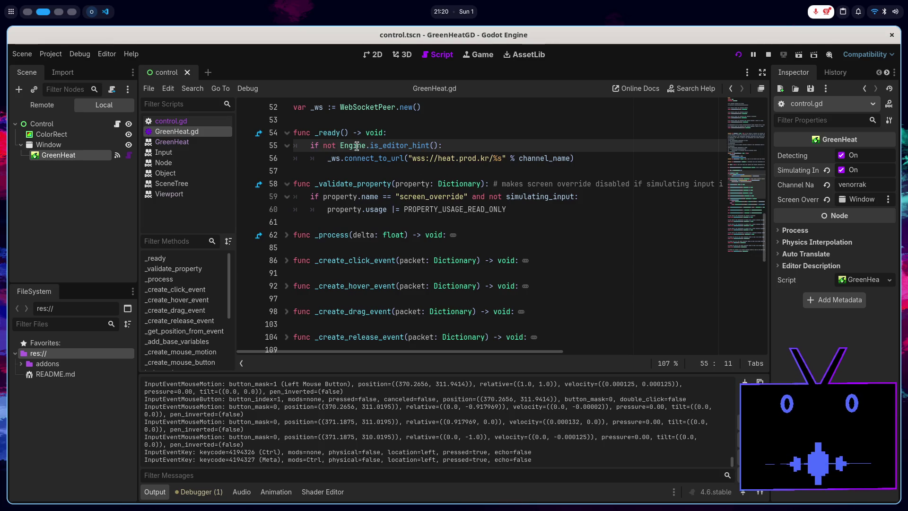
{"action": "left_click", "coordinate": [340, 145]}
{"action": "left_click_drag", "start_coordinate": [339, 146], "coordinate": [439, 145]}
{"action": "key", "text": "ctrl+f"}
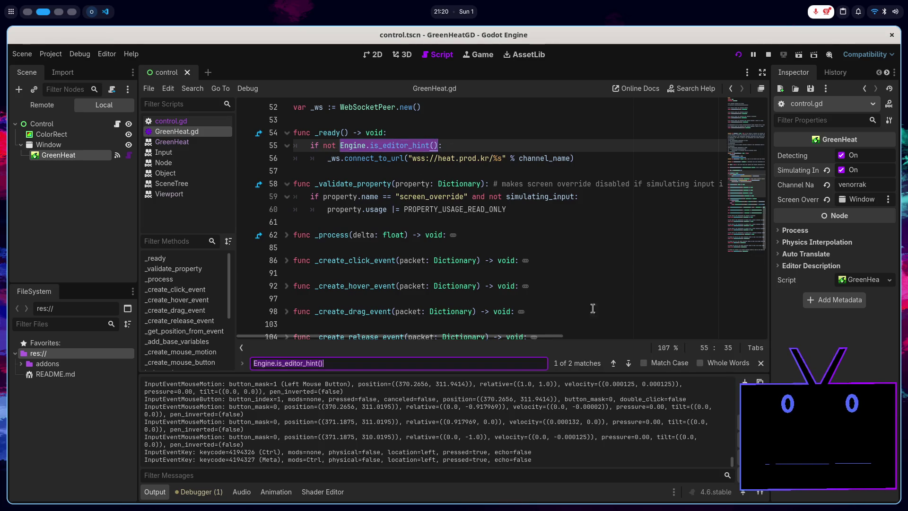
{"action": "left_click", "coordinate": [628, 364]}
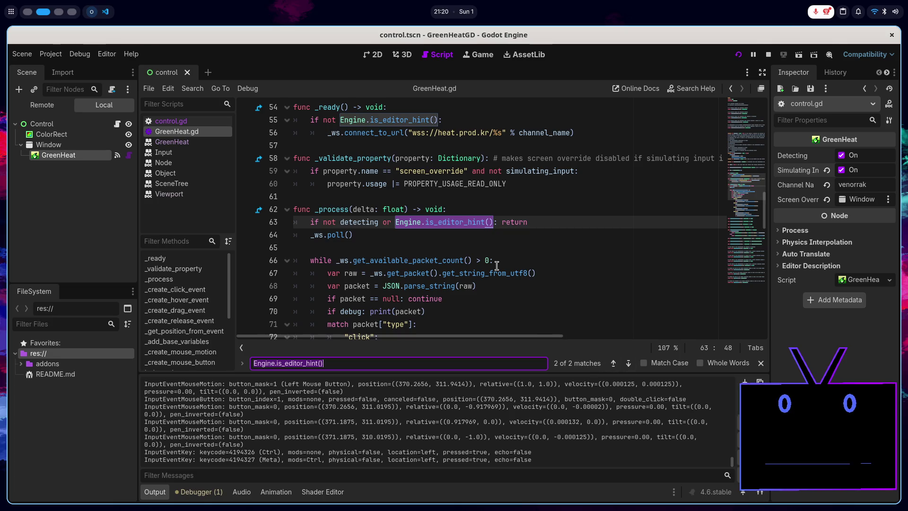
{"action": "left_click", "coordinate": [398, 222]}
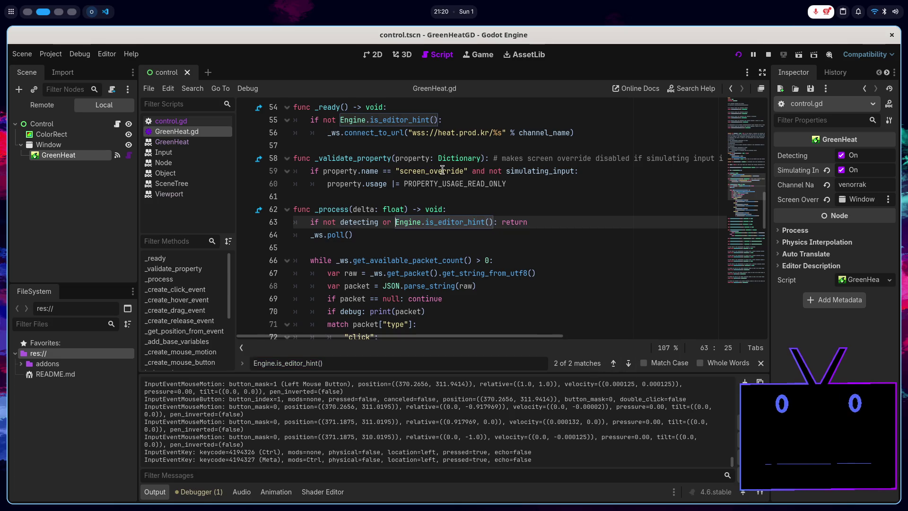
{"action": "left_click", "coordinate": [761, 363]}
- Relaunch the game and bring the heatmap page to the front
{"action": "left_click", "coordinate": [469, 261]}
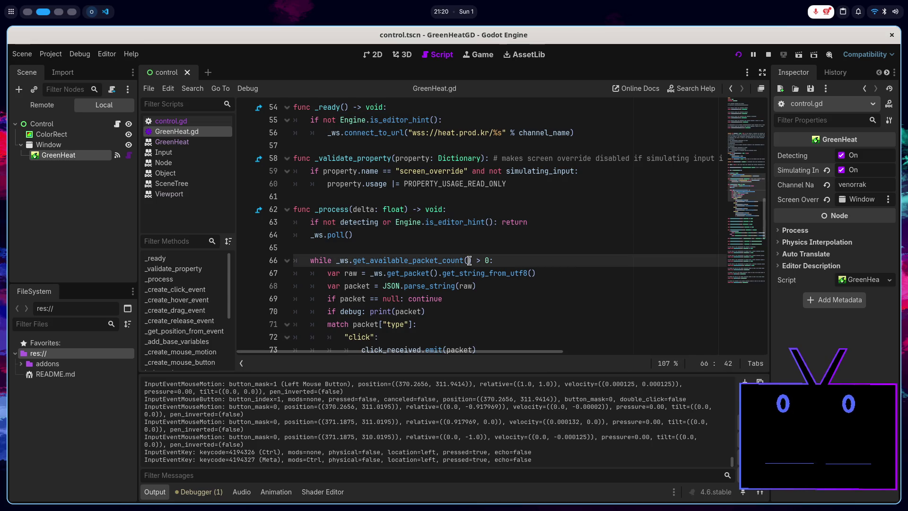
{"action": "left_click", "coordinate": [739, 55]}
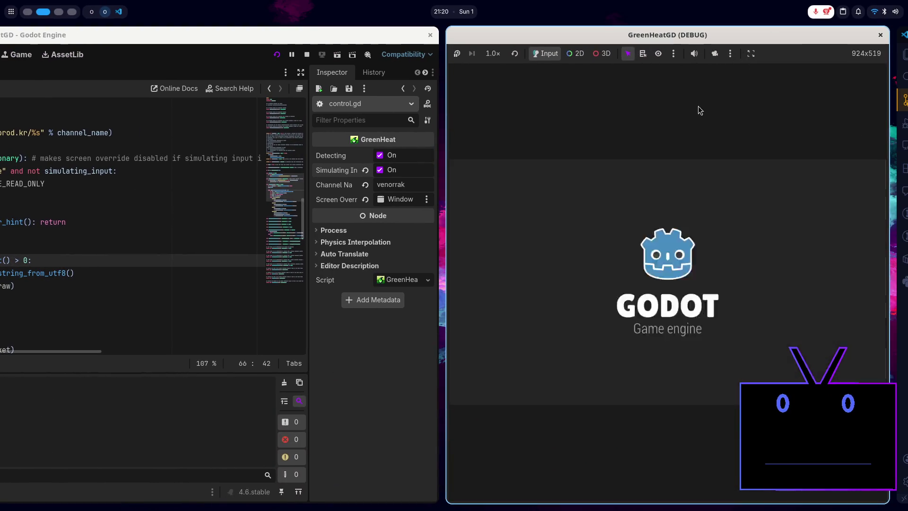
{"action": "key", "text": "super+1"}
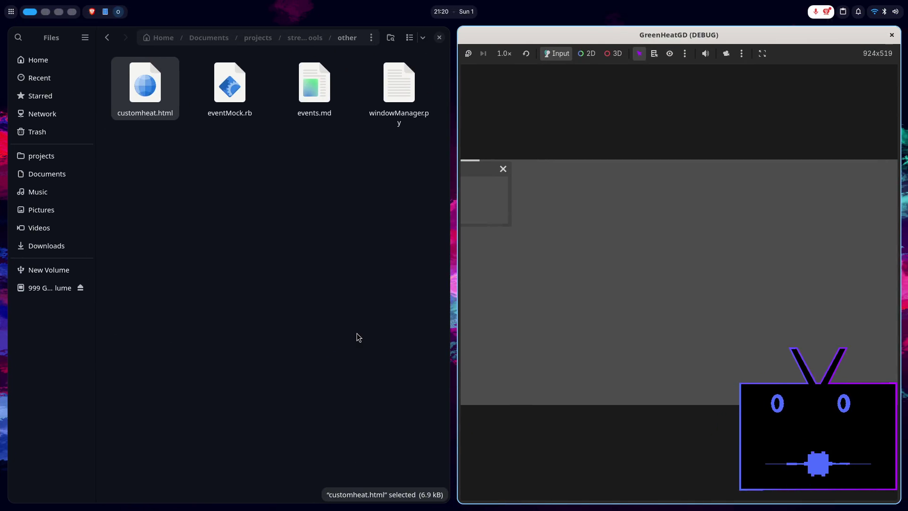
{"action": "key", "text": "alt+Tab"}
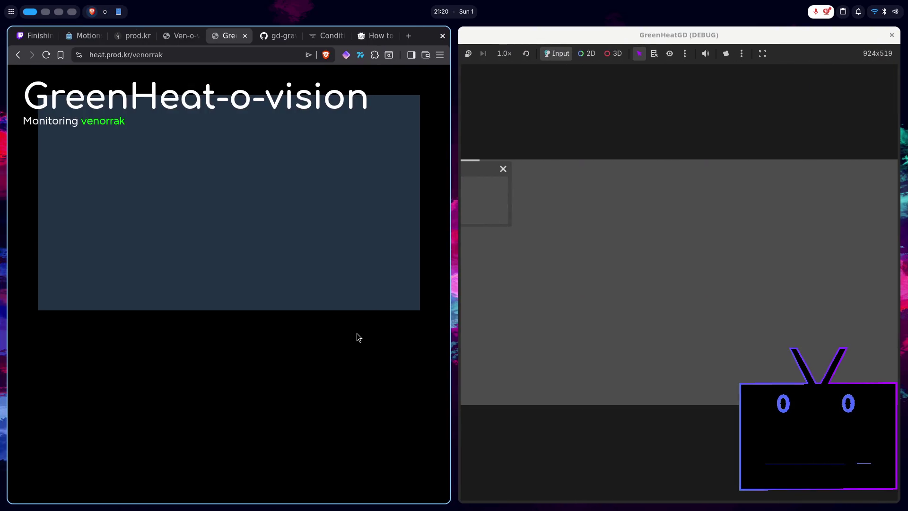
- Click eight heatmap spots and sweep across it to move the game's square
{"action": "left_click", "coordinate": [285, 201]}
{"action": "left_click", "coordinate": [168, 180]}
{"action": "left_click", "coordinate": [228, 171]}
{"action": "left_click", "coordinate": [194, 168]}
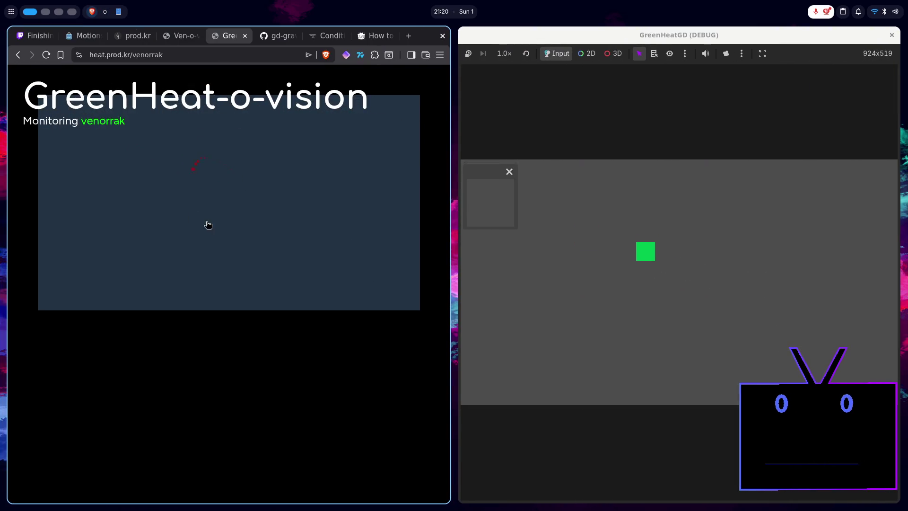
{"action": "left_click", "coordinate": [284, 198]}
{"action": "left_click", "coordinate": [137, 253]}
{"action": "left_click", "coordinate": [334, 223]}
{"action": "left_click", "coordinate": [314, 151]}
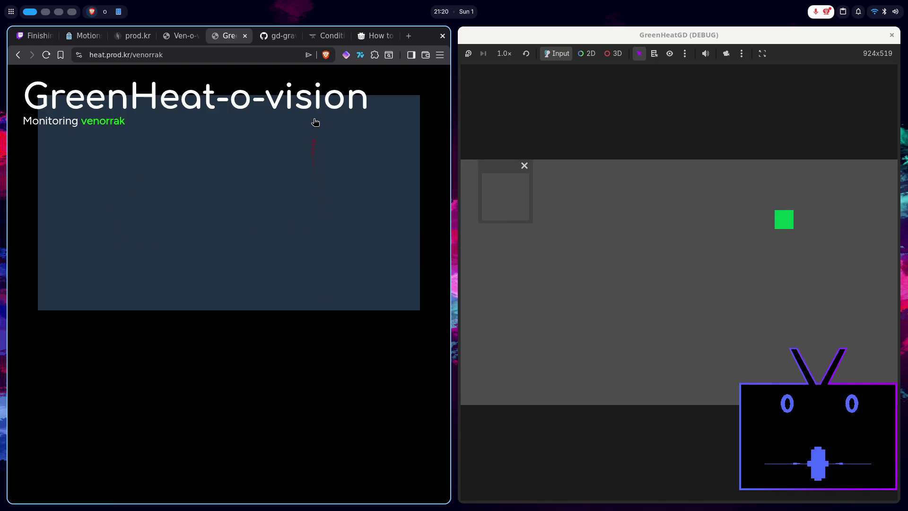
{"action": "mouse_move", "coordinate": [315, 122]}
{"action": "left_mouse_down"}
{"action": "mouse_move", "coordinate": [306, 247]}
{"action": "mouse_move", "coordinate": [203, 178]}
{"action": "mouse_move", "coordinate": [290, 212]}
{"action": "mouse_move", "coordinate": [137, 154]}
{"action": "mouse_move", "coordinate": [162, 117]}
{"action": "mouse_move", "coordinate": [320, 203]}
{"action": "mouse_move", "coordinate": [370, 244]}
{"action": "left_mouse_up"}
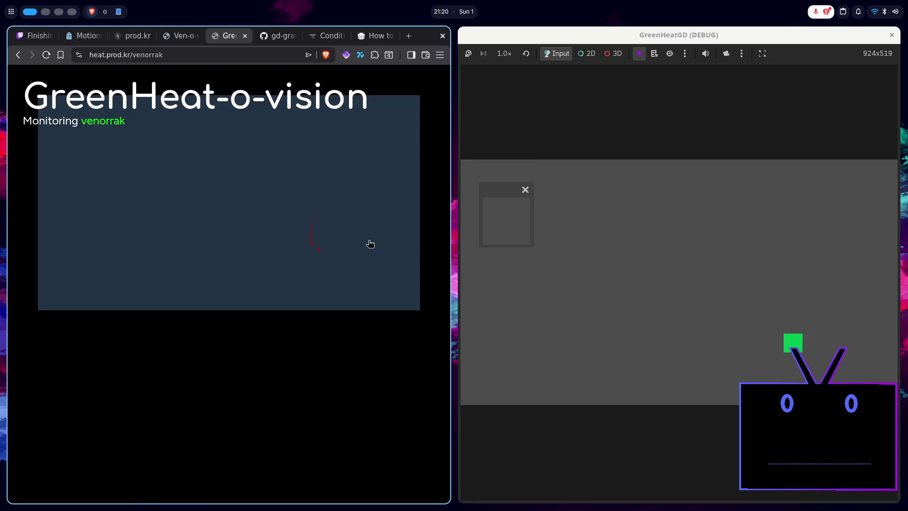
- Switch the script editor to control.gd, send two more heatmap test clicks, and return to Godot
{"action": "key", "text": "super+2"}
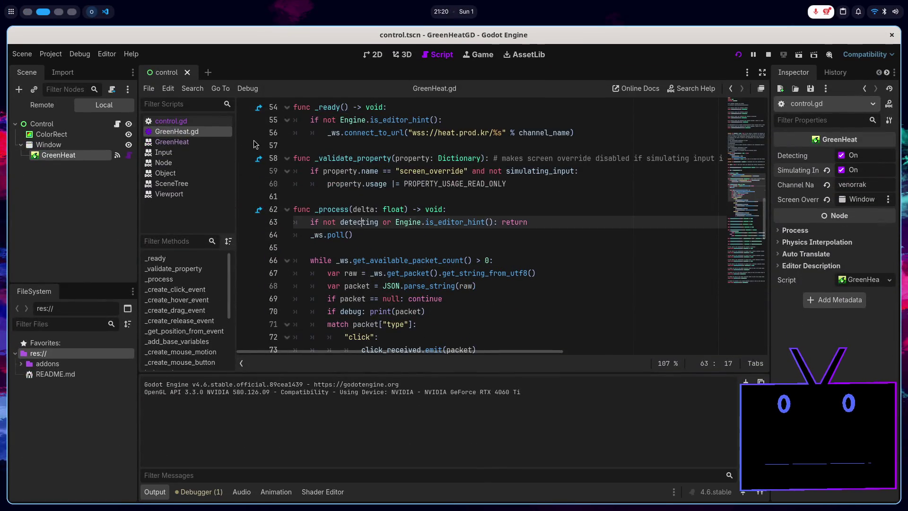
{"action": "left_click", "coordinate": [206, 125]}
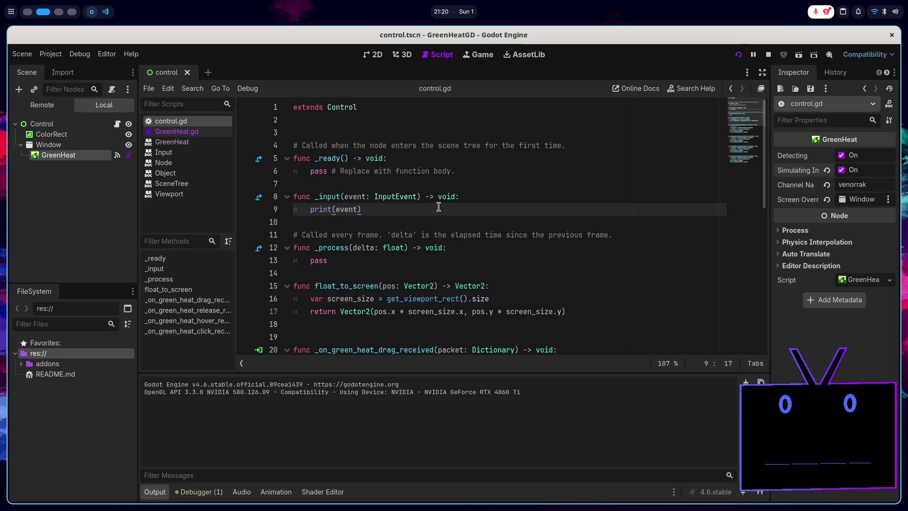
{"action": "key", "text": "super+ctrl+Up"}
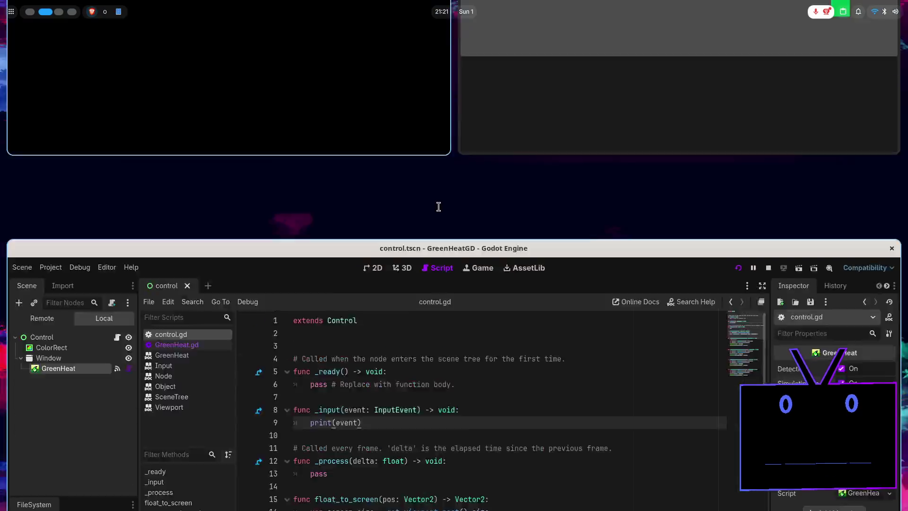
{"action": "mouse_move", "coordinate": [472, 247]}
{"action": "left_mouse_down"}
{"action": "mouse_move", "coordinate": [507, 193]}
{"action": "mouse_move", "coordinate": [507, 219]}
{"action": "mouse_move", "coordinate": [523, 203]}
{"action": "left_mouse_up"}
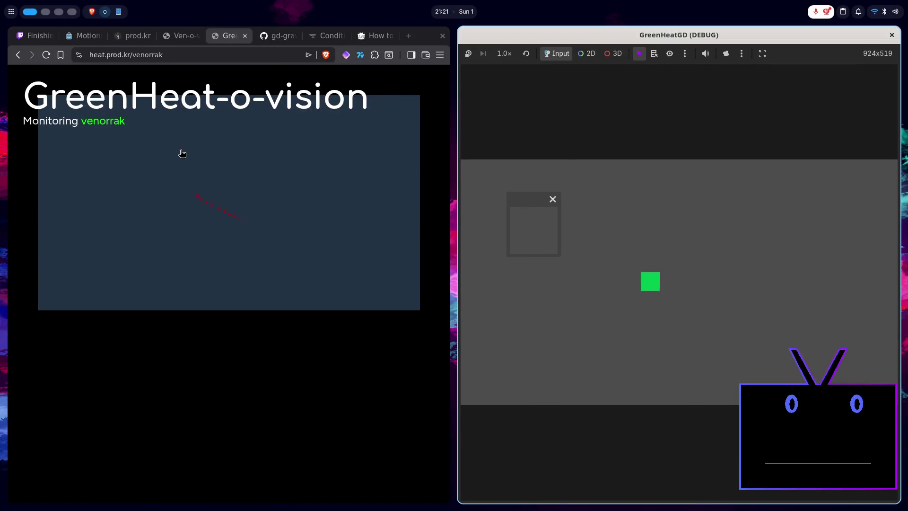
{"action": "left_click", "coordinate": [301, 253]}
{"action": "left_click", "coordinate": [335, 263]}
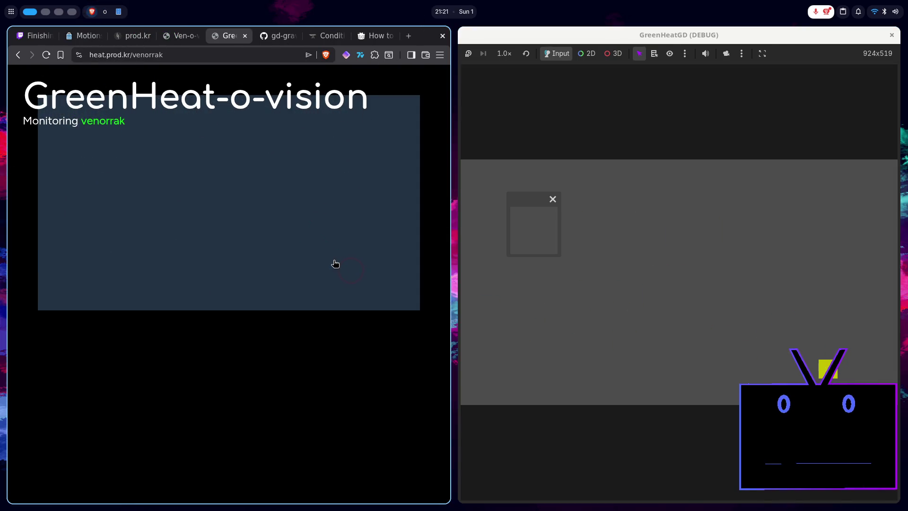
{"action": "key", "text": "super+2"}
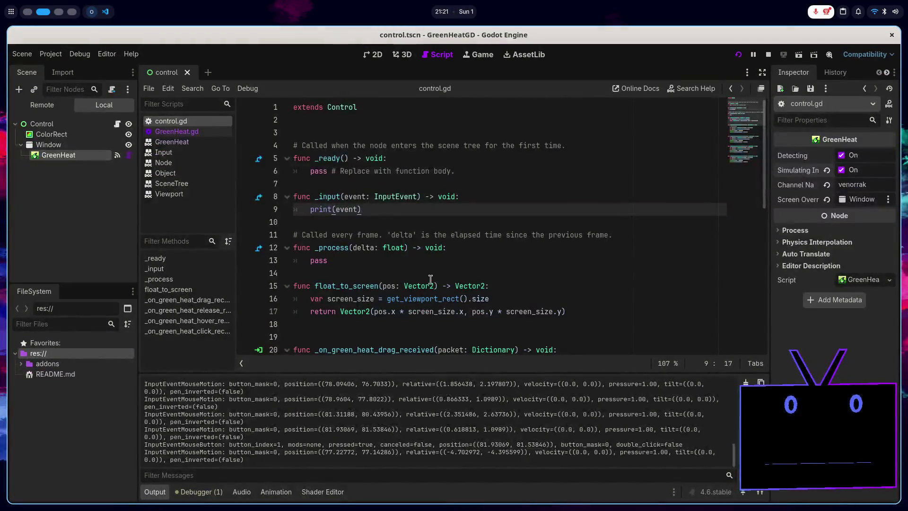
{"action": "key", "text": "super+1"}
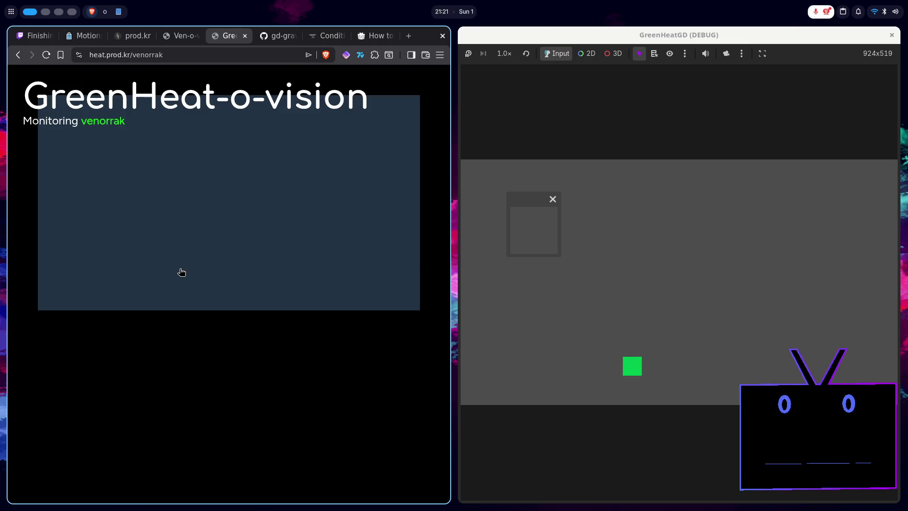
{"action": "key", "text": "super+2"}
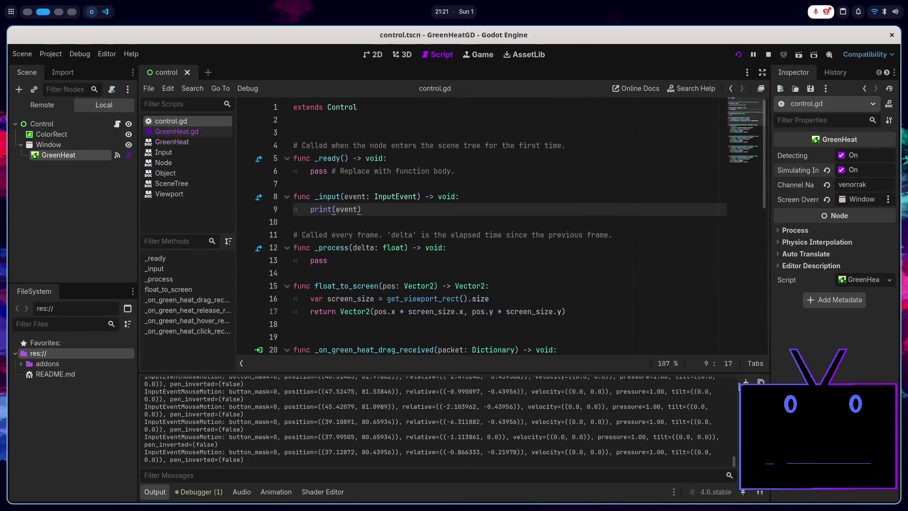
{"action": "key", "text": "super+1"}
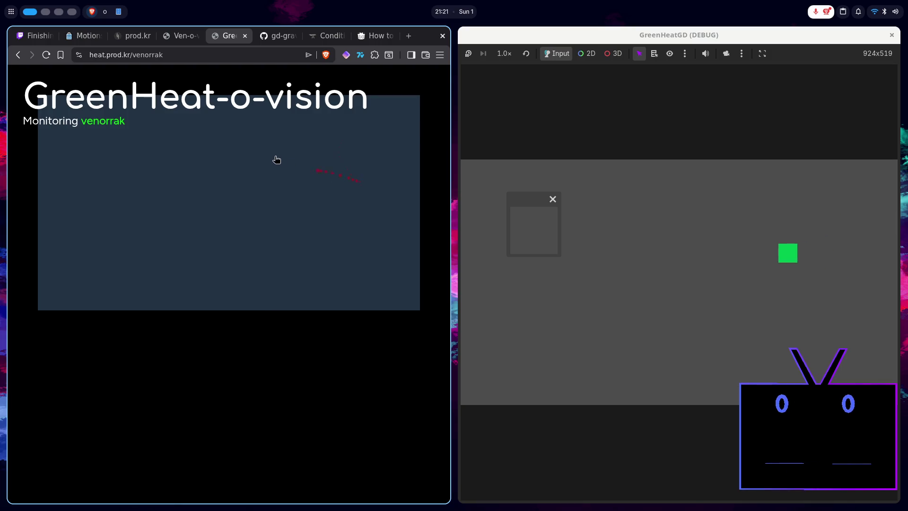
{"action": "key", "text": "super+2"}
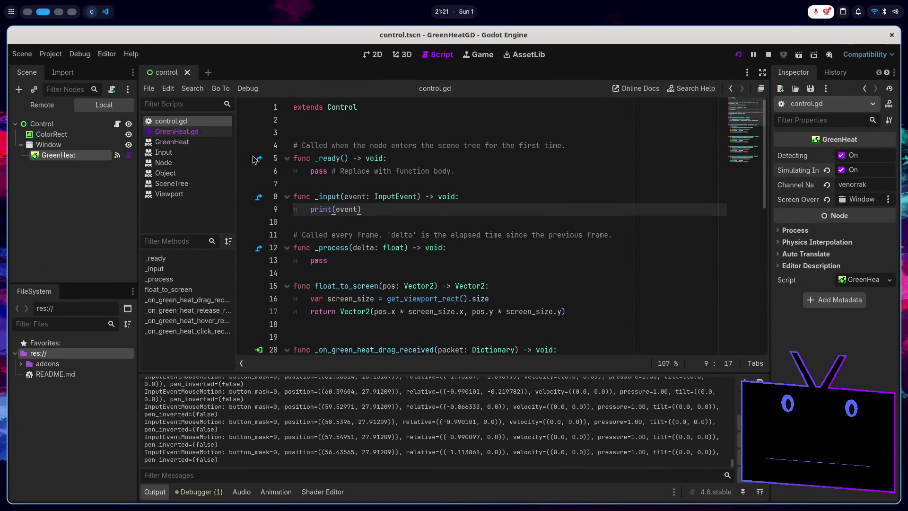
{"action": "key", "text": "super+1"}
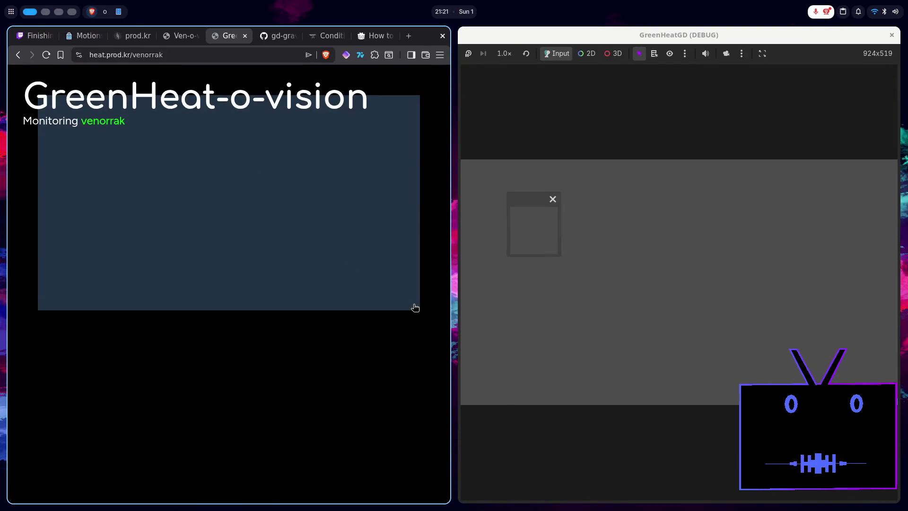
{"action": "key", "text": "super+2"}
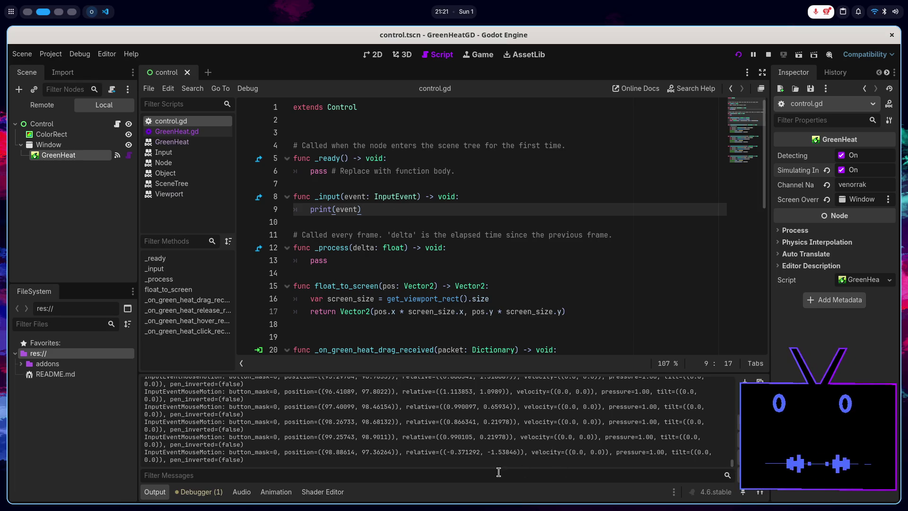
{"action": "key", "text": "super+Page_Up"}
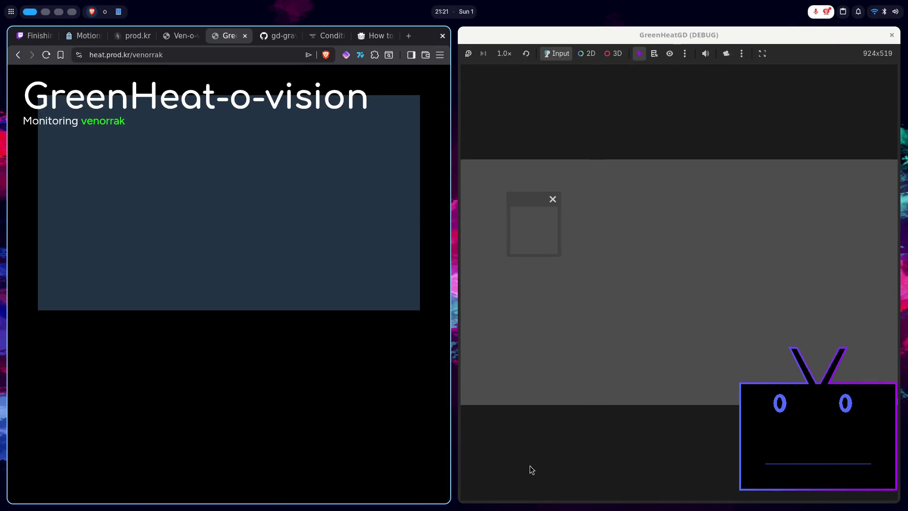
{"action": "key", "text": "super+Page_Down"}
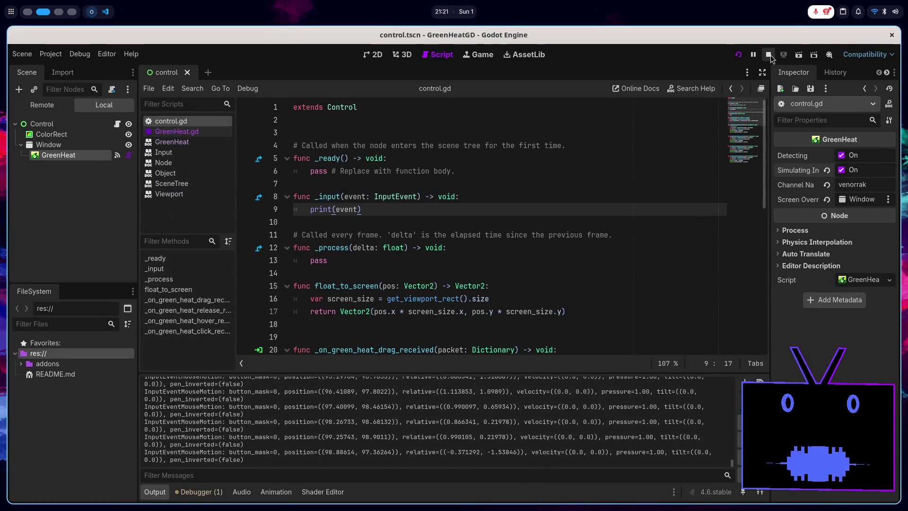
- Stop the running game and delete the _input debug function from control.gd
{"action": "left_click", "coordinate": [769, 55]}
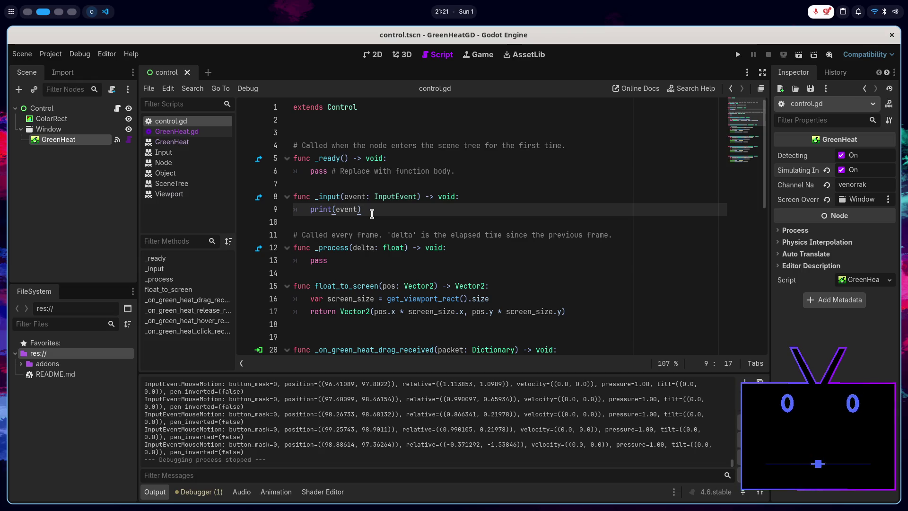
{"action": "left_click_drag", "start_coordinate": [372, 212], "coordinate": [328, 185]}
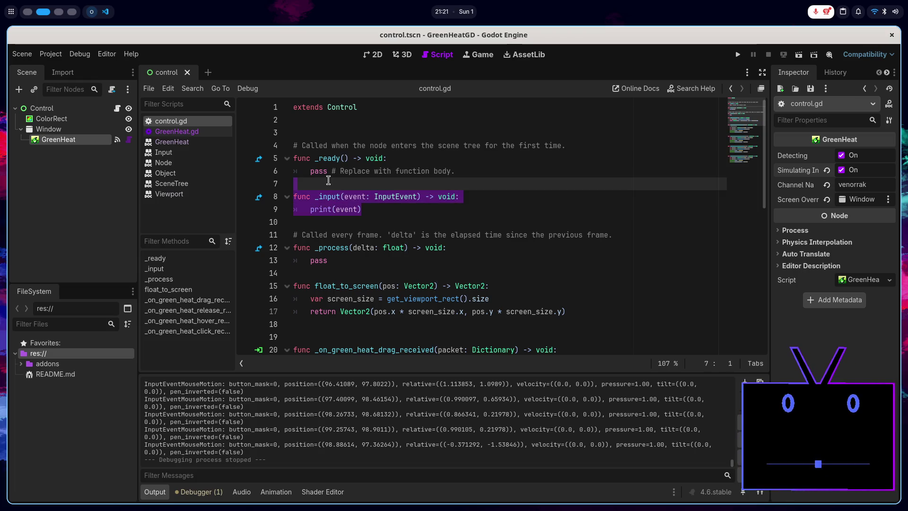
{"action": "key", "text": "BackSpace"}
- Open GreenHeat.gd and select the |= operator on line 60
{"action": "left_click", "coordinate": [200, 133]}
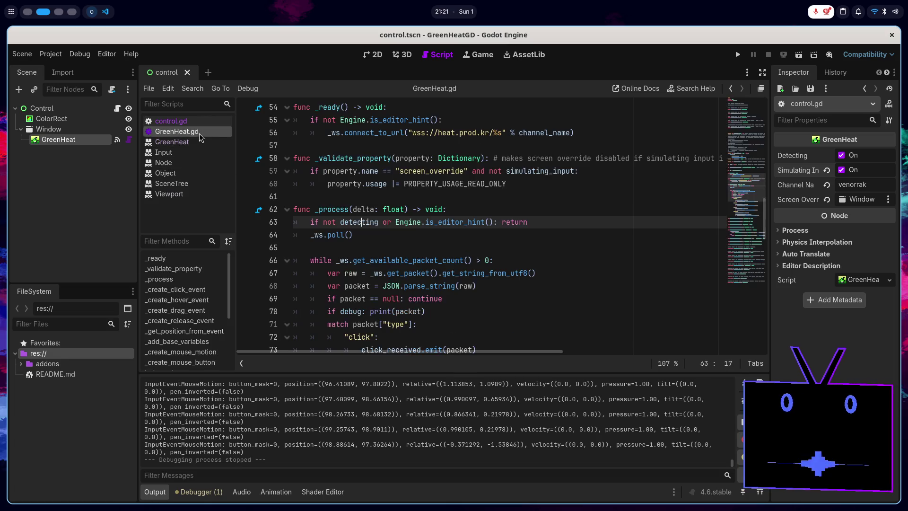
{"action": "scroll", "coordinate": [454, 235], "scroll_direction": "down", "scroll_amount": 2}
{"action": "scroll", "coordinate": [454, 235], "scroll_direction": "up", "scroll_amount": 3}
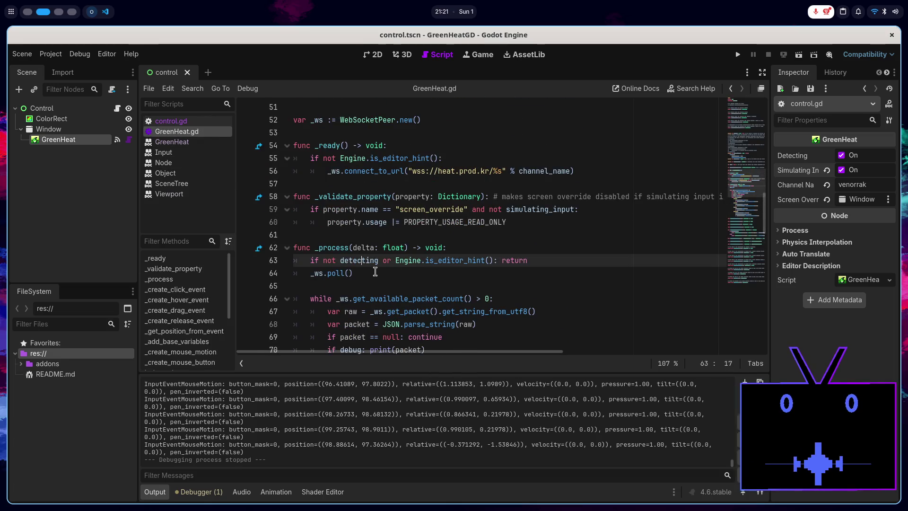
{"action": "left_click", "coordinate": [381, 275]}
{"action": "scroll", "coordinate": [393, 277], "scroll_direction": "up", "scroll_amount": 3}
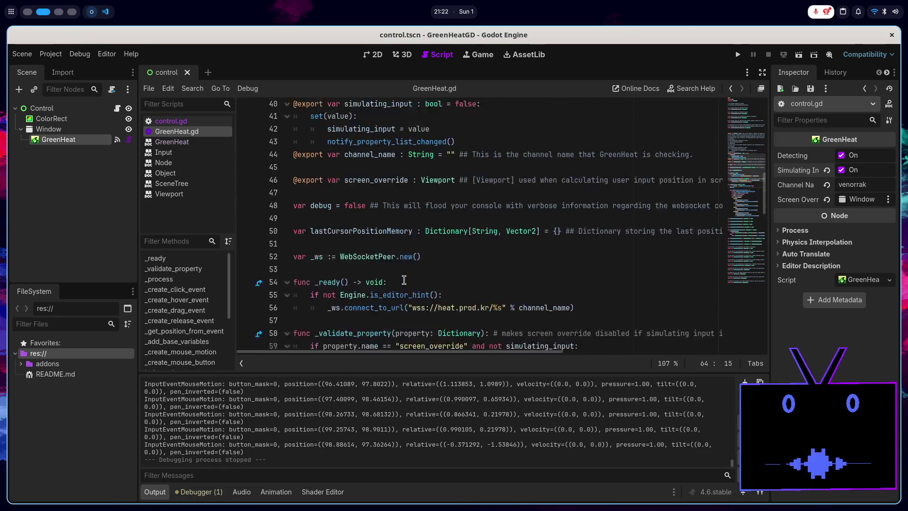
{"action": "scroll", "coordinate": [404, 279], "scroll_direction": "down", "scroll_amount": 2}
{"action": "left_click", "coordinate": [501, 262]}
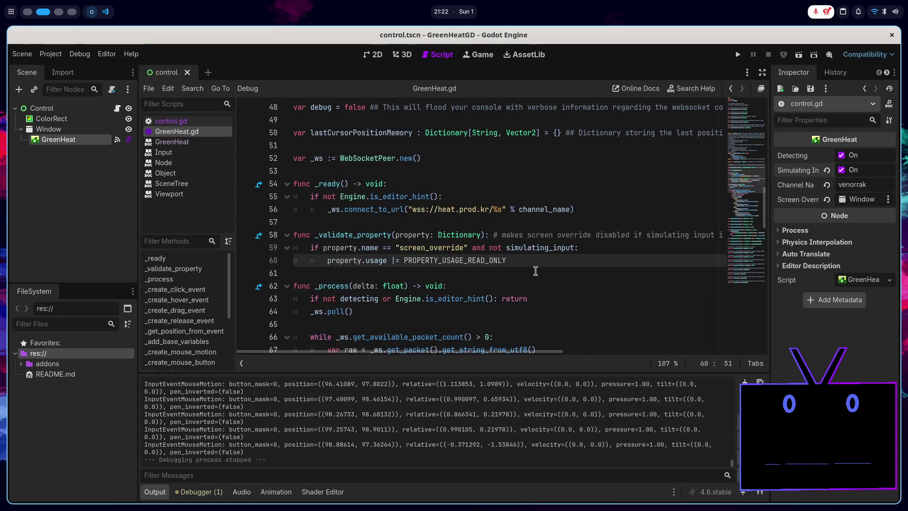
{"action": "scroll", "coordinate": [536, 270], "scroll_direction": "right", "scroll_amount": 5}
{"action": "scroll", "coordinate": [535, 271], "scroll_direction": "left", "scroll_amount": 5}
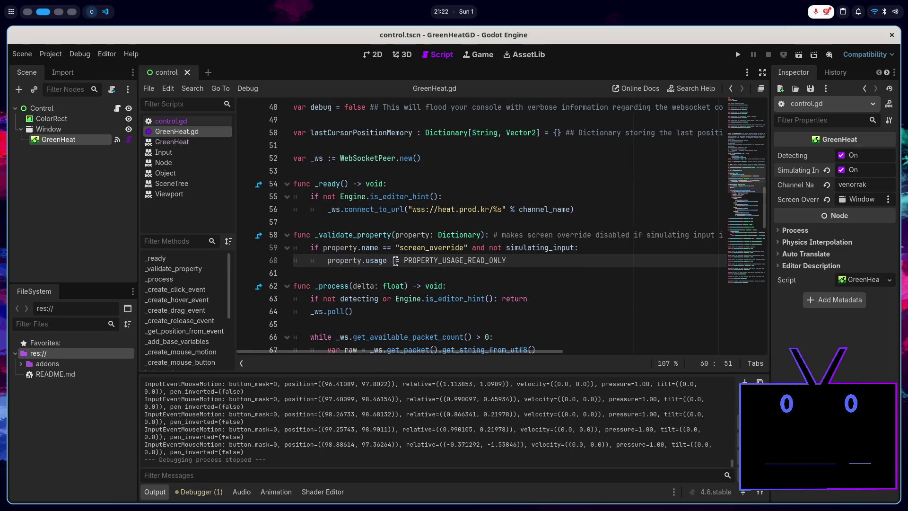
{"action": "double_click", "coordinate": [396, 260]}
{"action": "key", "text": "super+Page_Up"}
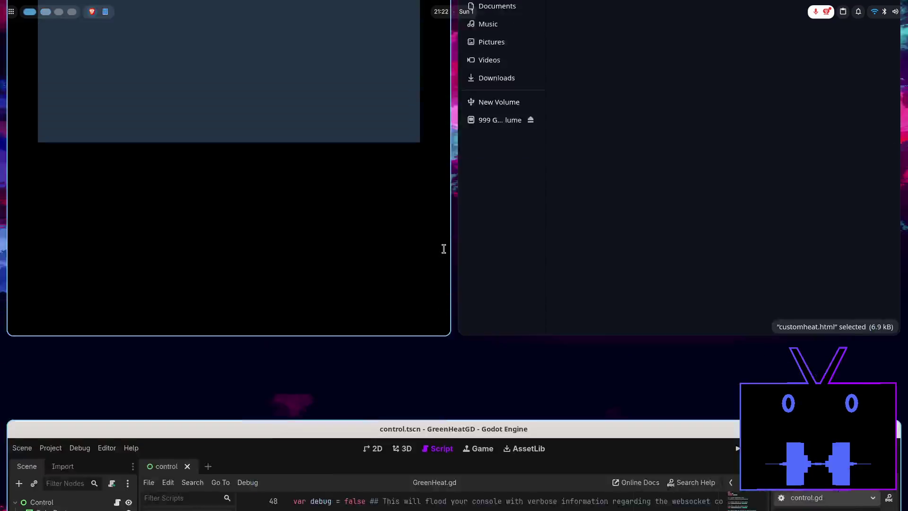
- Search the web for '|= godot', then refine the query to 'godot operators'
{"action": "double_click", "coordinate": [421, 35]}
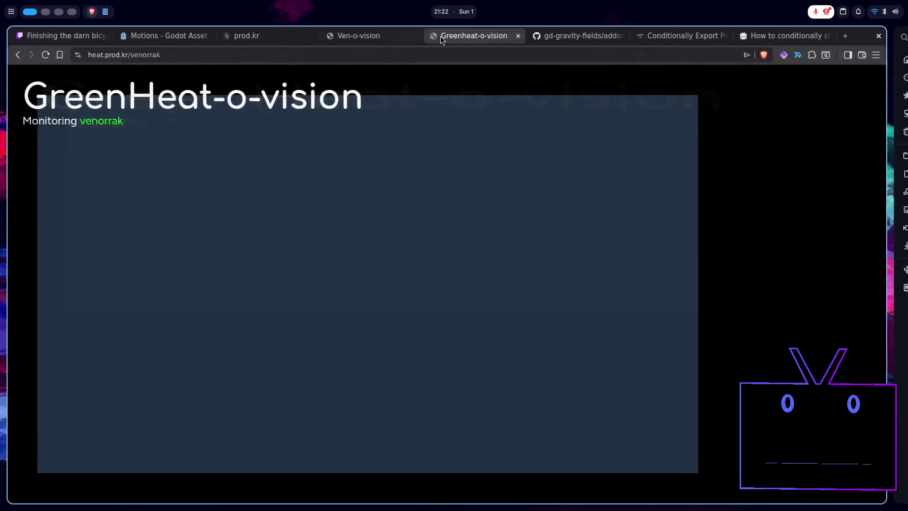
{"action": "left_click", "coordinate": [859, 36]}
{"action": "type", "text": "|= godot"}
{"action": "key", "text": "Return"}
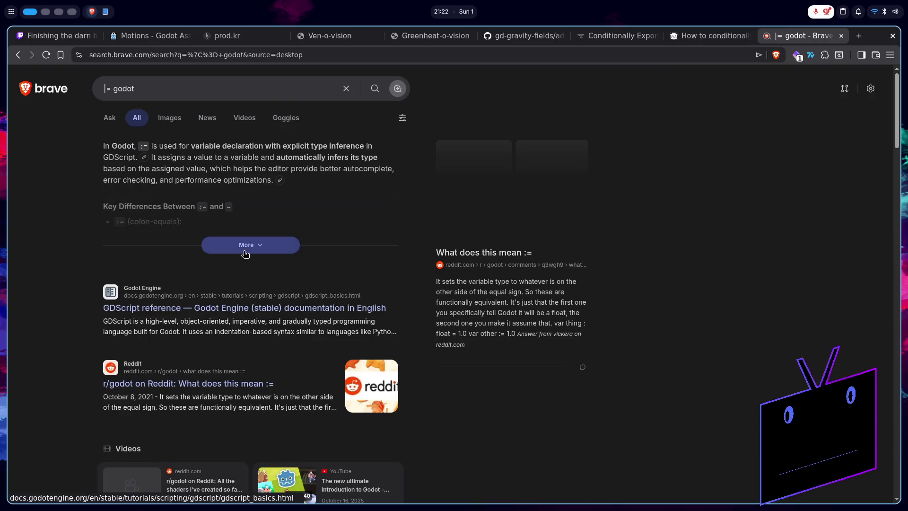
{"action": "left_click", "coordinate": [164, 89]}
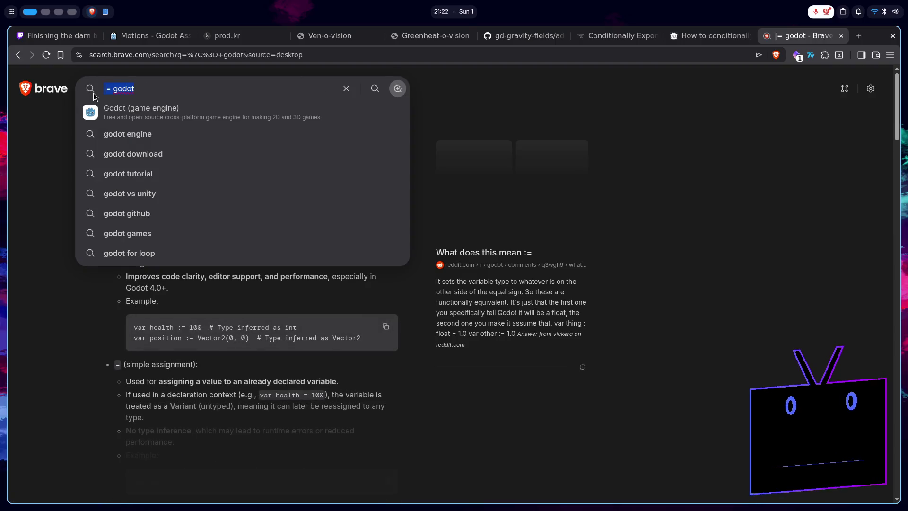
{"action": "key", "text": "ctrl+a"}
{"action": "type", "text": "godot operati"}
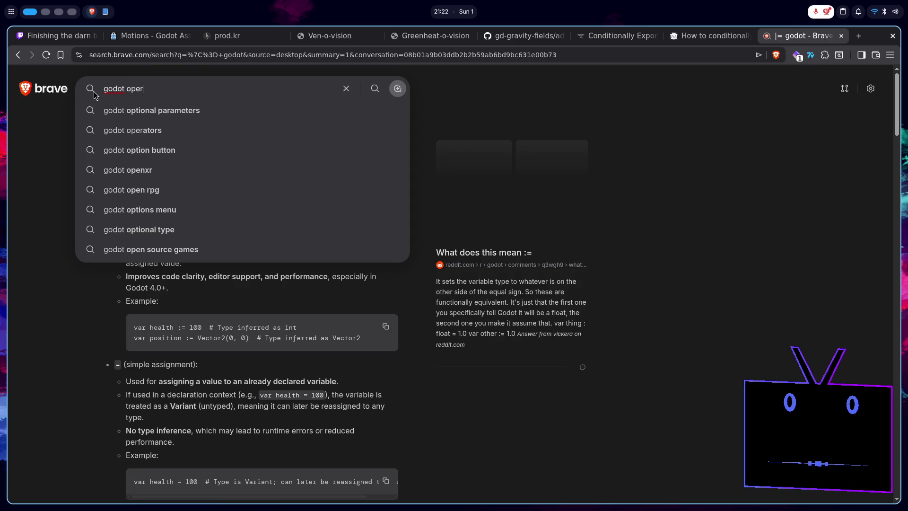
{"action": "key", "text": "BackSpace"}
{"action": "type", "text": "ors"}
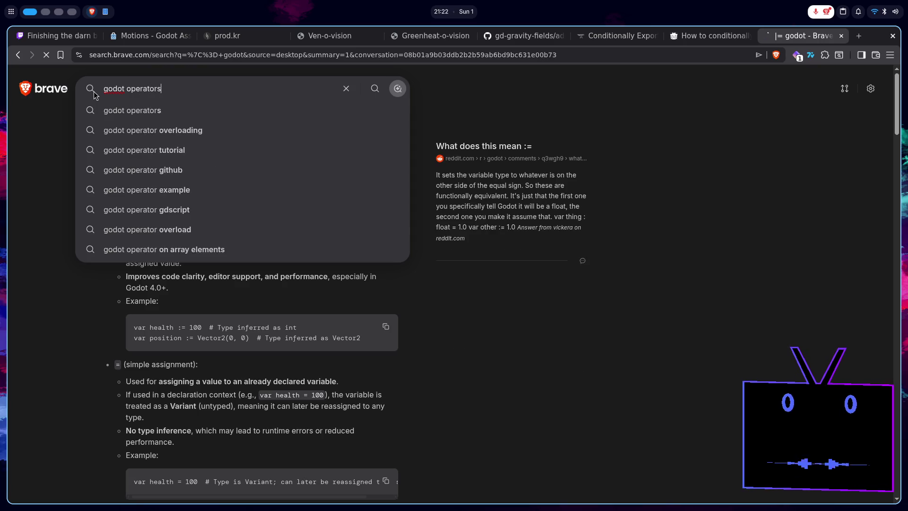
{"action": "key", "text": "Return"}
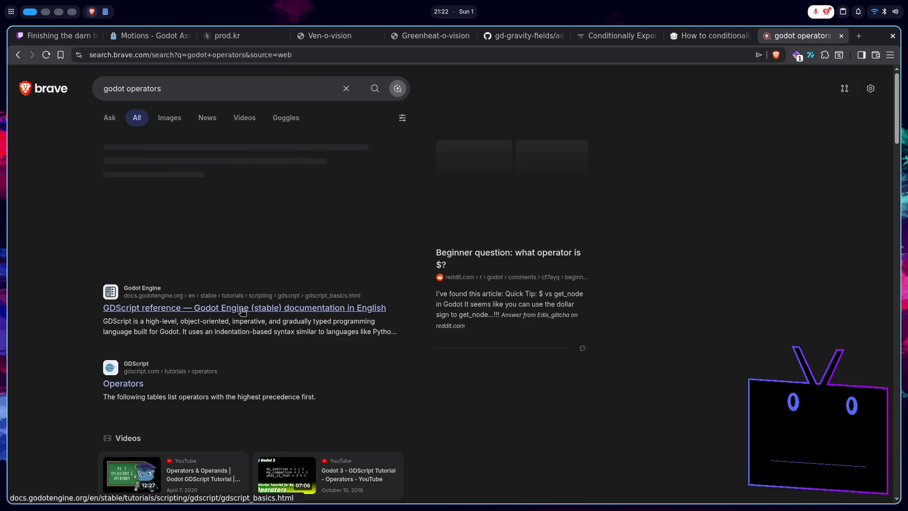
- Open the GDScript reference and read through its Operators table
{"action": "left_click", "coordinate": [244, 310]}
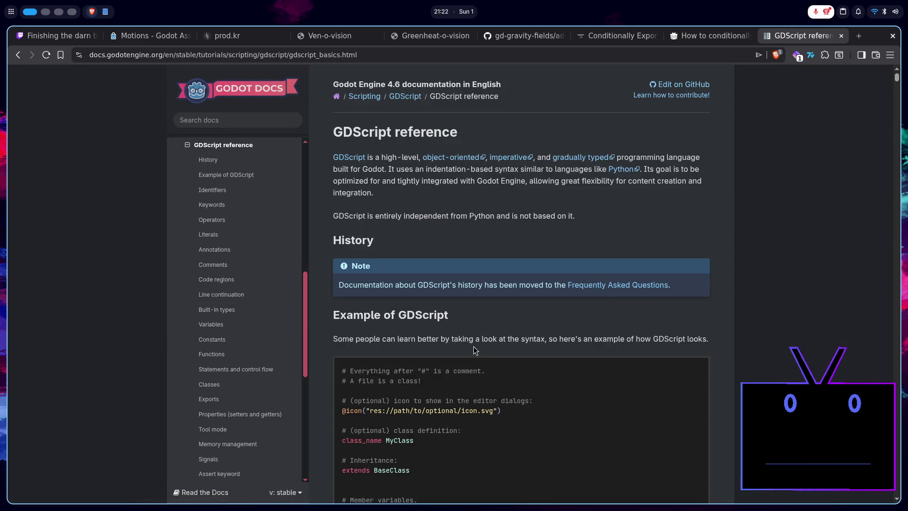
{"action": "key", "text": "ctrl+f"}
{"action": "type", "text": "operato"}
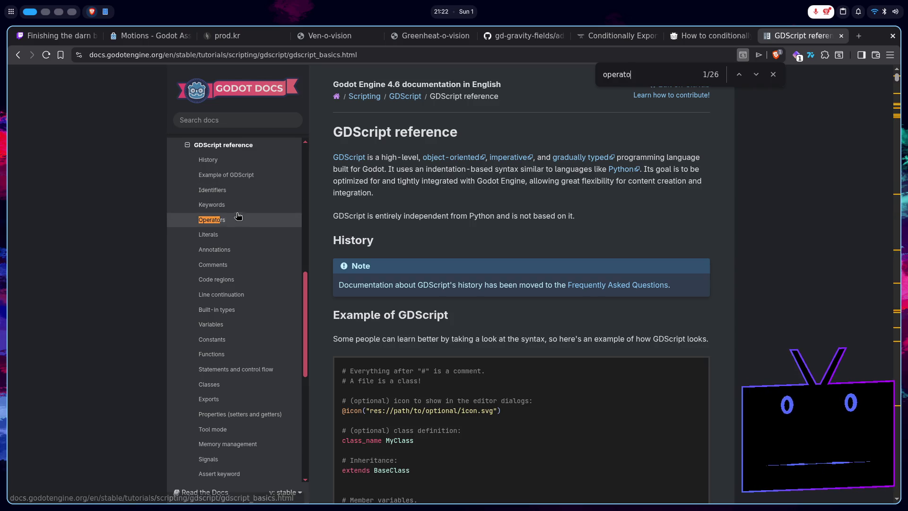
{"action": "left_click", "coordinate": [235, 219]}
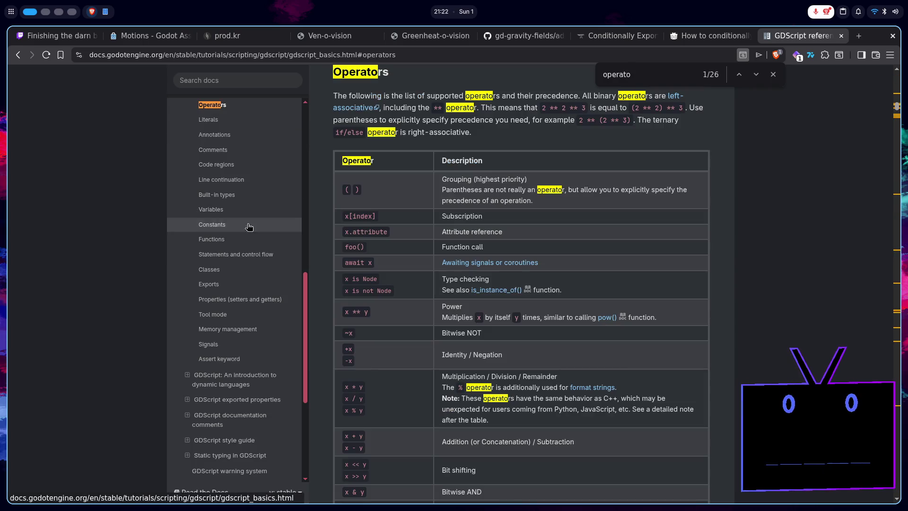
{"action": "scroll", "coordinate": [582, 296], "scroll_direction": "down", "scroll_amount": 5}
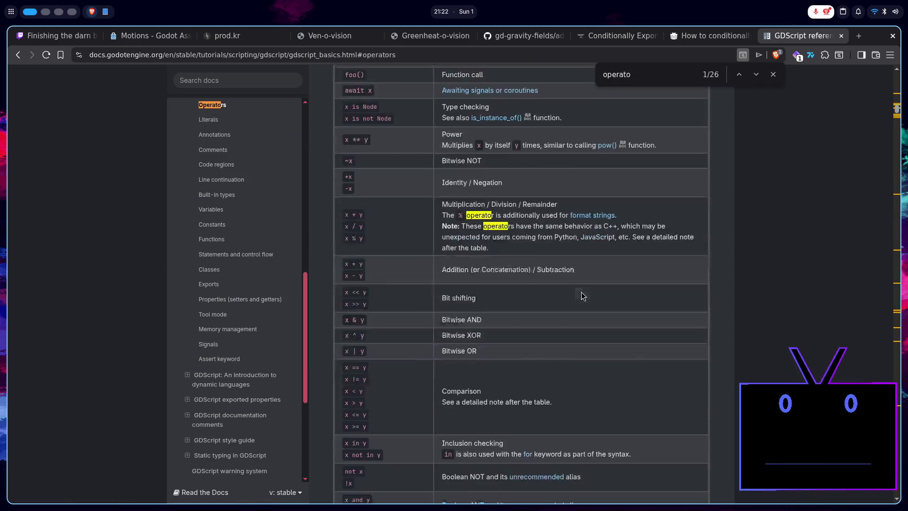
{"action": "scroll", "coordinate": [583, 297], "scroll_direction": "down", "scroll_amount": 1}
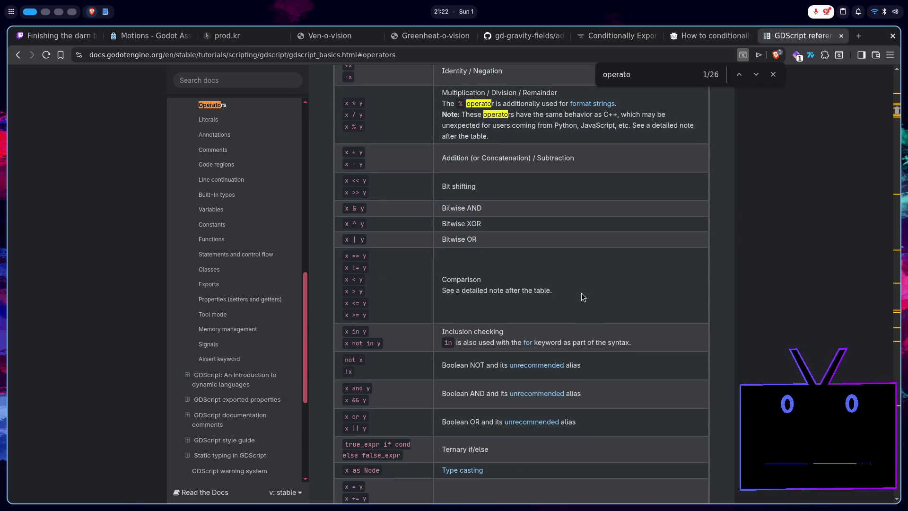
{"action": "scroll", "coordinate": [583, 297], "scroll_direction": "down", "scroll_amount": 1}
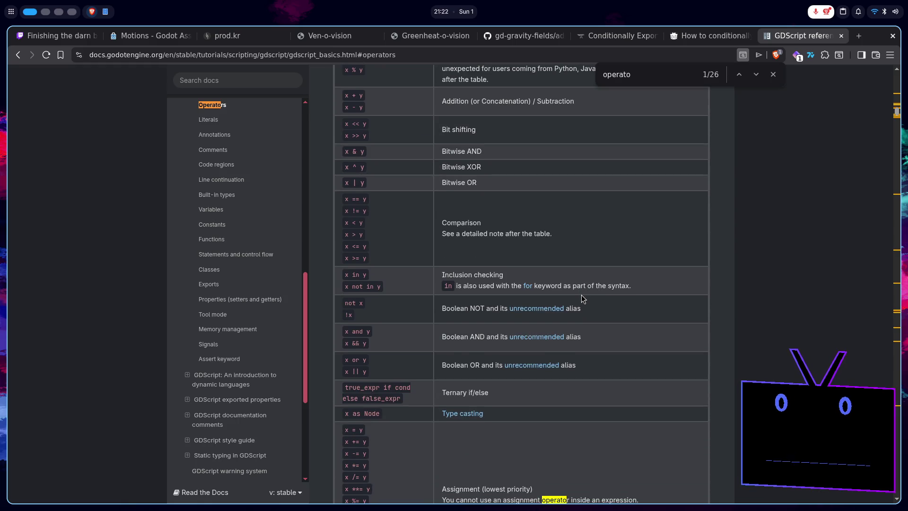
{"action": "scroll", "coordinate": [582, 297], "scroll_direction": "down", "scroll_amount": 2}
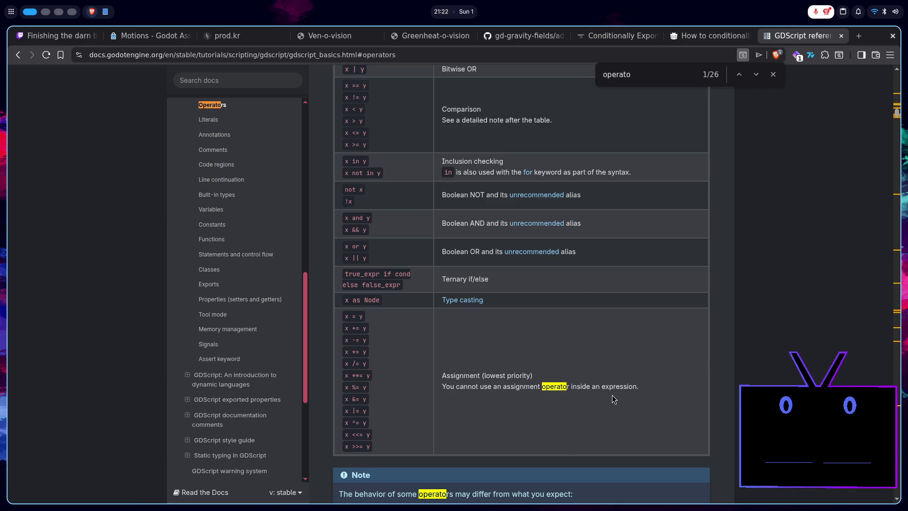
{"action": "scroll", "coordinate": [612, 396], "scroll_direction": "down", "scroll_amount": 8}
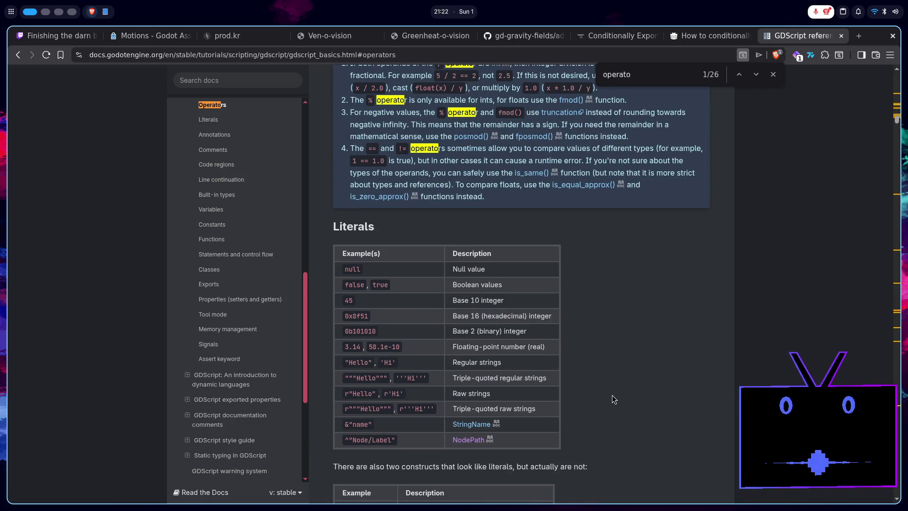
{"action": "scroll", "coordinate": [612, 395], "scroll_direction": "up", "scroll_amount": 5}
{"action": "scroll", "coordinate": [505, 339], "scroll_direction": "up", "scroll_amount": 1}
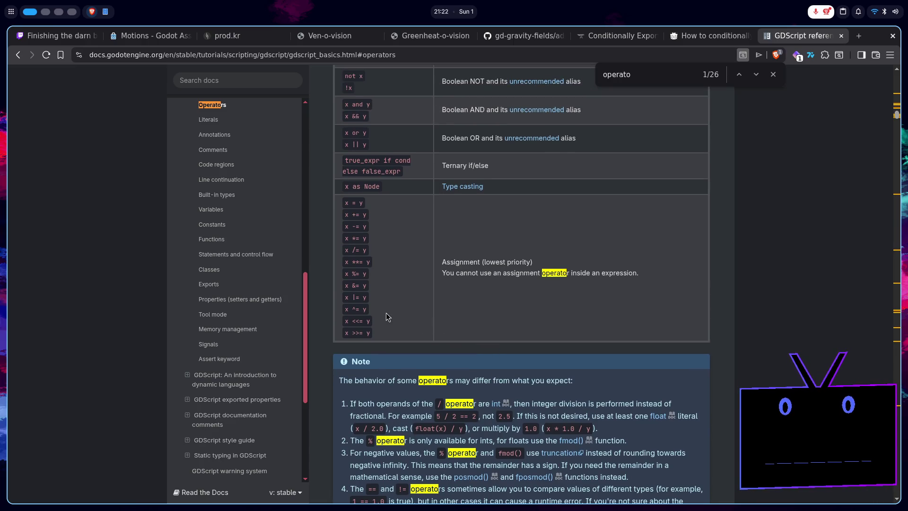
{"action": "scroll", "coordinate": [363, 299], "scroll_direction": "up", "scroll_amount": 2}
{"action": "scroll", "coordinate": [352, 311], "scroll_direction": "down", "scroll_amount": 1}
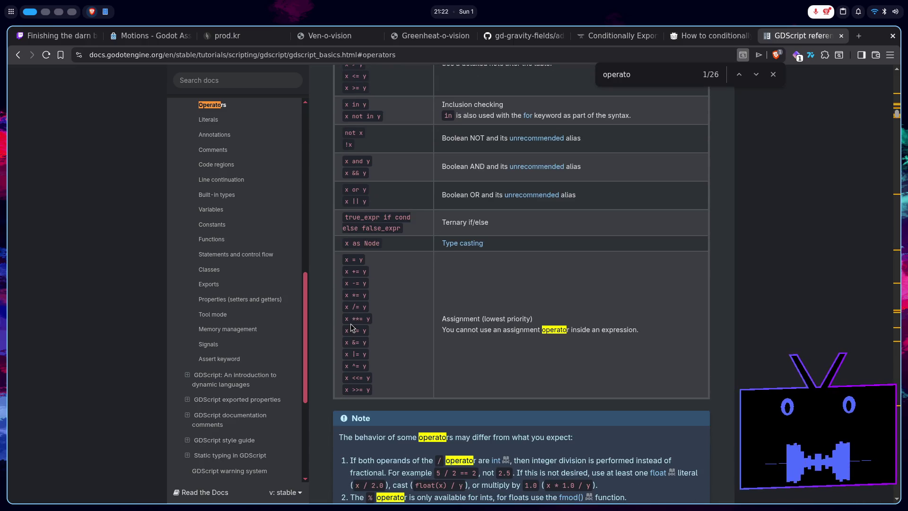
{"action": "scroll", "coordinate": [350, 327], "scroll_direction": "up", "scroll_amount": 5}
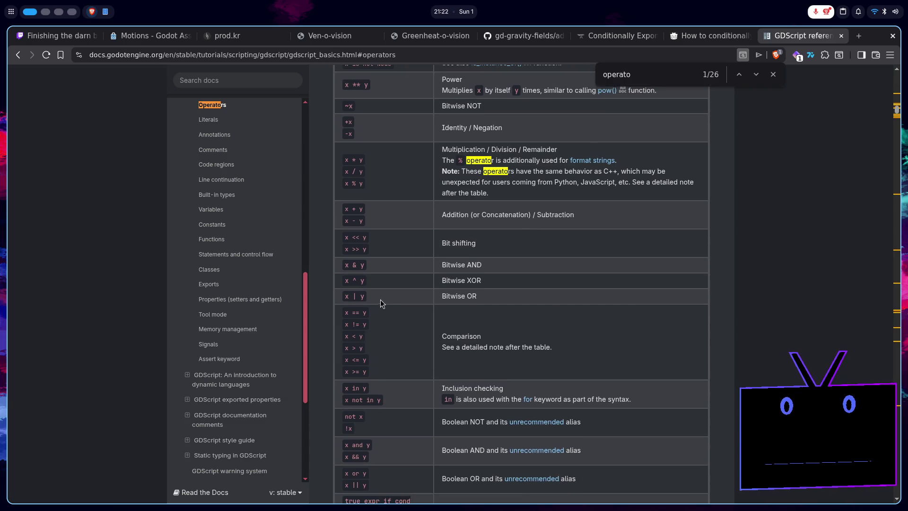
{"action": "key", "text": "super+Page_Down"}
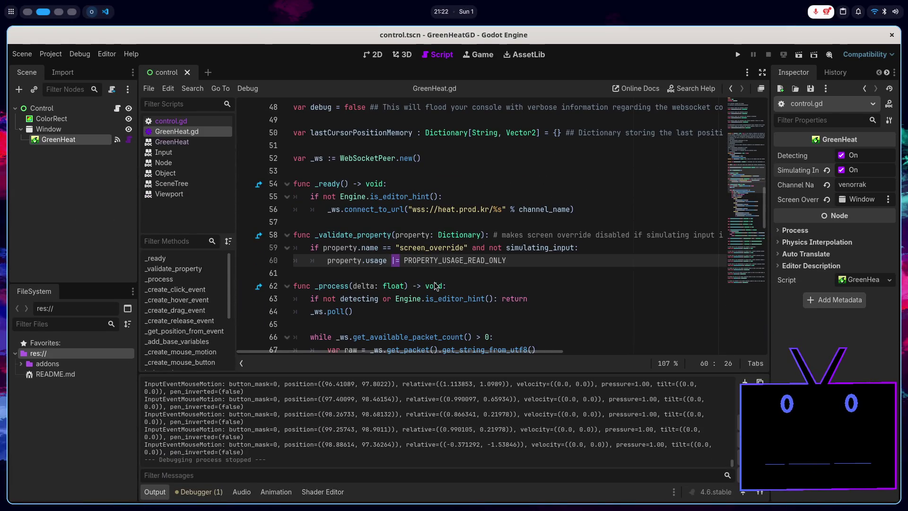
{"action": "key", "text": "Down"}
{"action": "double_click", "coordinate": [375, 260]}
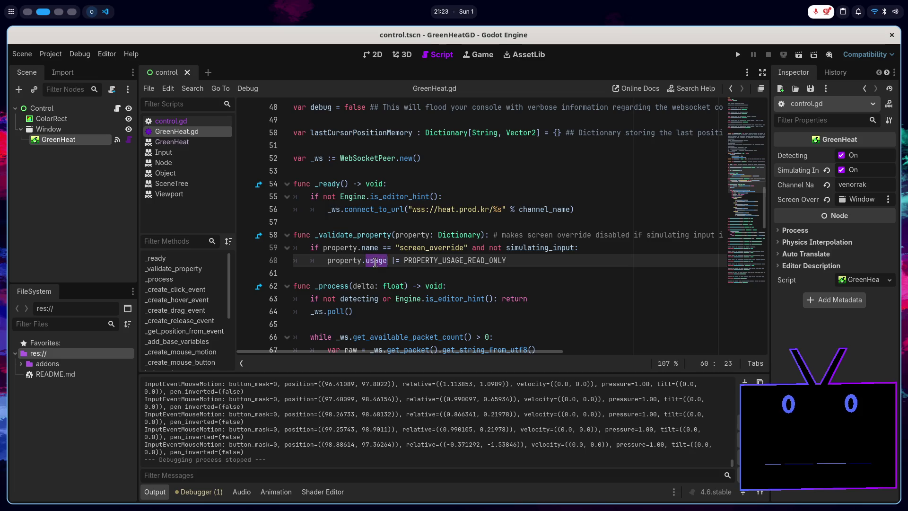
{"action": "double_click", "coordinate": [454, 260]}
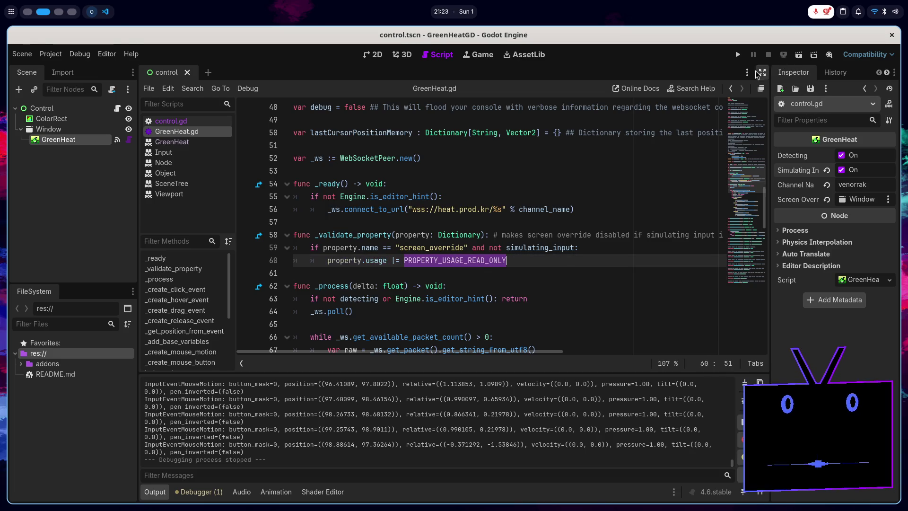
{"action": "left_click", "coordinate": [481, 257]}
{"action": "left_click", "coordinate": [525, 263]}
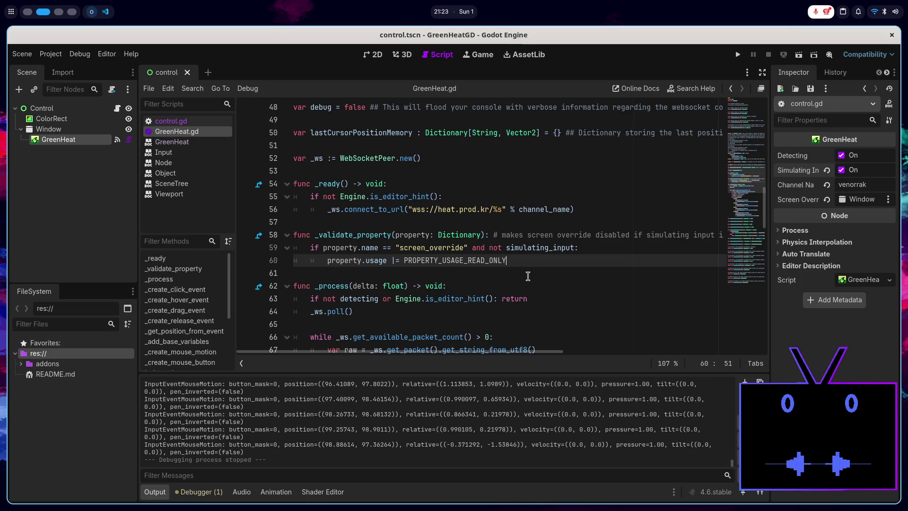
{"action": "scroll", "coordinate": [525, 279], "scroll_direction": "up", "scroll_amount": 6}
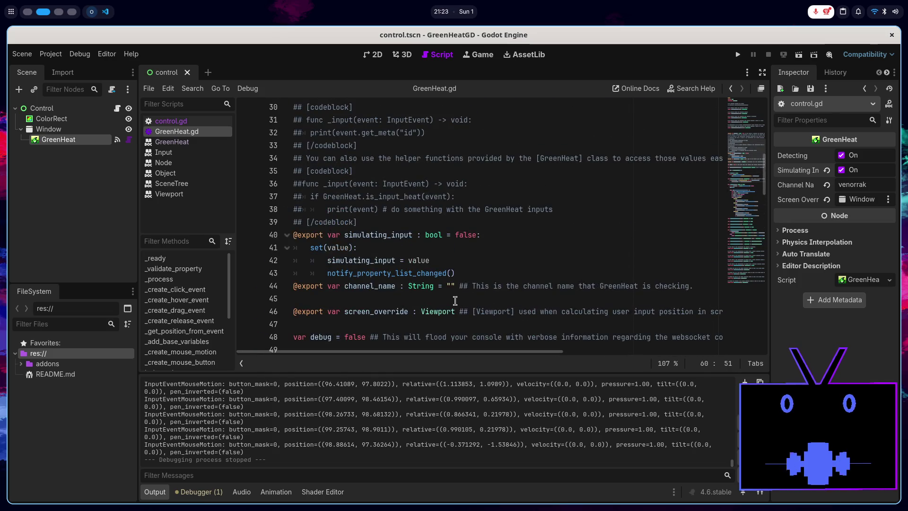
{"action": "scroll", "coordinate": [499, 293], "scroll_direction": "up", "scroll_amount": 4}
{"action": "left_click", "coordinate": [688, 89]}
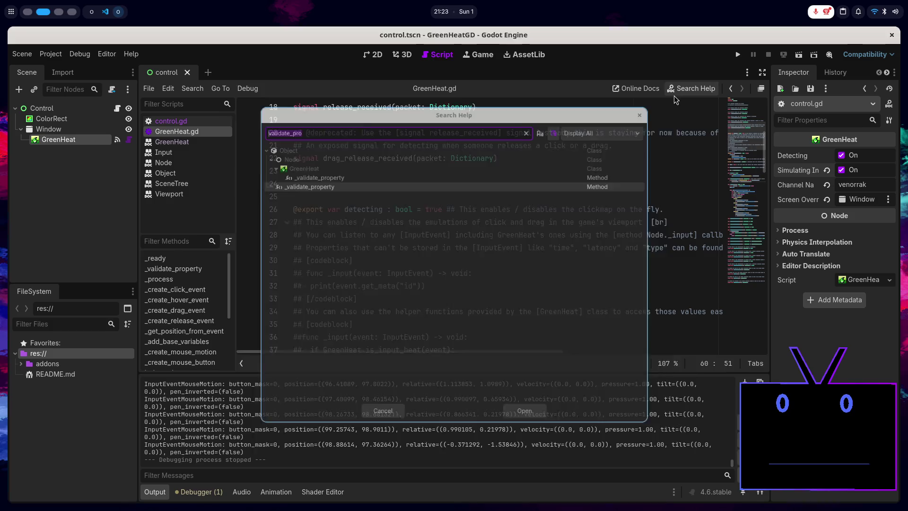
{"action": "double_click", "coordinate": [305, 156]}
{"action": "scroll", "coordinate": [439, 232], "scroll_direction": "down", "scroll_amount": 15}
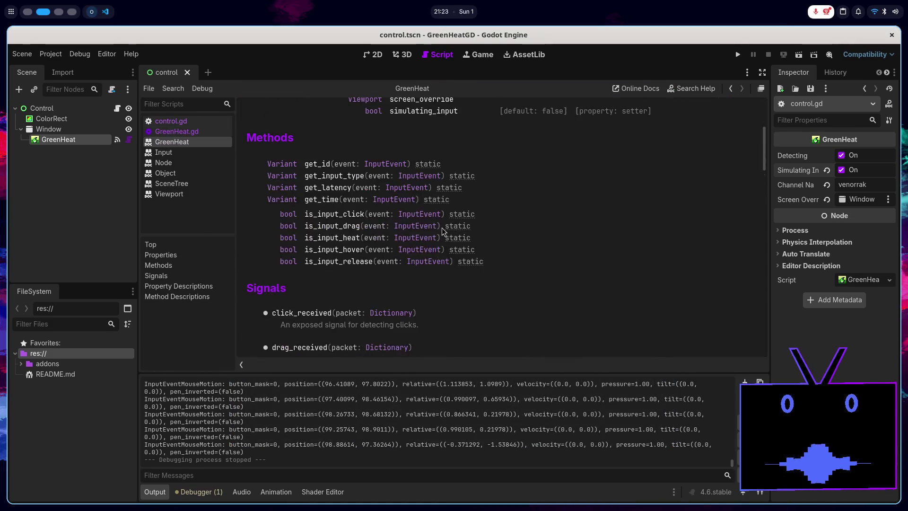
{"action": "scroll", "coordinate": [448, 223], "scroll_direction": "down", "scroll_amount": 3}
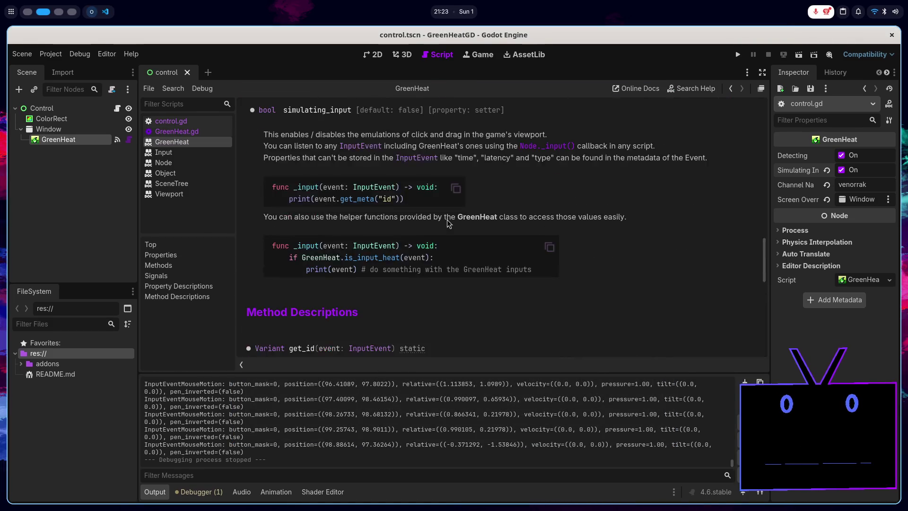
{"action": "scroll", "coordinate": [361, 220], "scroll_direction": "up", "scroll_amount": 1}
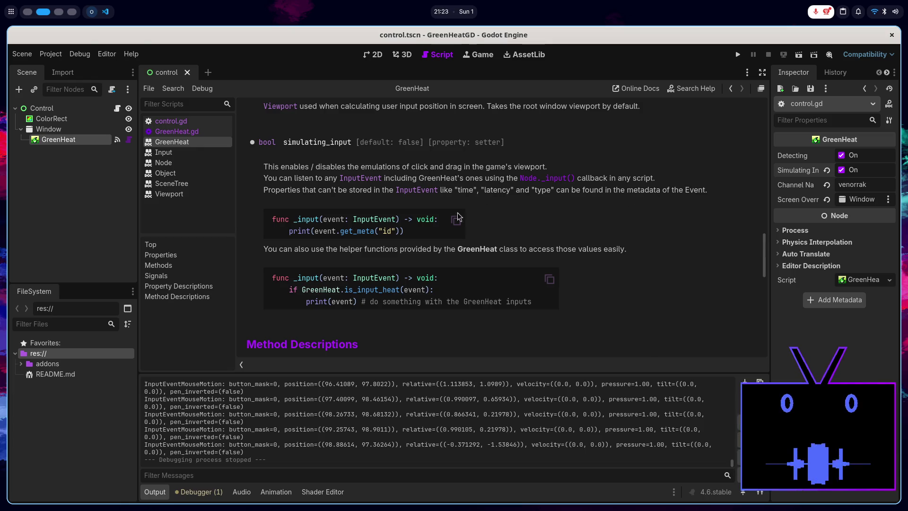
{"action": "double_click", "coordinate": [333, 251]}
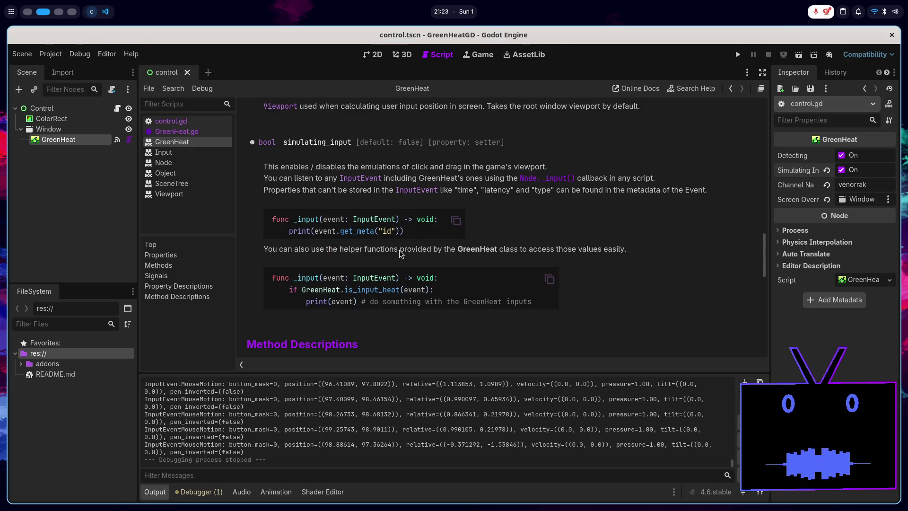
{"action": "double_click", "coordinate": [437, 249]}
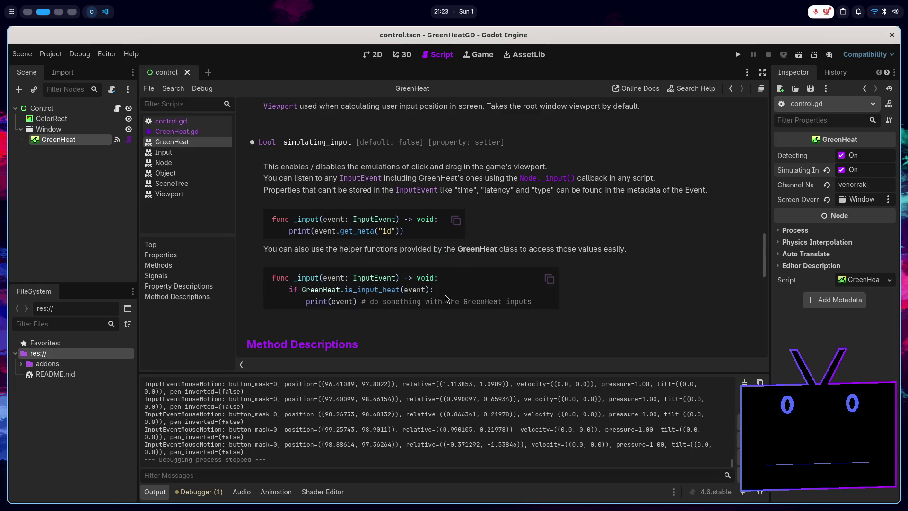
{"action": "scroll", "coordinate": [445, 298], "scroll_direction": "down", "scroll_amount": 10}
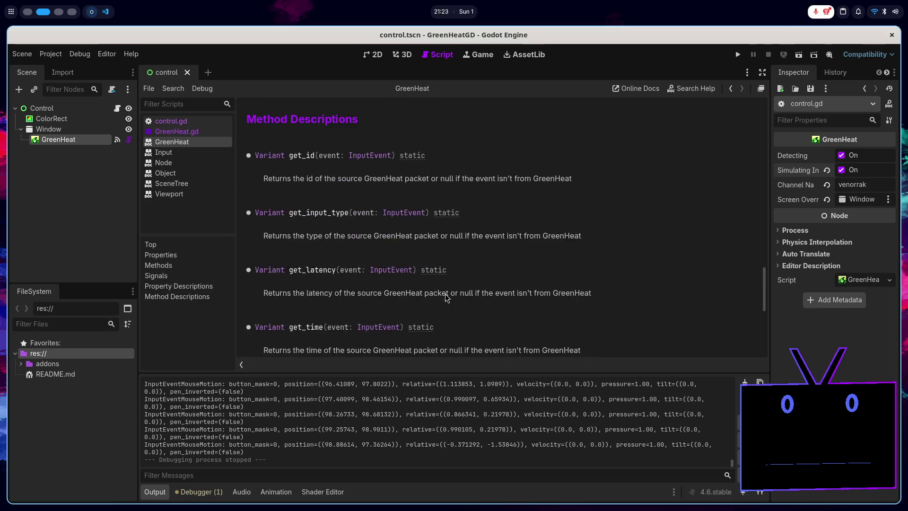
{"action": "scroll", "coordinate": [445, 297], "scroll_direction": "up", "scroll_amount": 15}
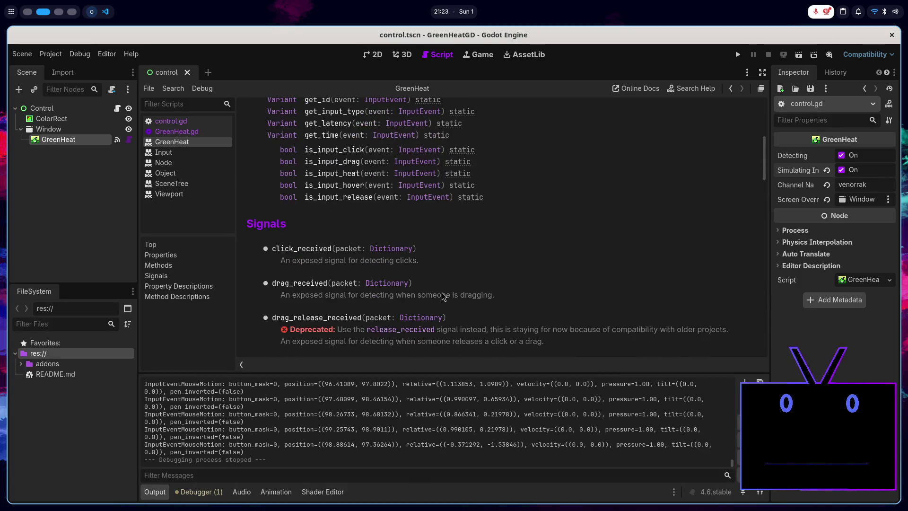
{"action": "left_click", "coordinate": [196, 132]}
{"action": "scroll", "coordinate": [439, 248], "scroll_direction": "down", "scroll_amount": 5}
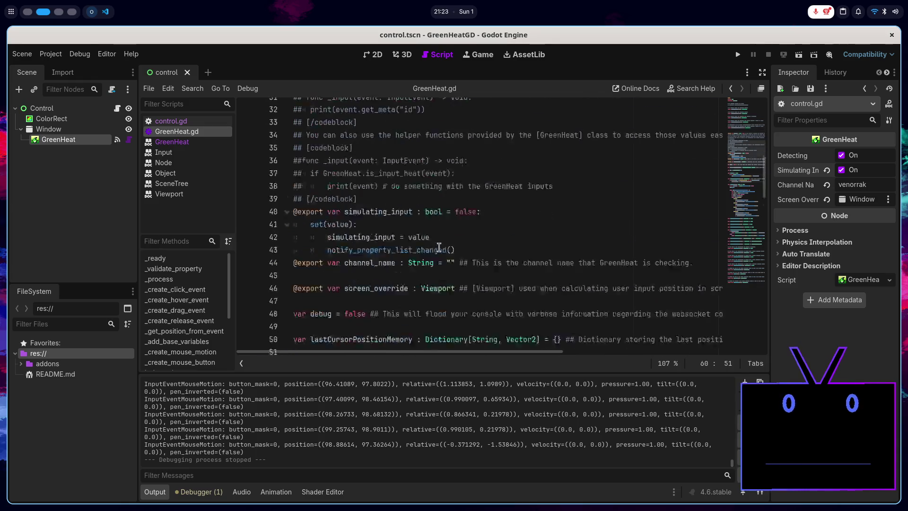
- Select screen_override and revisit line 60 in GreenHeat.gd, then maximize VS Code
{"action": "scroll", "coordinate": [392, 222], "scroll_direction": "up", "scroll_amount": 1}
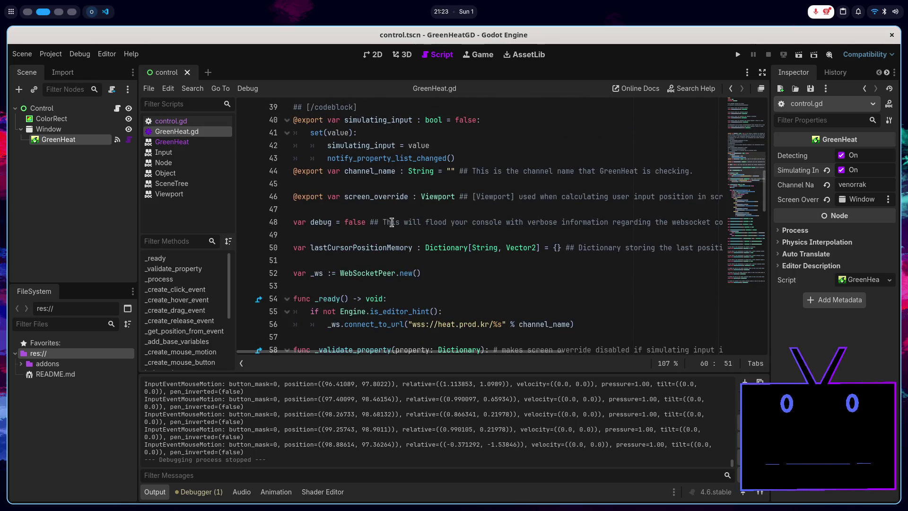
{"action": "double_click", "coordinate": [366, 198]}
{"action": "scroll", "coordinate": [435, 261], "scroll_direction": "down", "scroll_amount": 3}
{"action": "left_click", "coordinate": [394, 258]}
{"action": "scroll", "coordinate": [393, 260], "scroll_direction": "down", "scroll_amount": 3}
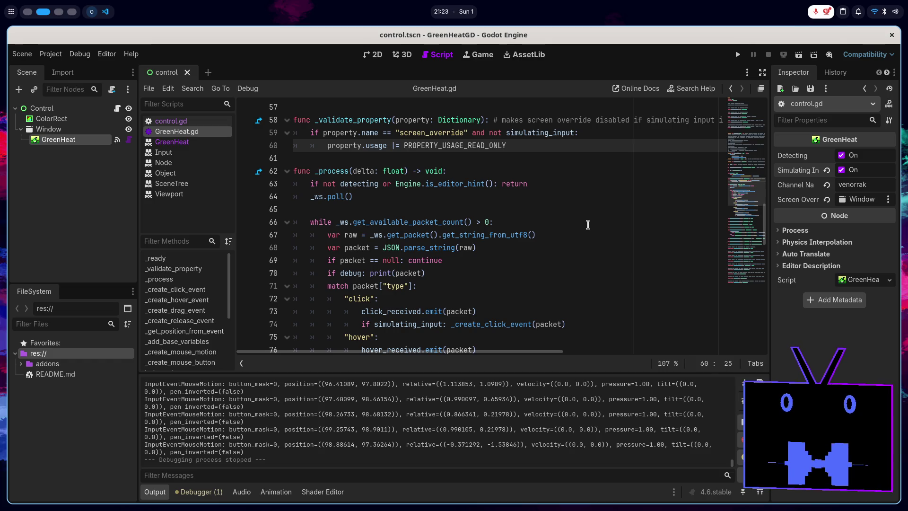
{"action": "key", "text": "super+Right"}
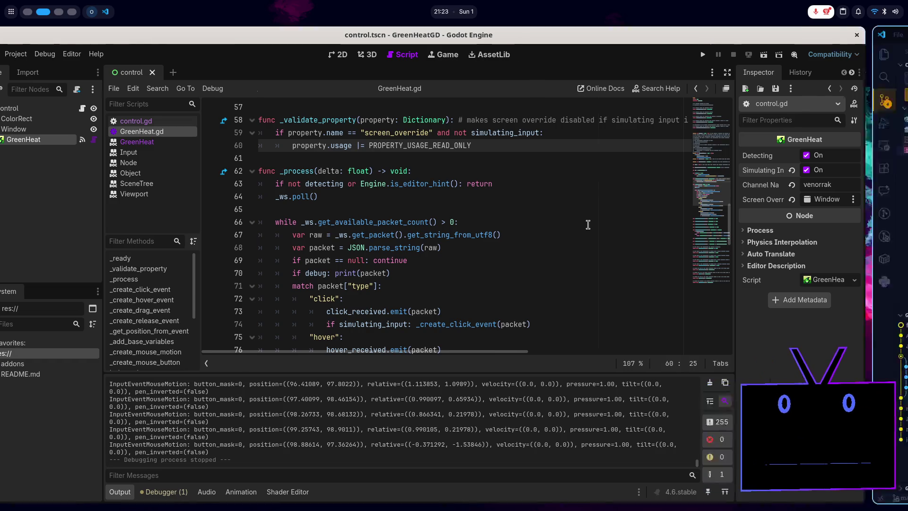
{"action": "key", "text": "super+Up"}
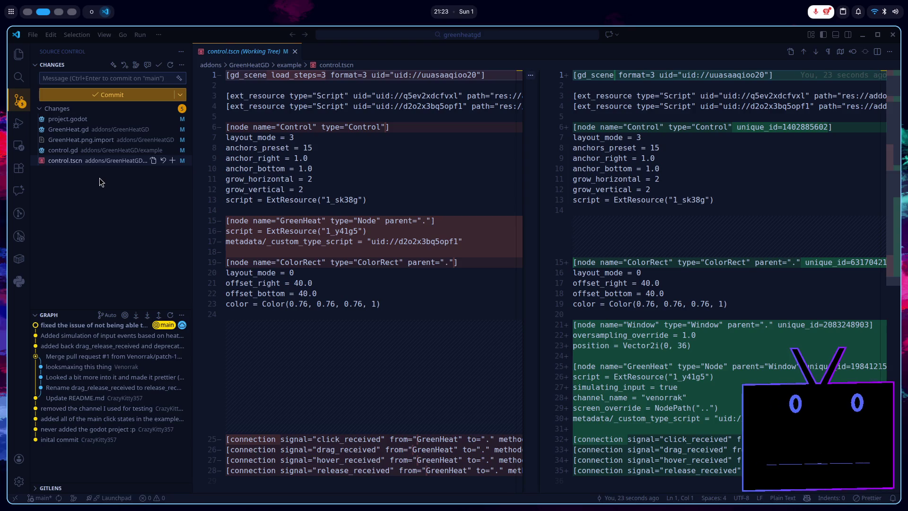
- Review the diffs of control.gd, GreenHeat.png.import and GreenHeat.gd
{"action": "left_click", "coordinate": [84, 150]}
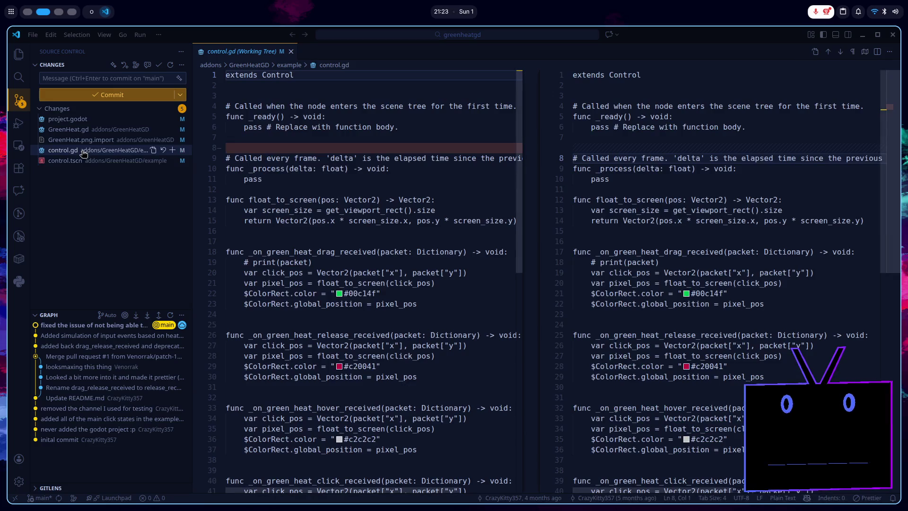
{"action": "scroll", "coordinate": [253, 216], "scroll_direction": "down", "scroll_amount": 3}
{"action": "left_click", "coordinate": [110, 139]}
{"action": "left_click", "coordinate": [118, 129]}
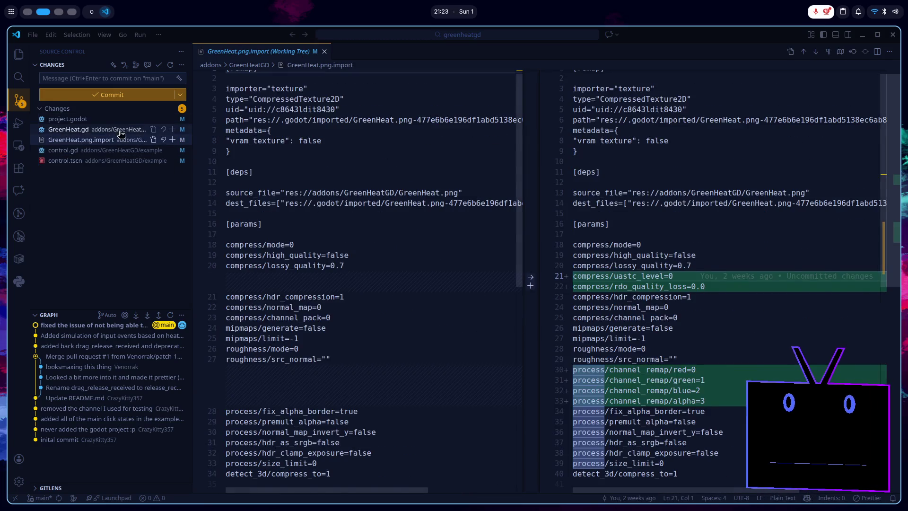
{"action": "scroll", "coordinate": [351, 241], "scroll_direction": "down", "scroll_amount": 20}
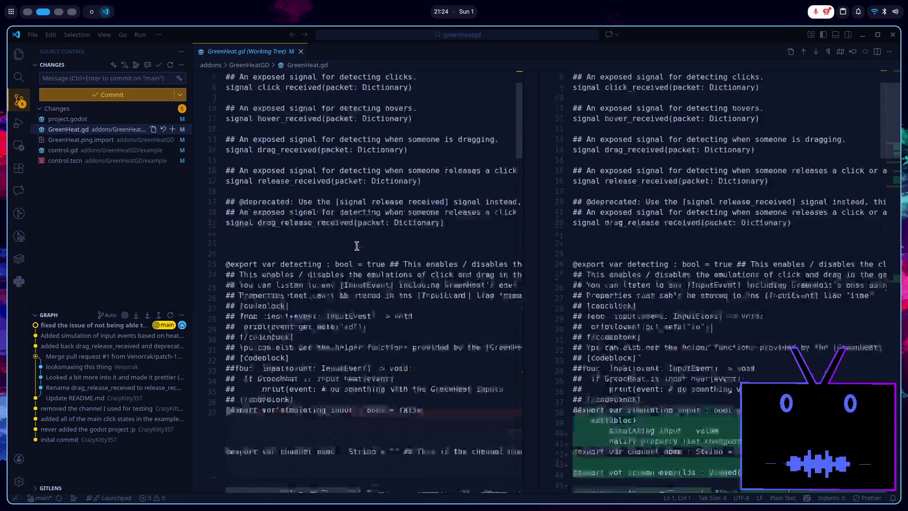
{"action": "scroll", "coordinate": [359, 246], "scroll_direction": "down", "scroll_amount": 15}
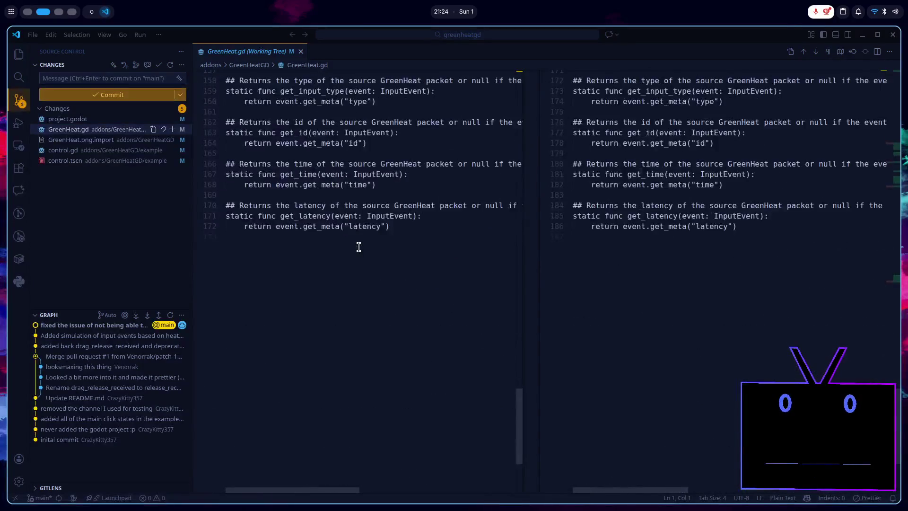
{"action": "scroll", "coordinate": [360, 247], "scroll_direction": "up", "scroll_amount": 20}
{"action": "scroll", "coordinate": [352, 247], "scroll_direction": "up", "scroll_amount": 20}
{"action": "scroll", "coordinate": [346, 243], "scroll_direction": "down", "scroll_amount": 2}
{"action": "scroll", "coordinate": [346, 241], "scroll_direction": "down", "scroll_amount": 3}
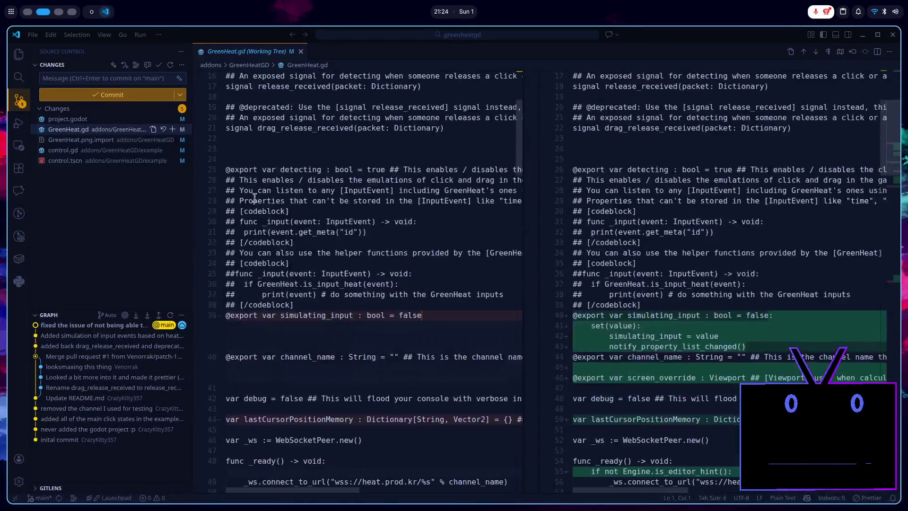
- Stage the GreenHeat.gd changes and view the project.godot diff
{"action": "left_click", "coordinate": [172, 129]}
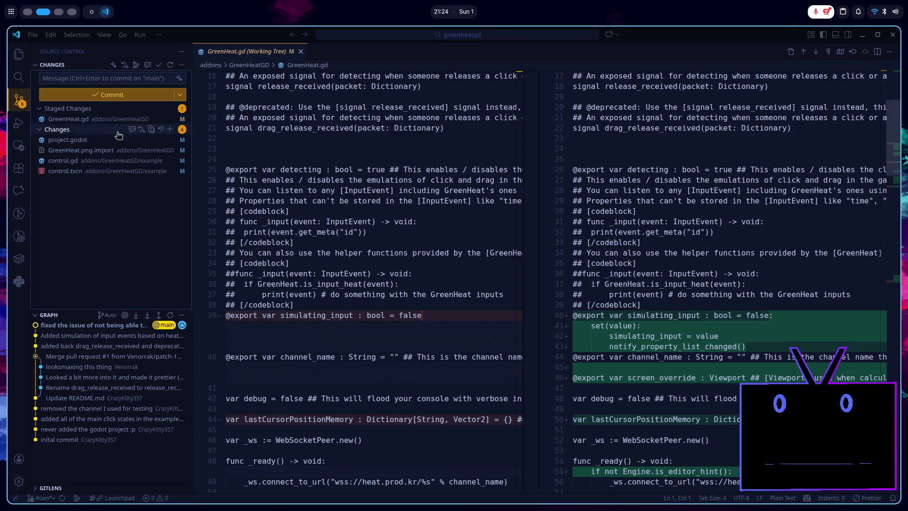
{"action": "left_click", "coordinate": [118, 140]}
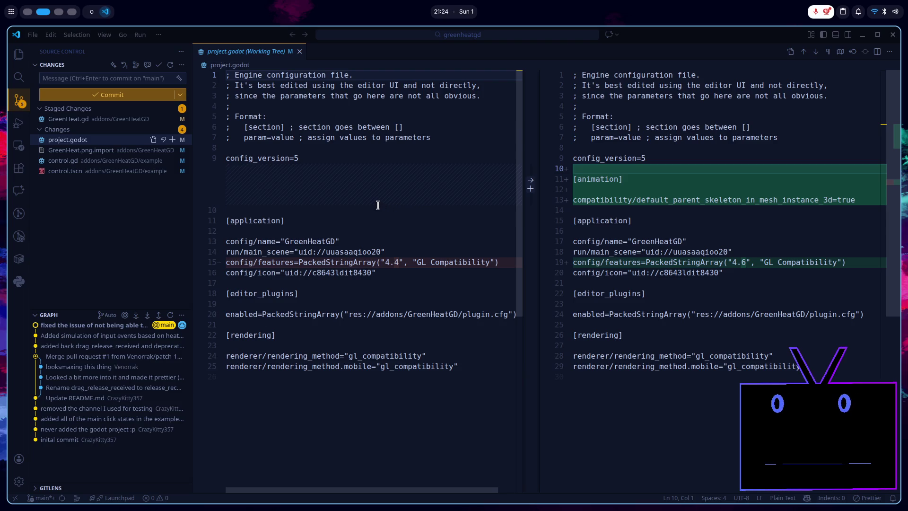
{"action": "key", "text": "alt+Tab"}
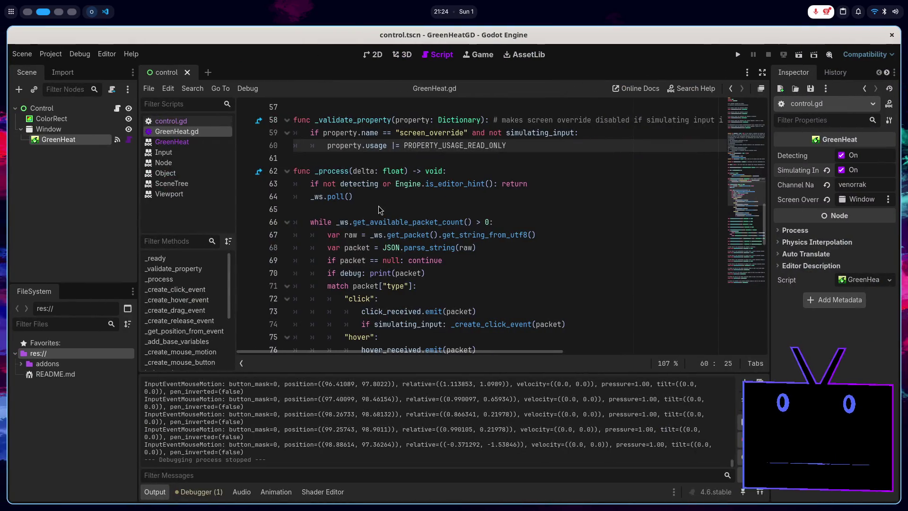
- Scroll through the staged GreenHeat.gd diff, checking the simulating_input setter assignment
{"action": "key", "text": "alt+Tab"}
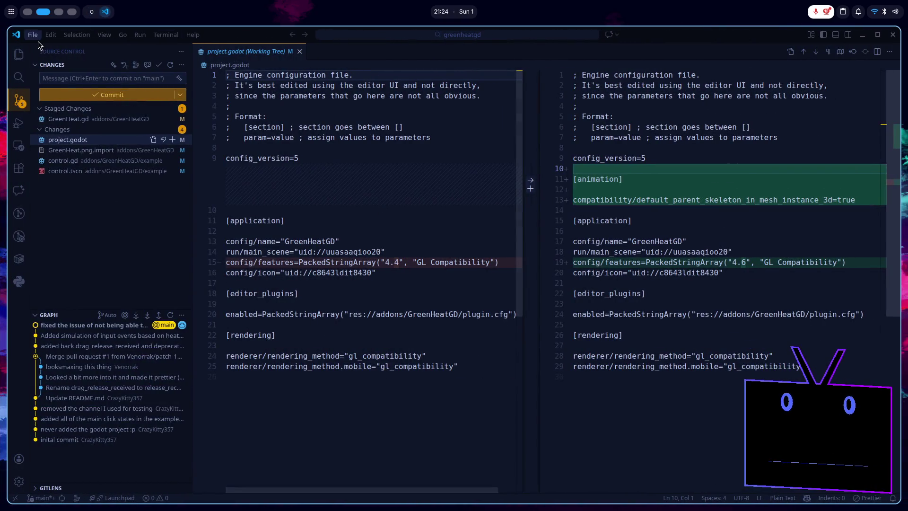
{"action": "left_click", "coordinate": [71, 119]}
{"action": "scroll", "coordinate": [417, 204], "scroll_direction": "down", "scroll_amount": 5}
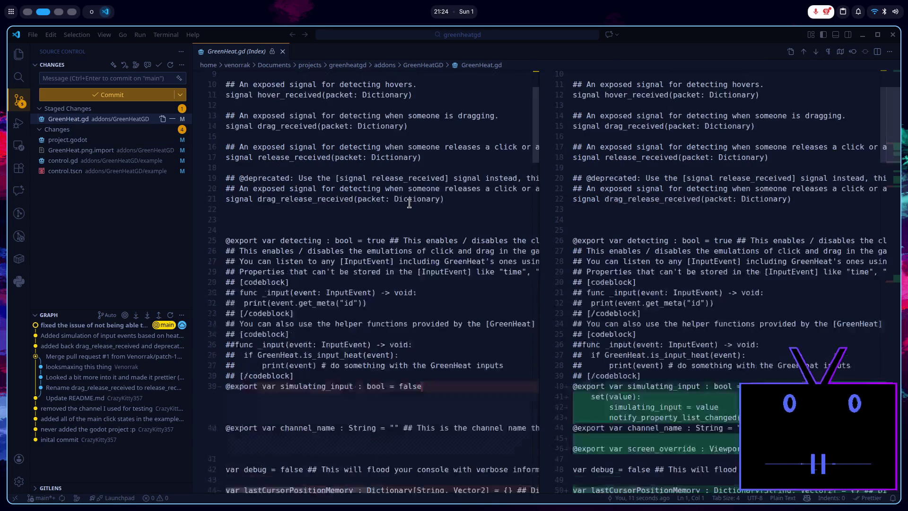
{"action": "scroll", "coordinate": [409, 204], "scroll_direction": "down", "scroll_amount": 5}
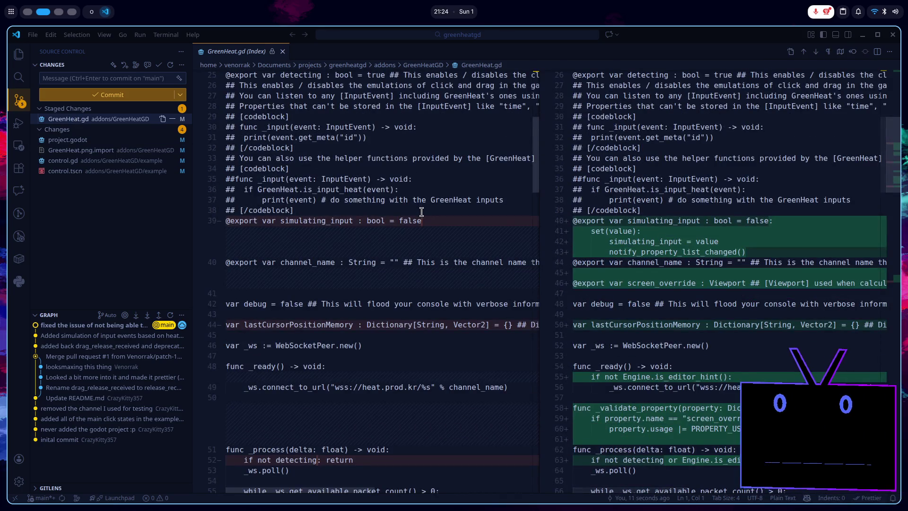
{"action": "scroll", "coordinate": [422, 211], "scroll_direction": "down", "scroll_amount": 4}
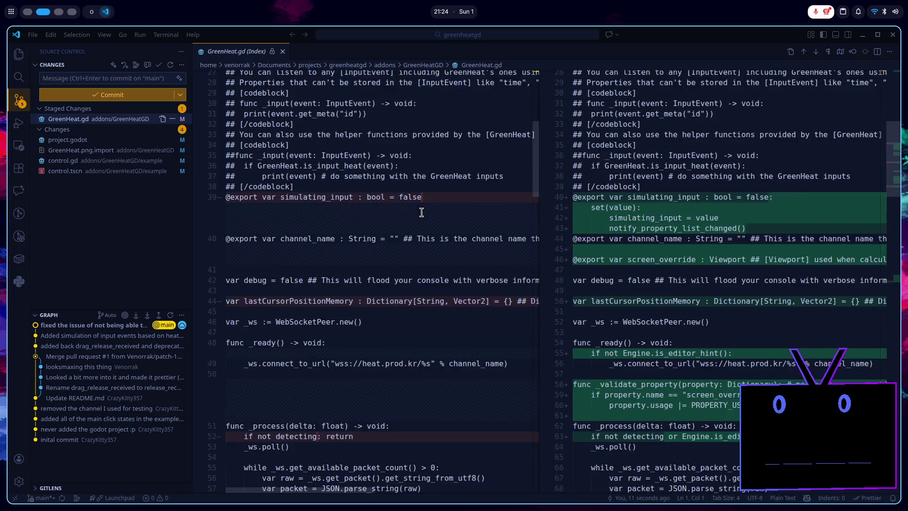
{"action": "scroll", "coordinate": [468, 288], "scroll_direction": "up", "scroll_amount": 5}
{"action": "scroll", "coordinate": [468, 287], "scroll_direction": "up", "scroll_amount": 5}
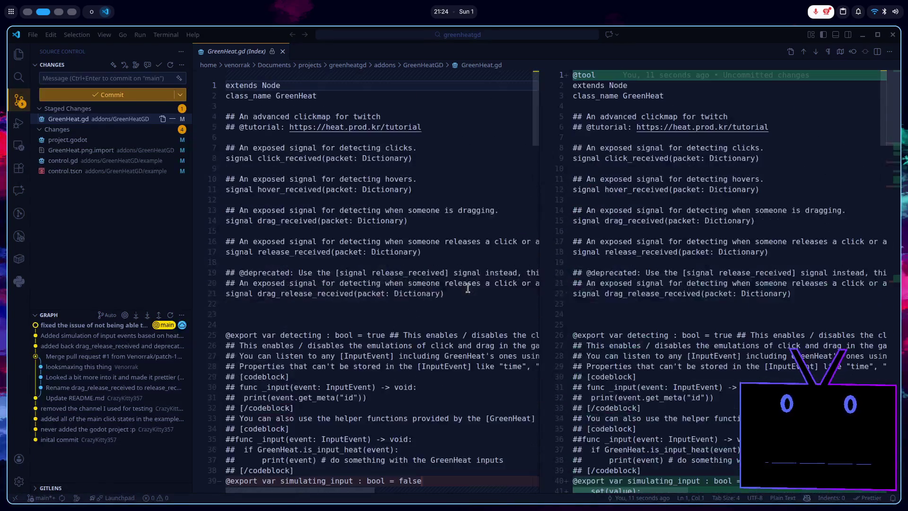
{"action": "scroll", "coordinate": [468, 287], "scroll_direction": "down", "scroll_amount": 9}
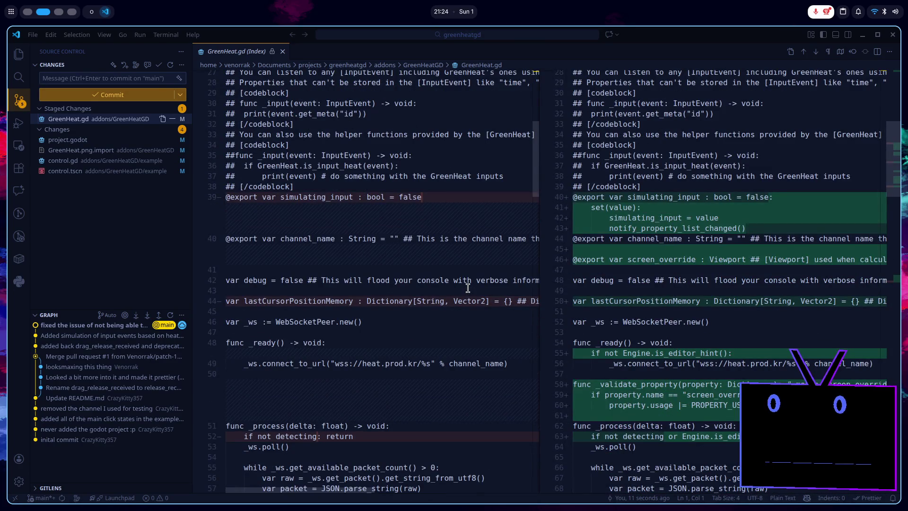
{"action": "left_click", "coordinate": [682, 217]}
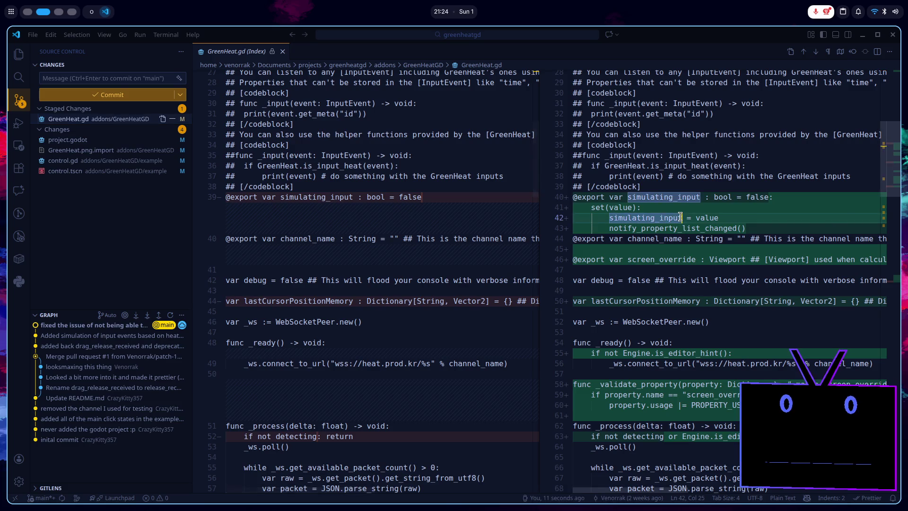
{"action": "left_click", "coordinate": [127, 77]}
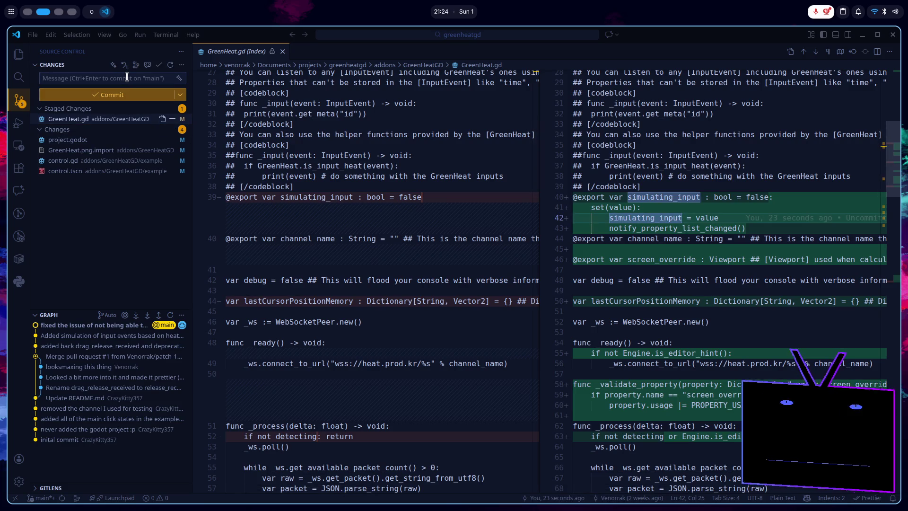
- Type the commit message 'Added ability to change the viewport taken to'
{"action": "type", "text": "Added"}
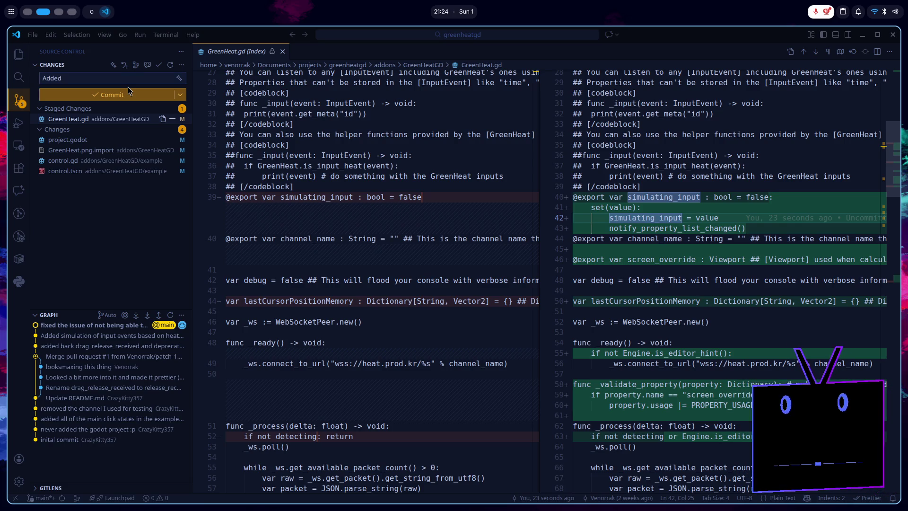
{"action": "type", "text": " abil"}
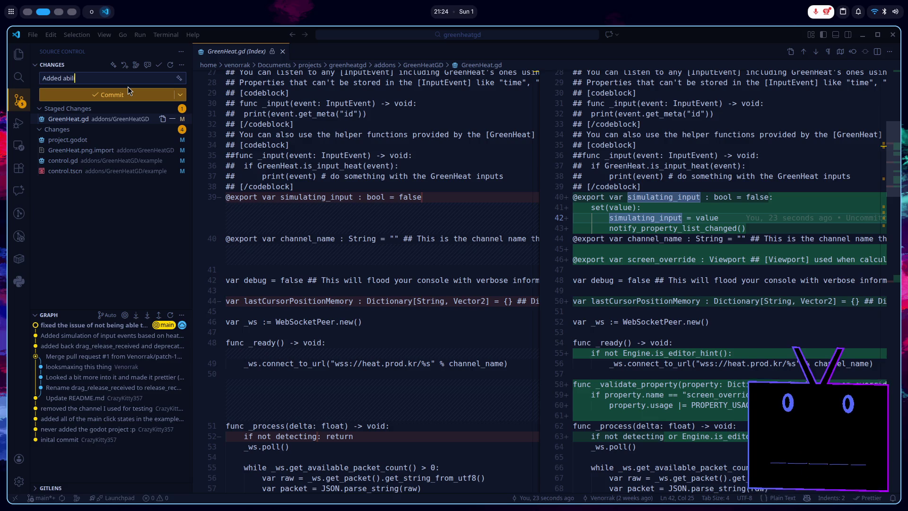
{"action": "type", "text": "ity to ch"}
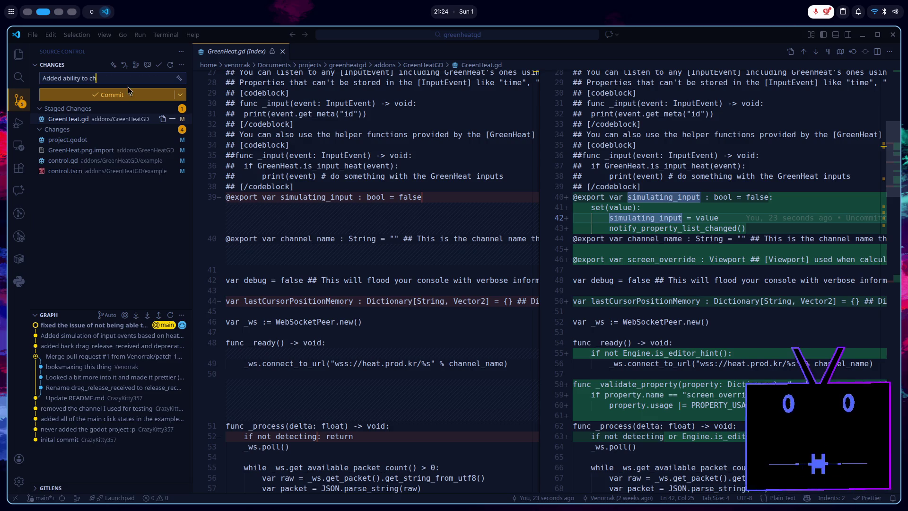
{"action": "type", "text": "ange the "}
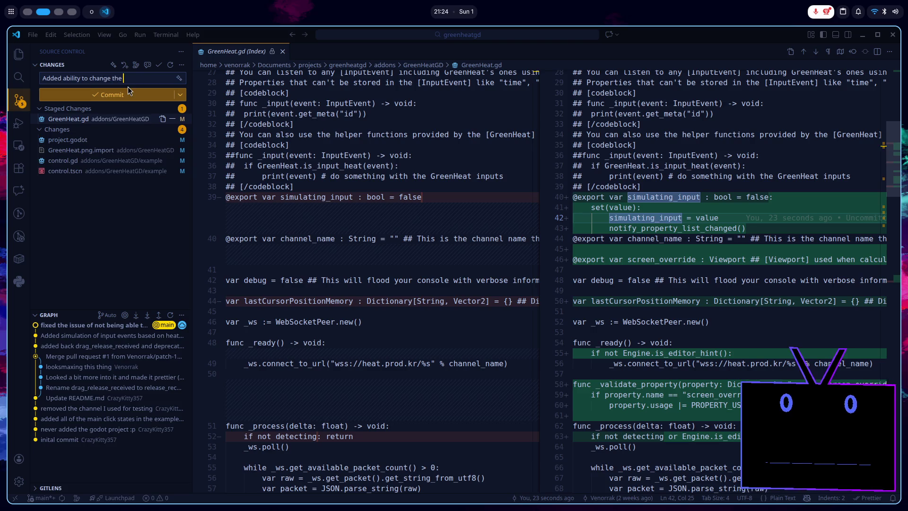
{"action": "type", "text": "vi"}
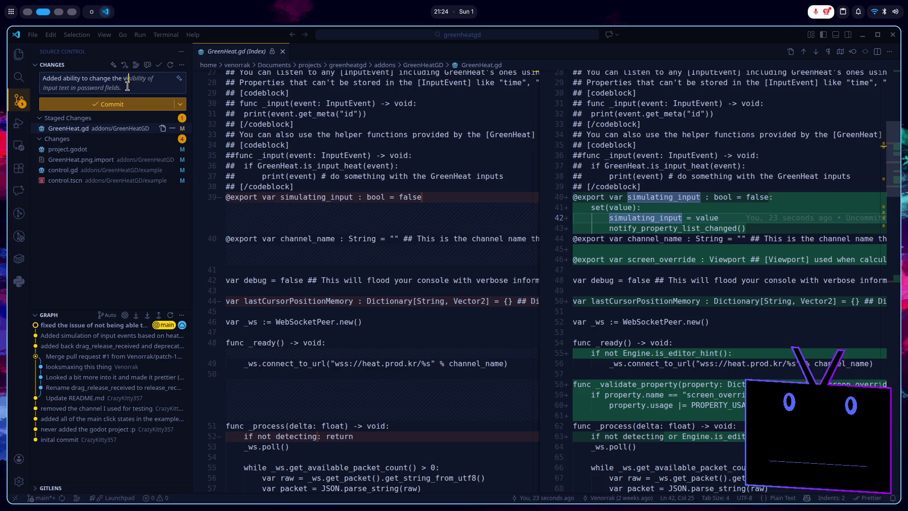
{"action": "type", "text": "ewport"}
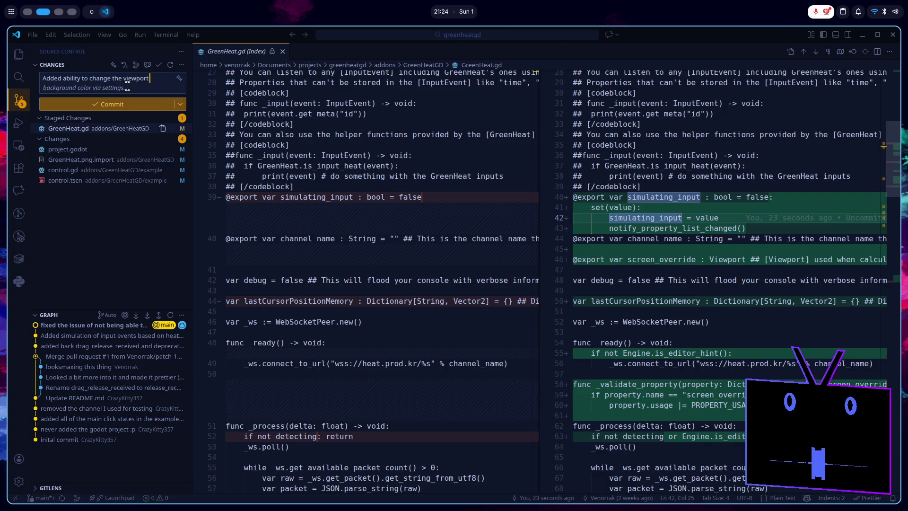
{"action": "type", "text": " taken to"}
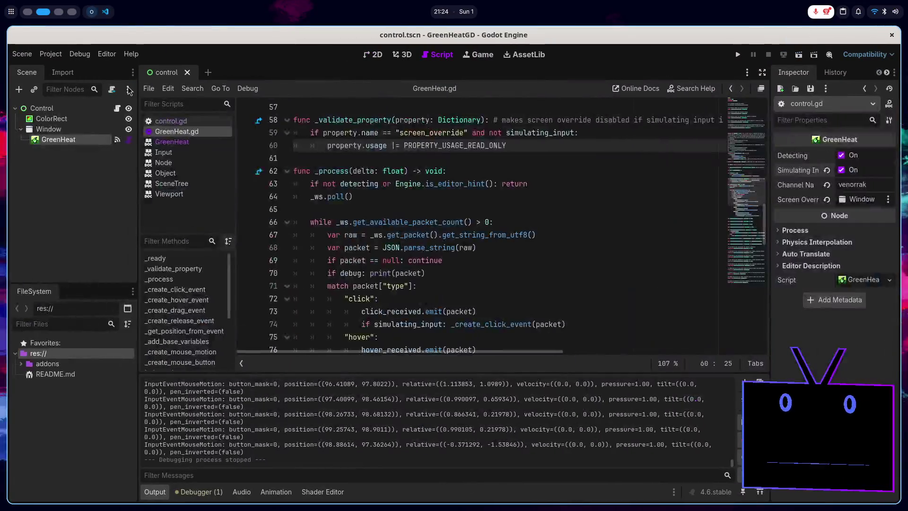
- Search help for 'viewpor', open the Viewport class and go to push_input's description
{"action": "left_click", "coordinate": [688, 90]}
{"action": "type", "text": "viewpor"}
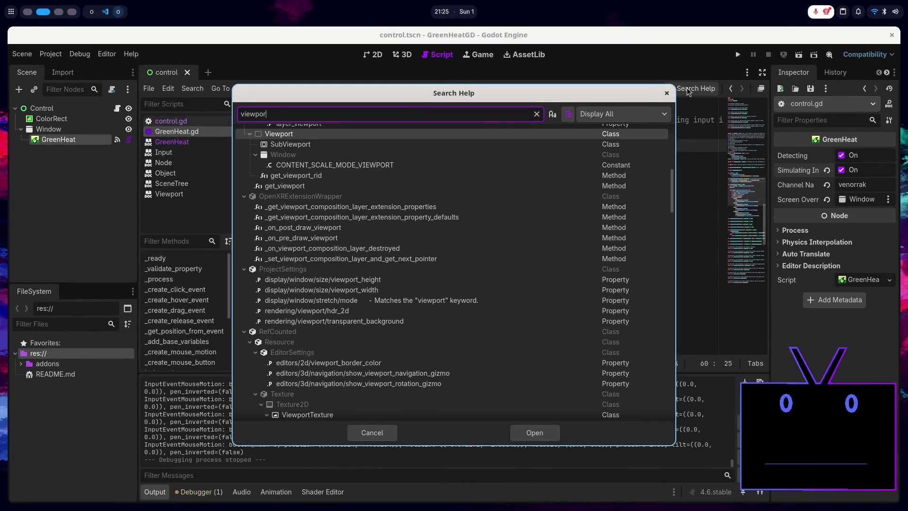
{"action": "key", "text": "Return"}
{"action": "scroll", "coordinate": [534, 222], "scroll_direction": "down", "scroll_amount": 10}
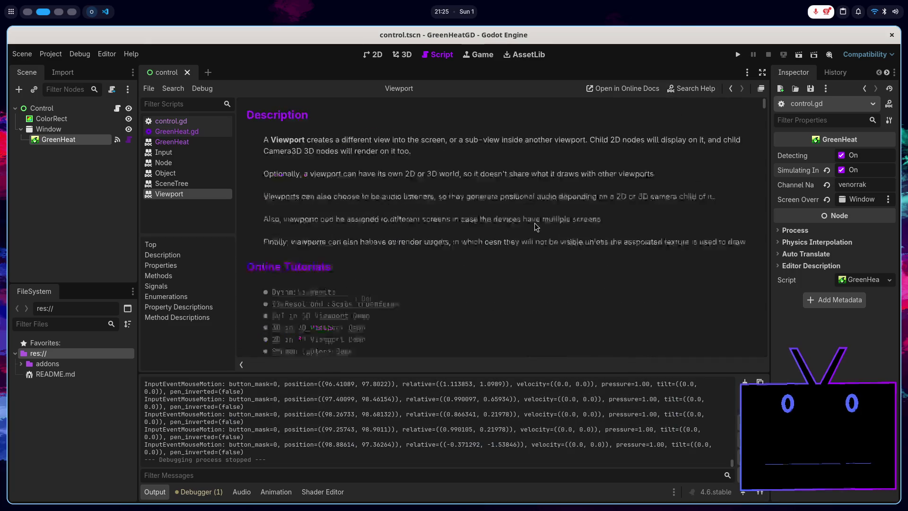
{"action": "scroll", "coordinate": [534, 223], "scroll_direction": "down", "scroll_amount": 10}
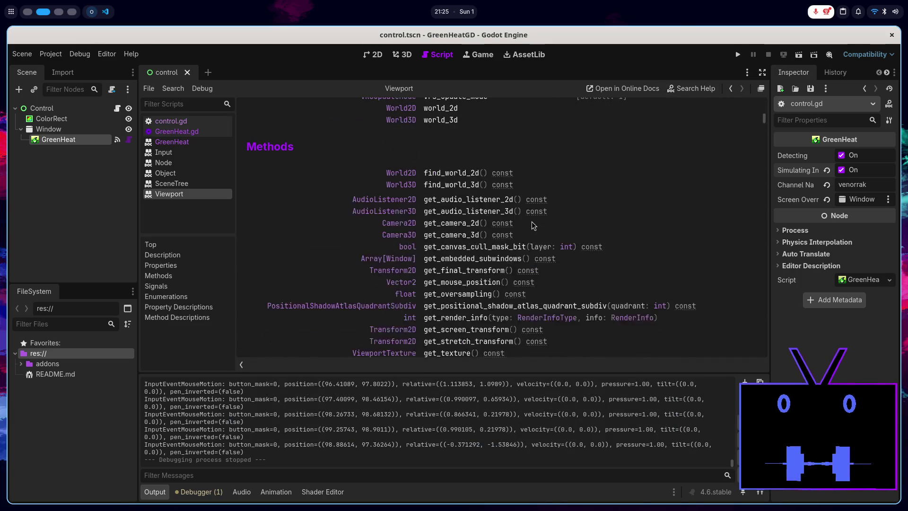
{"action": "scroll", "coordinate": [513, 206], "scroll_direction": "down", "scroll_amount": 3}
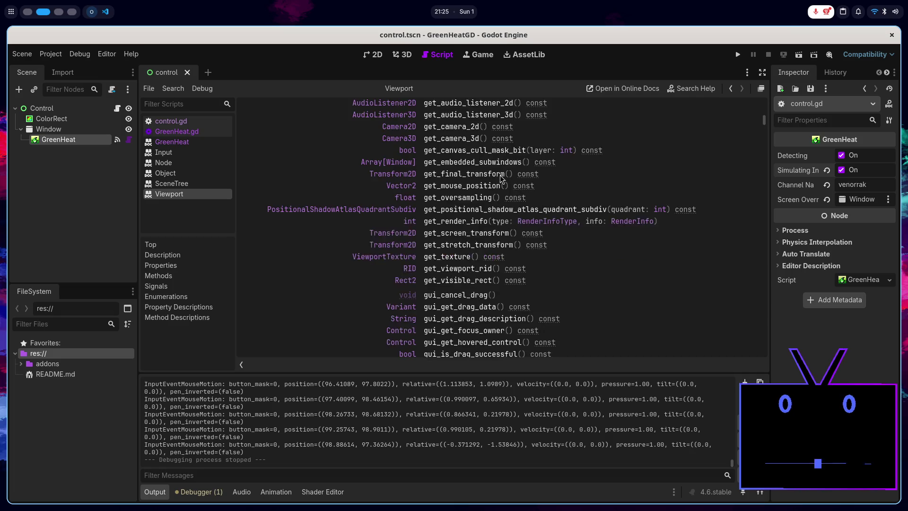
{"action": "scroll", "coordinate": [553, 258], "scroll_direction": "down", "scroll_amount": 5}
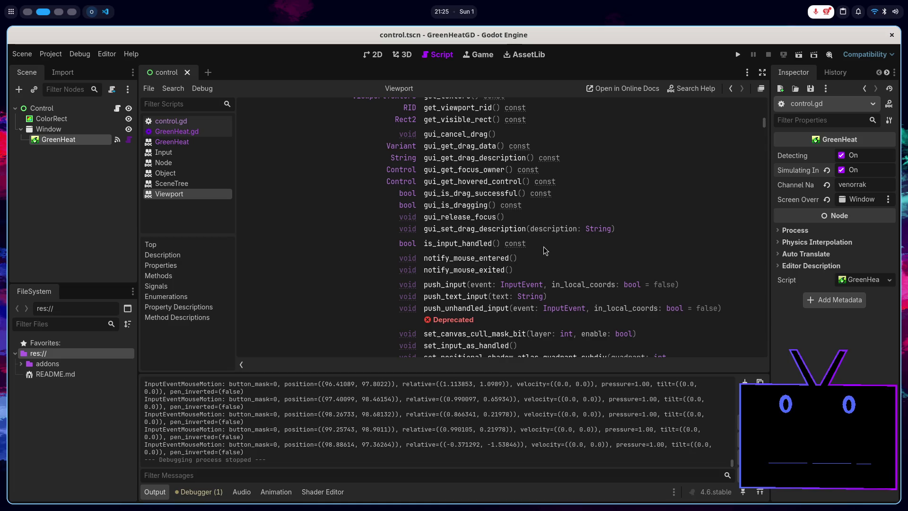
{"action": "scroll", "coordinate": [548, 252], "scroll_direction": "down", "scroll_amount": 1}
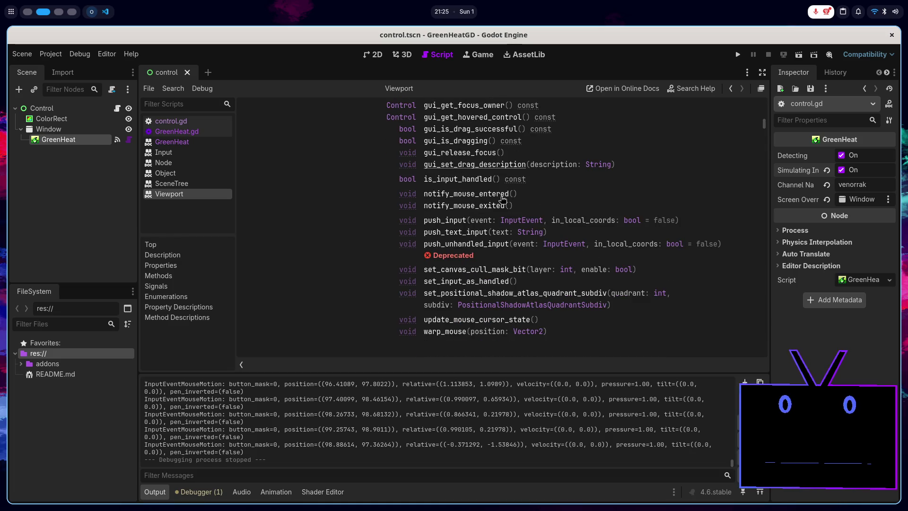
{"action": "scroll", "coordinate": [494, 221], "scroll_direction": "down", "scroll_amount": 1}
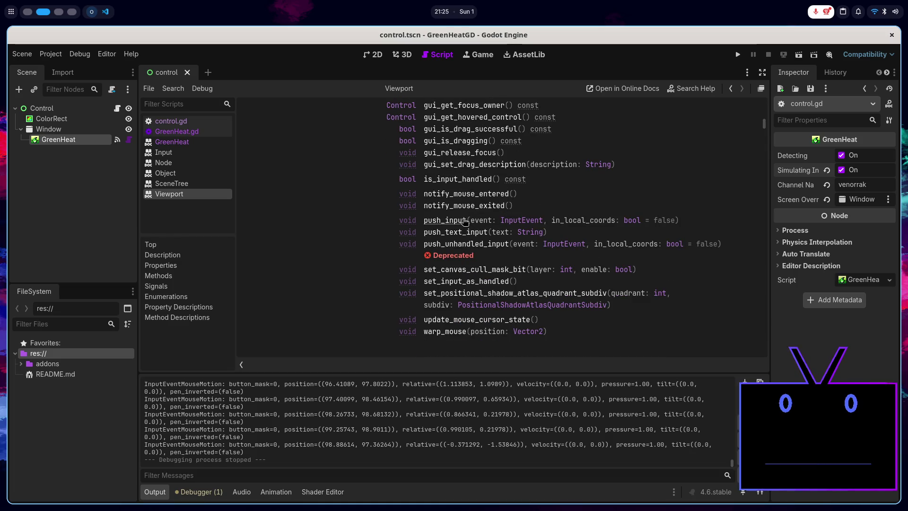
{"action": "left_click", "coordinate": [461, 221]}
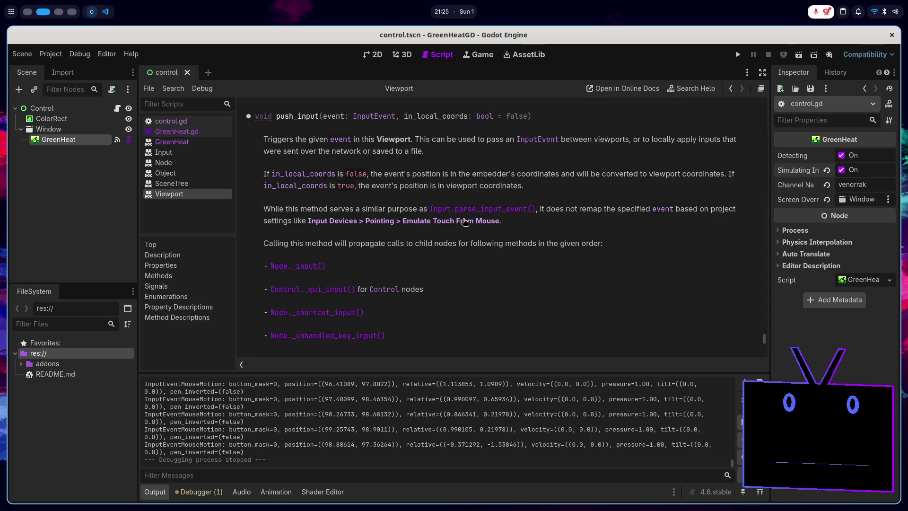
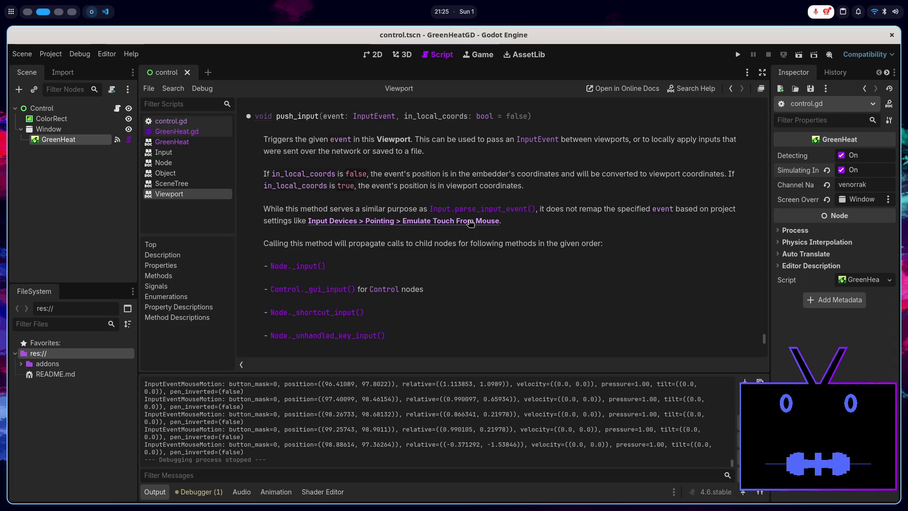
- Read the Viewport.push_input description, then follow its link to the Input.parse_input_event docs
{"action": "double_click", "coordinate": [417, 209]}
{"action": "left_click", "coordinate": [634, 211]}
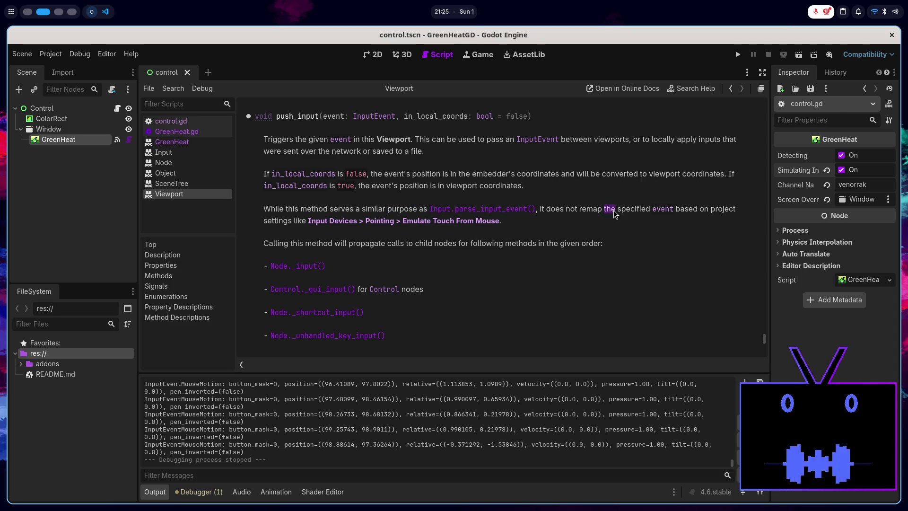
{"action": "double_click", "coordinate": [634, 211]}
{"action": "double_click", "coordinate": [687, 211]}
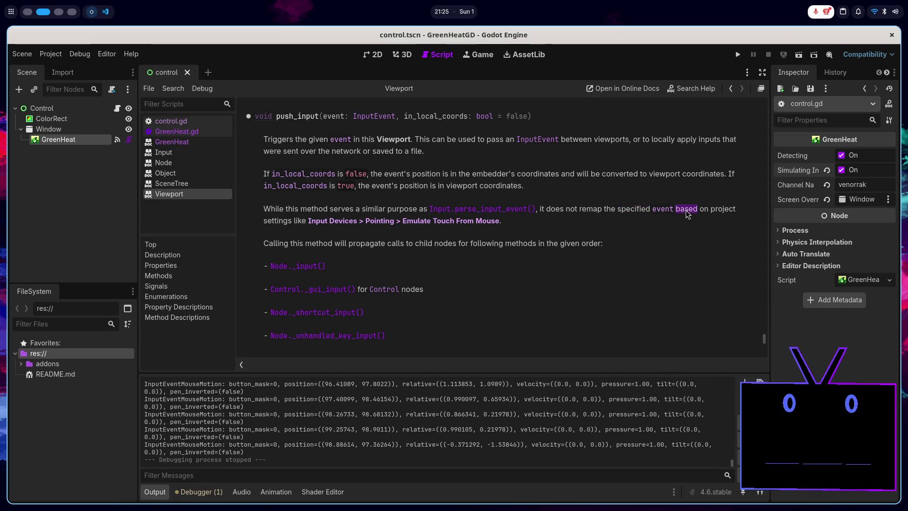
{"action": "left_click", "coordinate": [628, 229]}
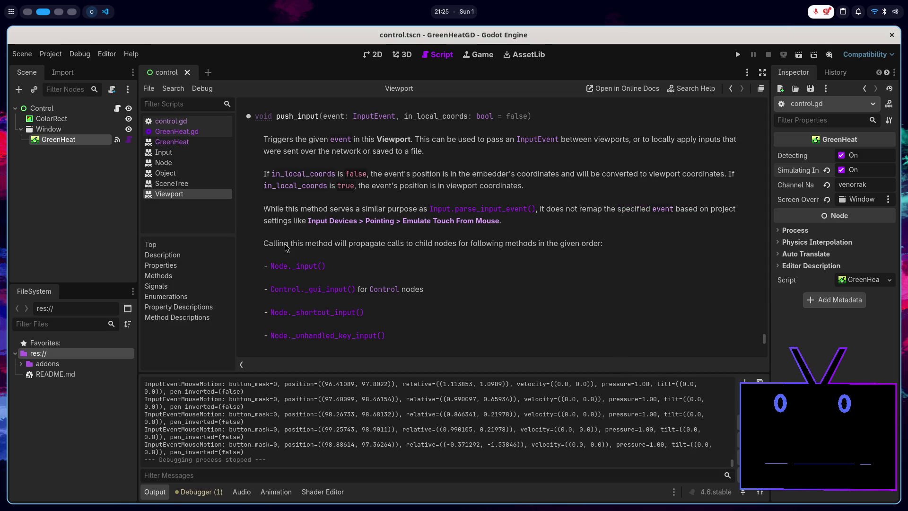
{"action": "left_click_drag", "start_coordinate": [286, 244], "coordinate": [594, 242]}
{"action": "left_click", "coordinate": [576, 258]}
{"action": "scroll", "coordinate": [570, 255], "scroll_direction": "down", "scroll_amount": 3}
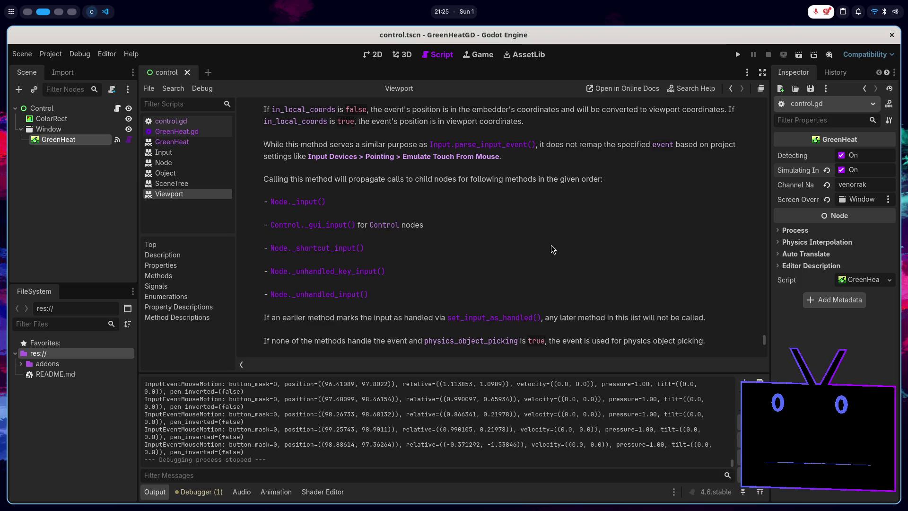
{"action": "scroll", "coordinate": [553, 248], "scroll_direction": "up", "scroll_amount": 3}
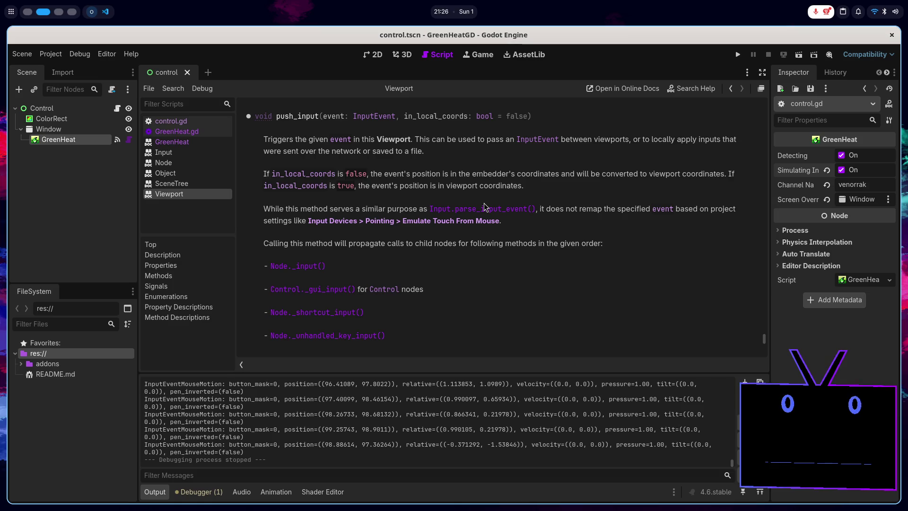
{"action": "left_click", "coordinate": [481, 209]}
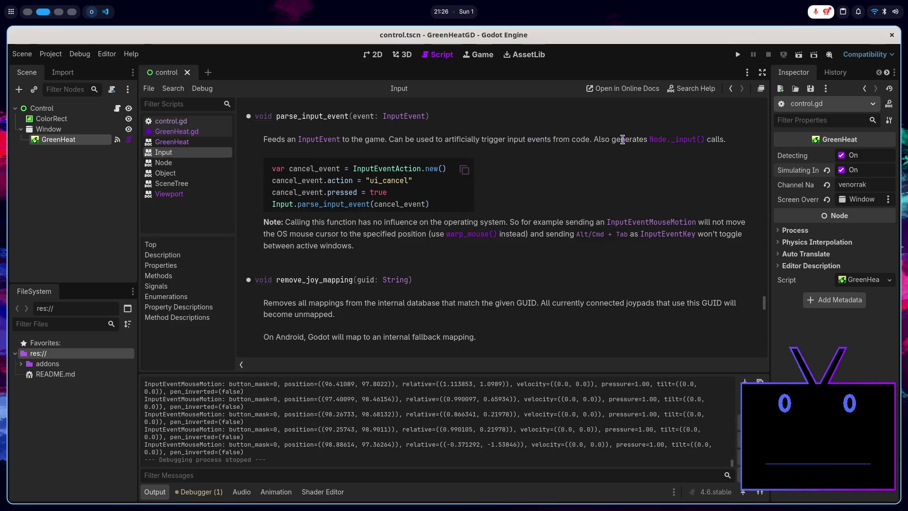
- Select the Window node in the Scene dock and start adding a child node under it
{"action": "left_click", "coordinate": [79, 132]}
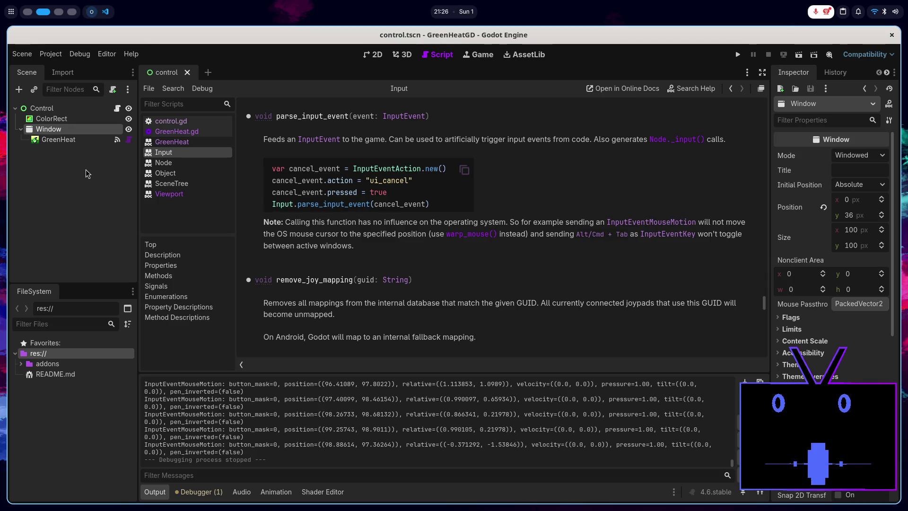
{"action": "left_click", "coordinate": [78, 132], "text": "ctrl"}
{"action": "left_click", "coordinate": [78, 133]}
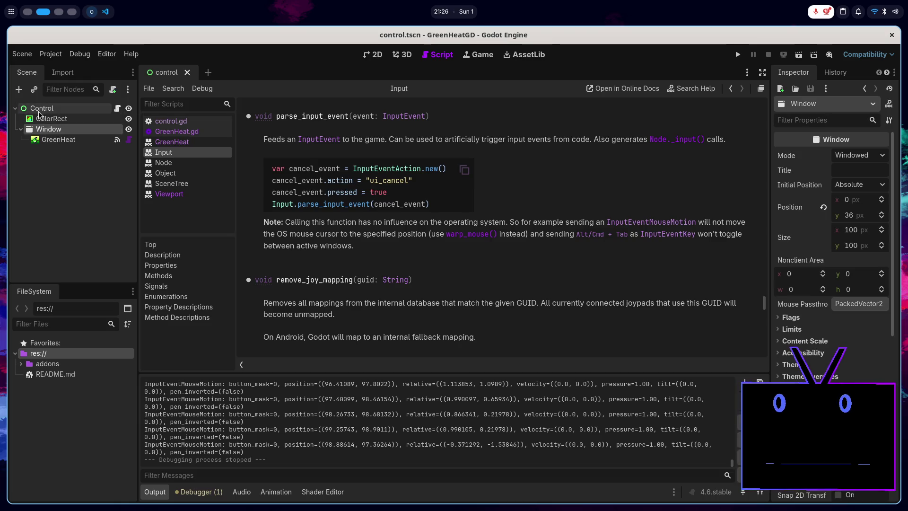
{"action": "left_click", "coordinate": [19, 90]}
- Add a Control node under Window and attach a new script named test.gd
{"action": "double_click", "coordinate": [353, 217]}
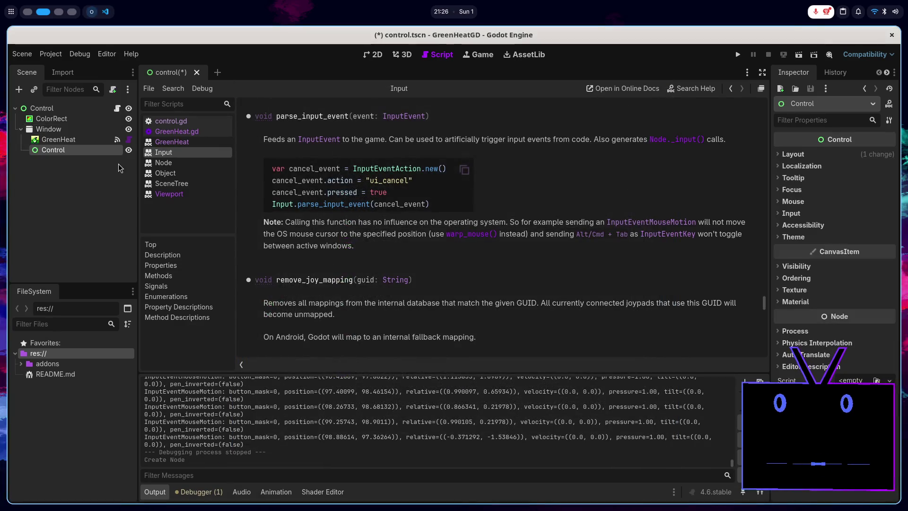
{"action": "left_click", "coordinate": [113, 89]}
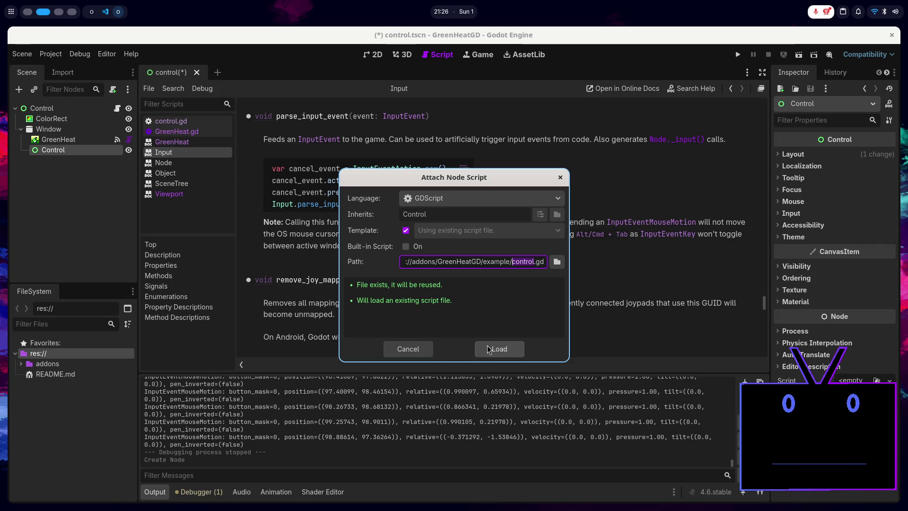
{"action": "type", "text": "test"}
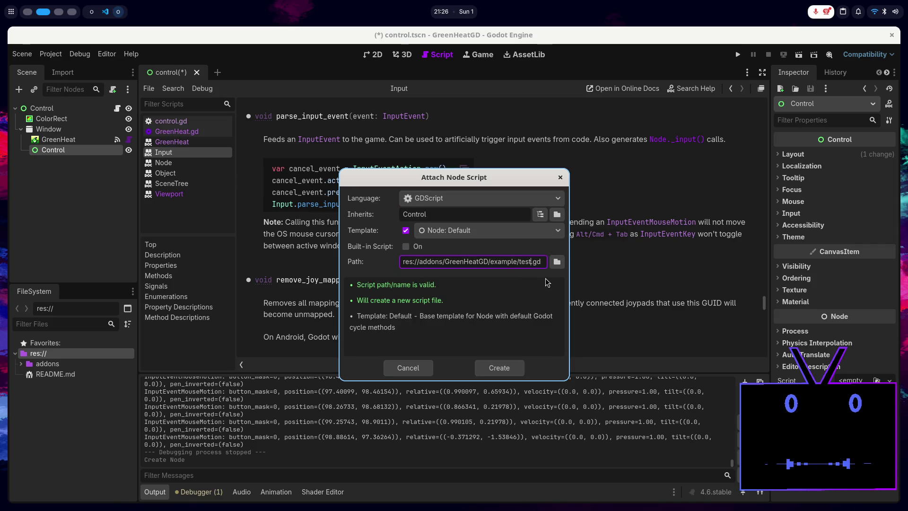
{"action": "left_click", "coordinate": [495, 361]}
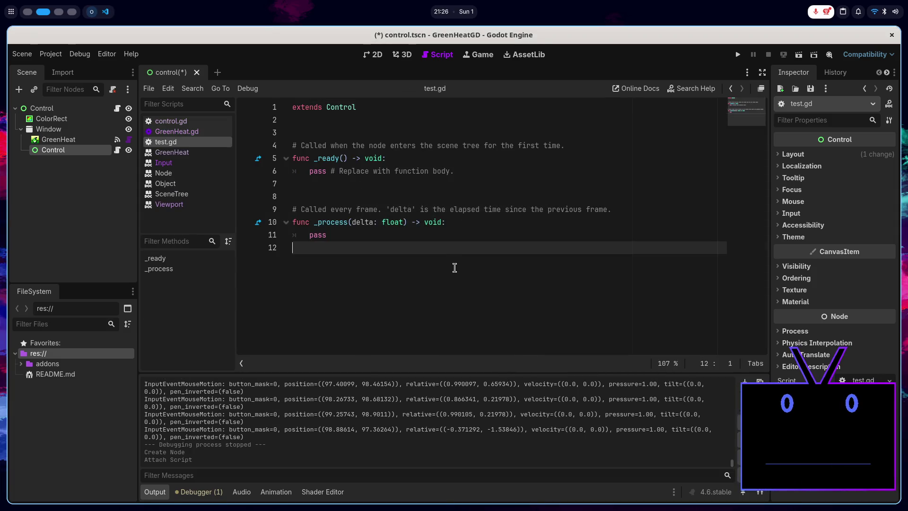
- Write func _input(event) that calls print(event) in test.gd and save
{"action": "key", "text": "Return"}
{"action": "type", "text": "func _"}
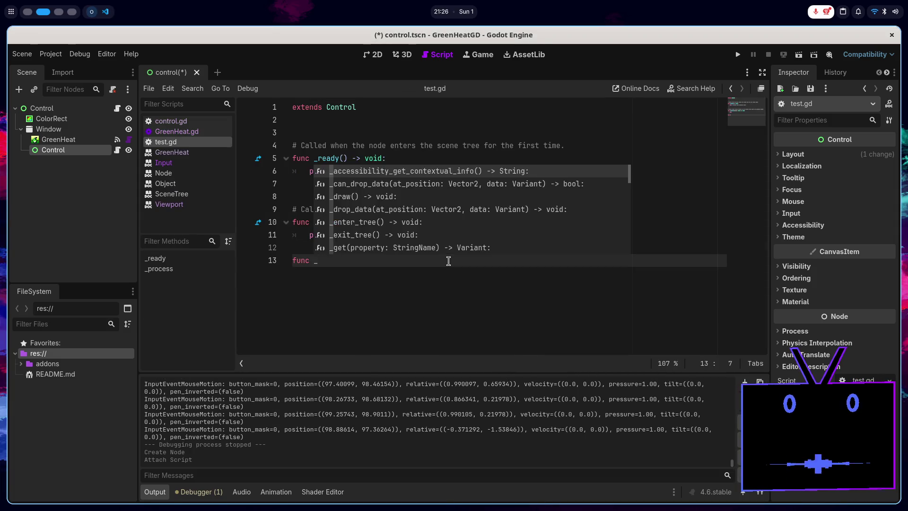
{"action": "type", "text": "input"}
{"action": "key", "text": "Return"}
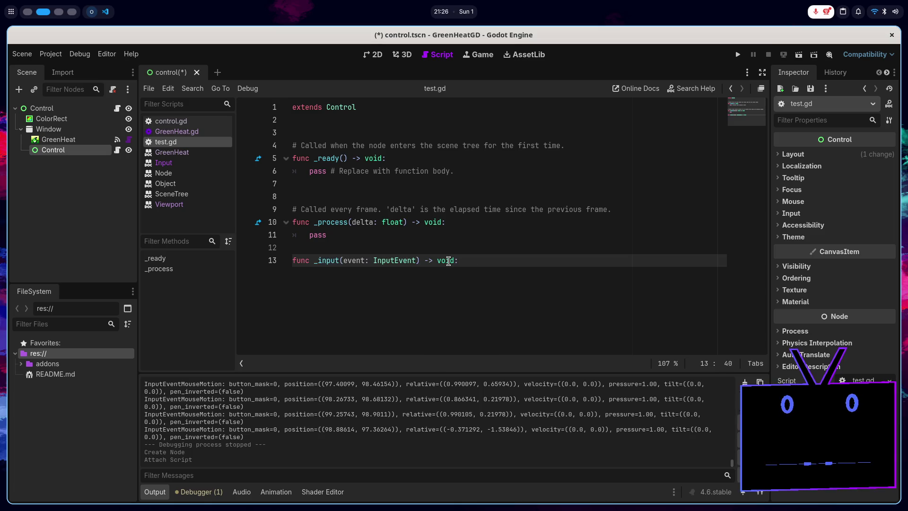
{"action": "key", "text": "Return"}
{"action": "type", "text": "print("}
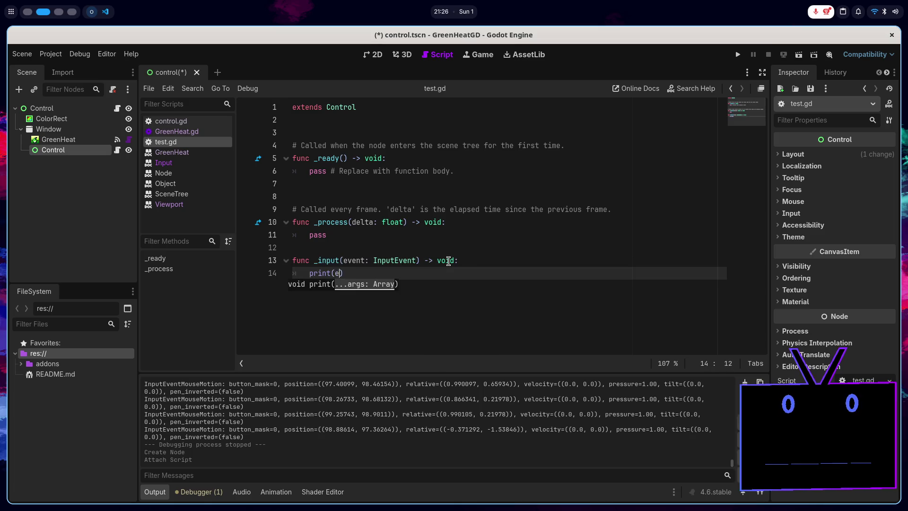
{"action": "type", "text": "event"}
{"action": "key", "text": "ctrl+s"}
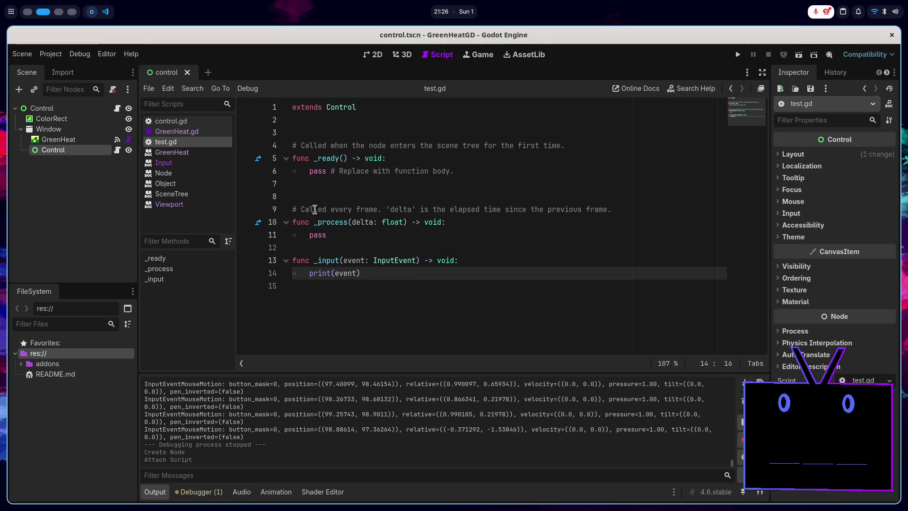
{"action": "left_click", "coordinate": [58, 139]}
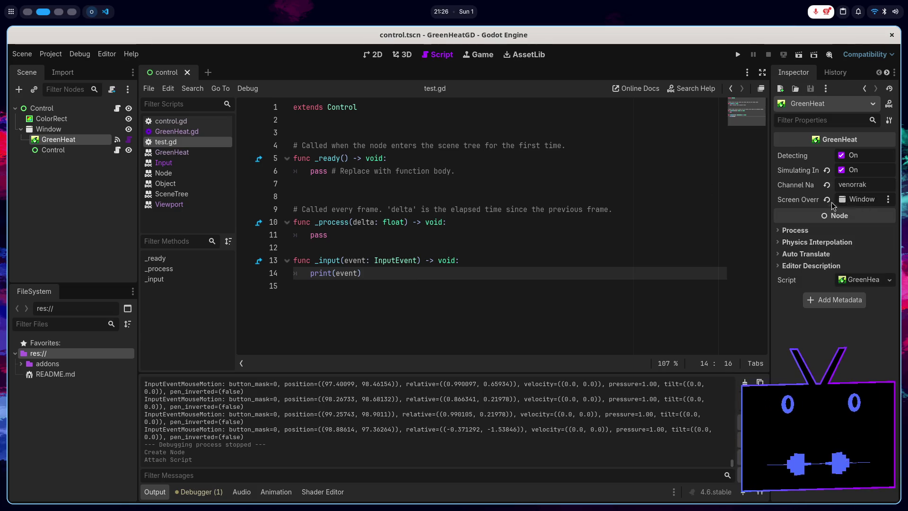
- Run the current scene, check the GreenHeat-o-vision page in the browser, and return to Godot
{"action": "left_click", "coordinate": [796, 61]}
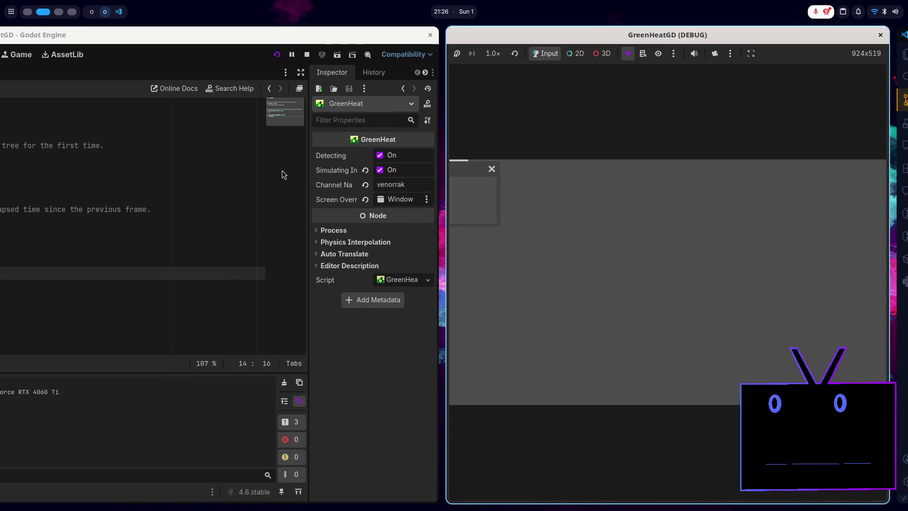
{"action": "key", "text": "super+1"}
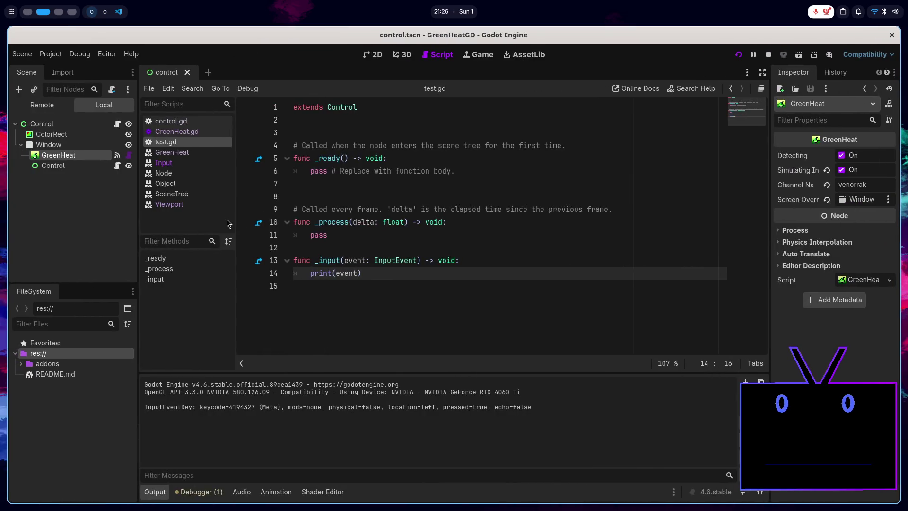
{"action": "key", "text": "super+1"}
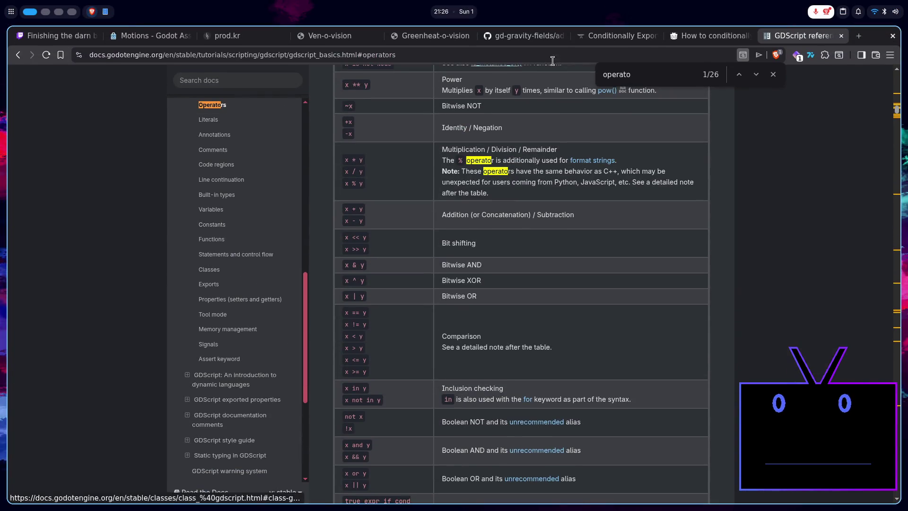
{"action": "left_click", "coordinate": [428, 35]}
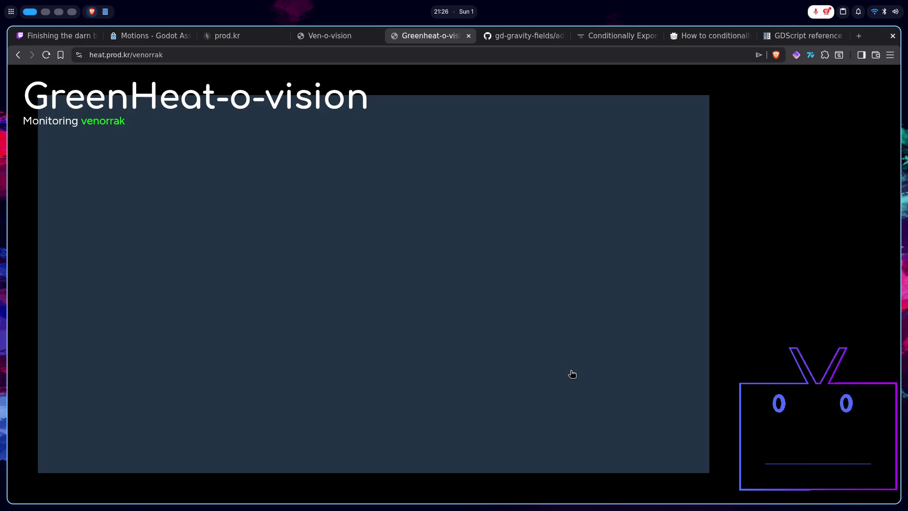
{"action": "key", "text": "super+2"}
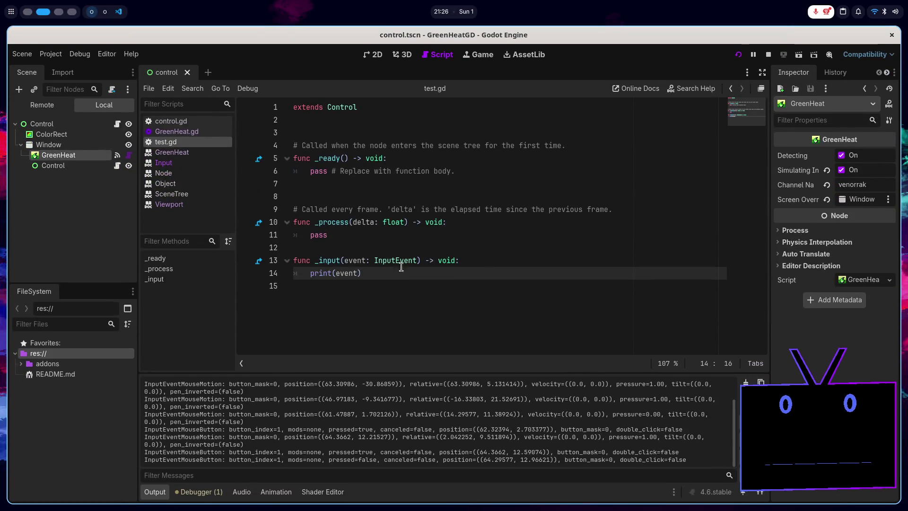
{"action": "left_click", "coordinate": [389, 269]}
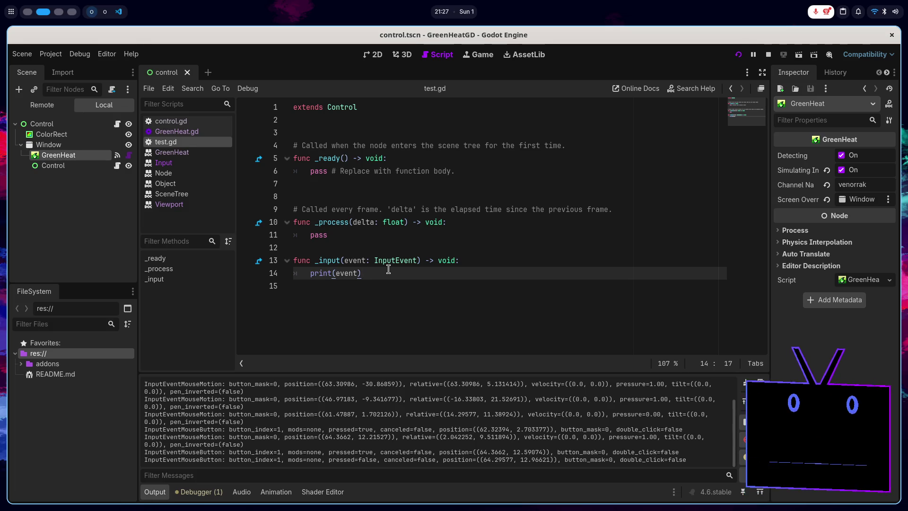
- In the 2D view, drag the Window node right to position x 400, undoing a stray Control move
{"action": "left_click", "coordinate": [374, 55]}
{"action": "left_click", "coordinate": [79, 163]}
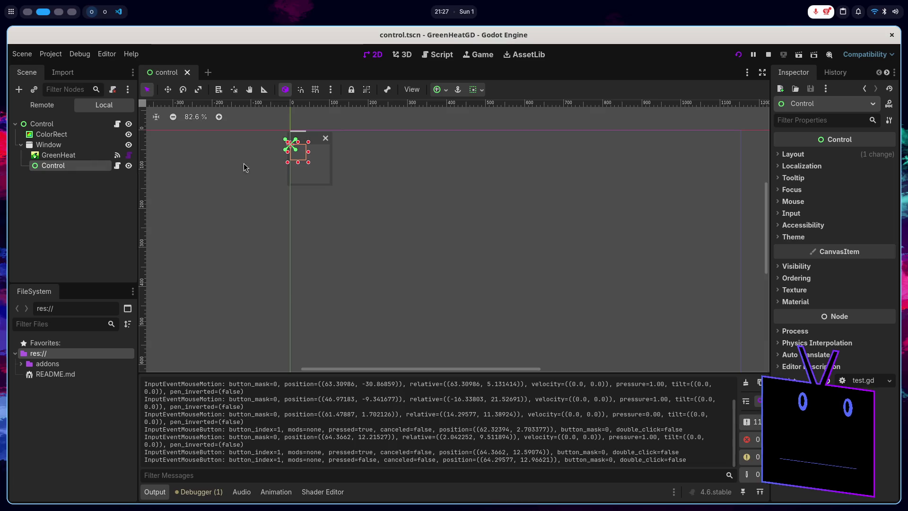
{"action": "left_click", "coordinate": [75, 144]}
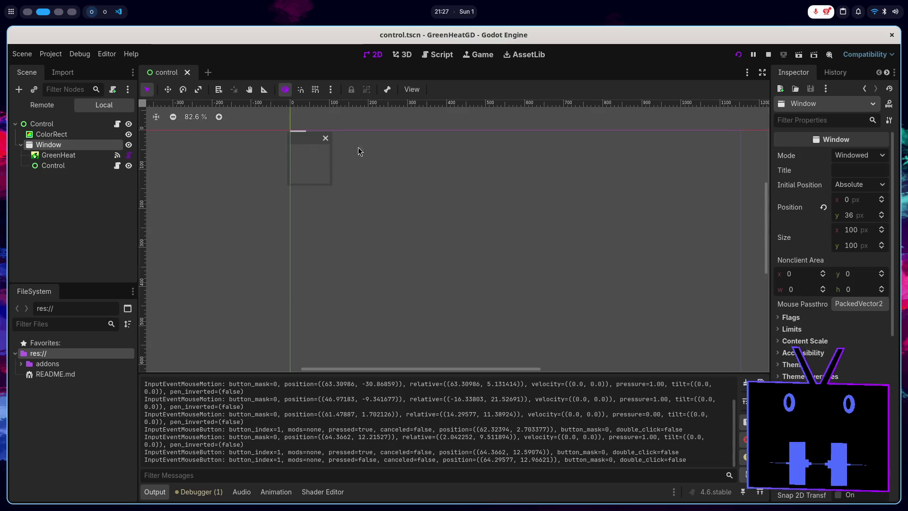
{"action": "left_click", "coordinate": [167, 89]}
{"action": "left_click_drag", "start_coordinate": [319, 139], "coordinate": [356, 161]}
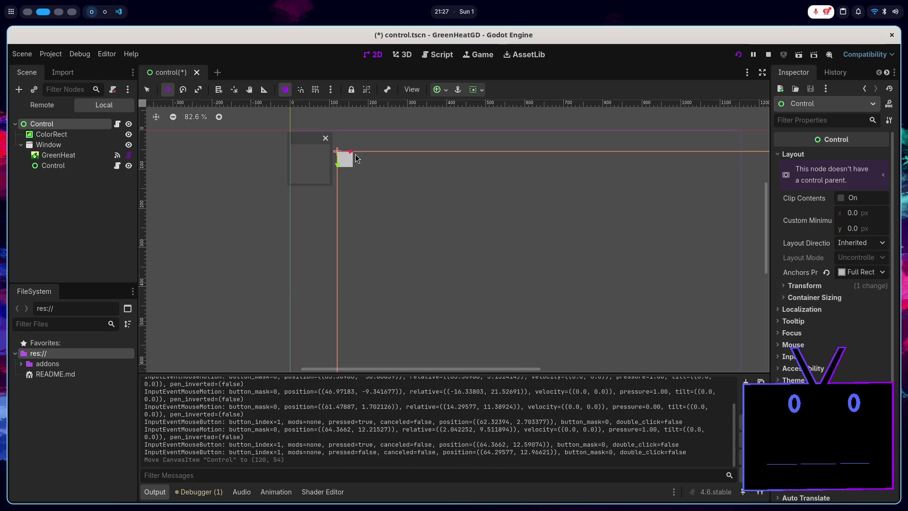
{"action": "key", "text": "ctrl+z"}
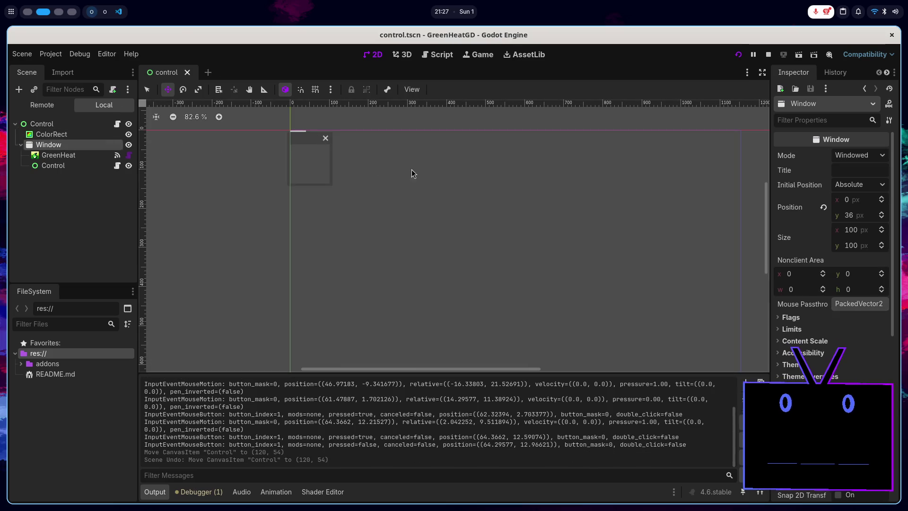
{"action": "left_click_drag", "start_coordinate": [848, 204], "coordinate": [875, 203]}
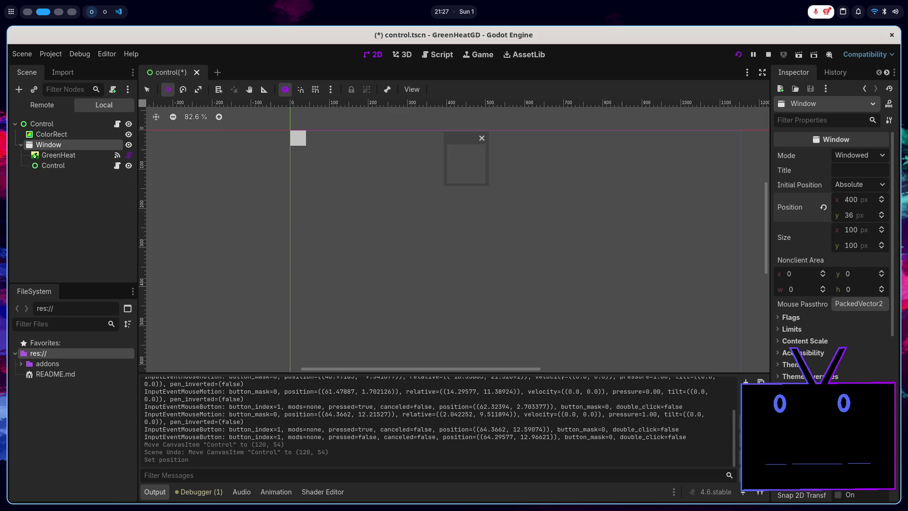
{"action": "left_click", "coordinate": [133, 227]}
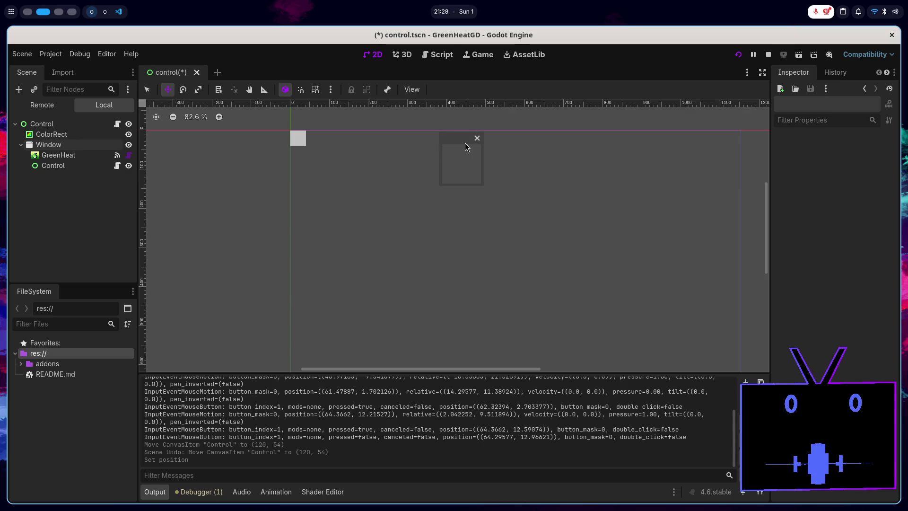
- Move the GreenHeat node out of Window so it sits directly under the root Control
{"action": "left_click", "coordinate": [71, 144]}
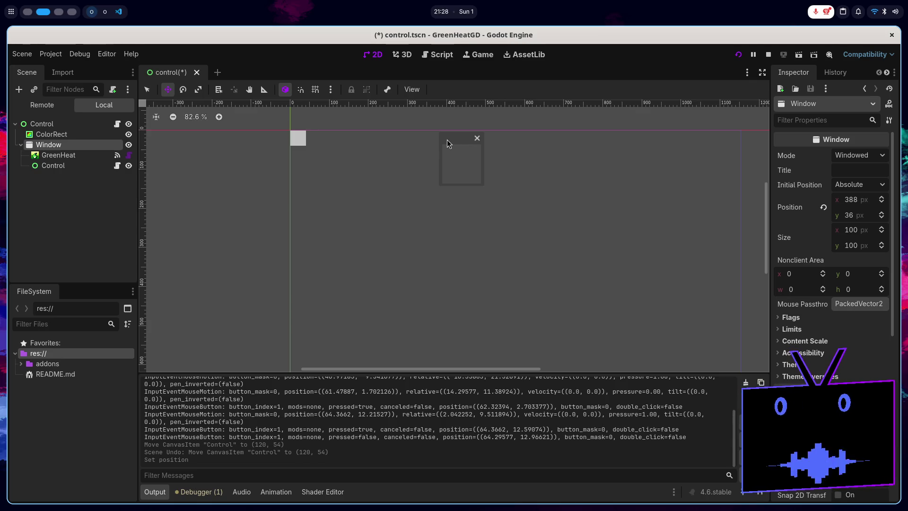
{"action": "left_click", "coordinate": [75, 155]}
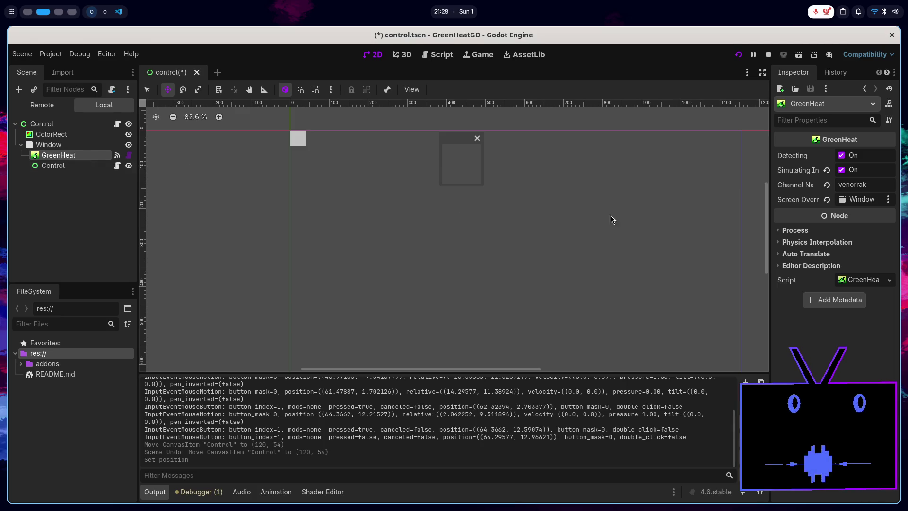
{"action": "mouse_move", "coordinate": [81, 157]}
{"action": "left_mouse_down"}
{"action": "mouse_move", "coordinate": [76, 136]}
{"action": "mouse_move", "coordinate": [61, 130]}
{"action": "left_mouse_up"}
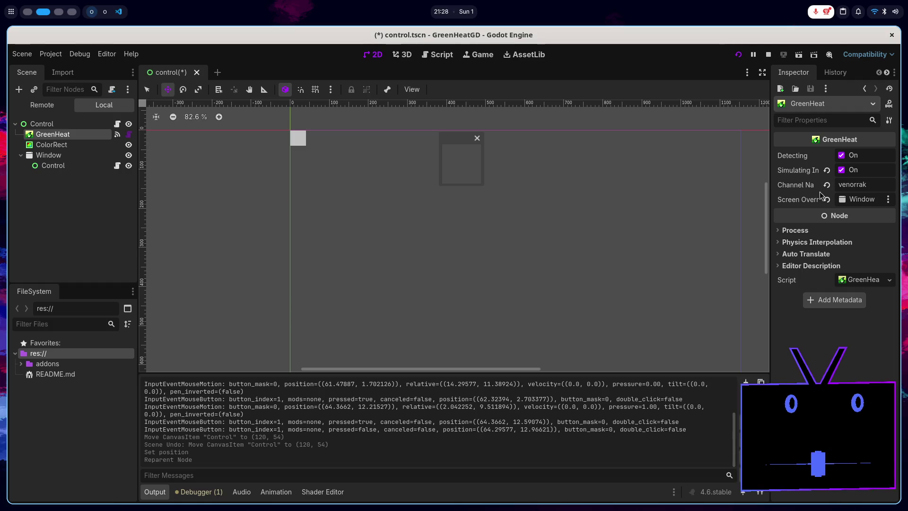
- Detach test.gd from the inner Control under Window, then delete that Control node
{"action": "left_click", "coordinate": [82, 154]}
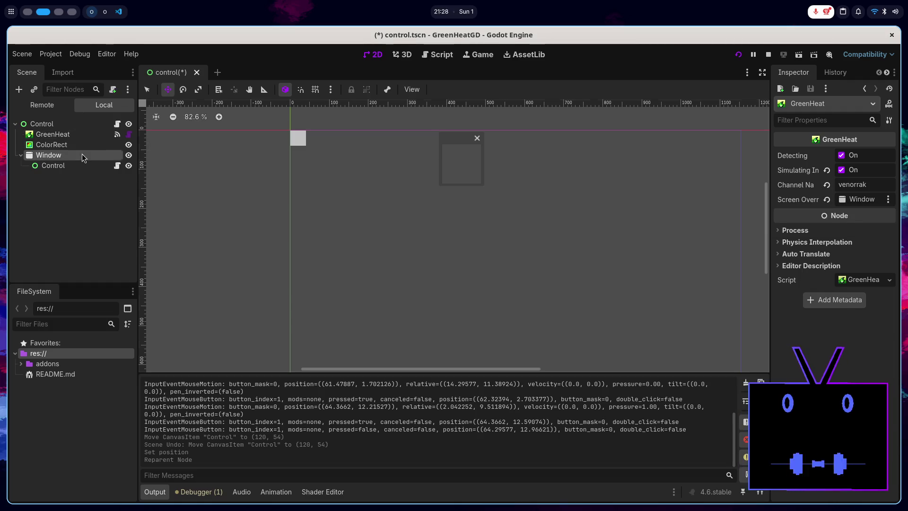
{"action": "left_click", "coordinate": [75, 163]}
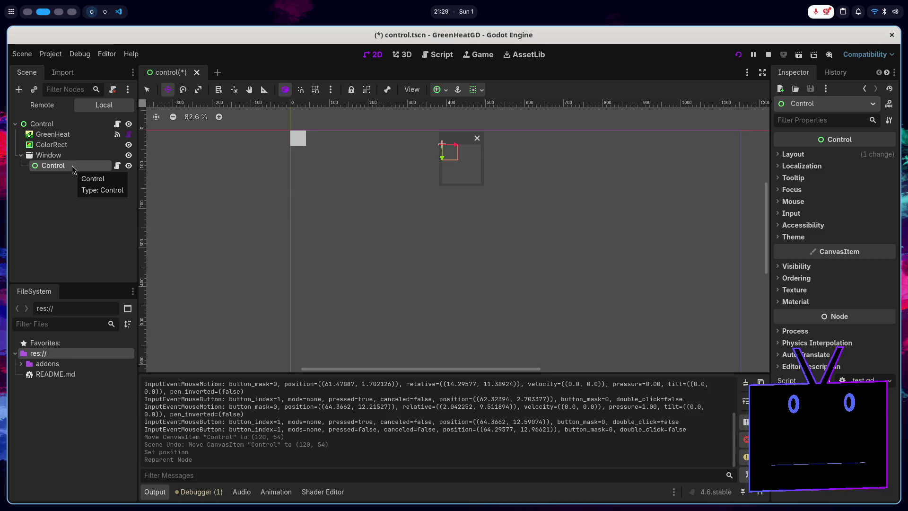
{"action": "left_click", "coordinate": [117, 165]}
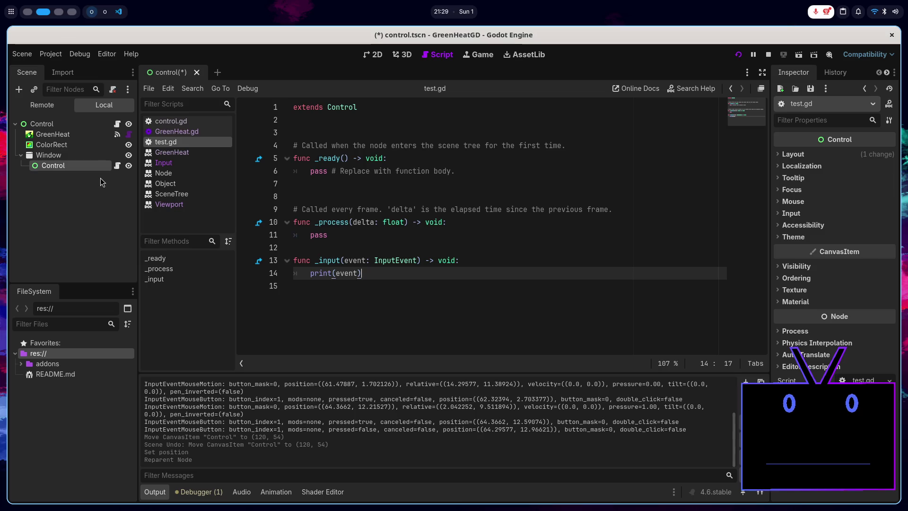
{"action": "left_click", "coordinate": [113, 88]}
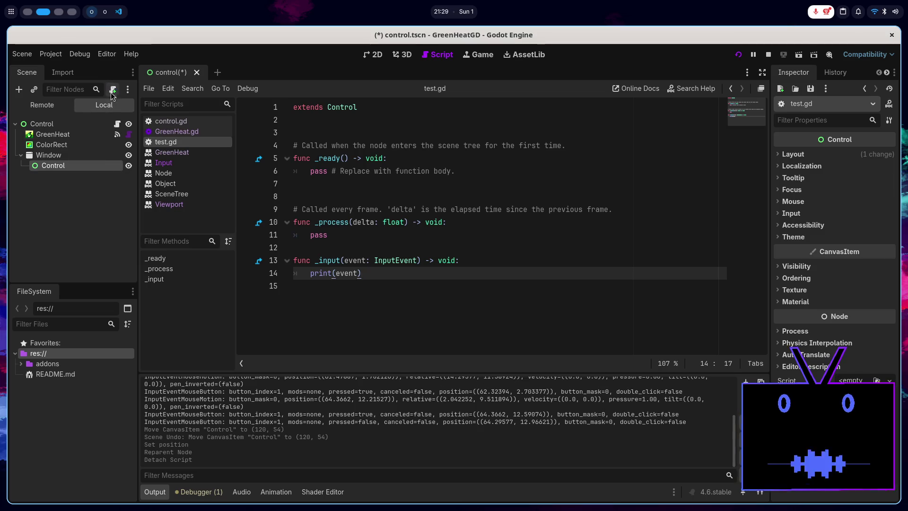
{"action": "right_click", "coordinate": [80, 163]}
{"action": "left_click", "coordinate": [120, 403]}
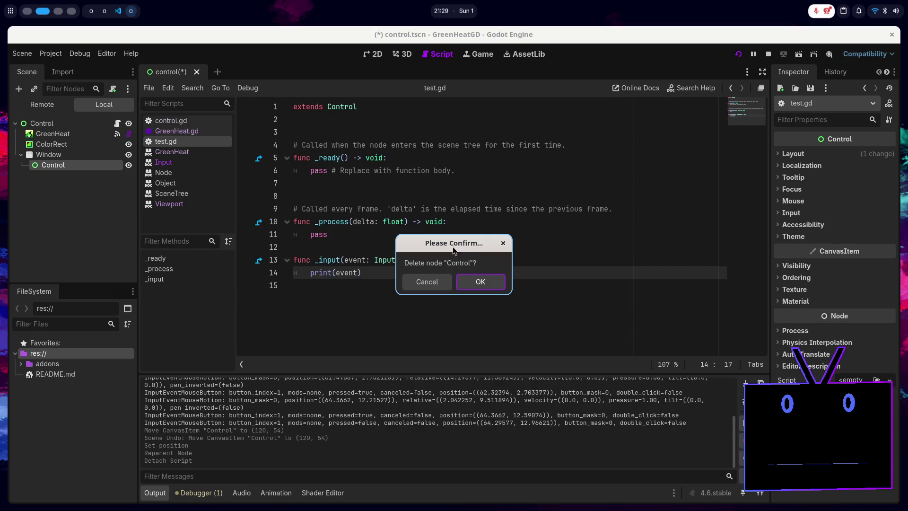
{"action": "key", "text": "Return"}
{"action": "left_click", "coordinate": [364, 60]}
{"action": "left_click", "coordinate": [42, 155]}
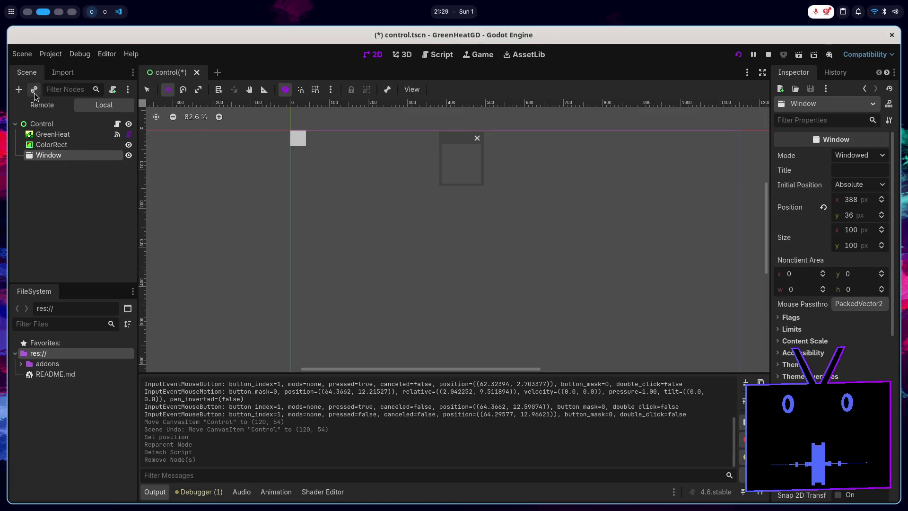
- Add a Button child to Window with its text set to 'test'
{"action": "left_click", "coordinate": [19, 89]}
{"action": "type", "text": "butt"}
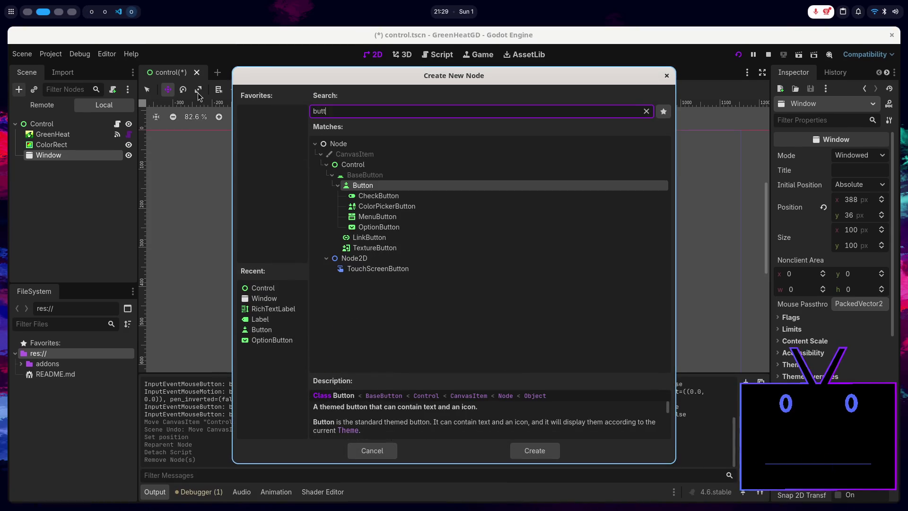
{"action": "key", "text": "Return"}
{"action": "type", "text": "test"}
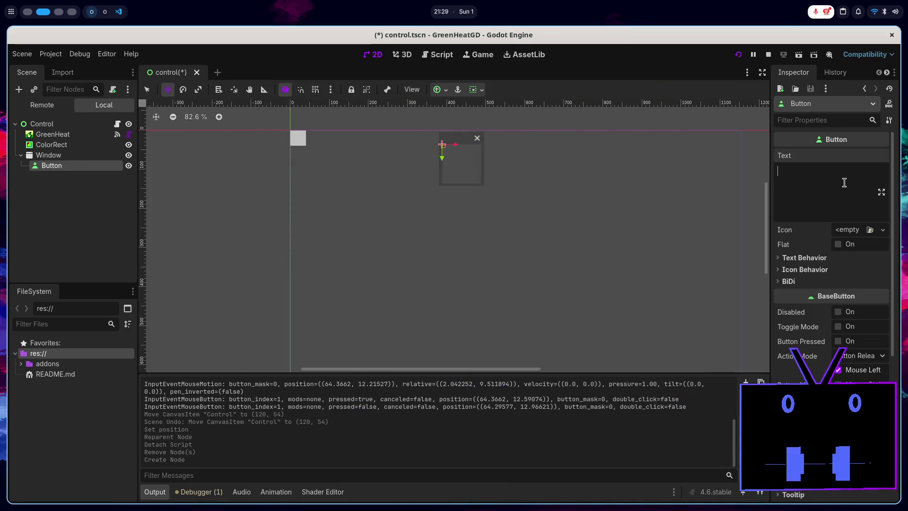
{"action": "left_click", "coordinate": [114, 191]}
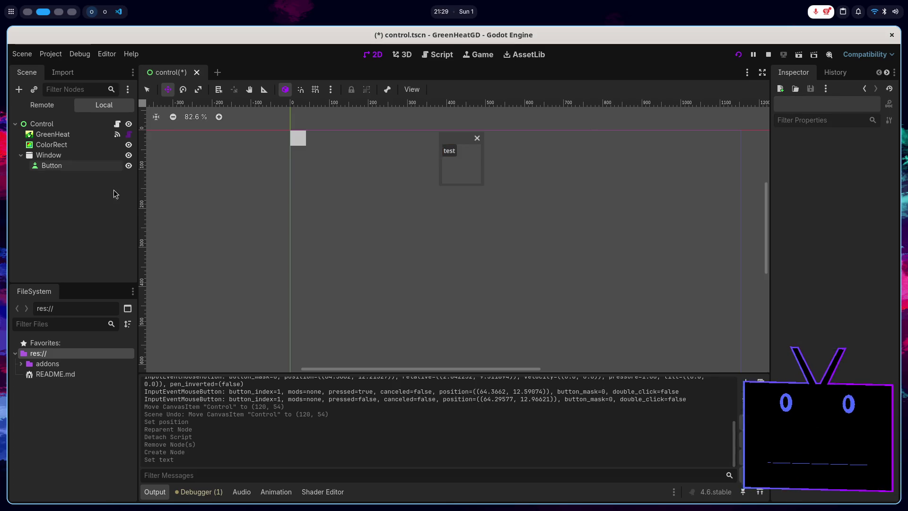
{"action": "left_click", "coordinate": [112, 168]}
{"action": "left_click", "coordinate": [113, 93]}
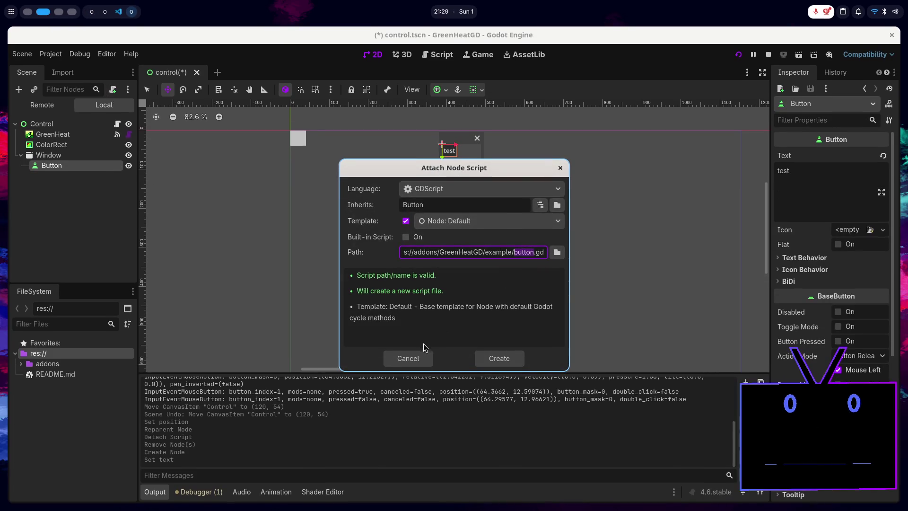
{"action": "left_click", "coordinate": [407, 356]}
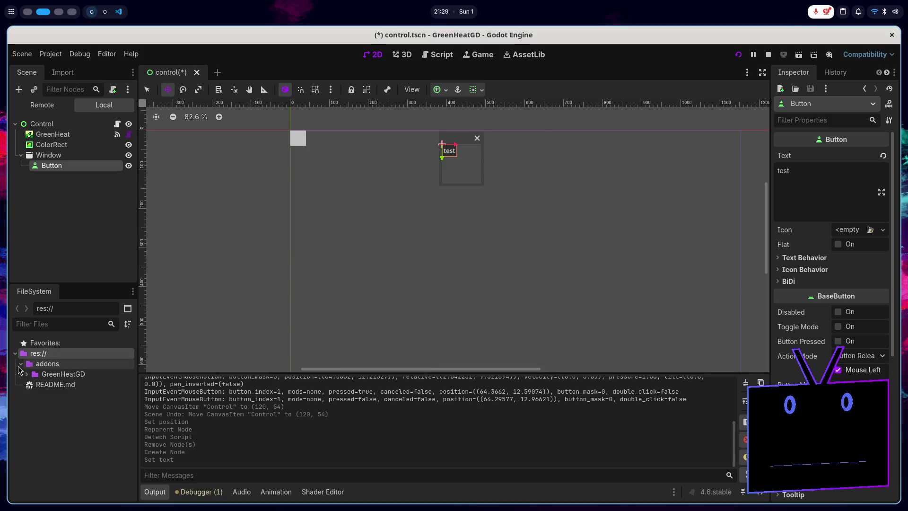
- Attach the addons/GreenHeatGD/example test.gd script to the Button and open it
{"action": "left_click", "coordinate": [22, 363]}
{"action": "left_click", "coordinate": [27, 375]}
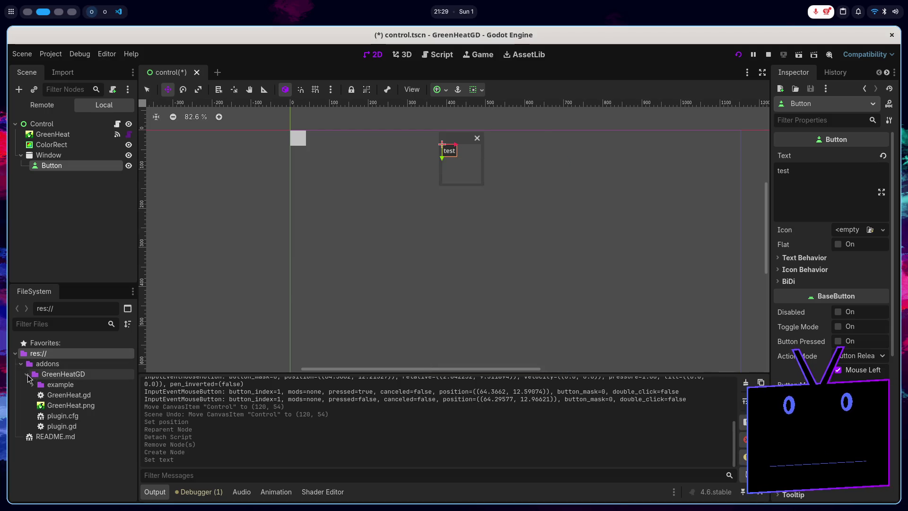
{"action": "left_click", "coordinate": [32, 385]}
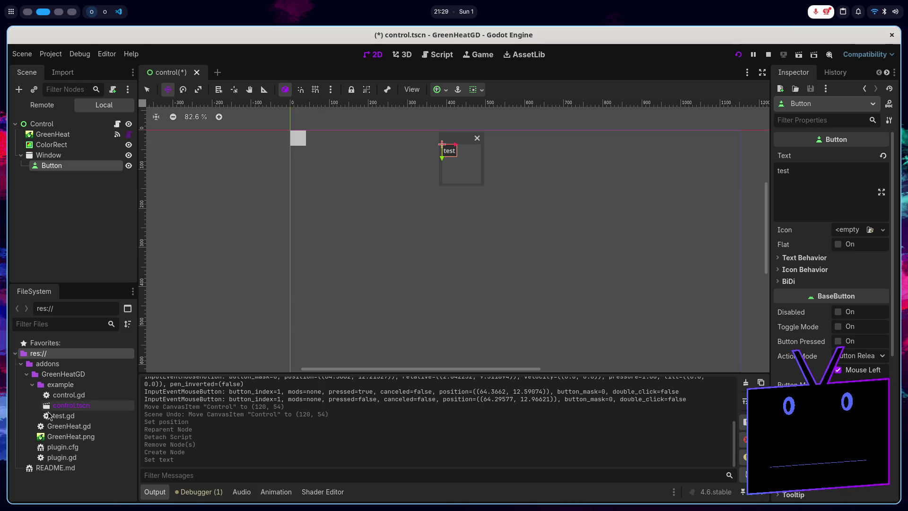
{"action": "left_click_drag", "start_coordinate": [63, 415], "coordinate": [54, 165]}
{"action": "left_click", "coordinate": [117, 166]}
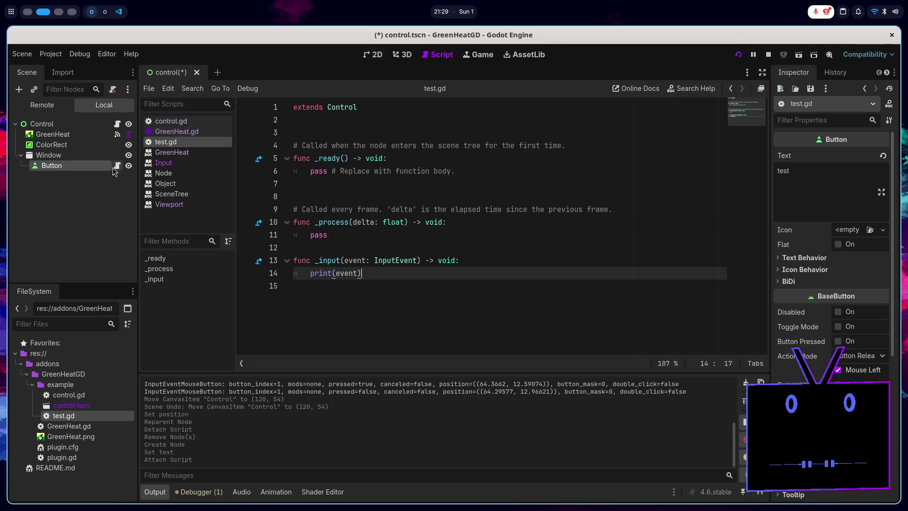
- Remove the _input function and _ready's pass line, and change the base class to Button
{"action": "left_click_drag", "start_coordinate": [370, 277], "coordinate": [290, 259]}
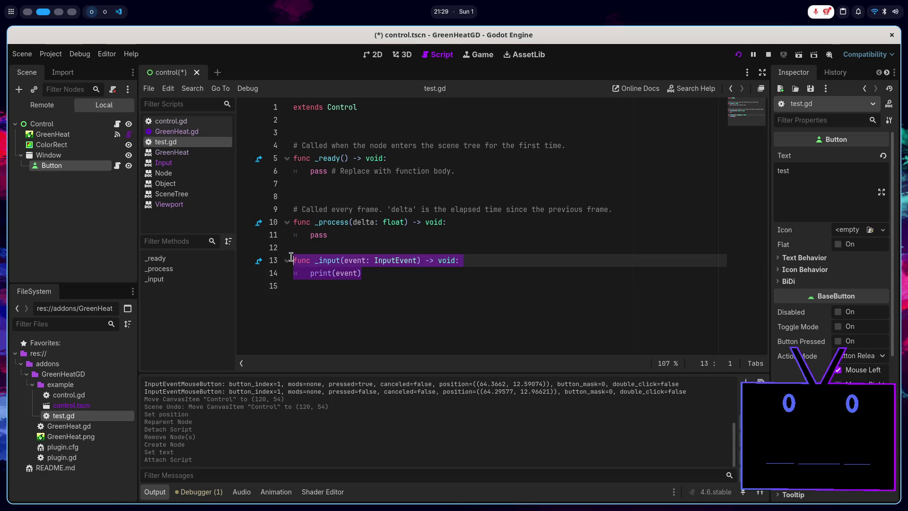
{"action": "key", "text": "BackSpace"}
{"action": "key", "text": "BackSpace"}
{"action": "key", "text": "Return"}
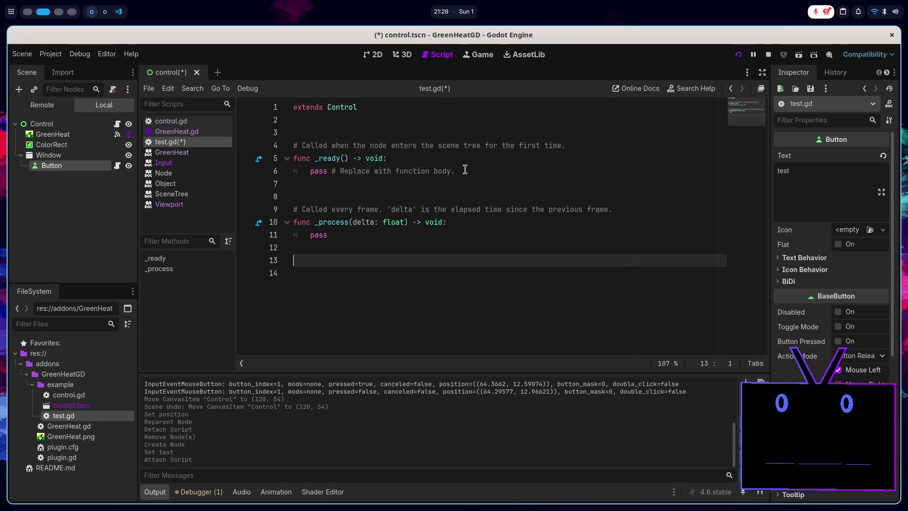
{"action": "left_click_drag", "start_coordinate": [467, 168], "coordinate": [467, 162]}
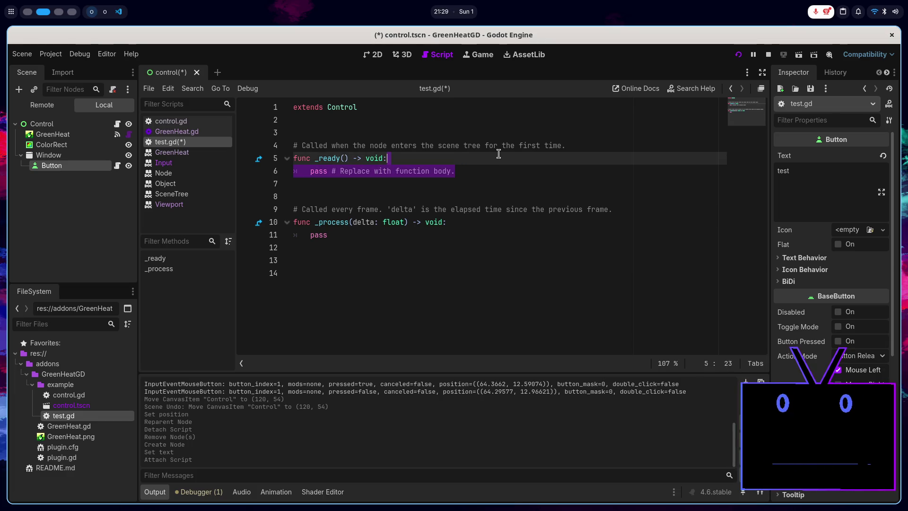
{"action": "key", "text": "BackSpace"}
{"action": "key", "text": "Return"}
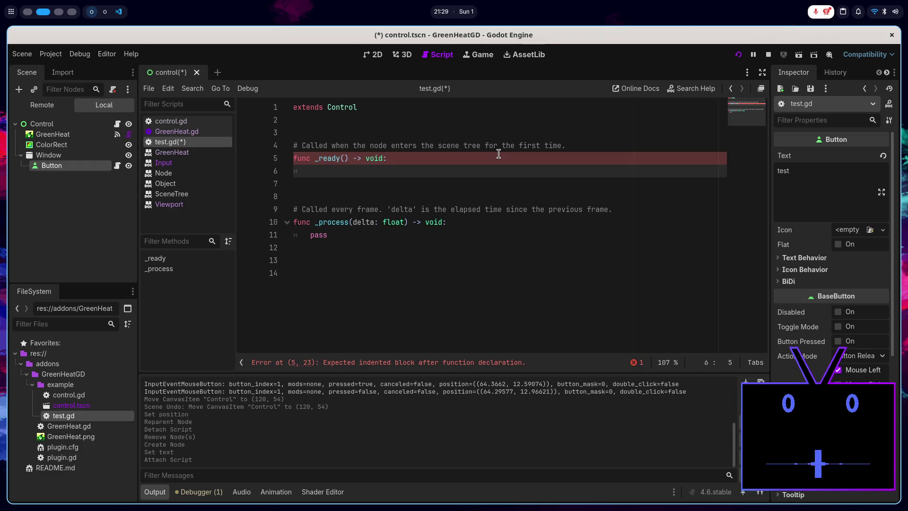
{"action": "left_click", "coordinate": [835, 72]}
{"action": "double_click", "coordinate": [343, 107]}
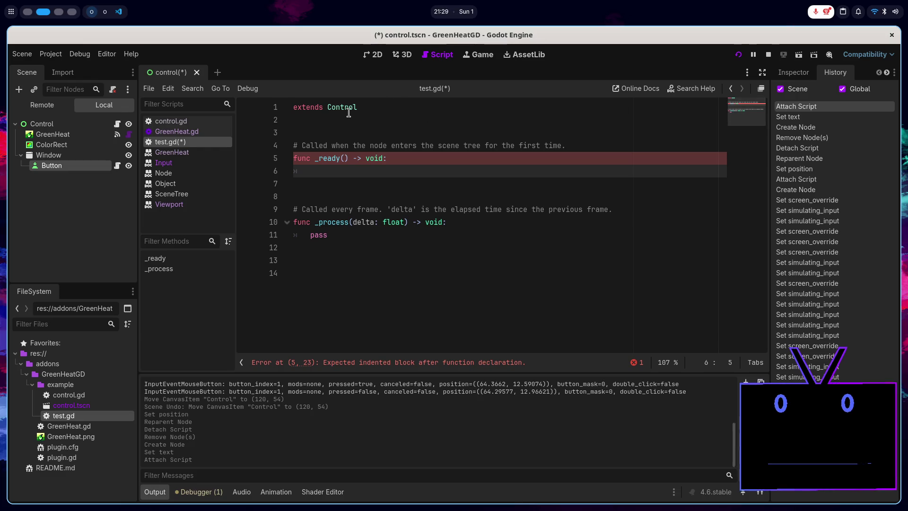
{"action": "type", "text": "Button"}
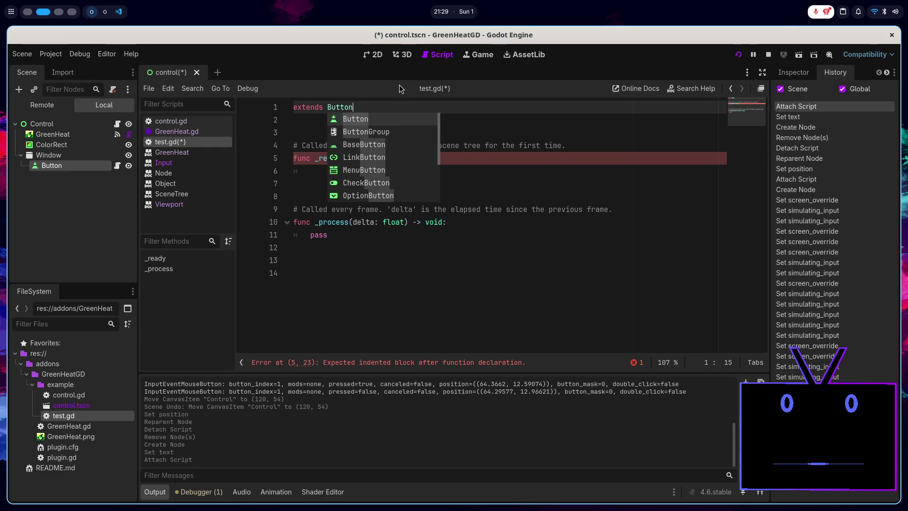
{"action": "key", "text": "Escape"}
{"action": "left_click", "coordinate": [412, 170]}
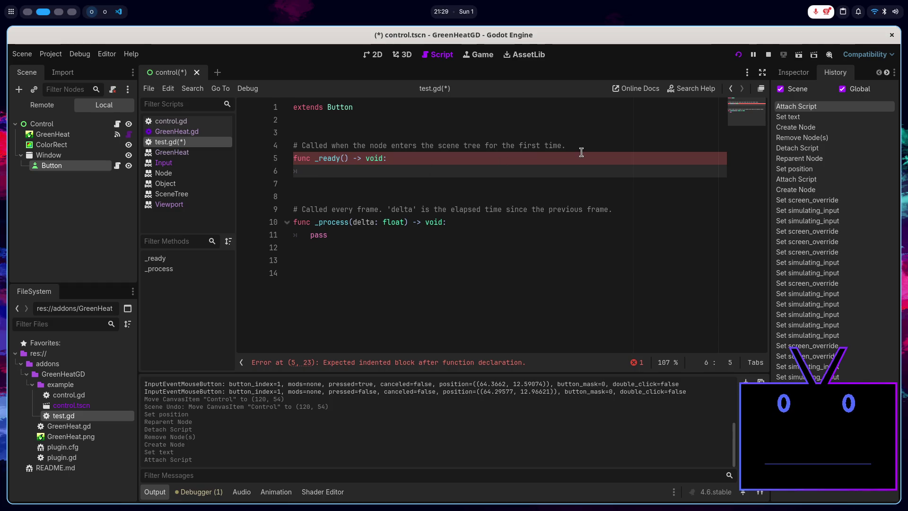
- In _ready, connect the button_up signal to a _button_up callback
{"action": "left_click", "coordinate": [793, 72]}
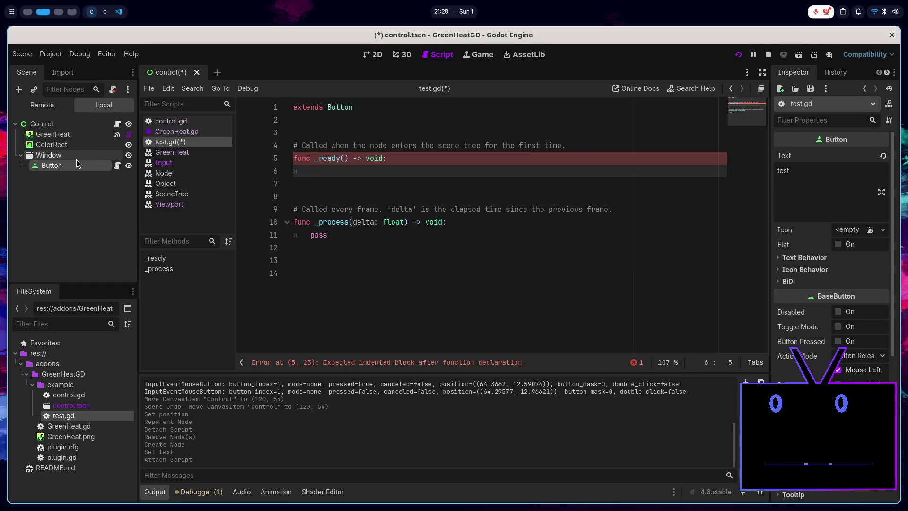
{"action": "left_click", "coordinate": [835, 72]}
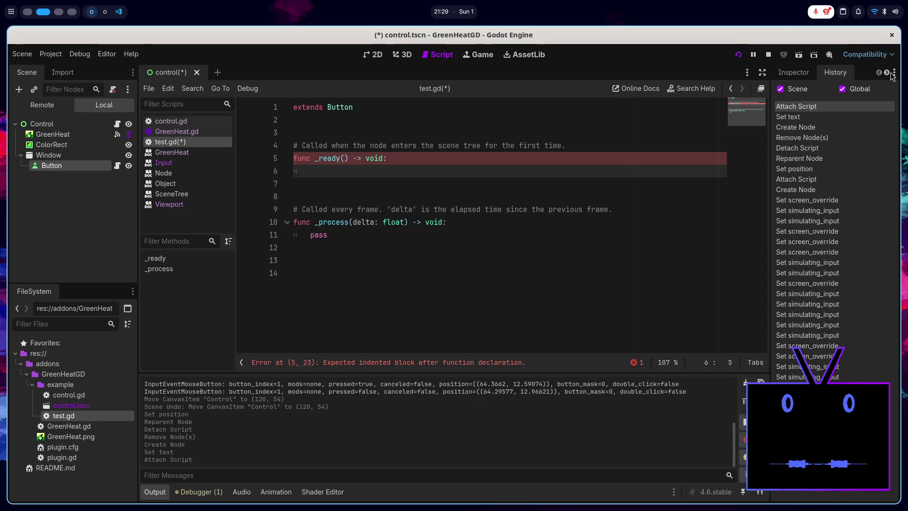
{"action": "left_click", "coordinate": [887, 72]}
{"action": "left_click_drag", "start_coordinate": [828, 72], "coordinate": [786, 71]}
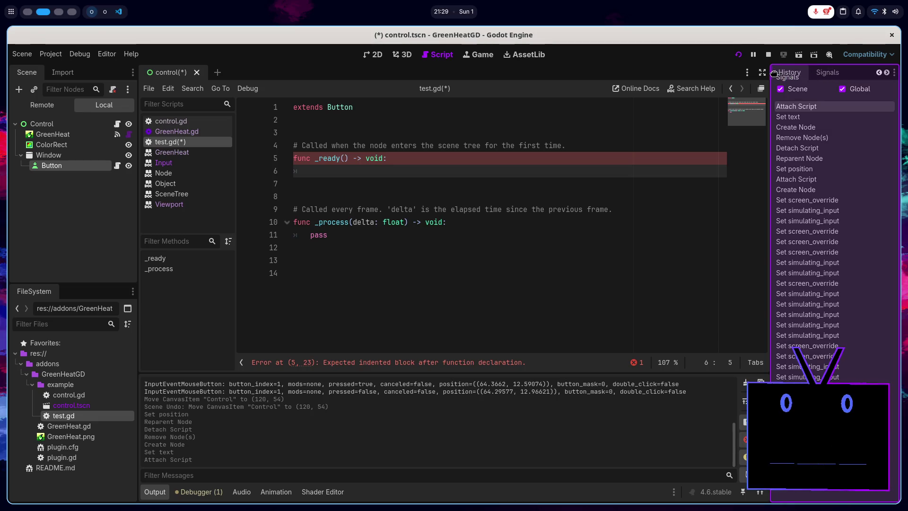
{"action": "scroll", "coordinate": [853, 76], "scroll_direction": "up", "scroll_amount": 1}
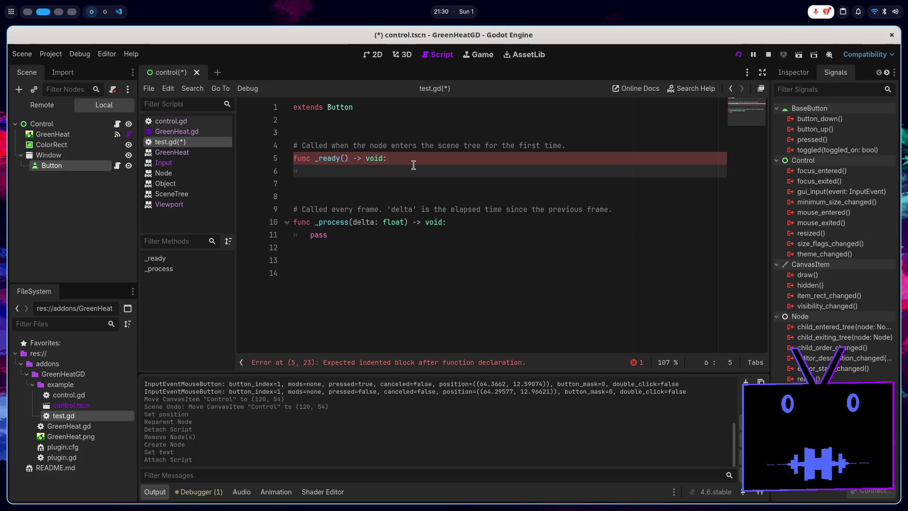
{"action": "type", "text": "butt"}
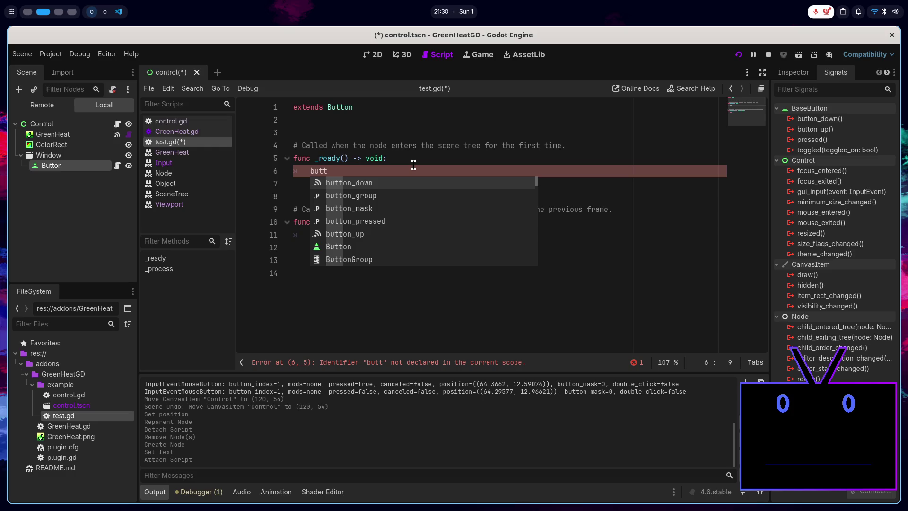
{"action": "type", "text": "on_up"}
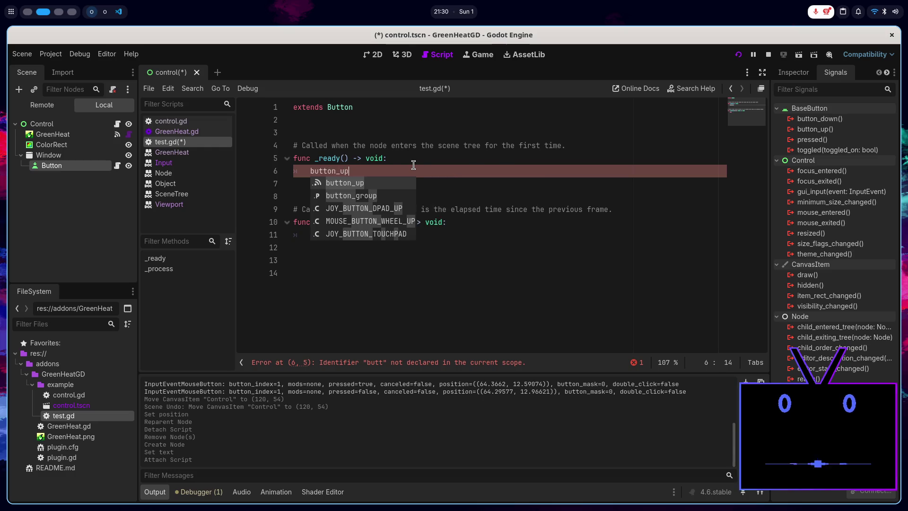
{"action": "type", "text": ".econ"}
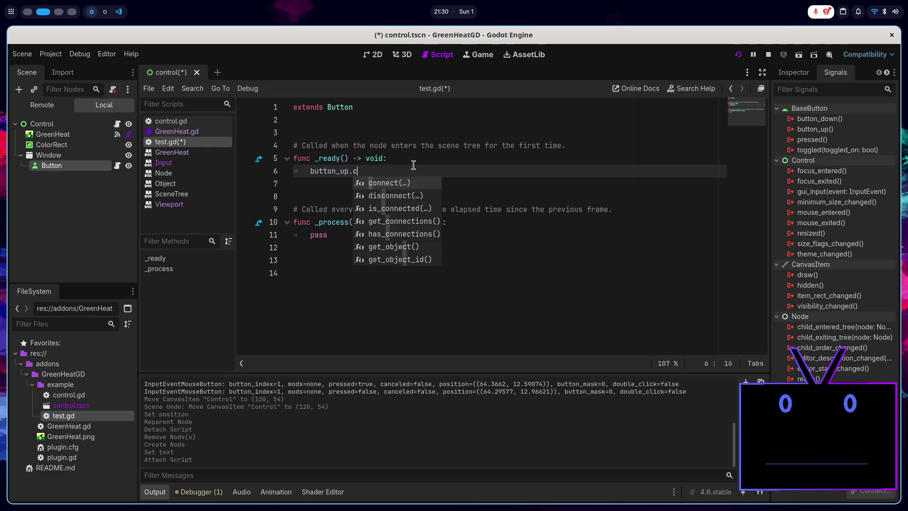
{"action": "key", "text": "Return"}
{"action": "key", "text": "BackSpace"}
{"action": "type", "text": "button_"}
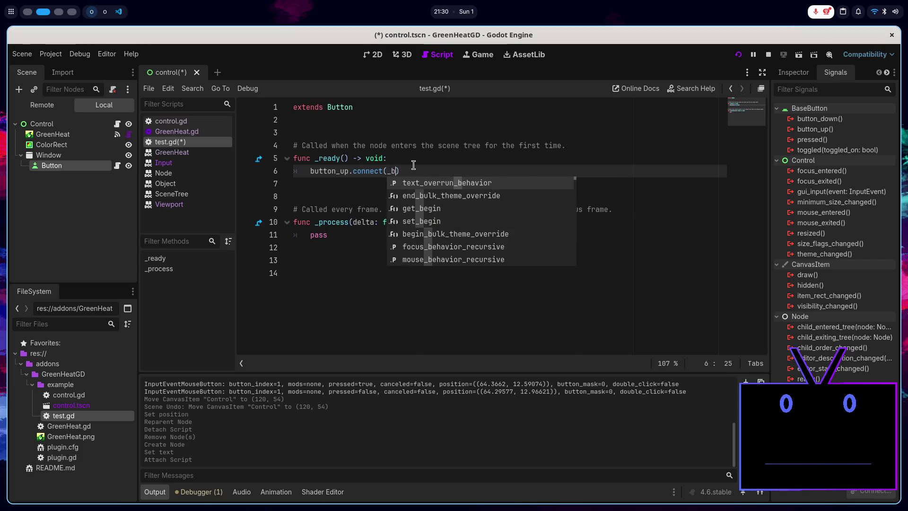
{"action": "type", "text": "up"}
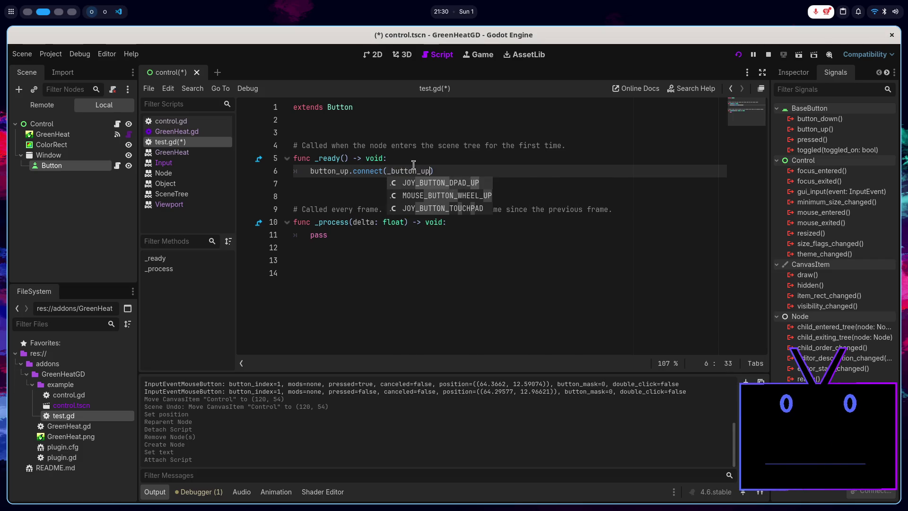
- Add func _button_up() -> void: that prints "BUTTON PRESSED", and save the script
{"action": "left_click", "coordinate": [349, 274]}
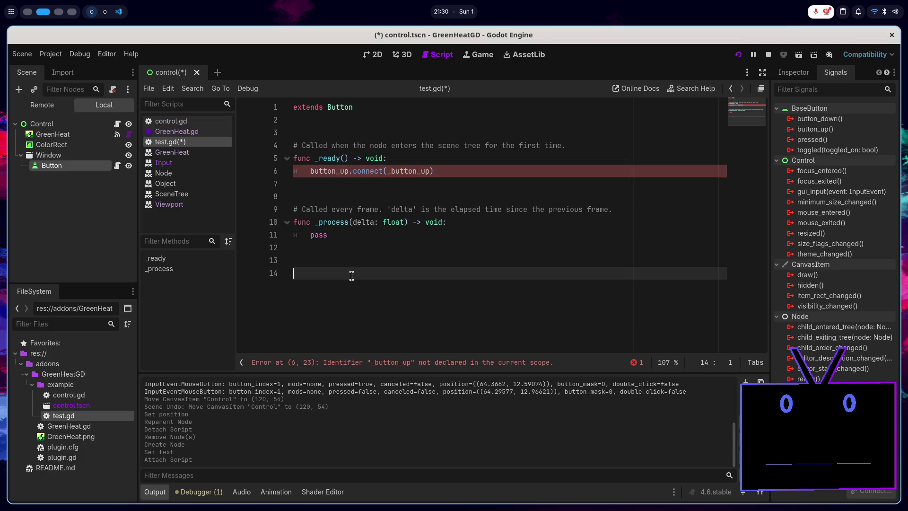
{"action": "key", "text": "Up"}
{"action": "type", "text": "func _button_up("}
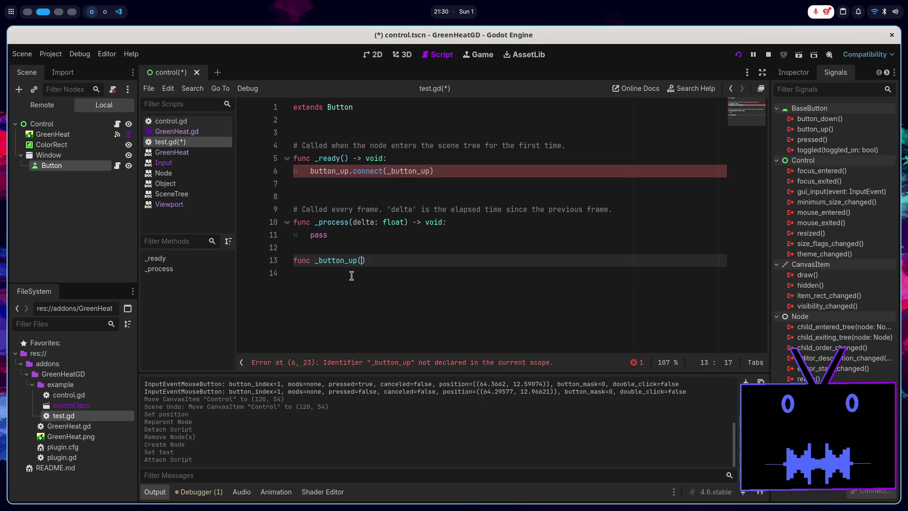
{"action": "type", "text": ") "}
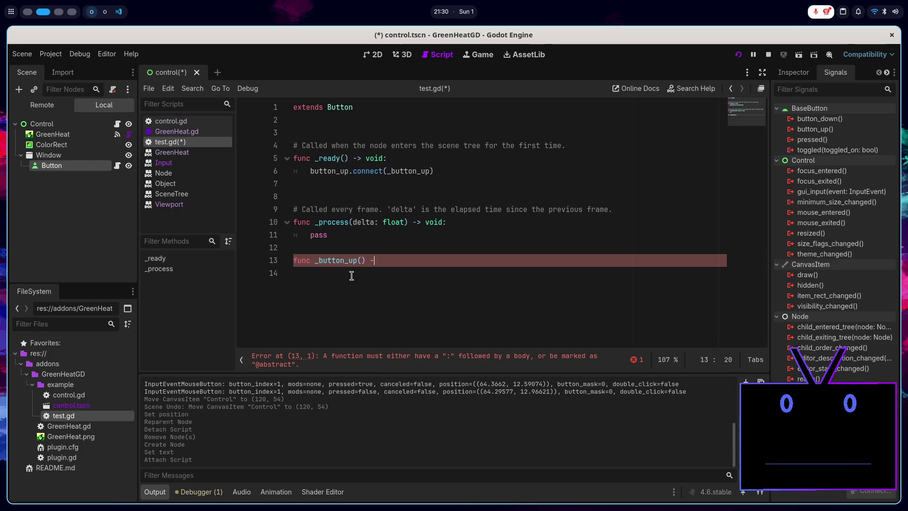
{"action": "type", "text": "-> void:"}
{"action": "key", "text": "Return"}
{"action": "type", "text": "print(\"B"}
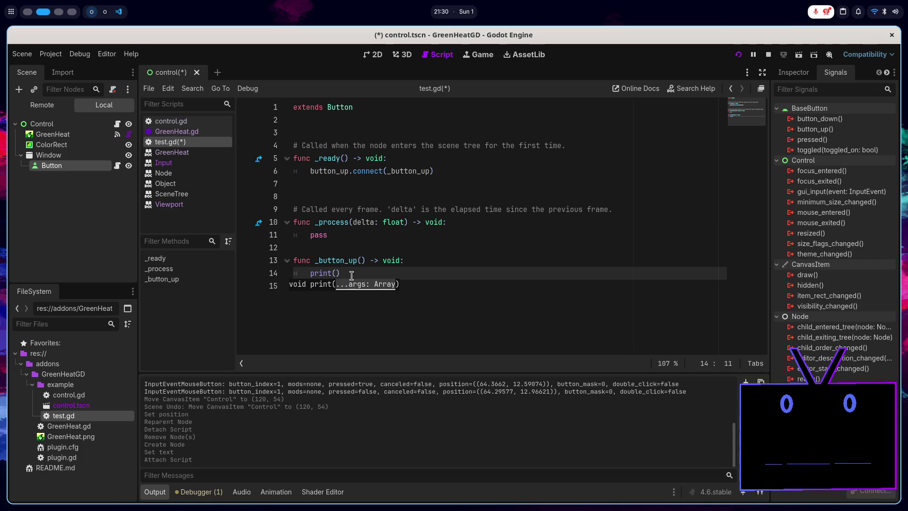
{"action": "type", "text": "UTTON "}
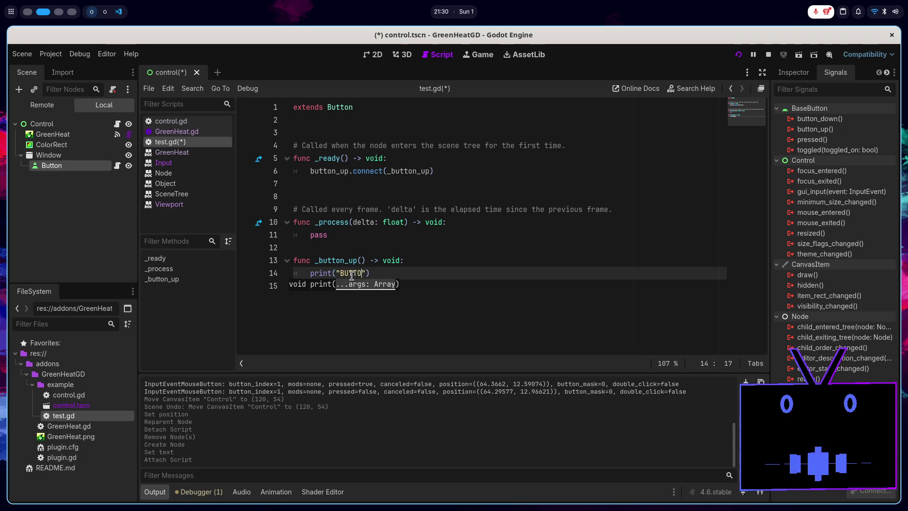
{"action": "type", "text": "PREESSED"}
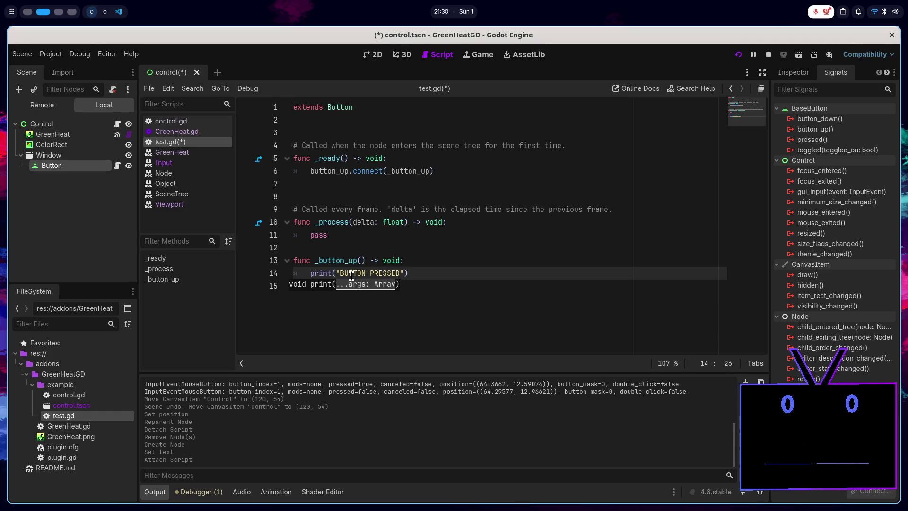
{"action": "type", "text": "ED"}
{"action": "key", "text": "ctrl+s"}
{"action": "left_click", "coordinate": [445, 273]}
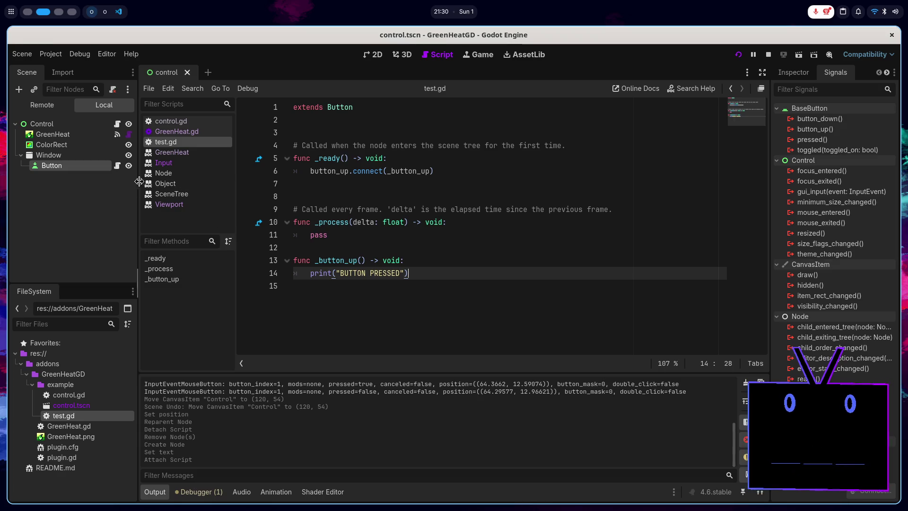
- Duplicate the Button as Button2 and move it under the root Control above GreenHeat
{"action": "right_click", "coordinate": [75, 169]}
{"action": "left_click", "coordinate": [51, 172]}
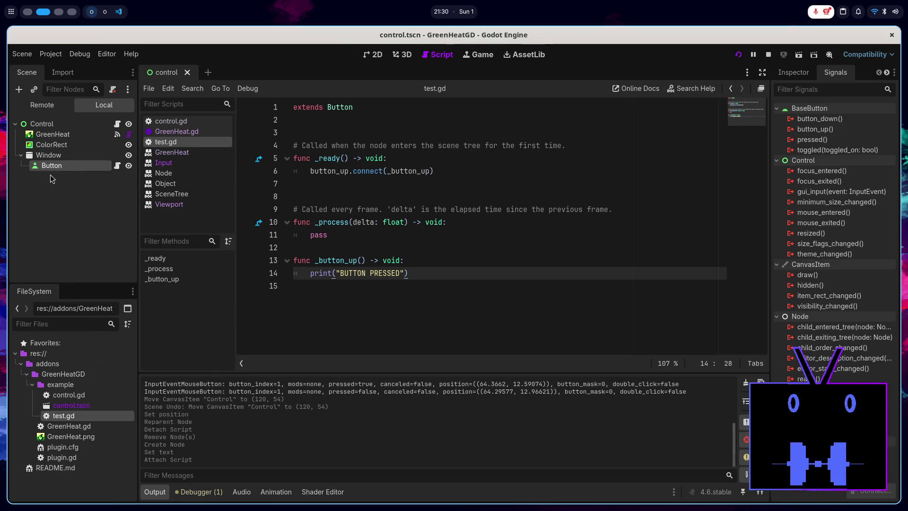
{"action": "left_click", "coordinate": [57, 177]}
{"action": "key", "text": "ctrl+d"}
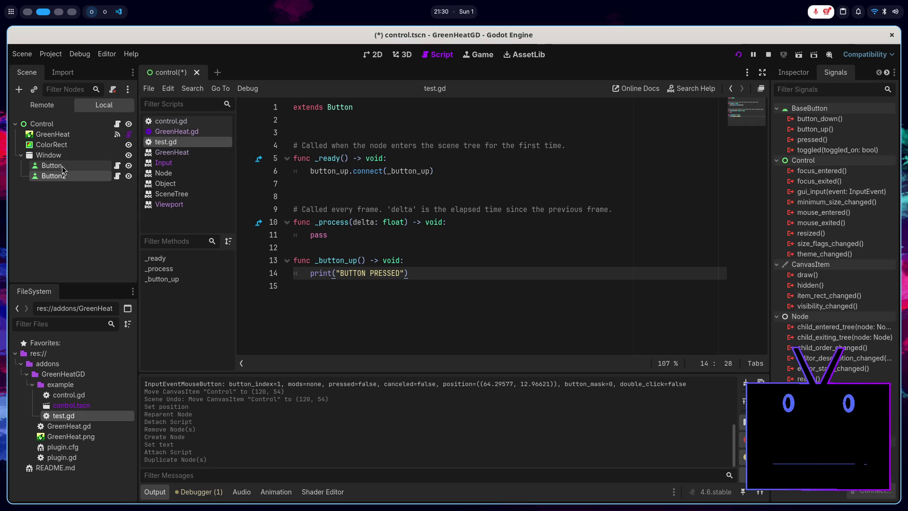
{"action": "left_click_drag", "start_coordinate": [58, 176], "coordinate": [55, 133]}
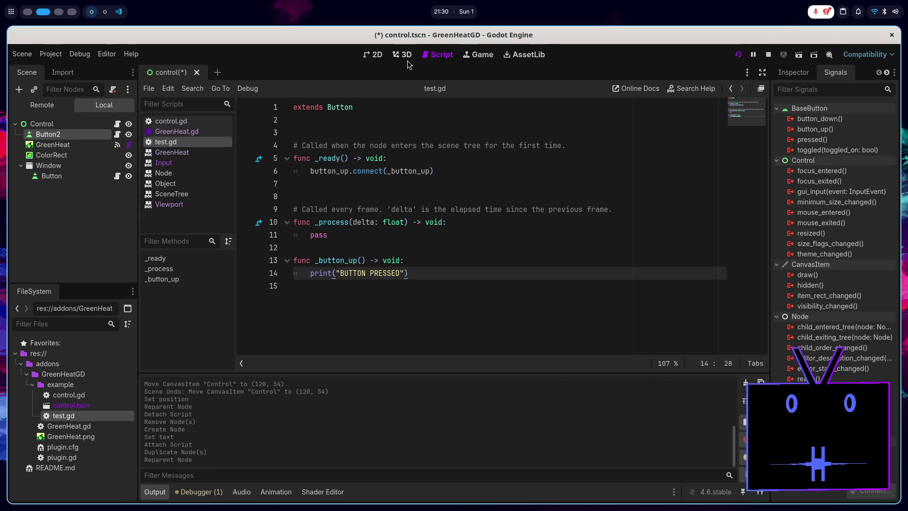
- Hide the ColorRect in the 2D view and save the scene
{"action": "left_click", "coordinate": [373, 55]}
{"action": "scroll", "coordinate": [397, 152], "scroll_direction": "up", "scroll_amount": 5}
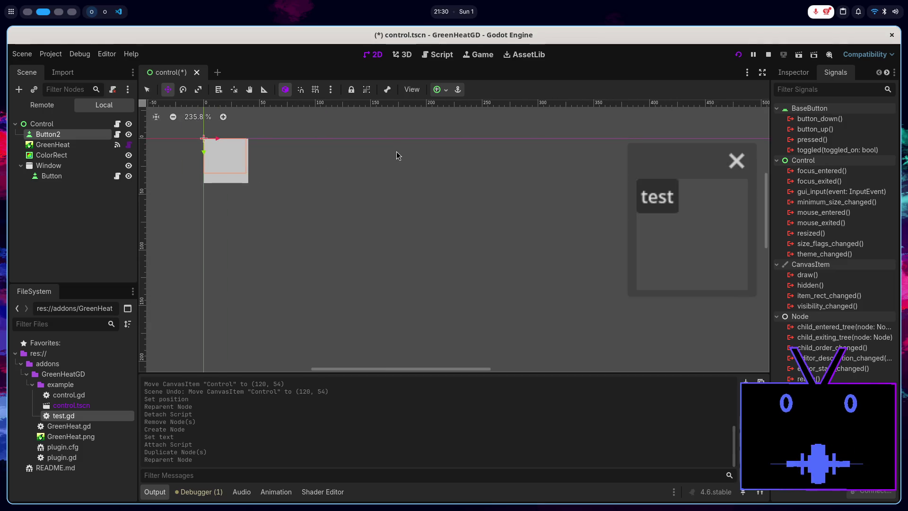
{"action": "left_click", "coordinate": [128, 157]}
{"action": "left_click", "coordinate": [69, 229]}
{"action": "key", "text": "ctrl+s"}
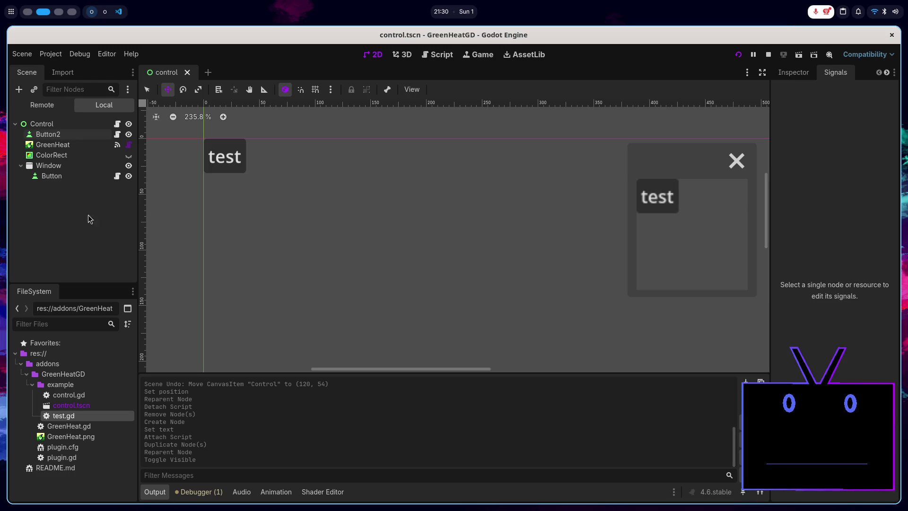
- Show the ColorRect again, set its Color alpha to 0, and save the scene
{"action": "left_click", "coordinate": [128, 156]}
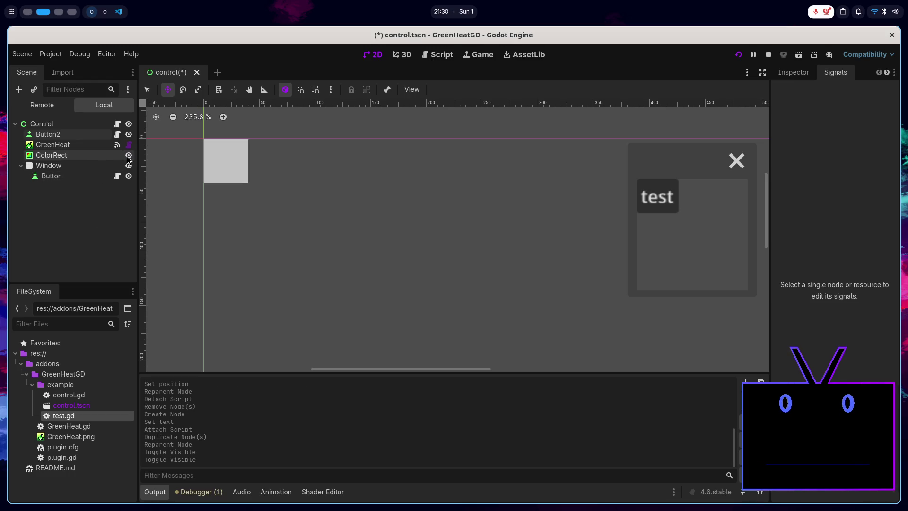
{"action": "left_click", "coordinate": [104, 159]}
{"action": "left_click", "coordinate": [794, 72]}
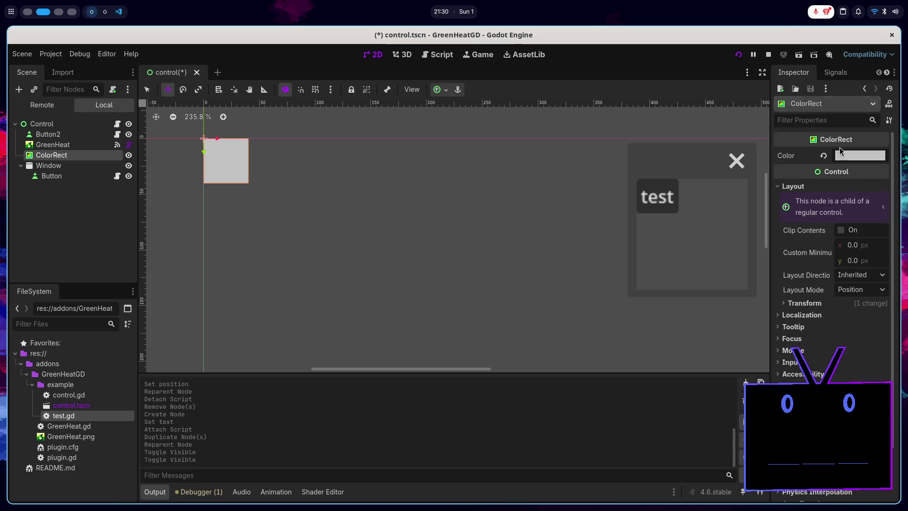
{"action": "left_click", "coordinate": [858, 157]}
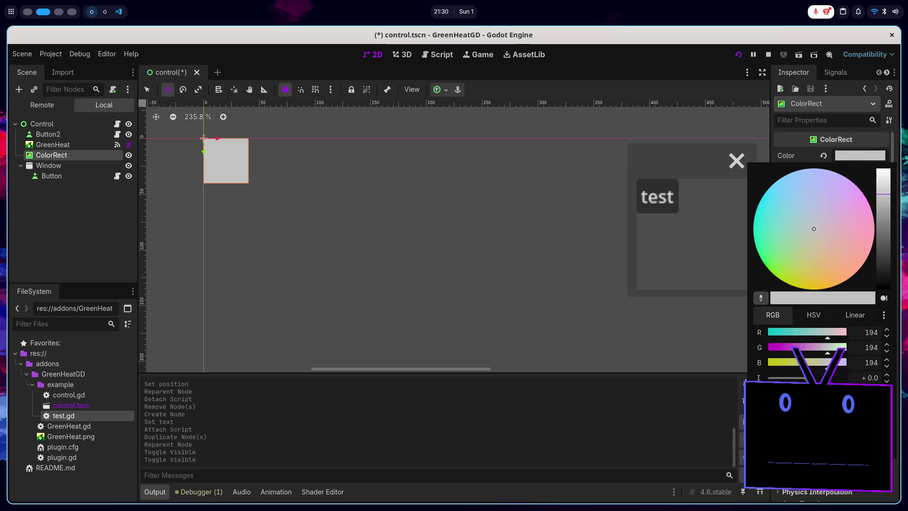
{"action": "left_click_drag", "start_coordinate": [844, 393], "coordinate": [769, 393]}
{"action": "left_click", "coordinate": [204, 248]}
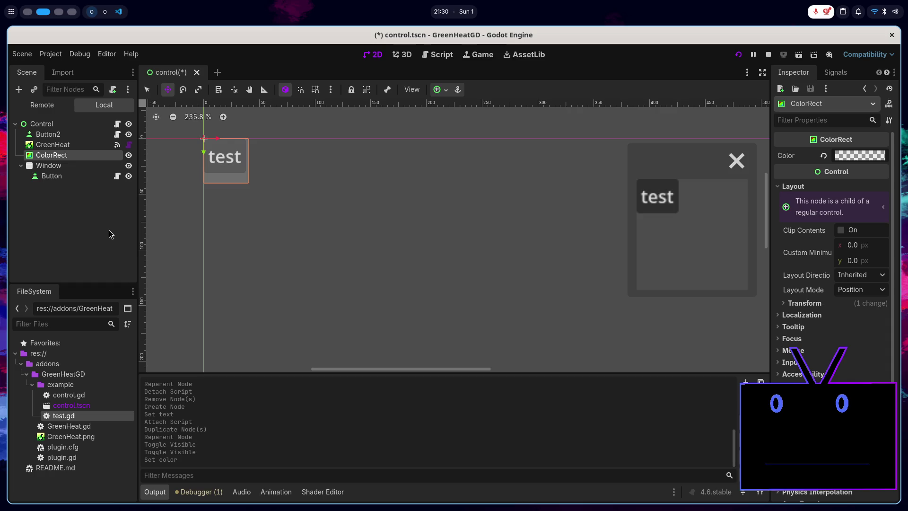
{"action": "key", "text": "ctrl+s"}
{"action": "scroll", "coordinate": [305, 227], "scroll_direction": "down", "scroll_amount": 2}
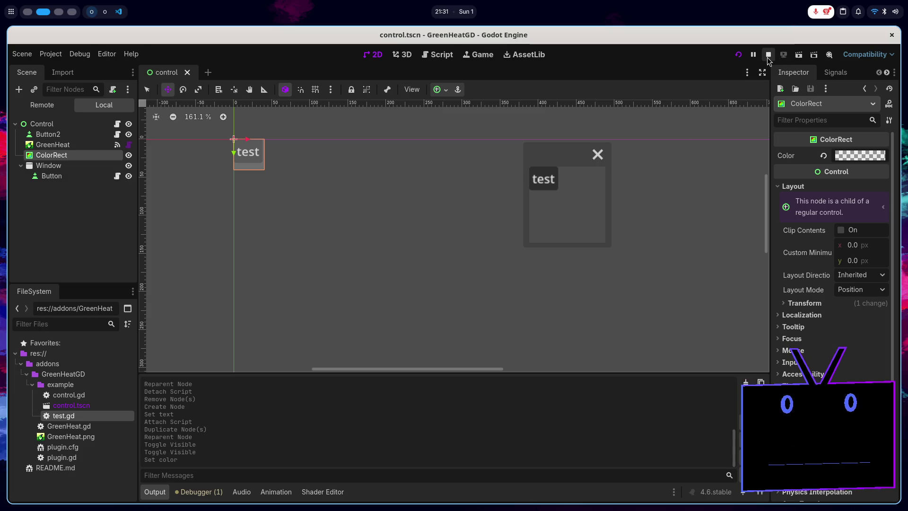
- Run the project and place the browser beside the running game
{"action": "left_click", "coordinate": [738, 54]}
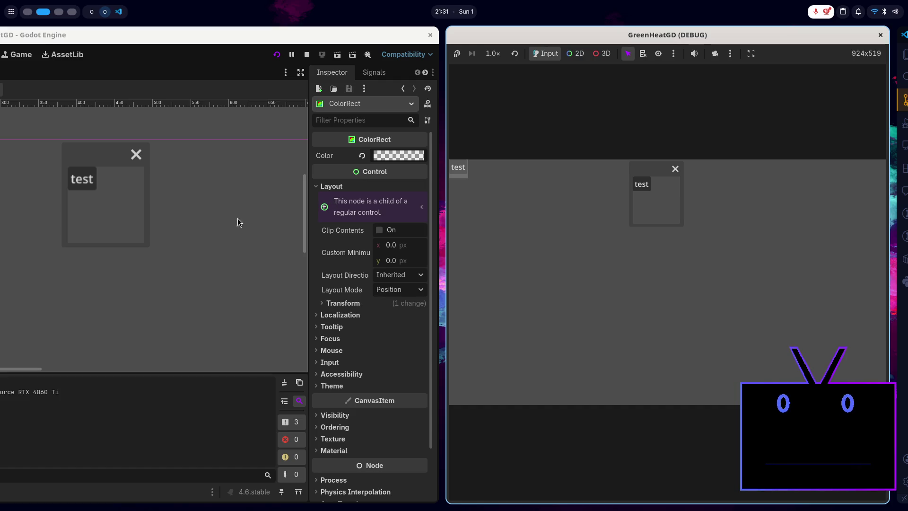
{"action": "key", "text": "super+1"}
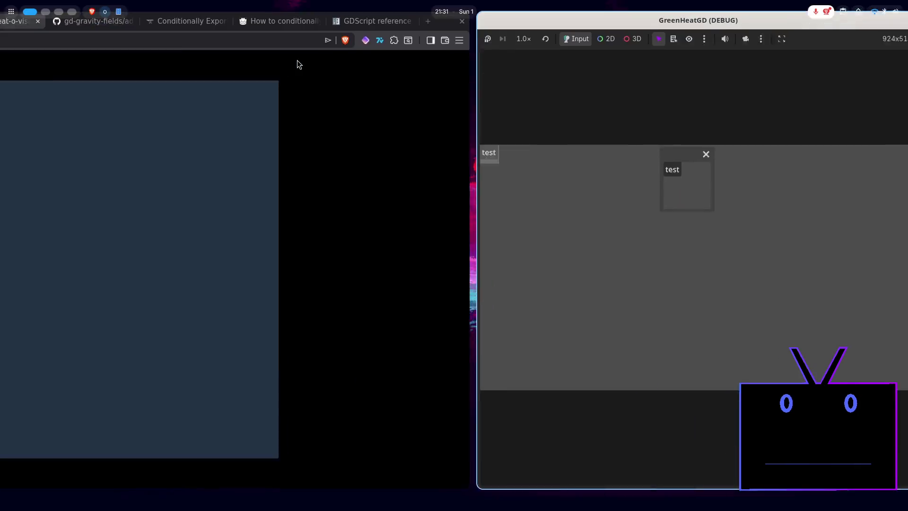
{"action": "left_click", "coordinate": [297, 59]}
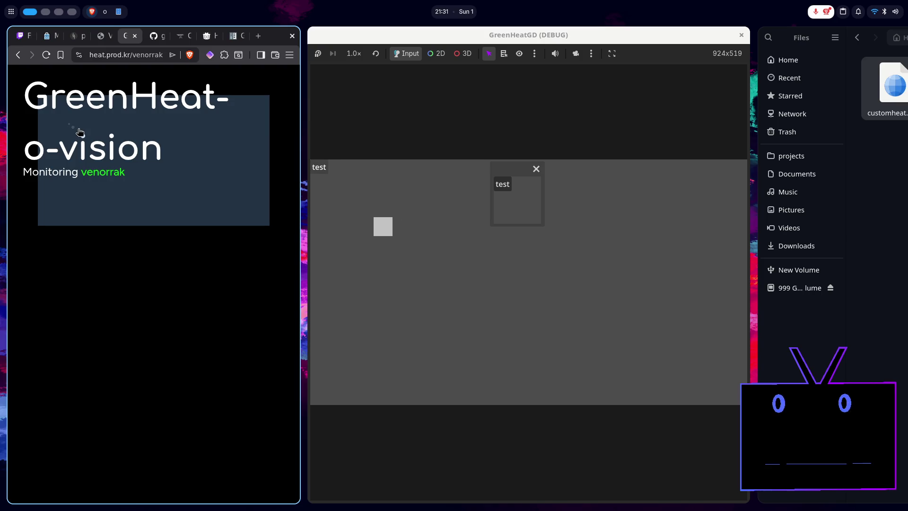
- Send several clicks from the heat page and confirm BUTTON PRESSED repeats in the editor output
{"action": "left_click", "coordinate": [46, 102]}
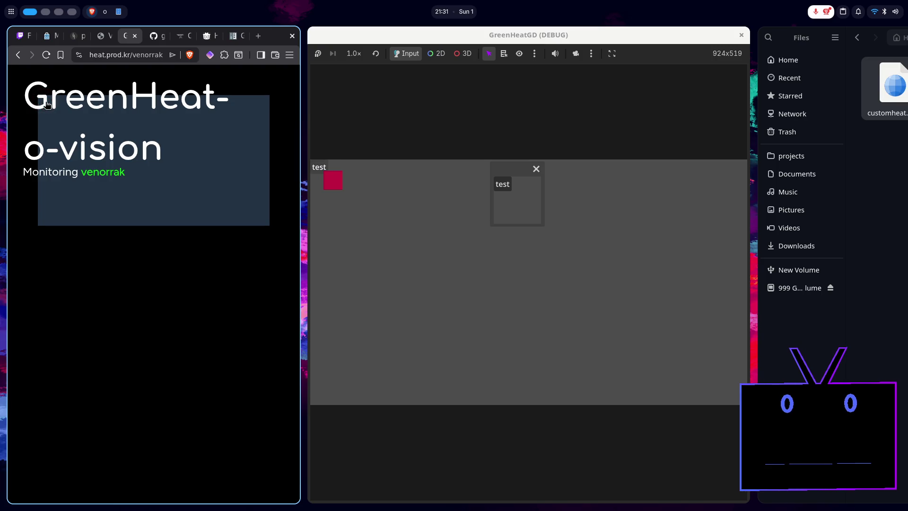
{"action": "left_click", "coordinate": [46, 103]}
{"action": "key", "text": "super+2"}
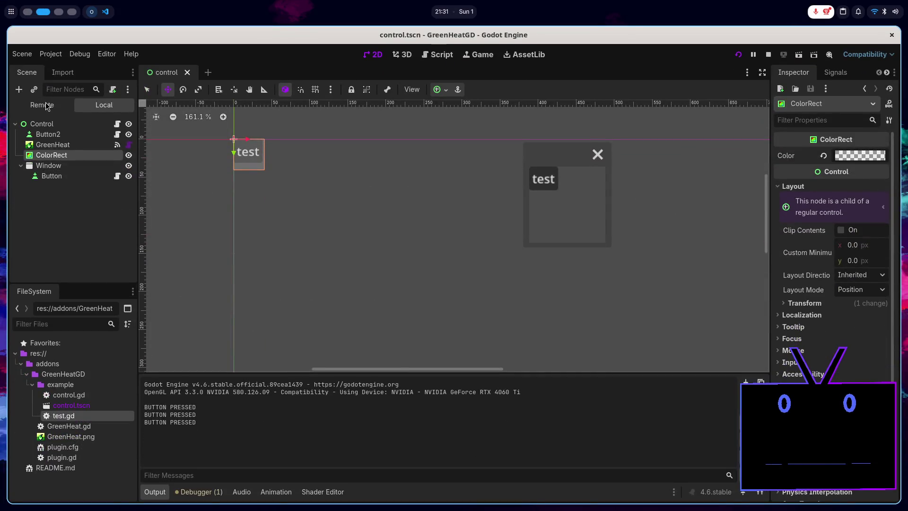
{"action": "key", "text": "super+1"}
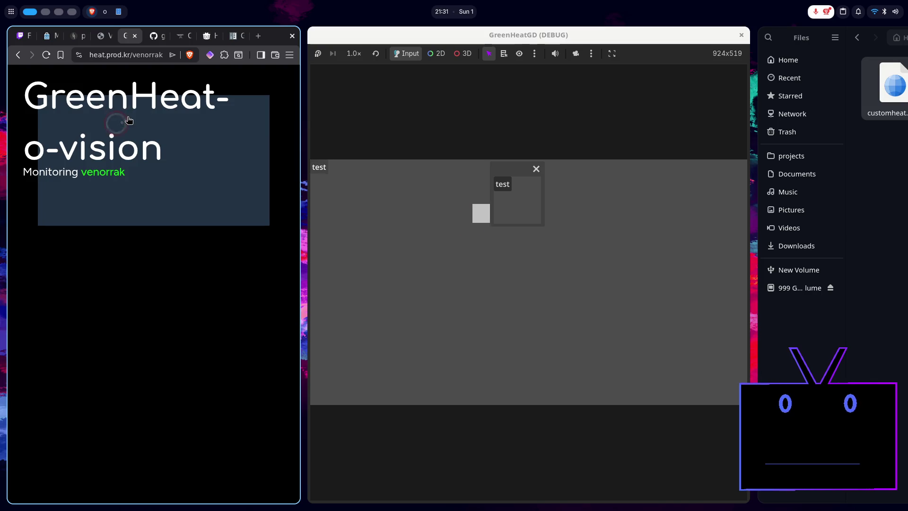
{"action": "left_click", "coordinate": [128, 119]}
{"action": "key", "text": "super+2"}
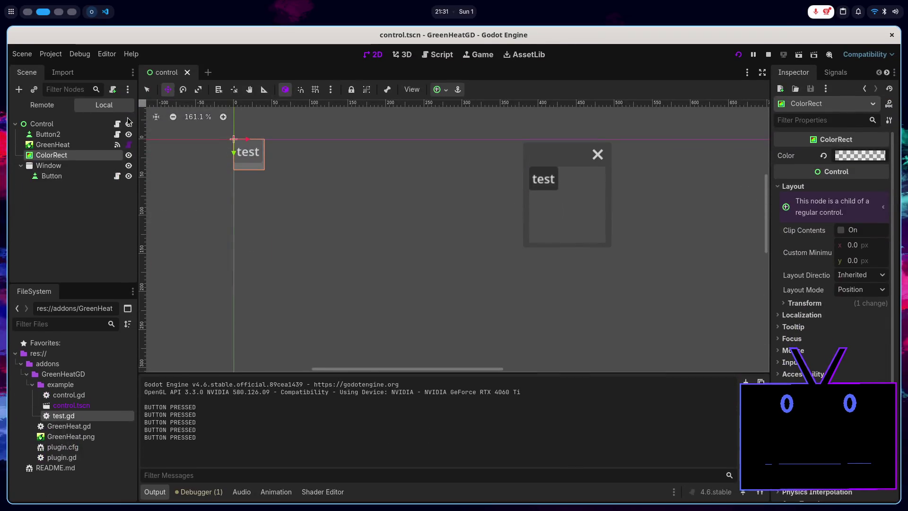
{"action": "key", "text": "super+1"}
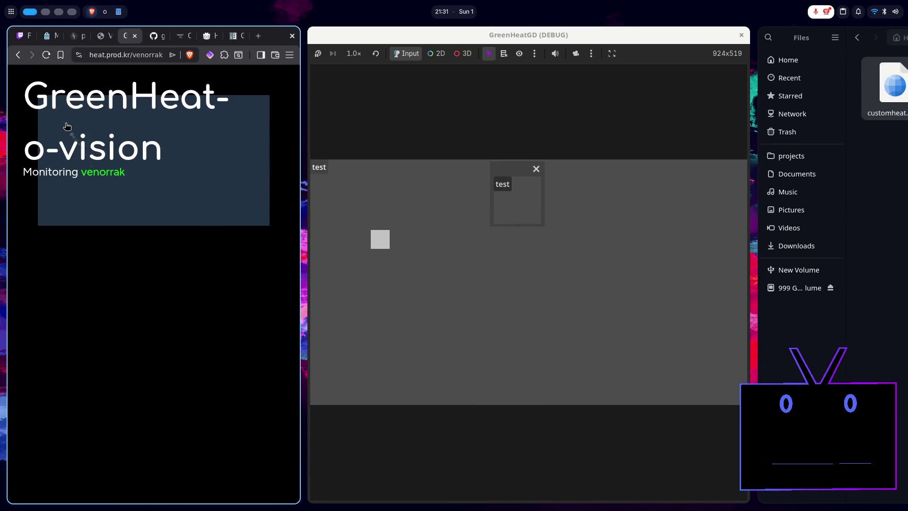
{"action": "left_click", "coordinate": [65, 120]}
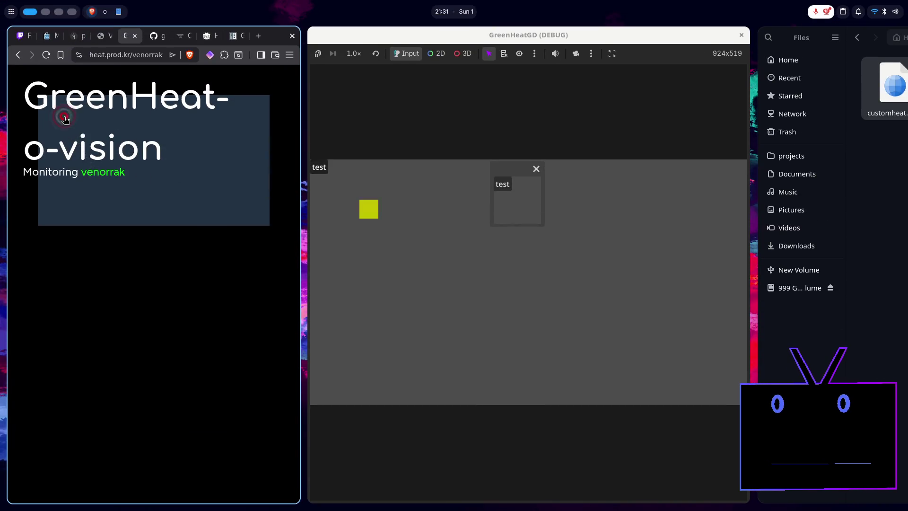
{"action": "left_click", "coordinate": [66, 120]}
{"action": "key", "text": "super+Page_Down"}
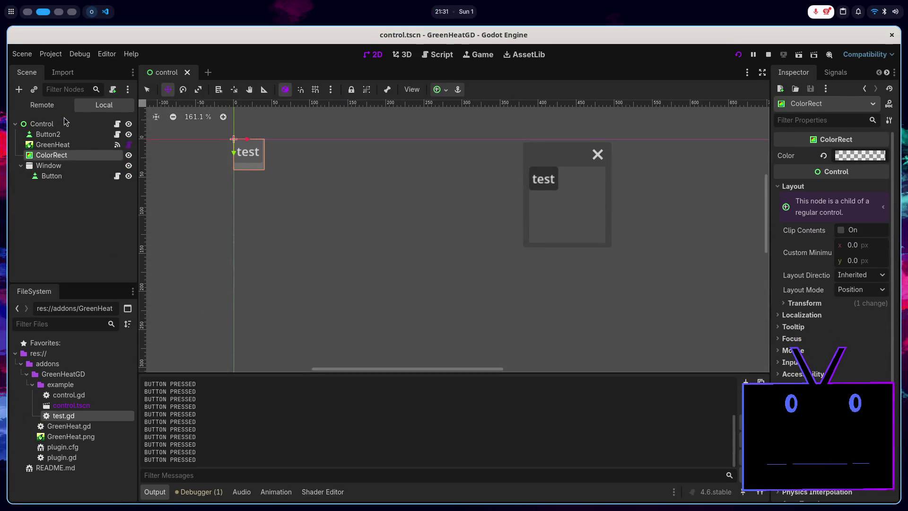
{"action": "key", "text": "super+Page_Up"}
{"action": "key", "text": "super+Up"}
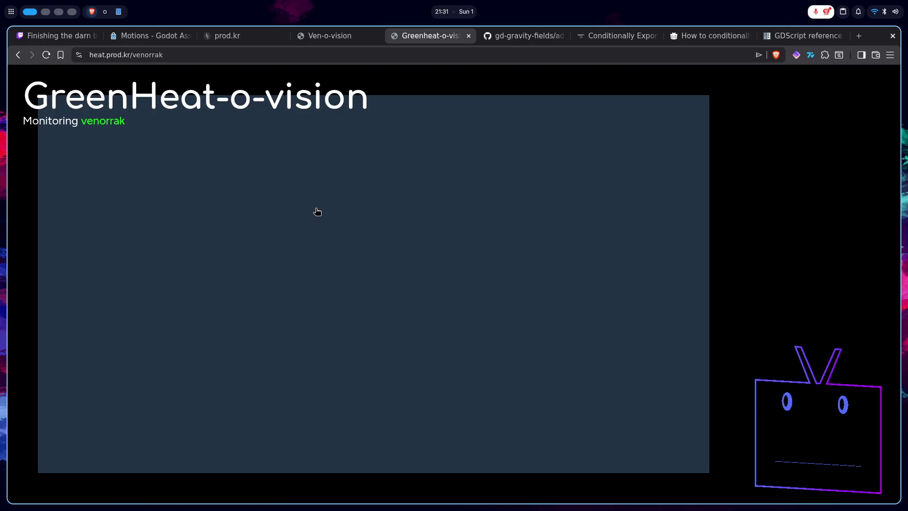
- Tile the browser above the game window and drag it taller
{"action": "key", "text": "super+Right"}
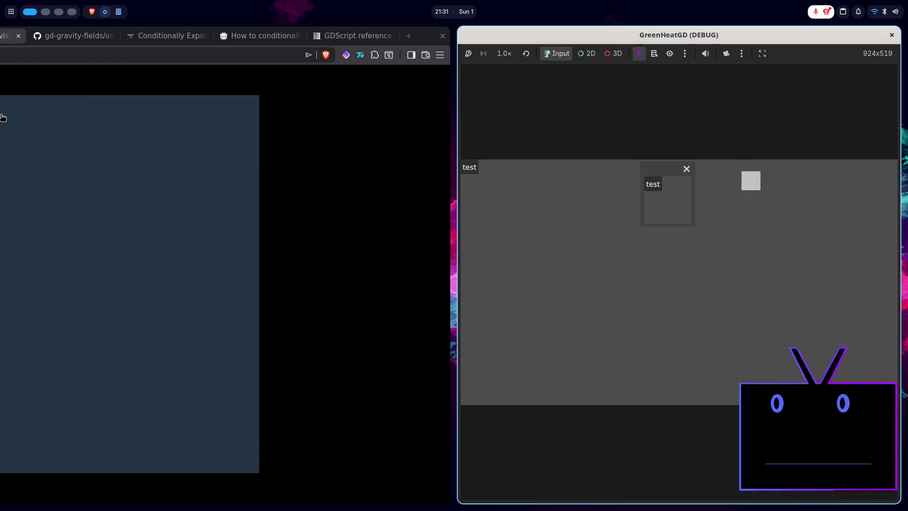
{"action": "key", "text": "super+Left"}
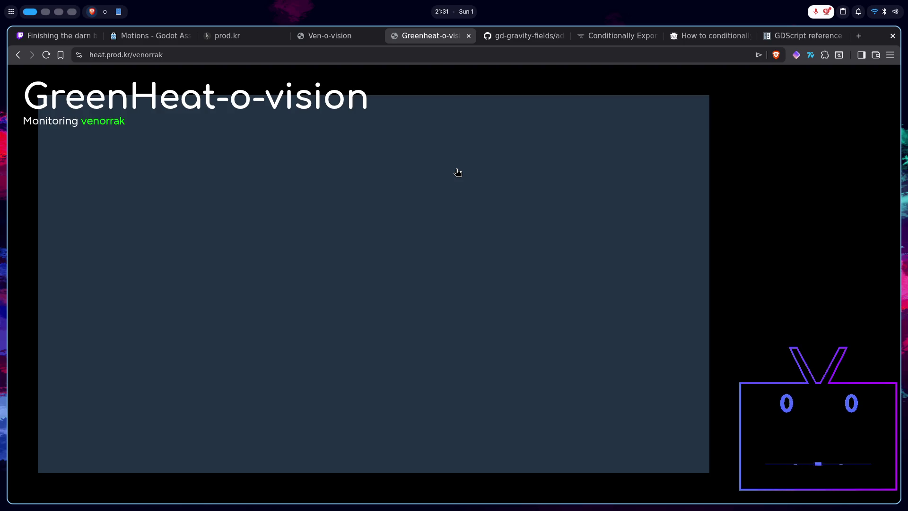
{"action": "key", "text": "super+i"}
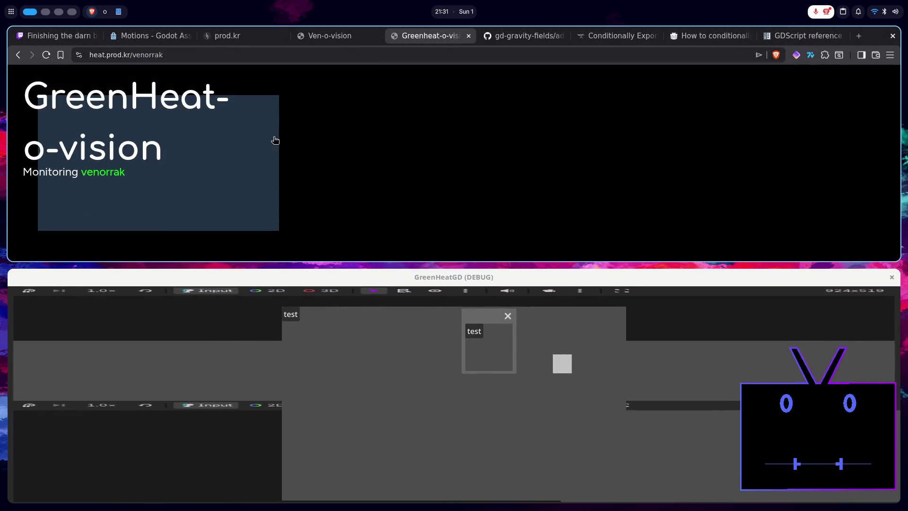
{"action": "mouse_move", "coordinate": [454, 213]}
{"action": "left_mouse_down"}
{"action": "mouse_move", "coordinate": [444, 197]}
{"action": "mouse_move", "coordinate": [438, 233]}
{"action": "mouse_move", "coordinate": [453, 287]}
{"action": "left_mouse_up"}
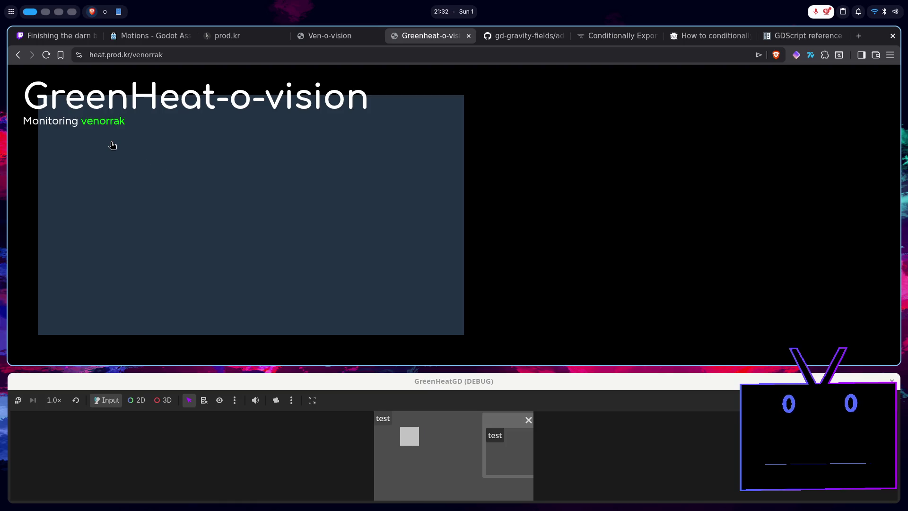
- Click spots on the heatmap so the game's square cycles through yellow, red and green
{"action": "left_click", "coordinate": [112, 145]}
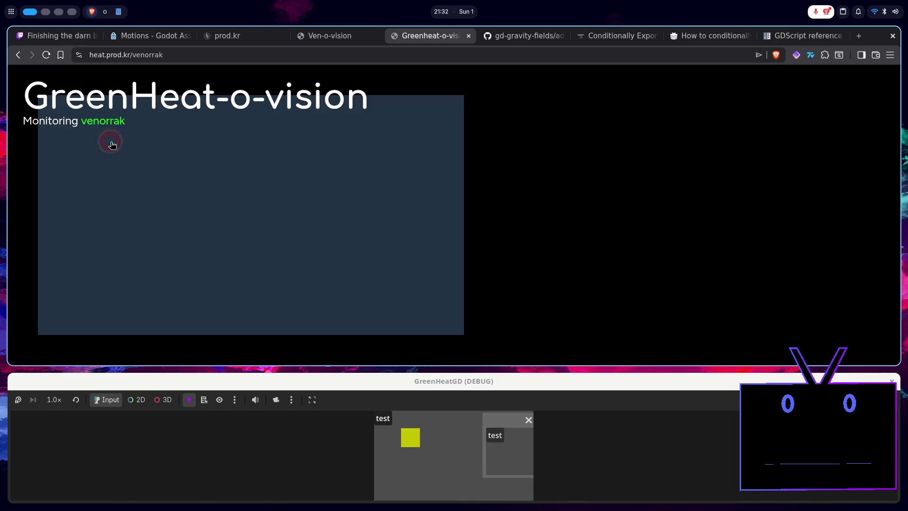
{"action": "left_click", "coordinate": [112, 145]}
{"action": "left_click", "coordinate": [112, 145]}
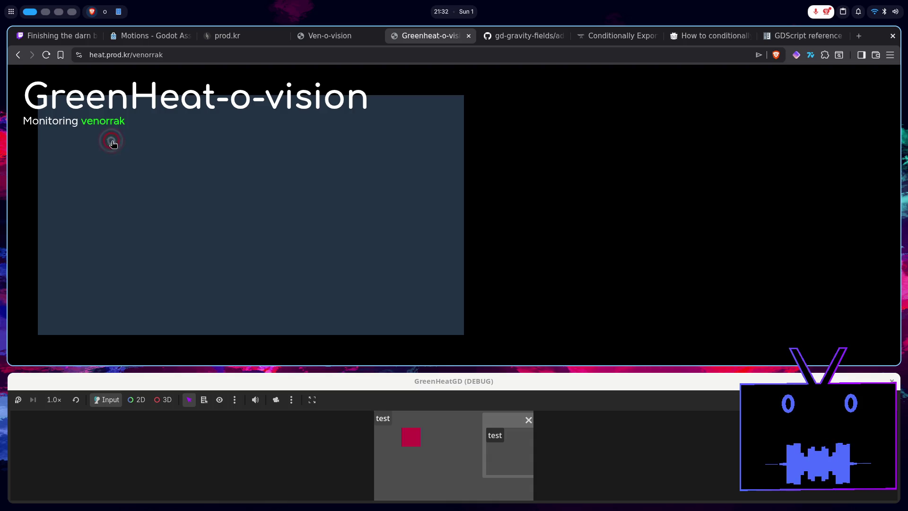
{"action": "left_click", "coordinate": [64, 119]}
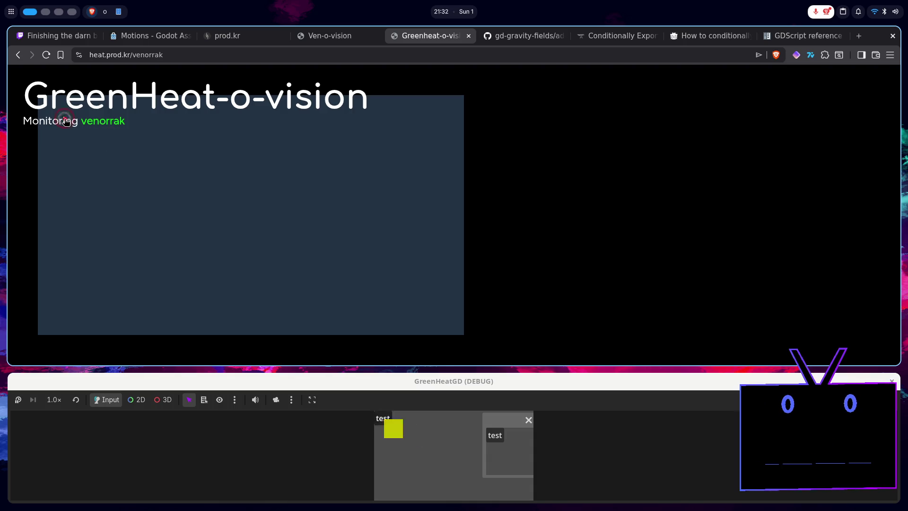
{"action": "left_click", "coordinate": [167, 177]}
{"action": "left_click", "coordinate": [203, 182]}
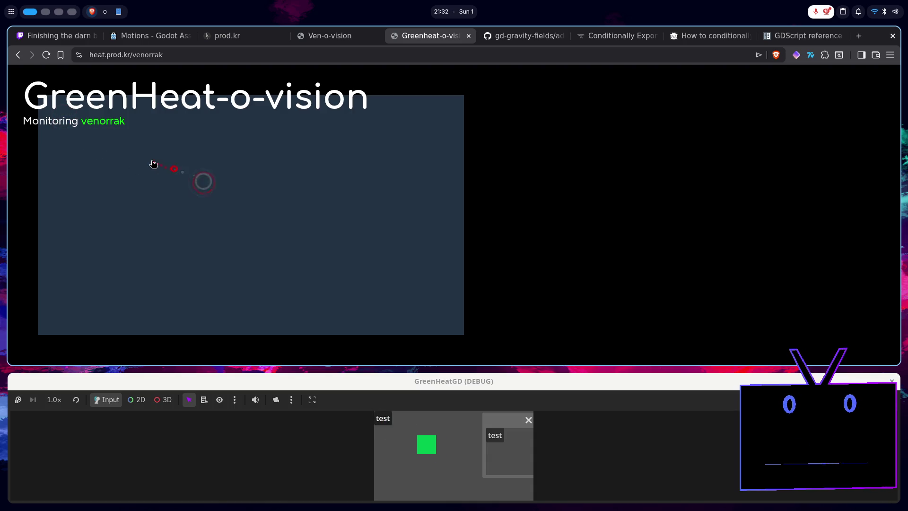
{"action": "left_click", "coordinate": [152, 161]}
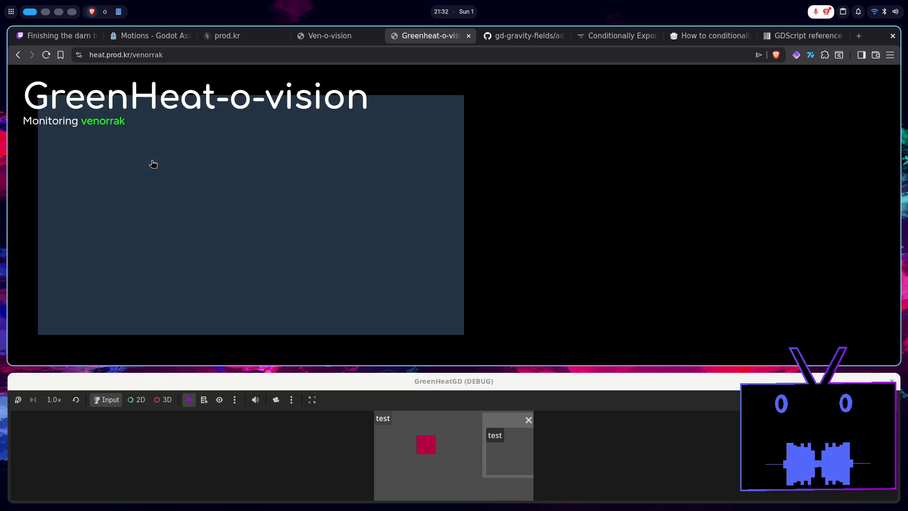
{"action": "key", "text": "super+2"}
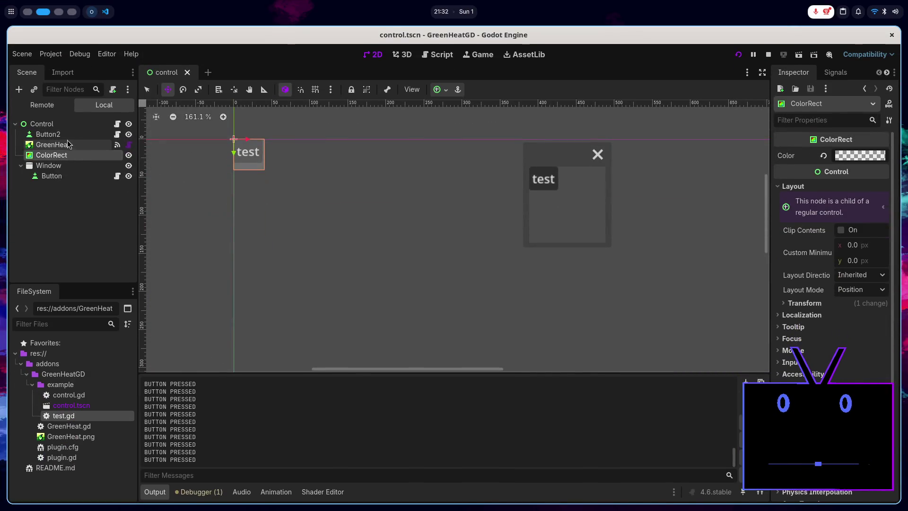
- Select the Button inside the Window node and open its attached test.gd script
{"action": "left_click", "coordinate": [49, 134]}
{"action": "scroll", "coordinate": [297, 228], "scroll_direction": "down", "scroll_amount": 3}
{"action": "scroll", "coordinate": [298, 228], "scroll_direction": "up", "scroll_amount": 5}
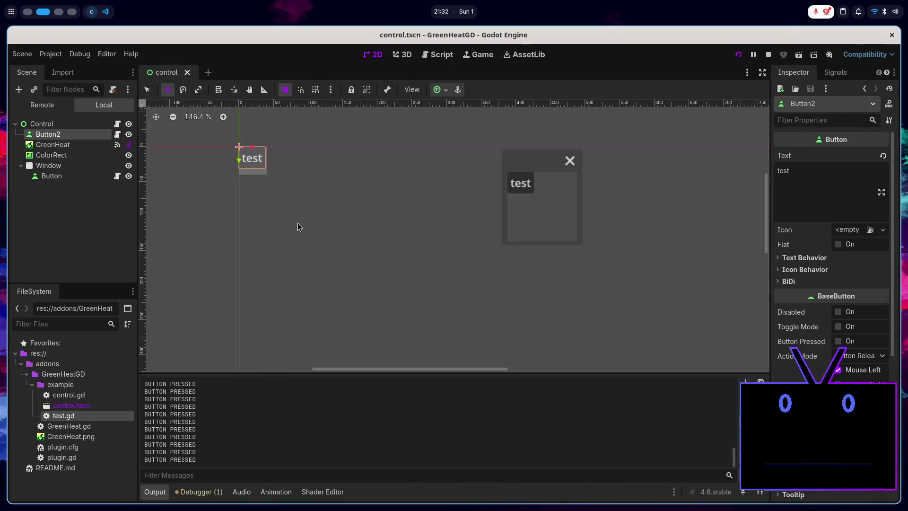
{"action": "scroll", "coordinate": [501, 321], "scroll_direction": "down", "scroll_amount": 4}
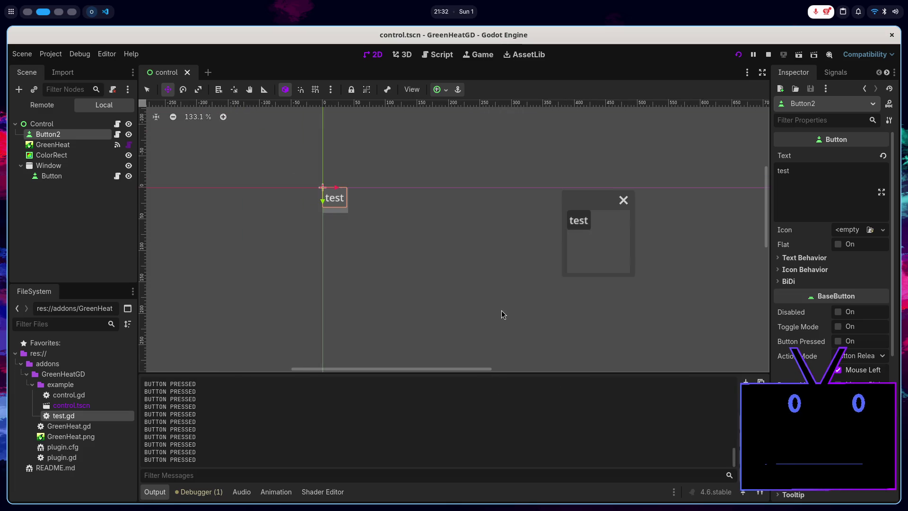
{"action": "scroll", "coordinate": [369, 220], "scroll_direction": "up", "scroll_amount": 4}
{"action": "scroll", "coordinate": [369, 221], "scroll_direction": "down", "scroll_amount": 3}
{"action": "scroll", "coordinate": [369, 220], "scroll_direction": "down", "scroll_amount": 3}
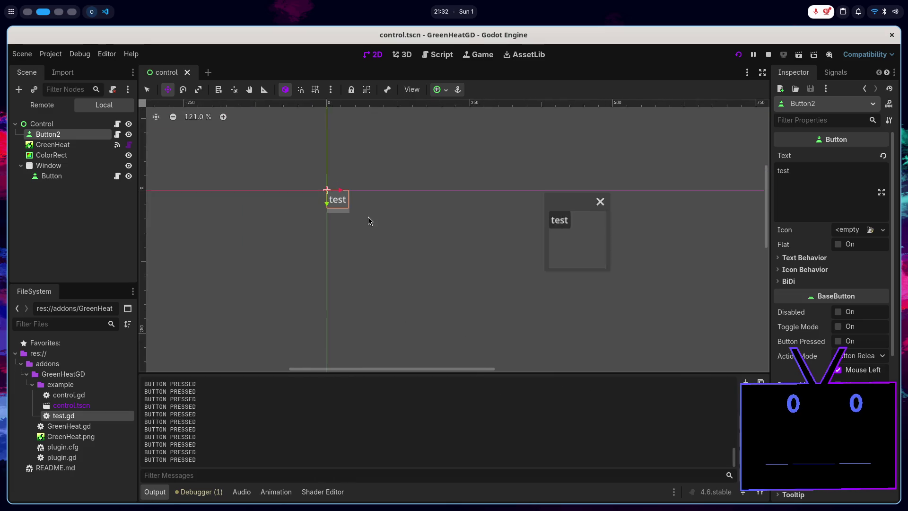
{"action": "left_click", "coordinate": [72, 168]}
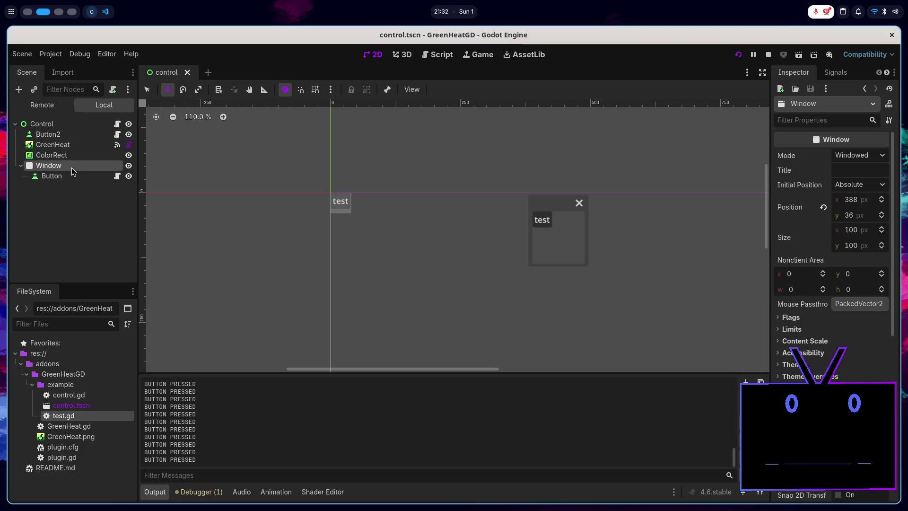
{"action": "left_click", "coordinate": [76, 178]}
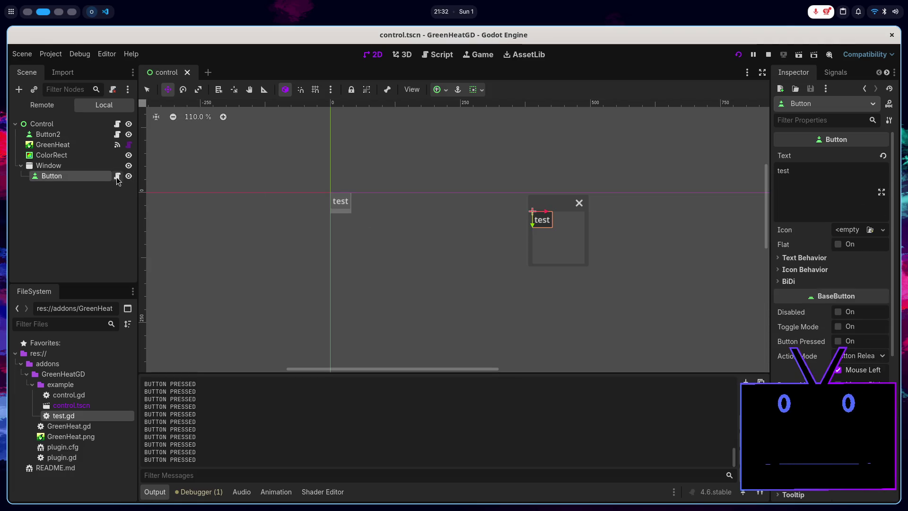
{"action": "left_click", "coordinate": [117, 176]}
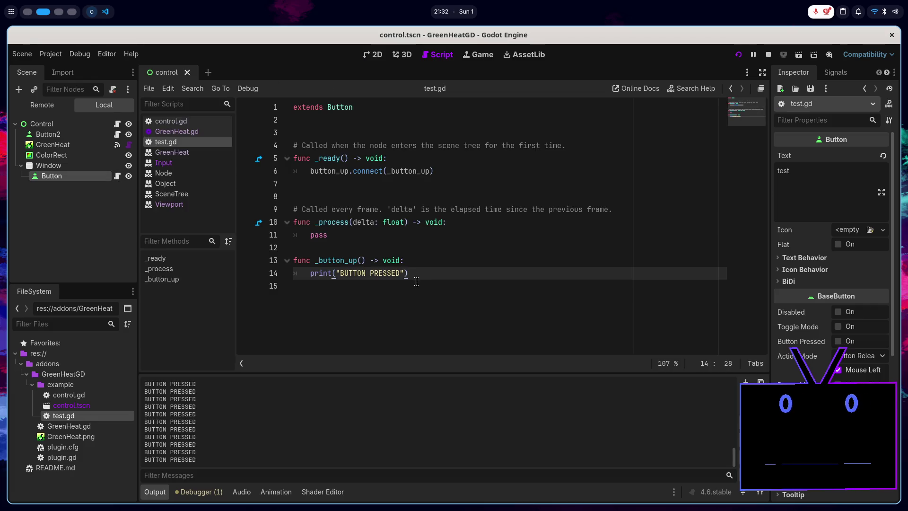
- Change print("BUTTON PRESSED") to print(text) in test.gd and save
{"action": "left_click_drag", "start_coordinate": [405, 273], "coordinate": [336, 273]}
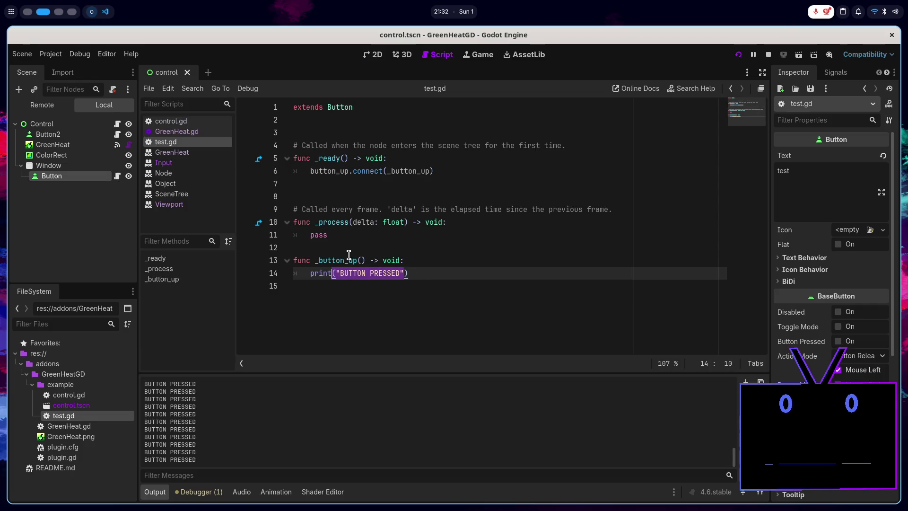
{"action": "key", "text": "BackSpace"}
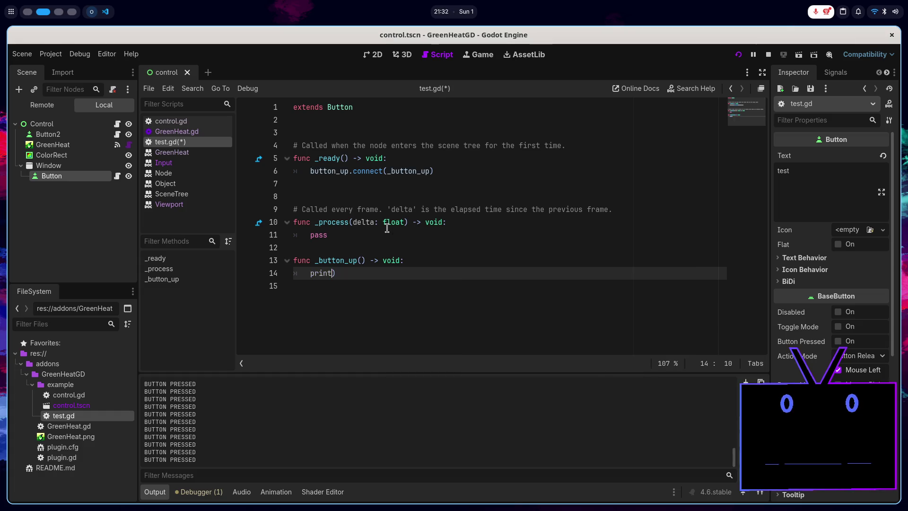
{"action": "type", "text": "text"}
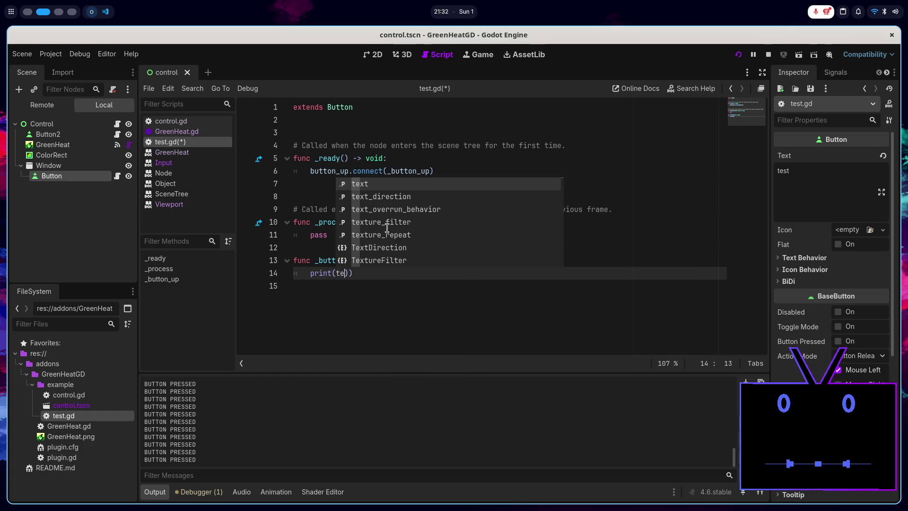
{"action": "type", "text": ")"}
{"action": "key", "text": "ctrl+s"}
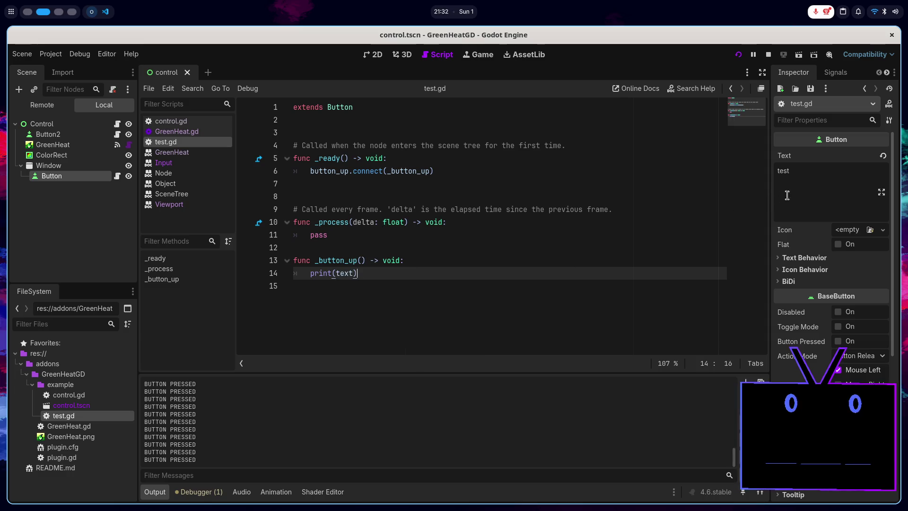
- Set the Button's Text to 'window' and save the scene
{"action": "left_click", "coordinate": [810, 191]}
{"action": "key", "text": "BackSpace"}
{"action": "key", "text": "BackSpace"}
{"action": "type", "text": "windows"}
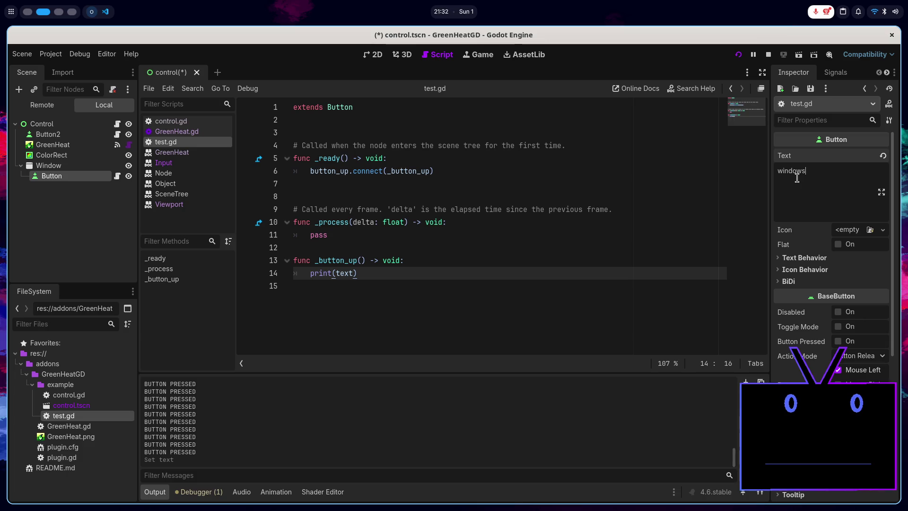
{"action": "key", "text": "BackSpace"}
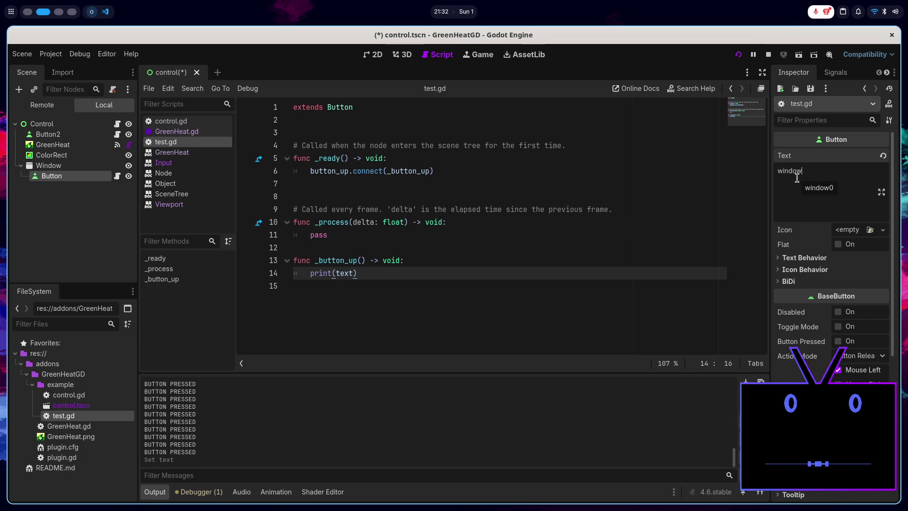
{"action": "key", "text": "ctrl+s"}
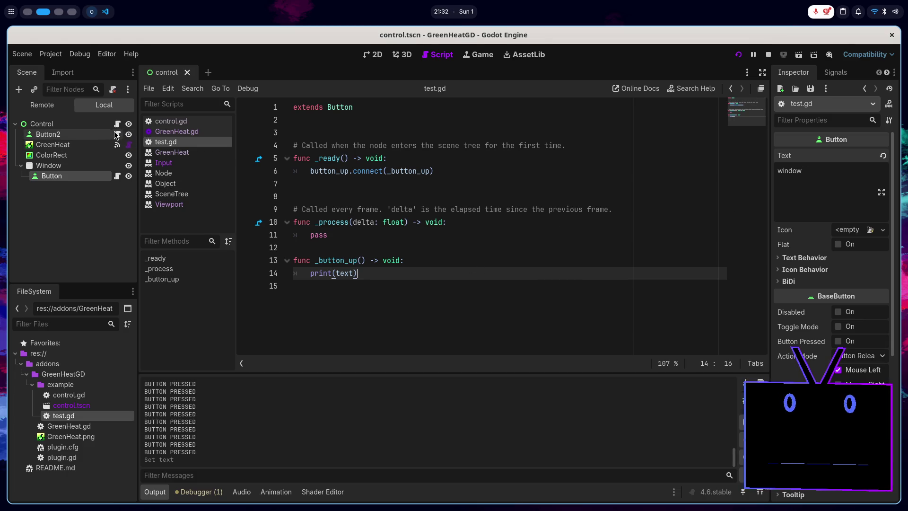
- Set Button2's Text to 'main', save the scene, and relaunch the game
{"action": "left_click", "coordinate": [48, 135]}
{"action": "left_click", "coordinate": [815, 181]}
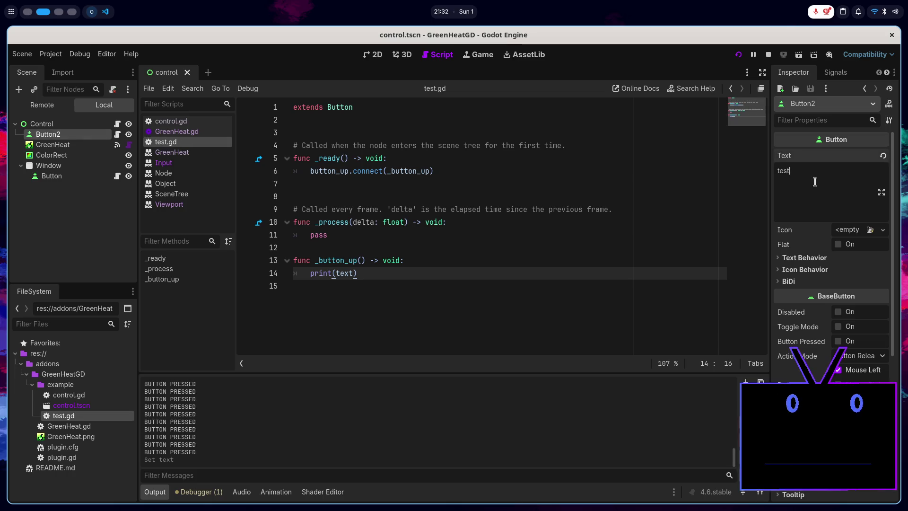
{"action": "type", "text": "main"}
{"action": "key", "text": "ctrl+s"}
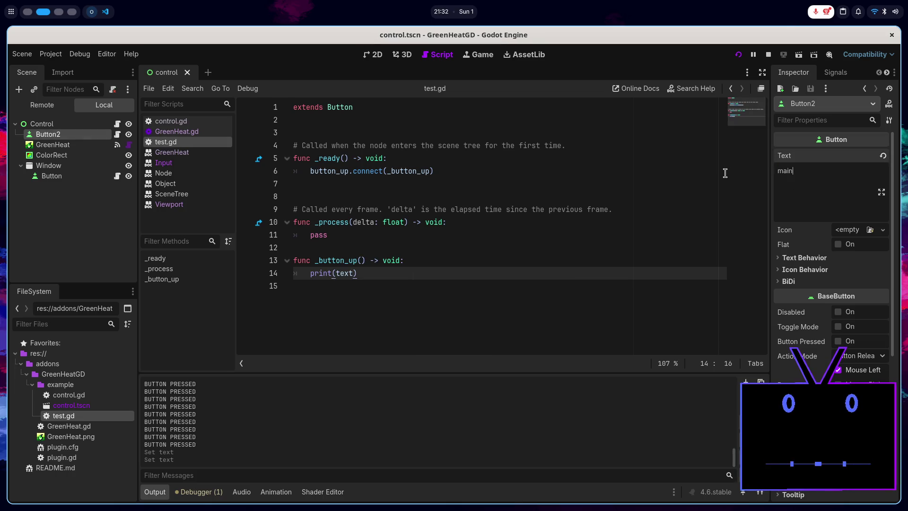
{"action": "left_click", "coordinate": [769, 54]}
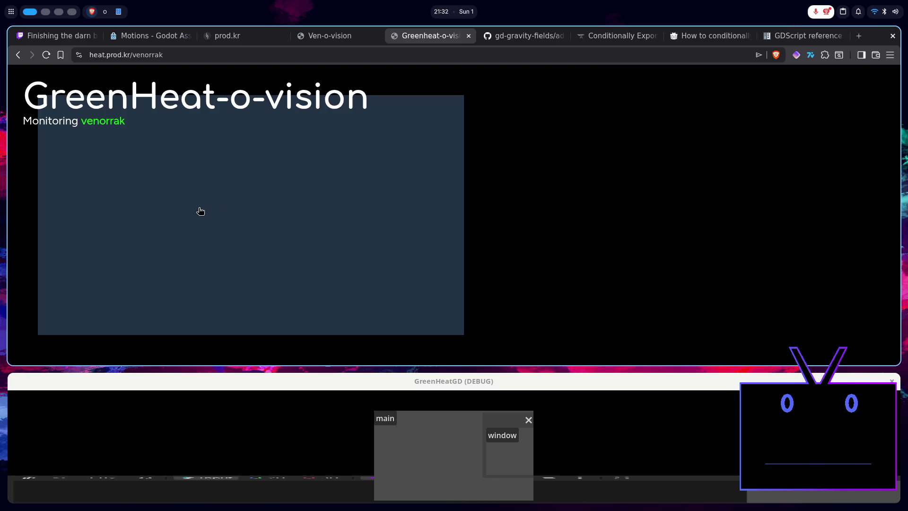
- Click the heat page on the main button and confirm 'main' appears in the editor output
{"action": "left_click", "coordinate": [146, 162]}
{"action": "key", "text": "super+2"}
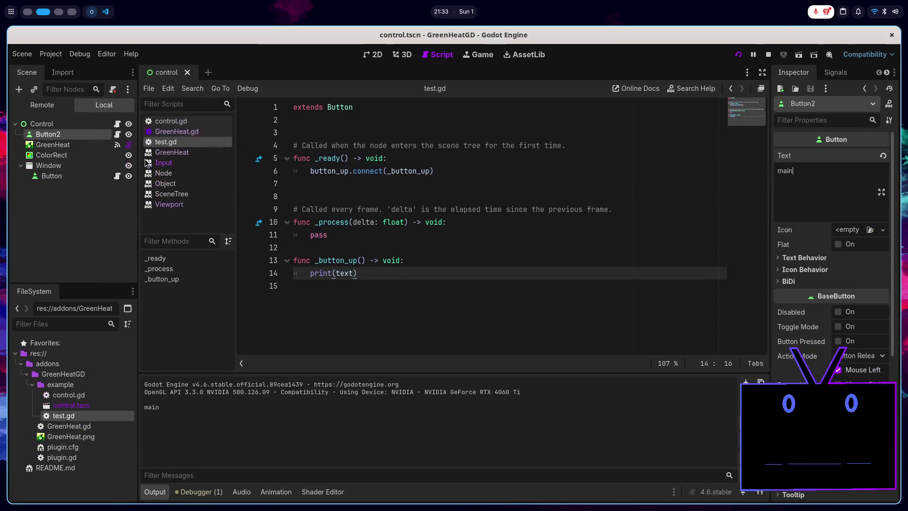
{"action": "key", "text": "super+1"}
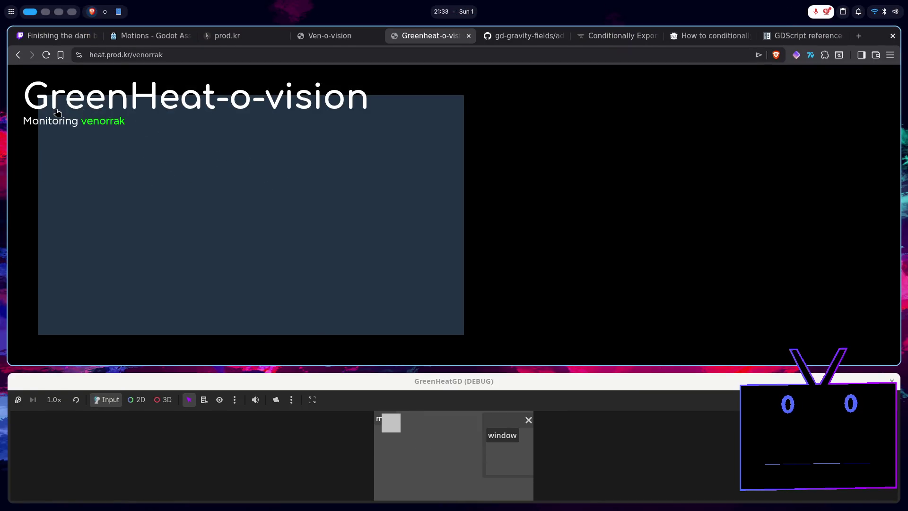
{"action": "key", "text": "super+2"}
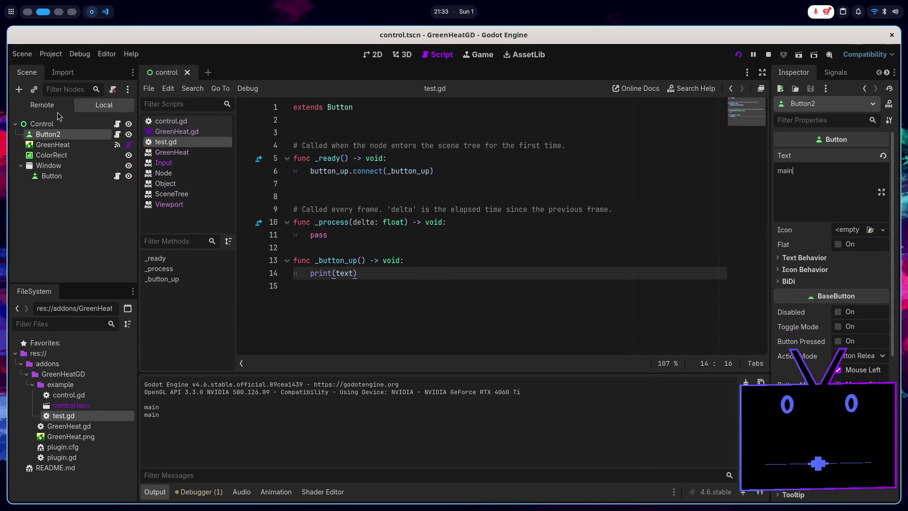
{"action": "key", "text": "super+1"}
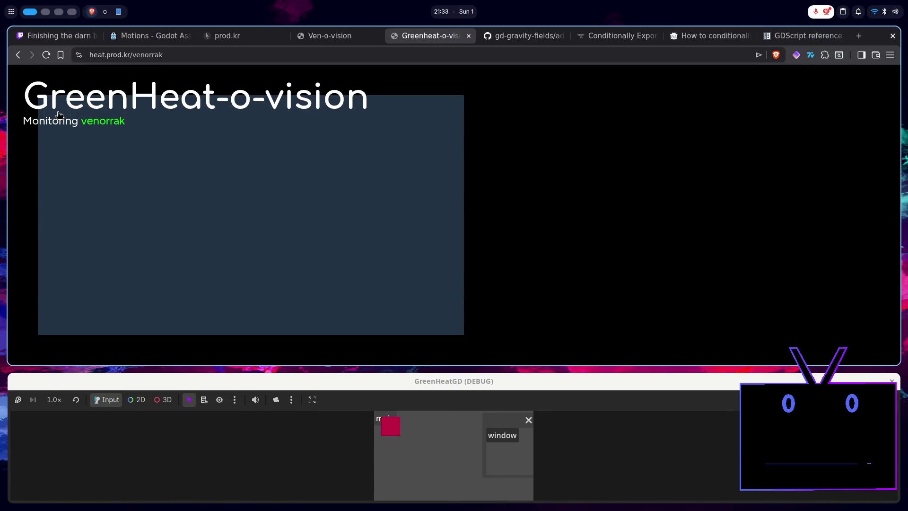
{"action": "key", "text": "super+2"}
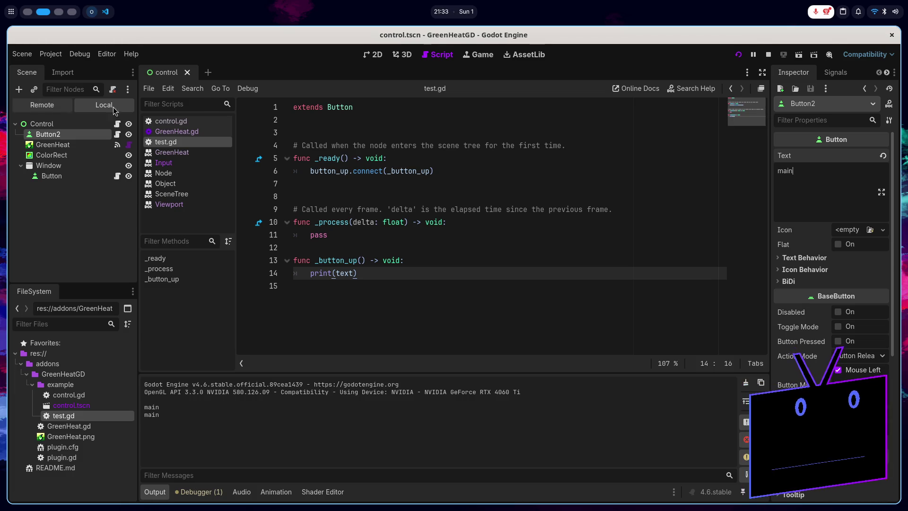
{"action": "left_click", "coordinate": [374, 55]}
- Read the Viewport push_input and Input parse_input_event class reference pages
{"action": "left_click", "coordinate": [403, 54]}
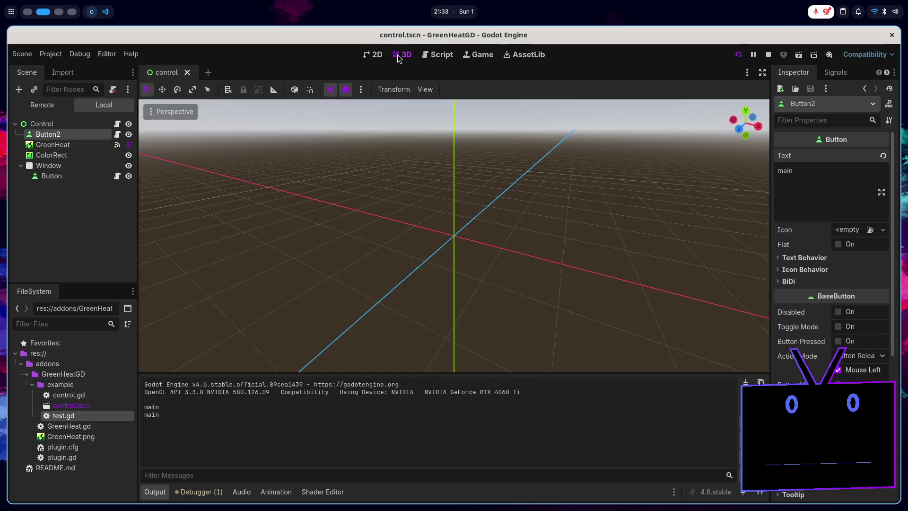
{"action": "left_click", "coordinate": [425, 56]}
{"action": "left_click", "coordinate": [214, 135]}
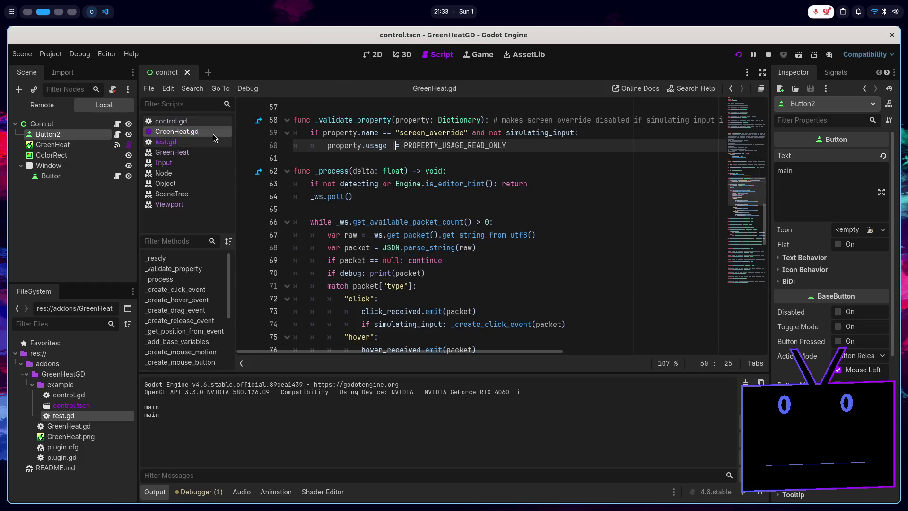
{"action": "left_click", "coordinate": [189, 204]}
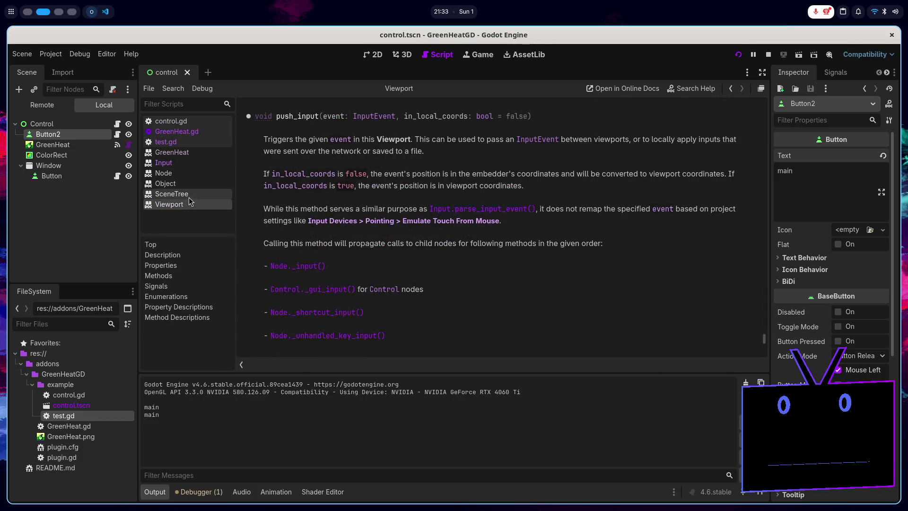
{"action": "left_click", "coordinate": [191, 194]}
{"action": "left_click", "coordinate": [165, 163]}
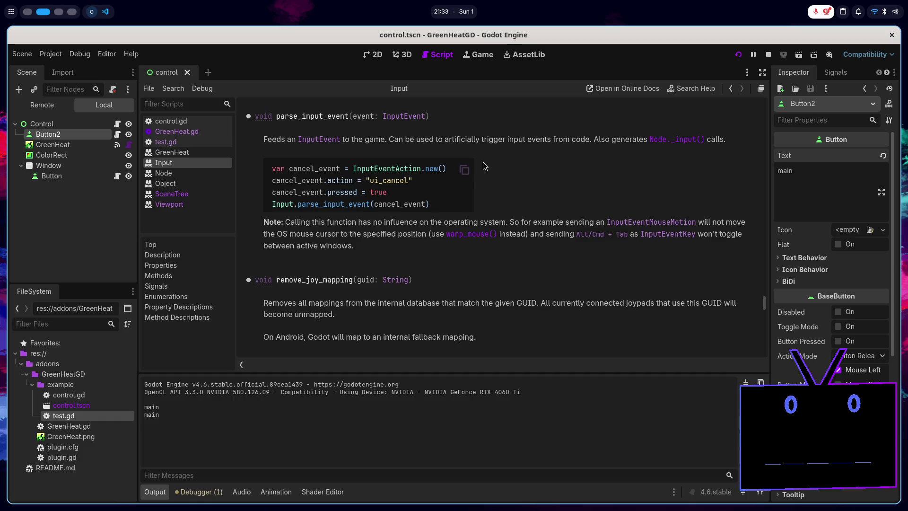
- Return to the Viewport push_input docs and reread its description
{"action": "left_click", "coordinate": [197, 206]}
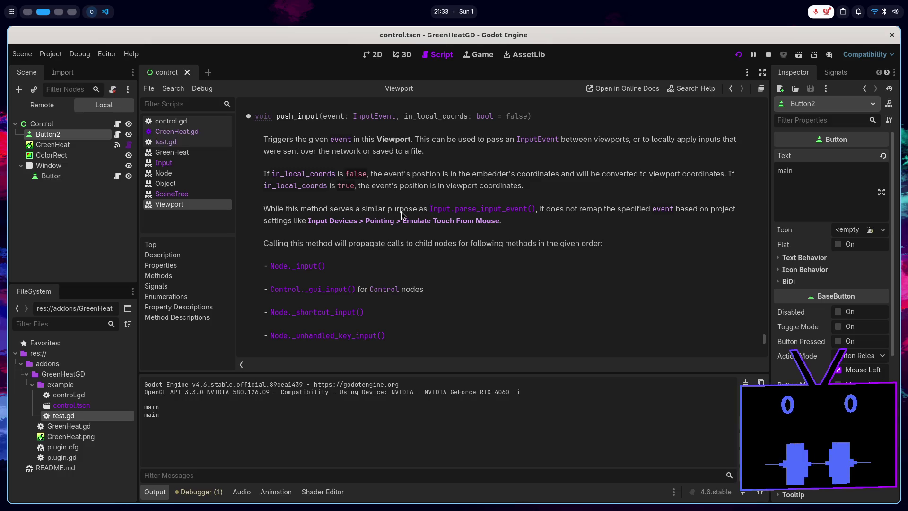
{"action": "double_click", "coordinate": [634, 209]}
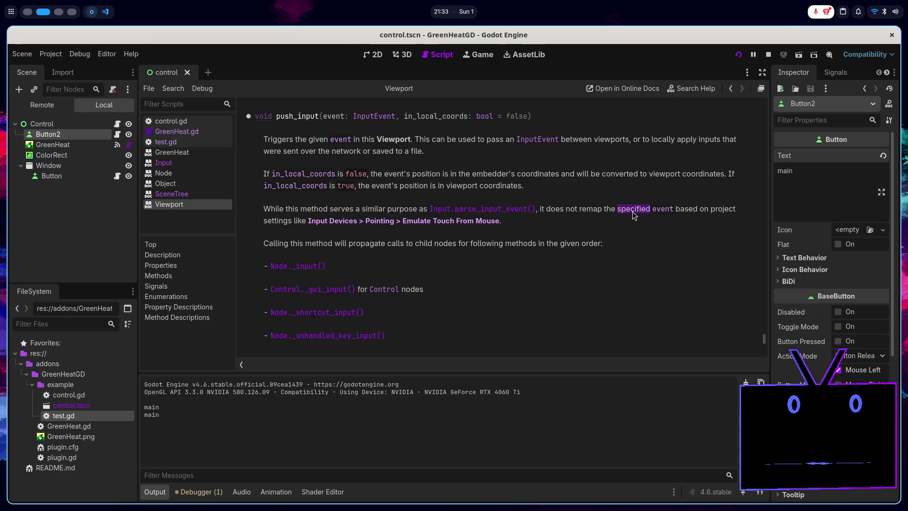
{"action": "double_click", "coordinate": [680, 210]}
{"action": "left_click", "coordinate": [628, 210]}
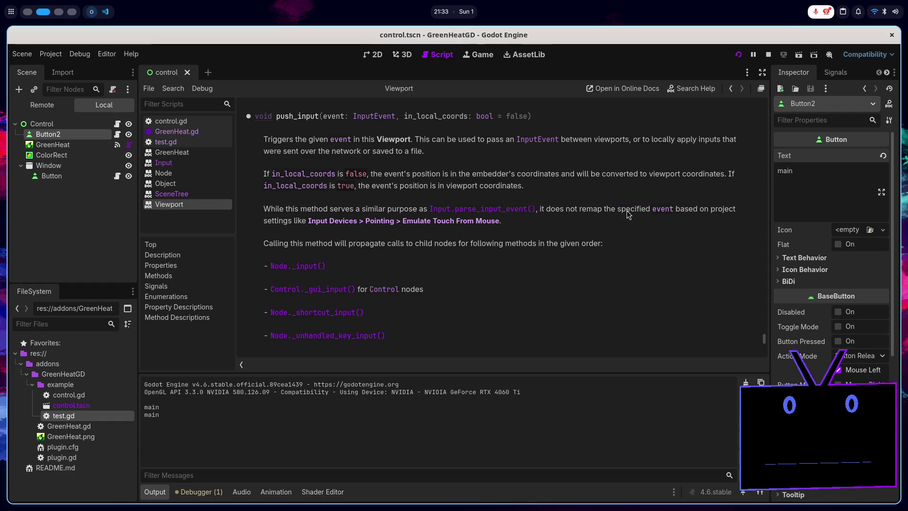
- In GreenHeat.gd, unfold _create_click_event and go to the Input call on line 90
{"action": "left_click", "coordinate": [200, 135]}
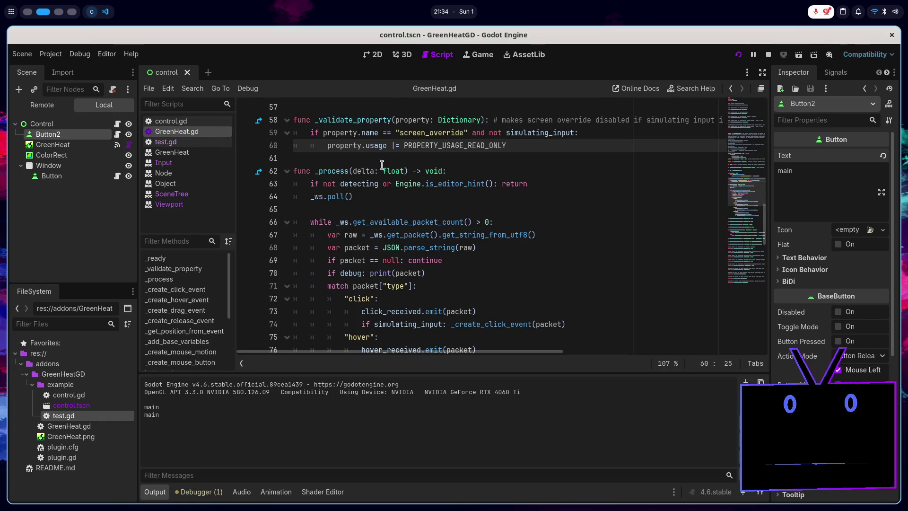
{"action": "scroll", "coordinate": [410, 229], "scroll_direction": "down", "scroll_amount": 8}
{"action": "scroll", "coordinate": [410, 230], "scroll_direction": "down", "scroll_amount": 3}
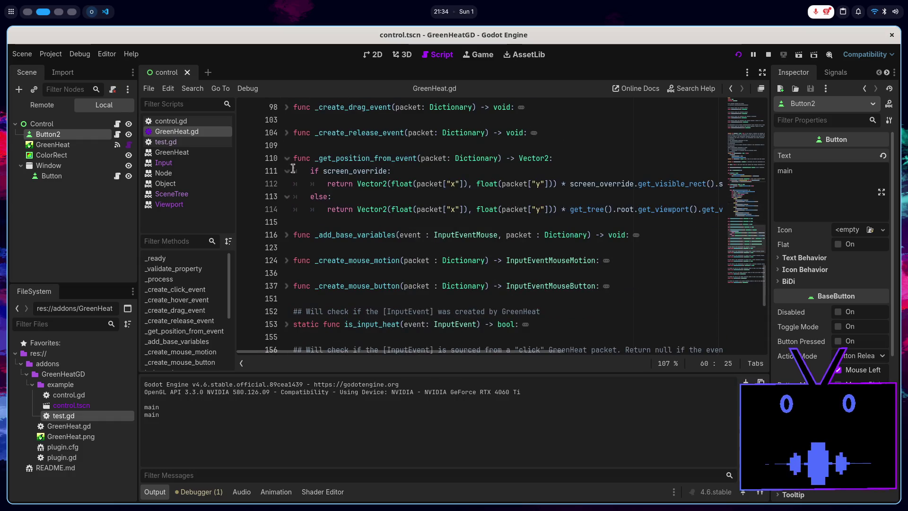
{"action": "scroll", "coordinate": [287, 160], "scroll_direction": "up", "scroll_amount": 7}
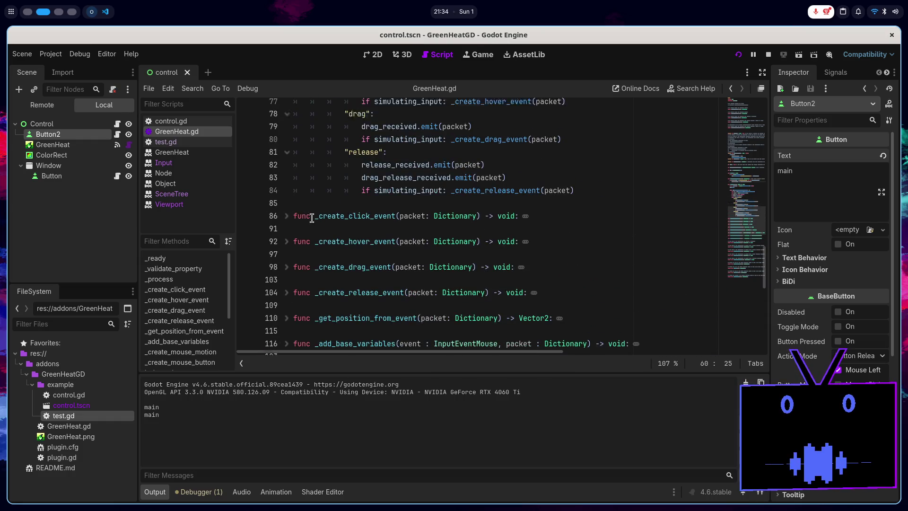
{"action": "scroll", "coordinate": [336, 235], "scroll_direction": "down", "scroll_amount": 3}
{"action": "left_click", "coordinate": [287, 210]}
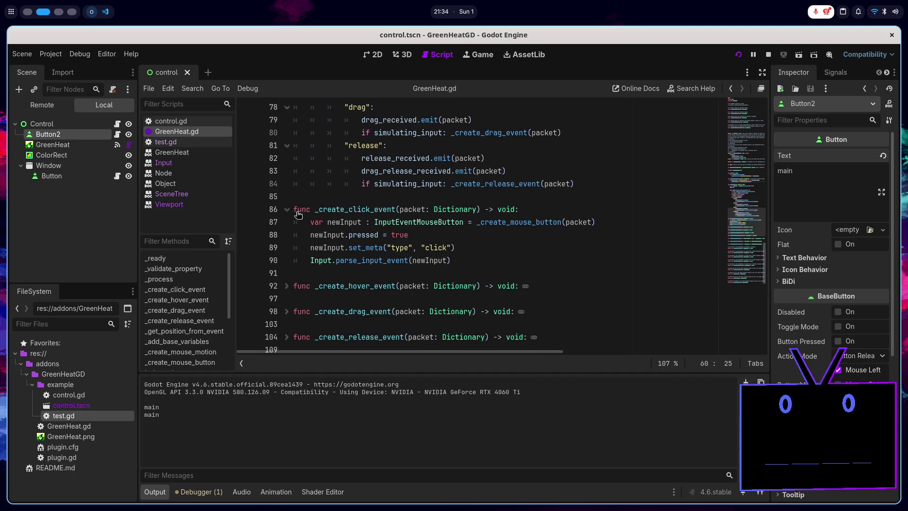
{"action": "scroll", "coordinate": [356, 214], "scroll_direction": "down", "scroll_amount": 1}
{"action": "left_click", "coordinate": [358, 222]}
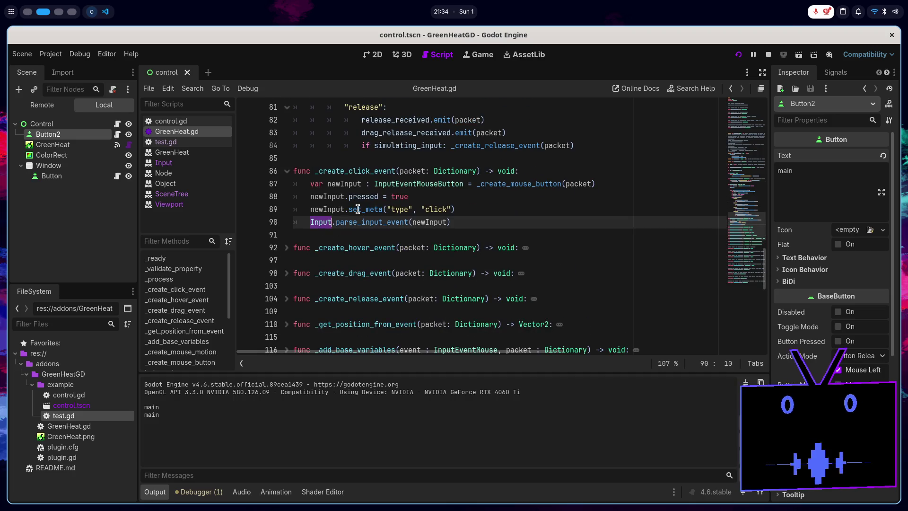
{"action": "left_click", "coordinate": [469, 221]}
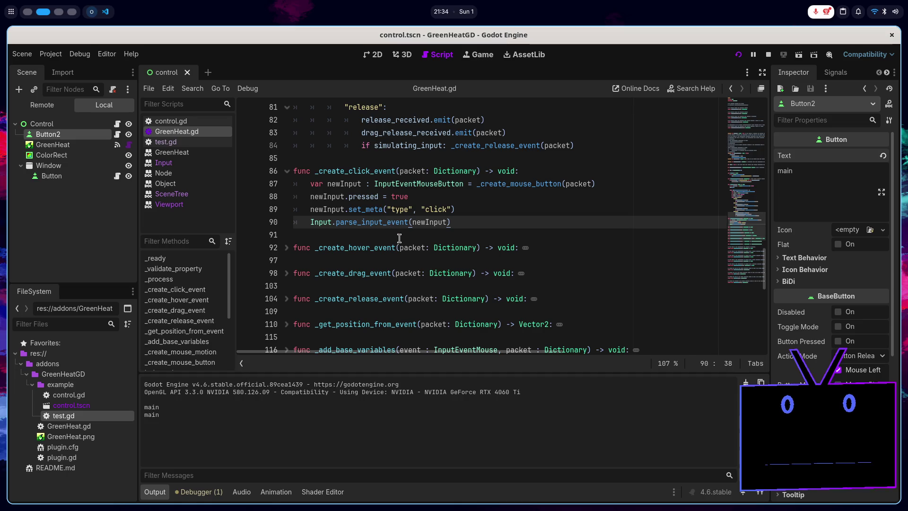
- Insert a new indented line after line 55 in _ready
{"action": "scroll", "coordinate": [480, 251], "scroll_direction": "up", "scroll_amount": 1}
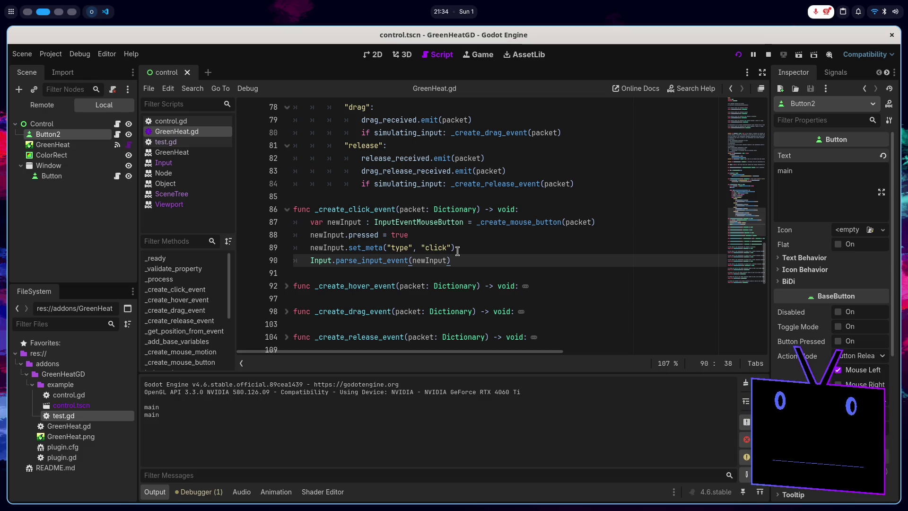
{"action": "scroll", "coordinate": [458, 252], "scroll_direction": "up", "scroll_amount": 7}
{"action": "scroll", "coordinate": [557, 221], "scroll_direction": "up", "scroll_amount": 1}
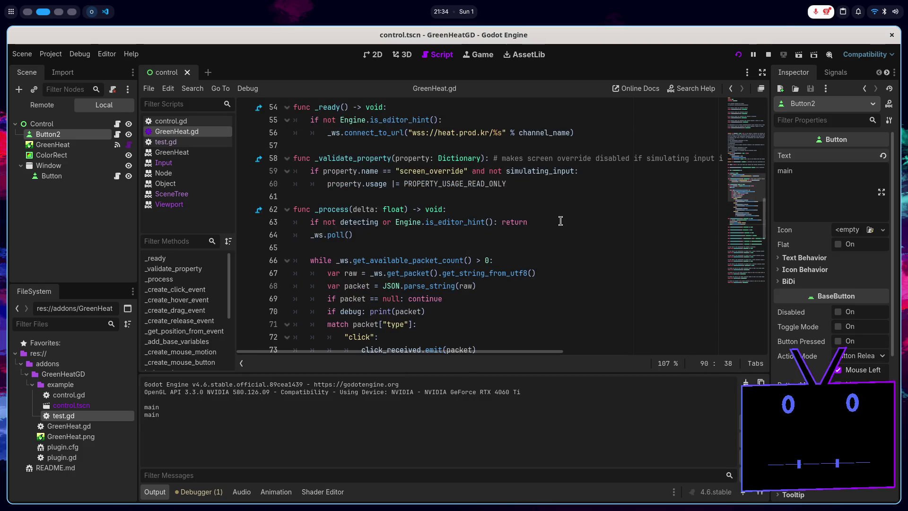
{"action": "scroll", "coordinate": [544, 227], "scroll_direction": "up", "scroll_amount": 2}
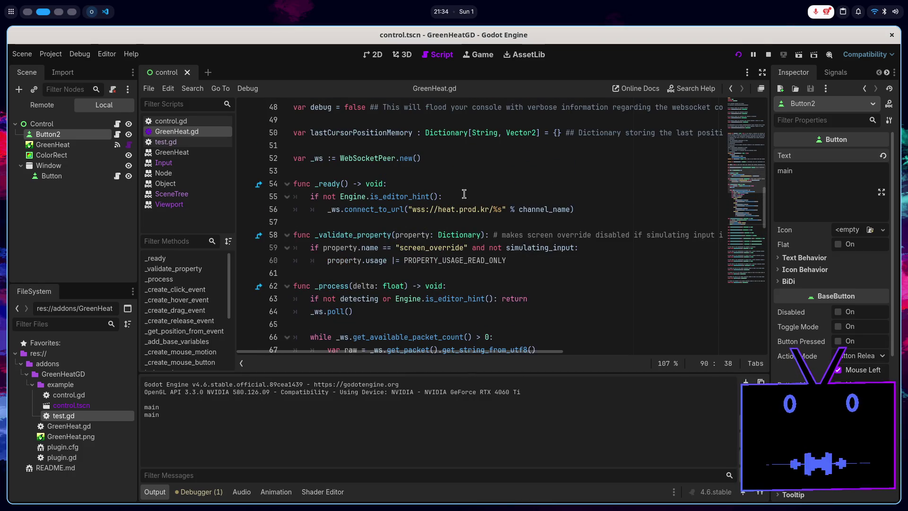
{"action": "left_click", "coordinate": [464, 194]}
{"action": "key", "text": "Return"}
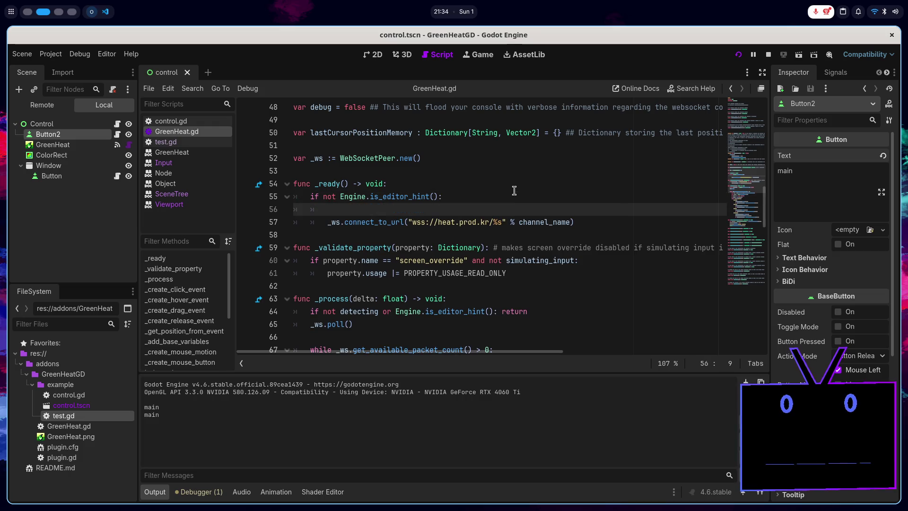
- Copy the screen_override name from line 46 onto the new line in _ready
{"action": "scroll", "coordinate": [514, 191], "scroll_direction": "up", "scroll_amount": 2}
{"action": "scroll", "coordinate": [462, 194], "scroll_direction": "up", "scroll_amount": 1}
{"action": "double_click", "coordinate": [388, 198]}
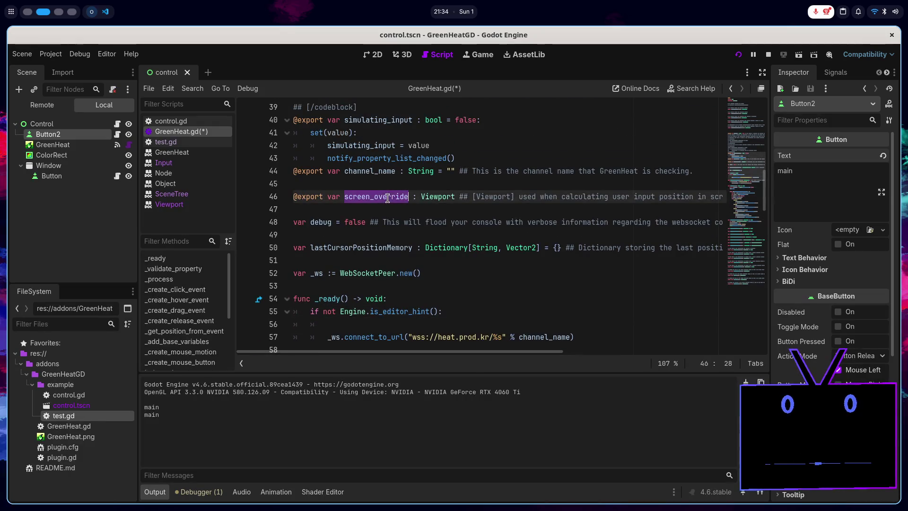
{"action": "key", "text": "ctrl+c"}
{"action": "left_click", "coordinate": [386, 322]}
{"action": "key", "text": "ctrl+v"}
{"action": "type", "text": "= "}
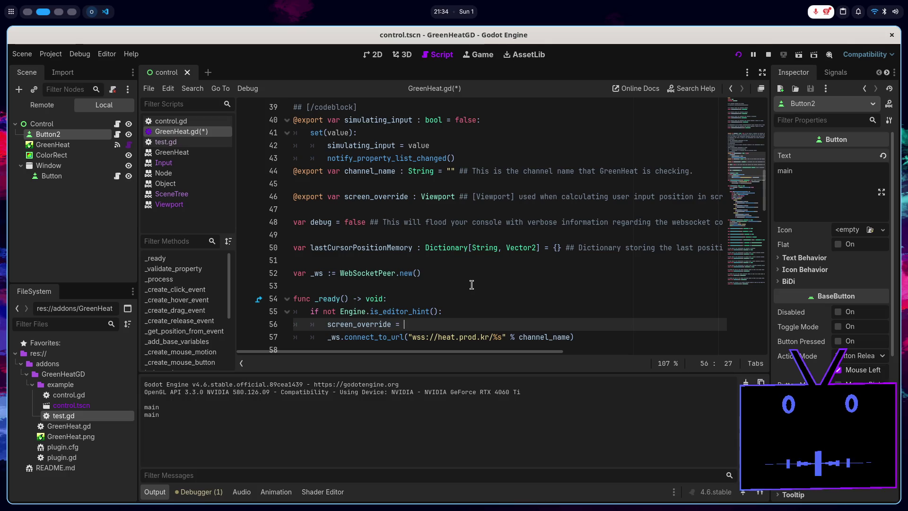
{"action": "type", "text": "get_tr"}
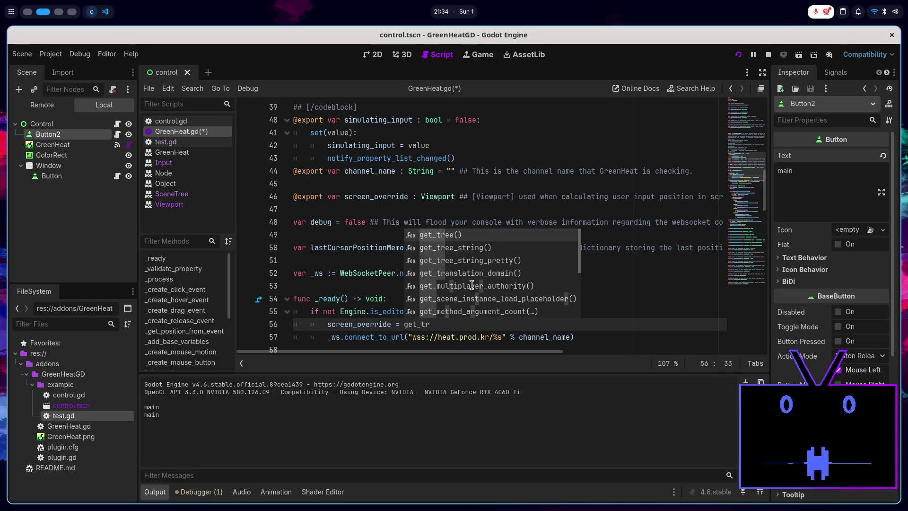
{"action": "key", "text": "BackSpace"}
{"action": "key", "text": "BackSpace"}
{"action": "key", "text": "BackSpace"}
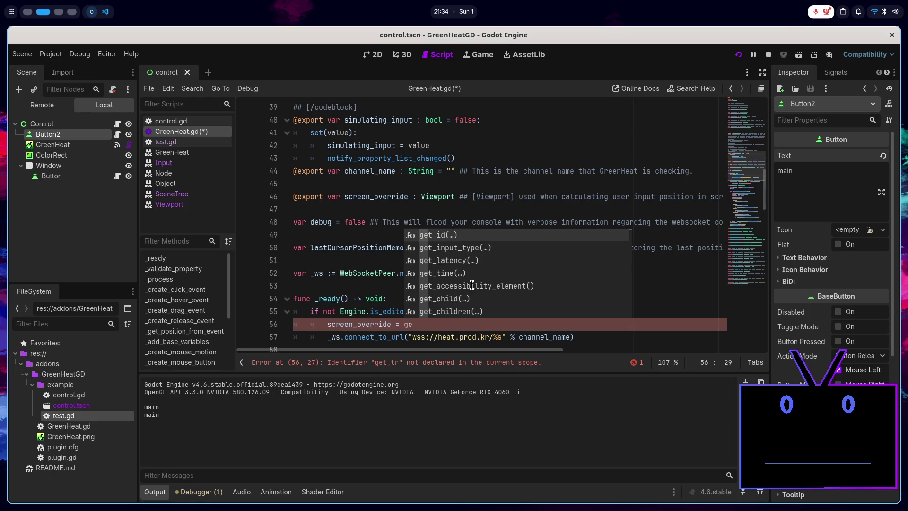
{"action": "key", "text": "BackSpace"}
{"action": "left_click", "coordinate": [463, 312]}
- Add an 'if not screen_override:' condition above that line
{"action": "key", "text": "Return"}
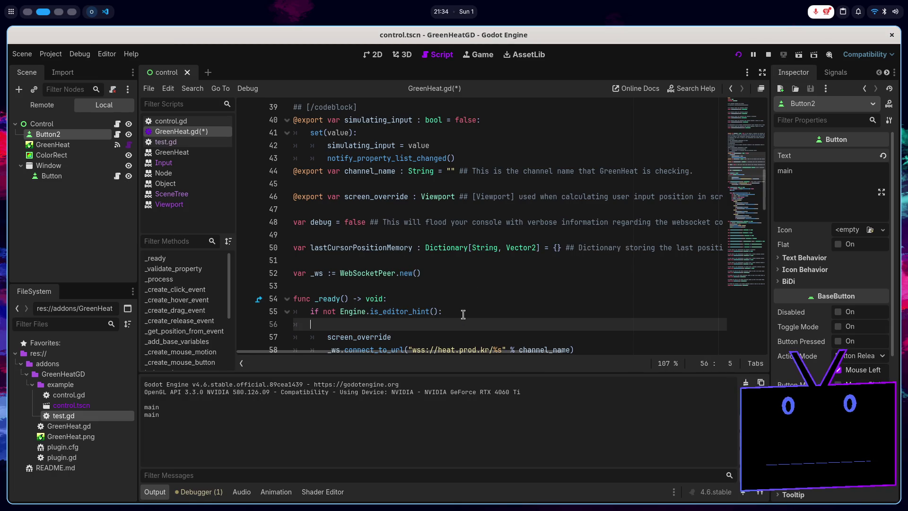
{"action": "key", "text": "BackSpace"}
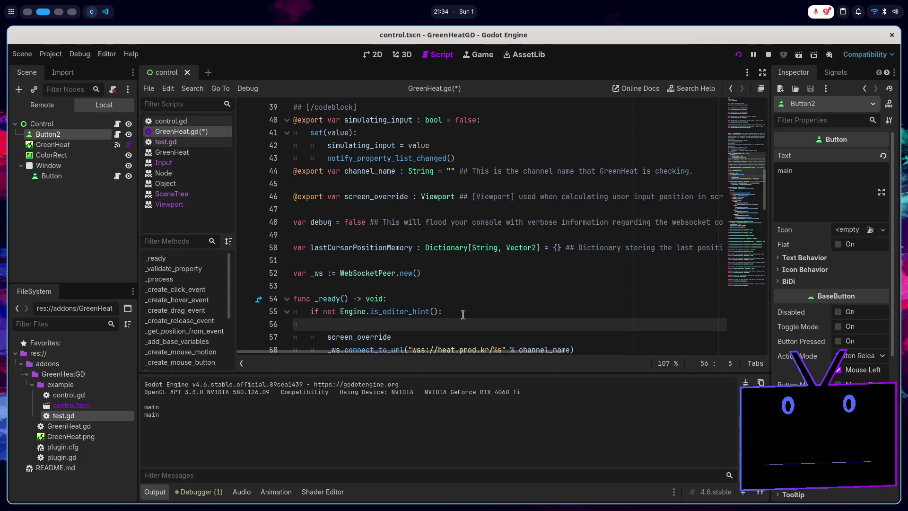
{"action": "key", "text": "Tab"}
{"action": "type", "text": "if"}
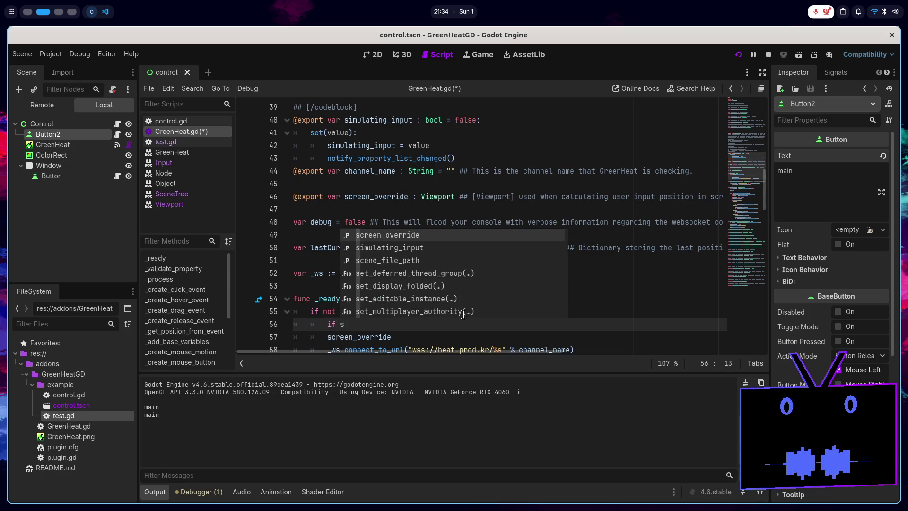
{"action": "key", "text": "BackSpace"}
{"action": "type", "text": "not s"}
{"action": "key", "text": "Return"}
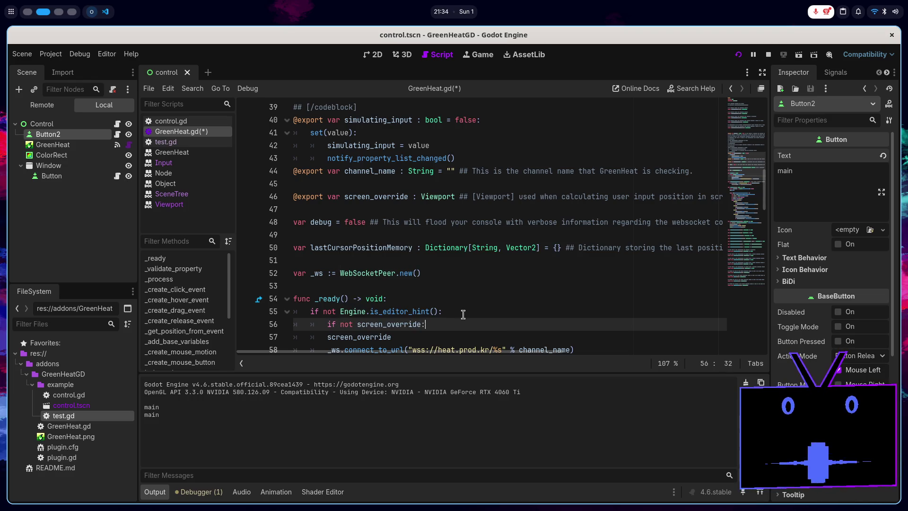
- Indent and complete 'screen_override = get_tree().root.get_viewport()' under the if, then save
{"action": "left_click", "coordinate": [325, 338]}
{"action": "key", "text": "Tab"}
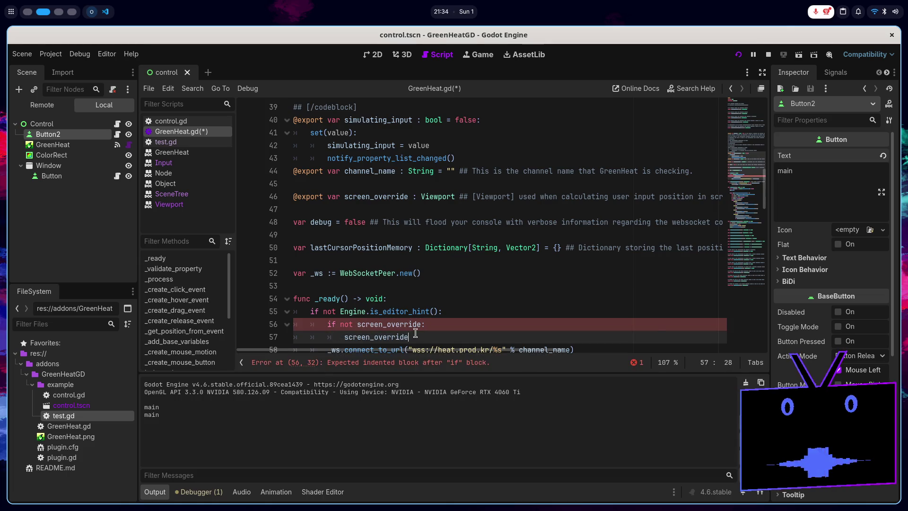
{"action": "left_click", "coordinate": [415, 333]}
{"action": "type", "text": "get_tr"}
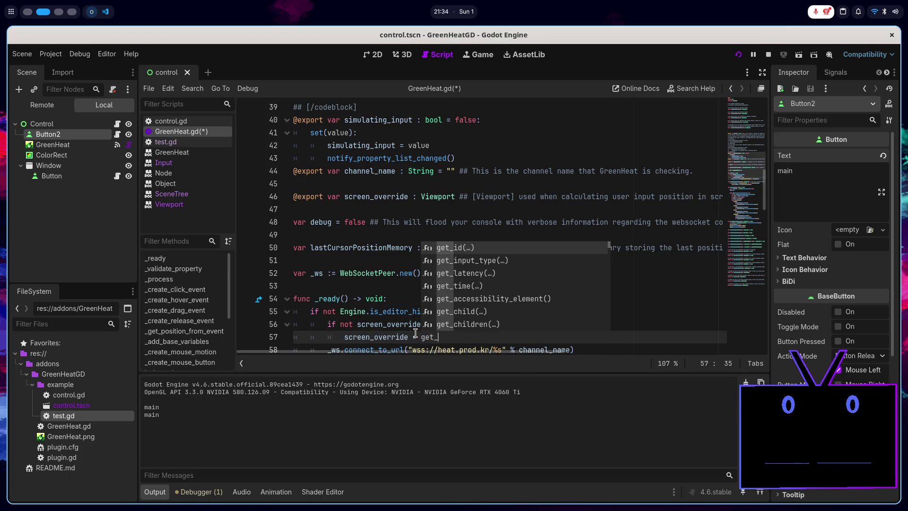
{"action": "key", "text": "Return"}
{"action": "type", "text": "."}
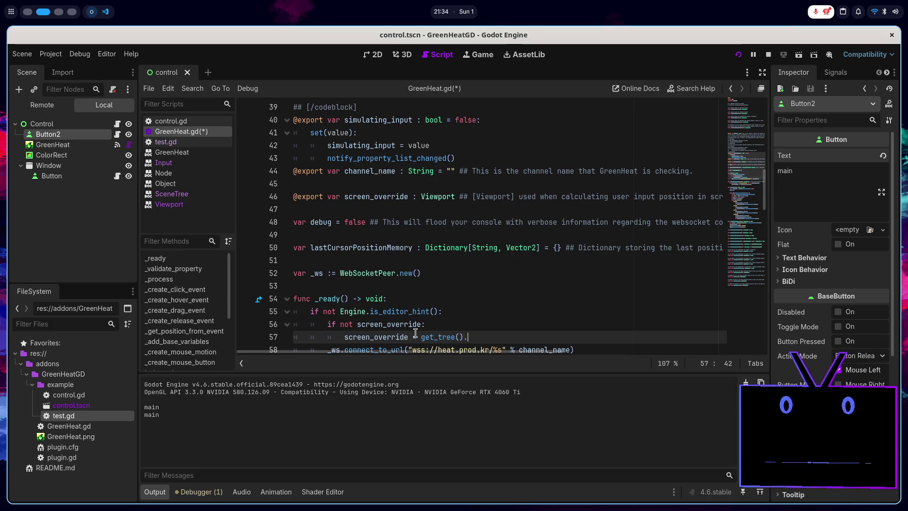
{"action": "type", "text": "get_"}
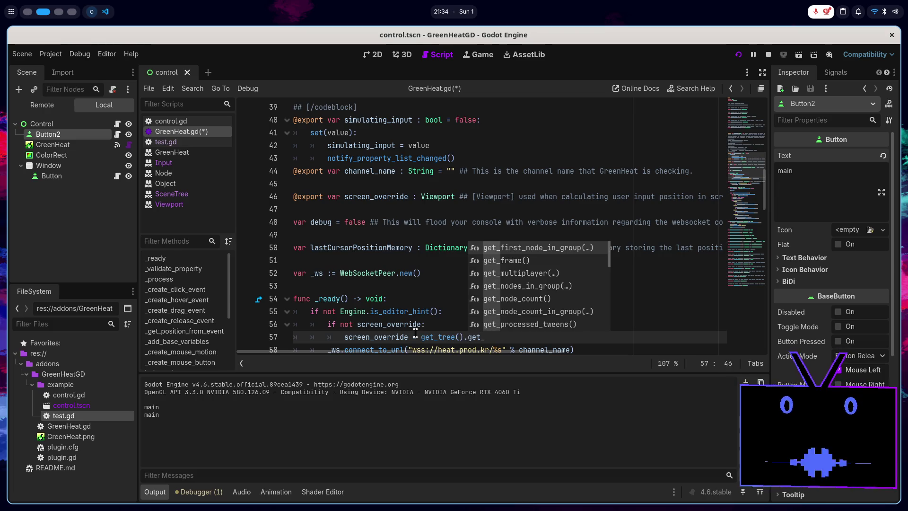
{"action": "type", "text": "vi"}
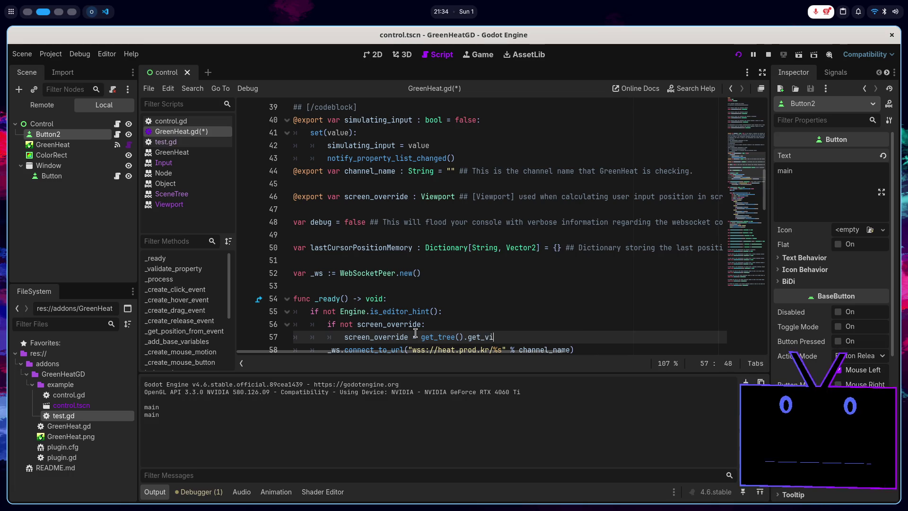
{"action": "key", "text": "BackSpace"}
{"action": "key", "text": "BackSpace"}
{"action": "key", "text": "BackSpace"}
{"action": "key", "text": "BackSpace"}
{"action": "key", "text": "BackSpace"}
{"action": "key", "text": "BackSpace"}
{"action": "type", "text": "root"}
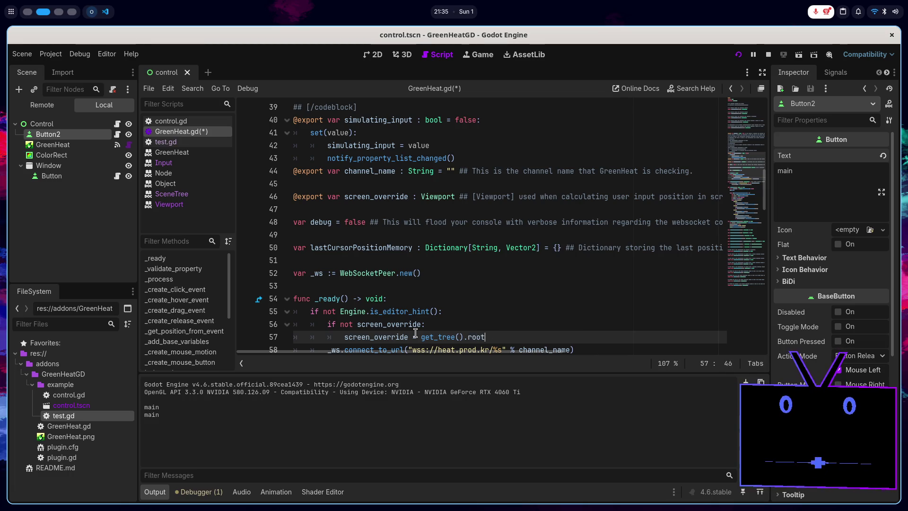
{"action": "type", "text": ".get_view"}
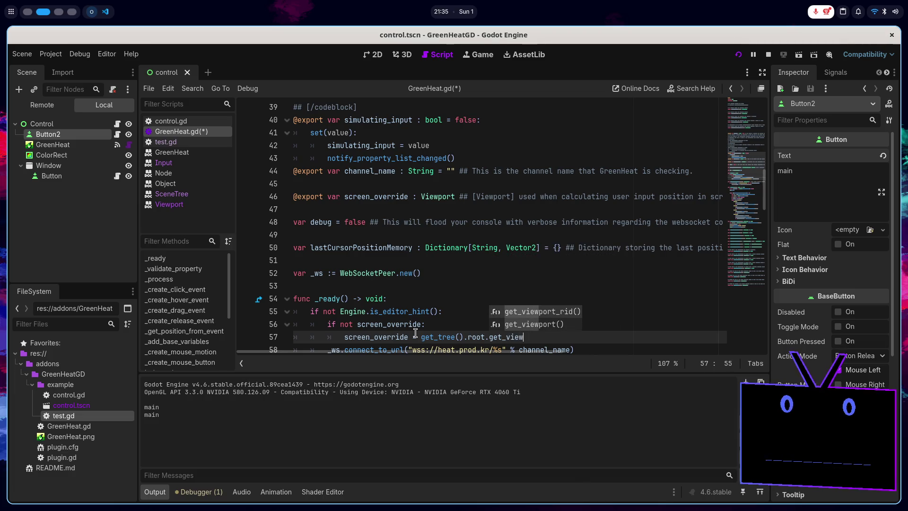
{"action": "key", "text": "Down"}
{"action": "key", "text": "Return"}
{"action": "key", "text": "ctrl+s"}
{"action": "scroll", "coordinate": [417, 306], "scroll_direction": "down", "scroll_amount": 2}
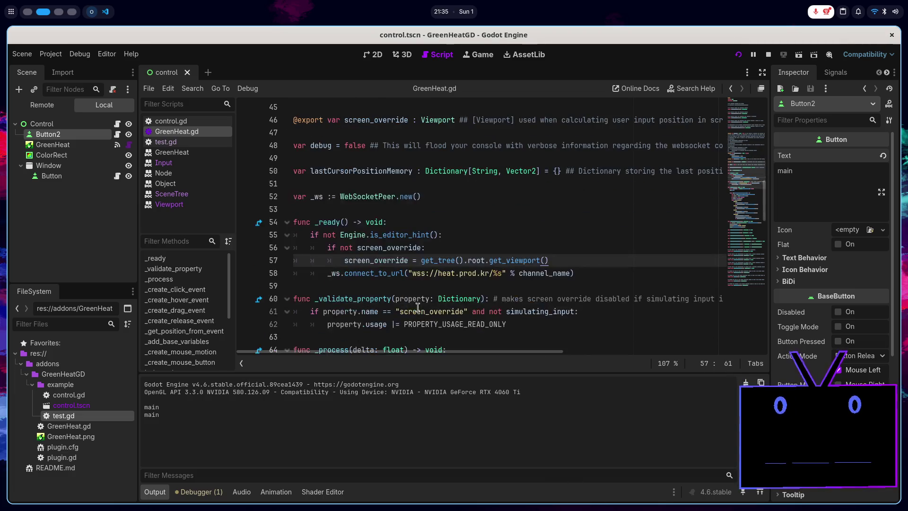
{"action": "double_click", "coordinate": [399, 260]}
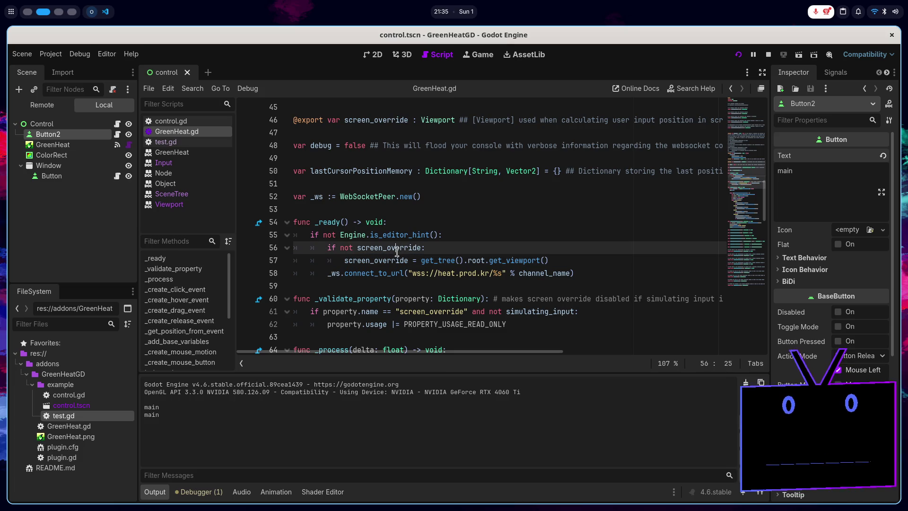
- Replace Input.parse_input_event with screen_override.push_input in _create_click_event
{"action": "scroll", "coordinate": [393, 253], "scroll_direction": "down", "scroll_amount": 12}
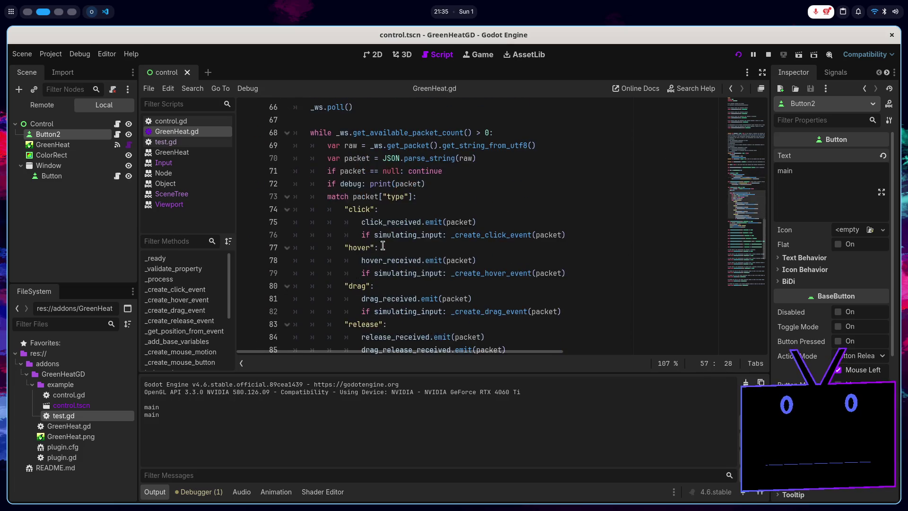
{"action": "scroll", "coordinate": [383, 246], "scroll_direction": "down", "scroll_amount": 2}
{"action": "scroll", "coordinate": [385, 227], "scroll_direction": "up", "scroll_amount": 1}
{"action": "left_click", "coordinate": [391, 209]}
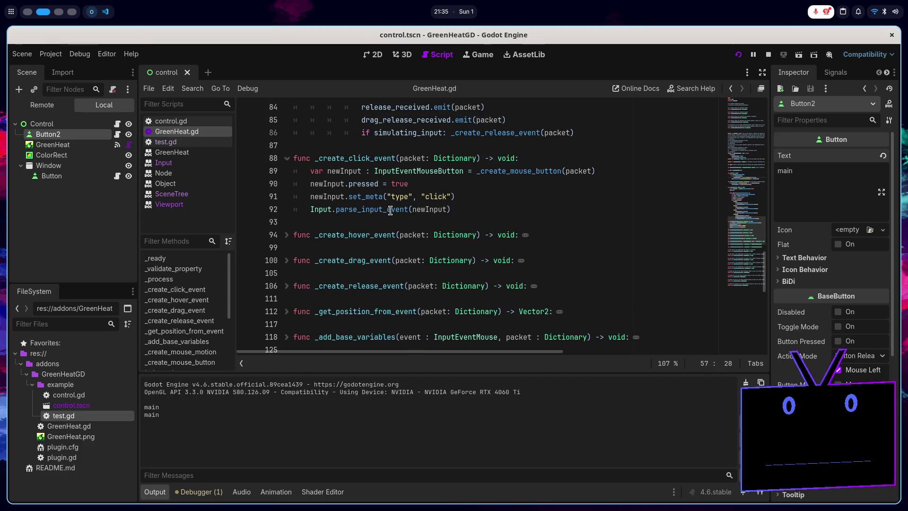
{"action": "double_click", "coordinate": [373, 209]}
{"action": "key", "text": "BackSpace"}
{"action": "key", "text": "BackSpace"}
{"action": "key", "text": "BackSpace"}
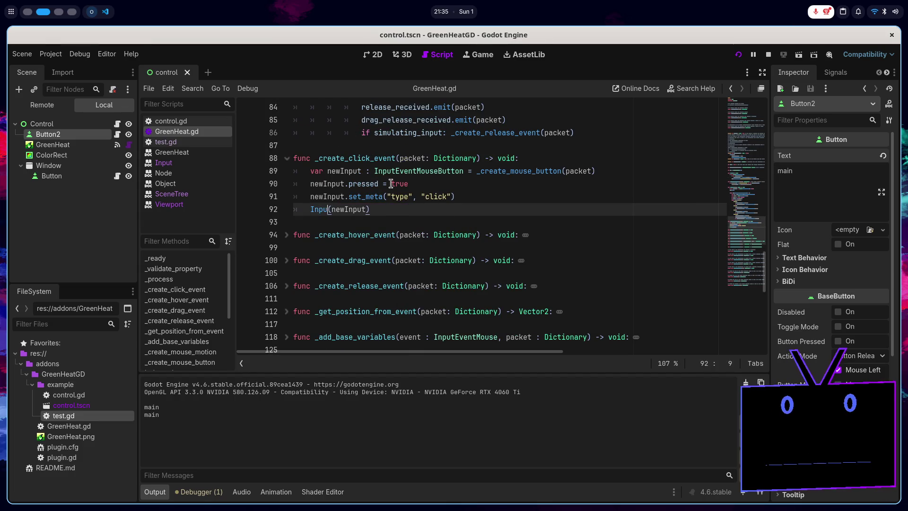
{"action": "type", "text": "screen_override."}
{"action": "type", "text": "push"}
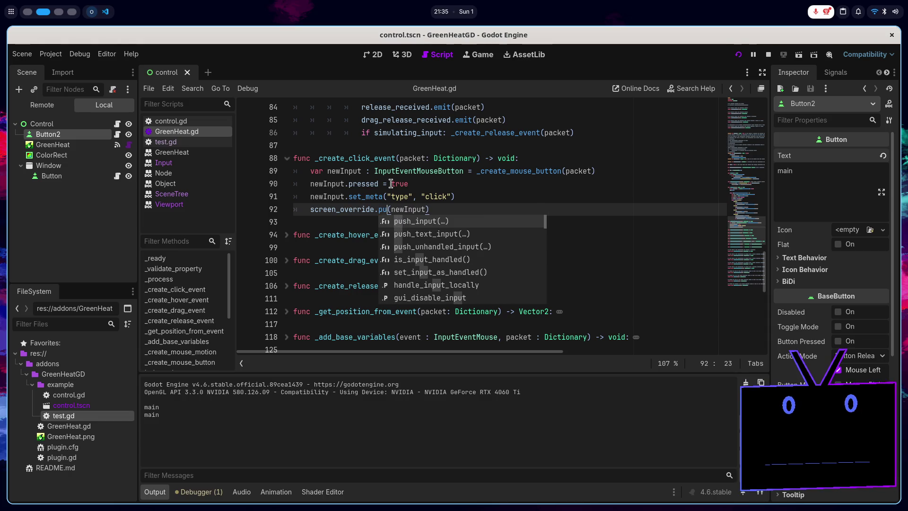
{"action": "key", "text": "Return"}
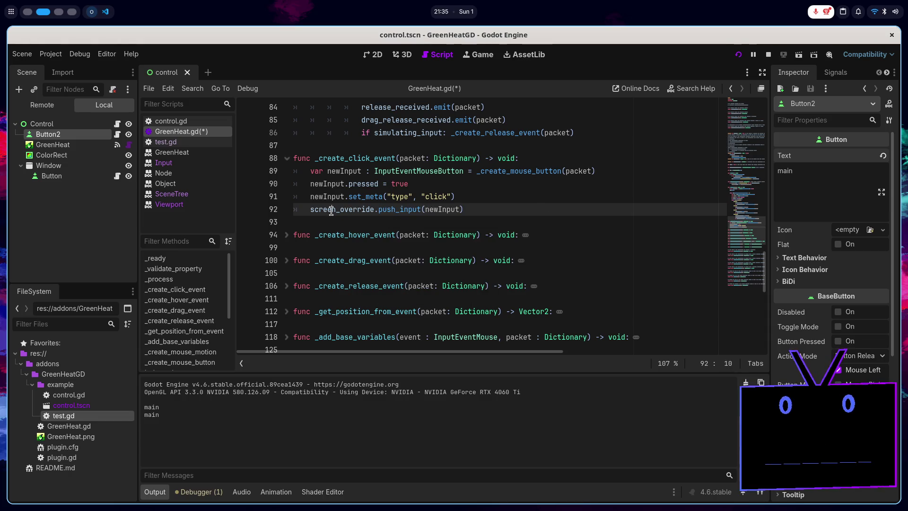
{"action": "double_click", "coordinate": [327, 209]}
{"action": "left_click_drag", "start_coordinate": [311, 209], "coordinate": [420, 213]}
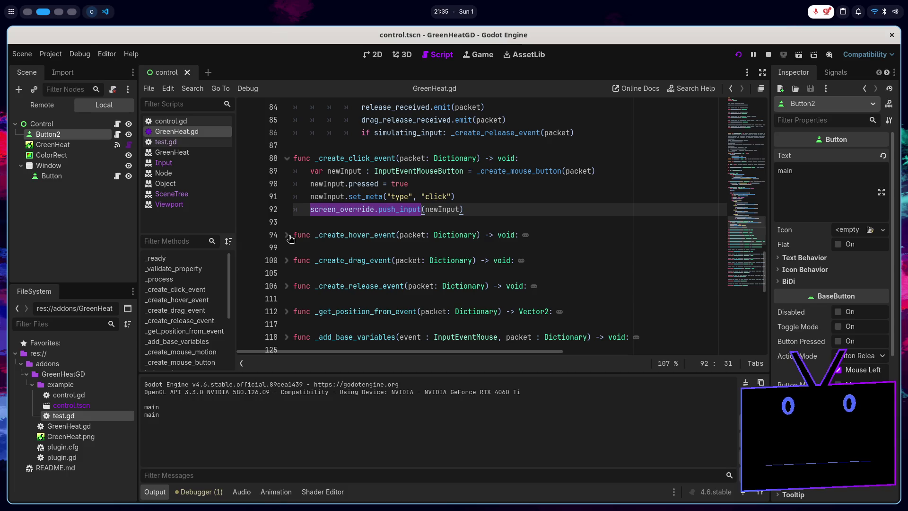
- Delete the screen_override root-viewport fallback lines from _ready
{"action": "scroll", "coordinate": [385, 242], "scroll_direction": "up", "scroll_amount": 5}
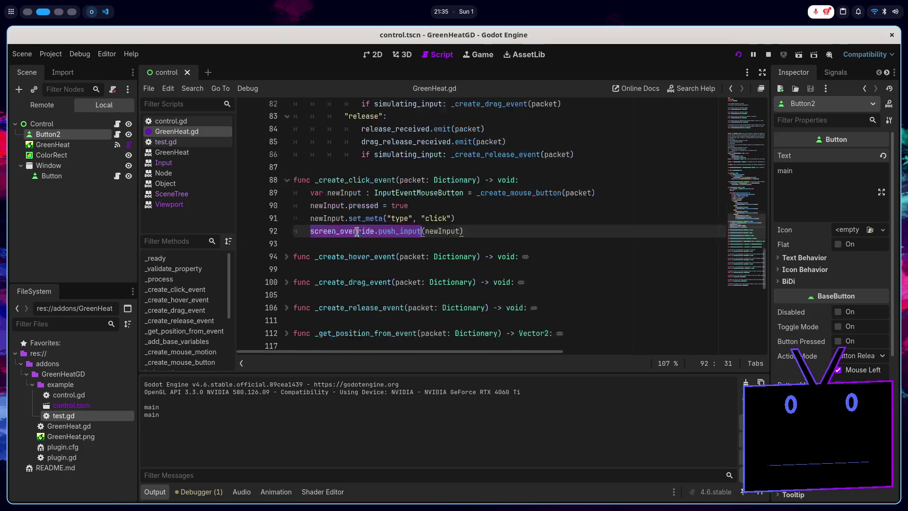
{"action": "scroll", "coordinate": [384, 243], "scroll_direction": "up", "scroll_amount": 1}
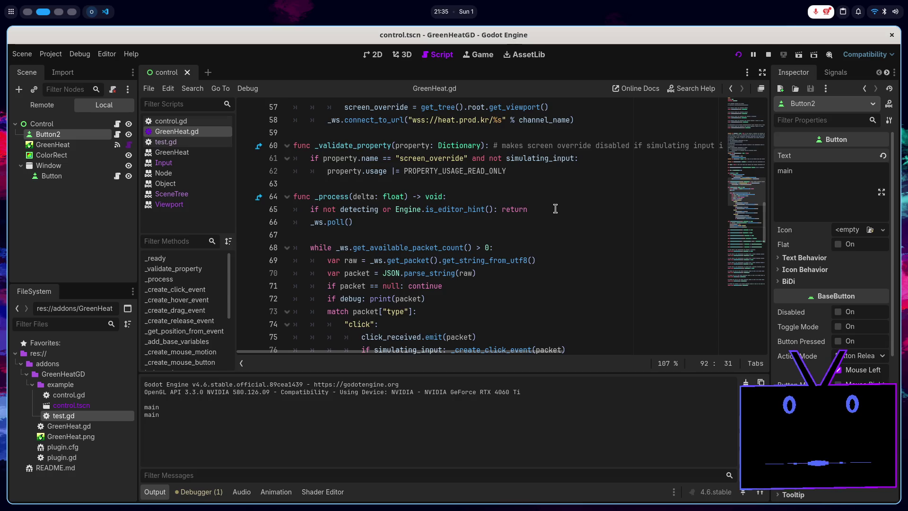
{"action": "scroll", "coordinate": [491, 240], "scroll_direction": "up", "scroll_amount": 1}
{"action": "scroll", "coordinate": [445, 257], "scroll_direction": "down", "scroll_amount": 2}
{"action": "scroll", "coordinate": [451, 248], "scroll_direction": "up", "scroll_amount": 3}
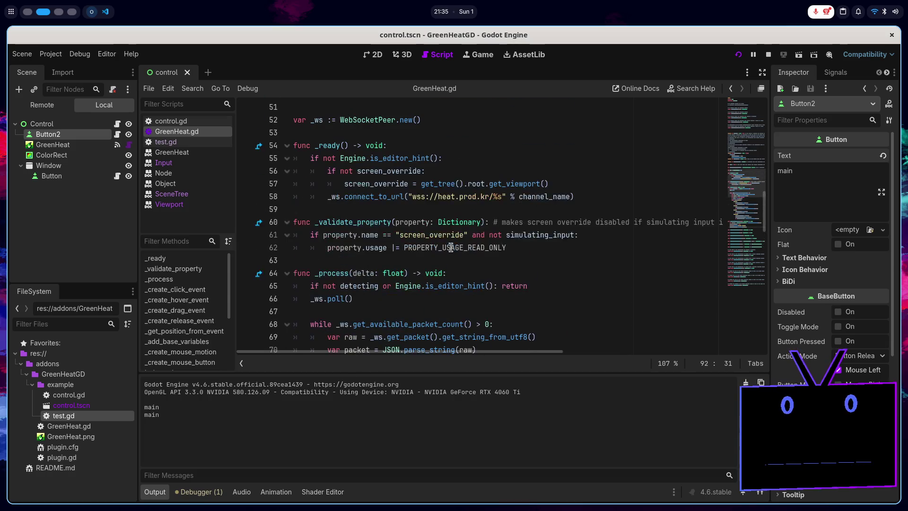
{"action": "left_click_drag", "start_coordinate": [586, 184], "coordinate": [593, 159]}
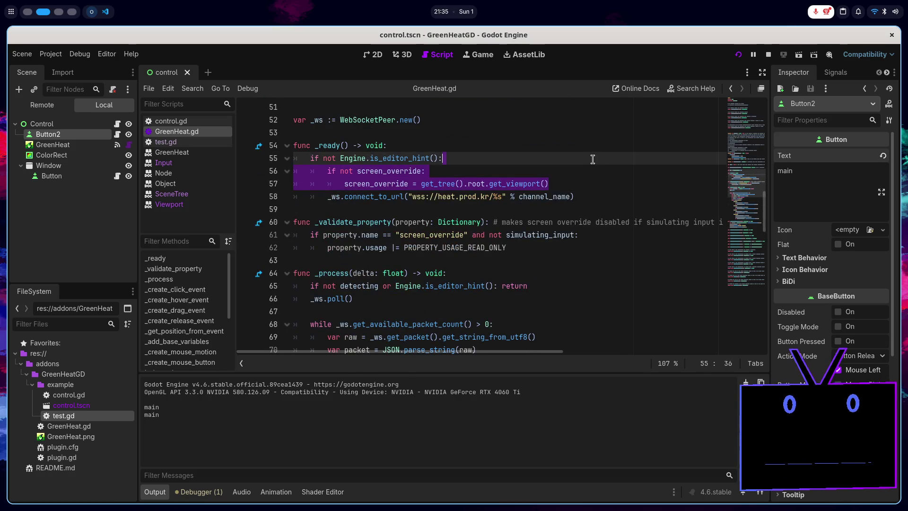
{"action": "key", "text": "BackSpace"}
- Insert blank lines between the match block and _create_click_event
{"action": "scroll", "coordinate": [492, 212], "scroll_direction": "down", "scroll_amount": 10}
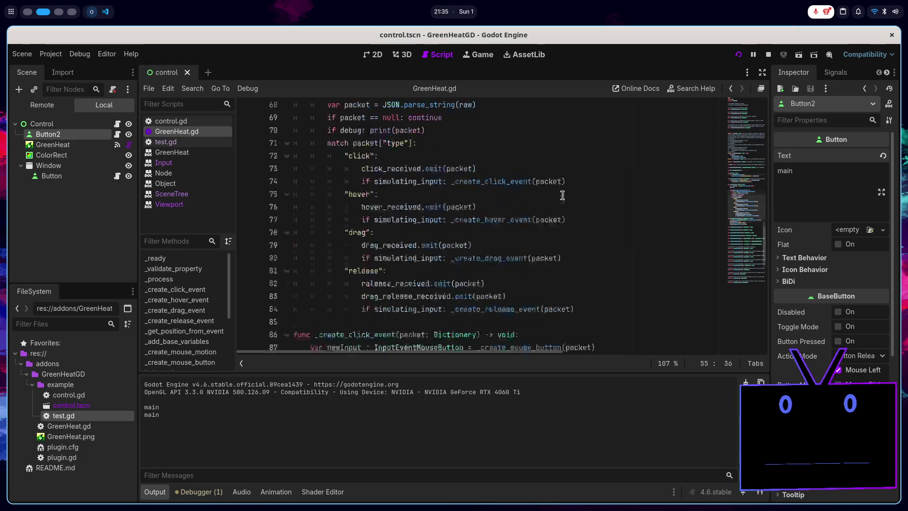
{"action": "left_click", "coordinate": [491, 211]}
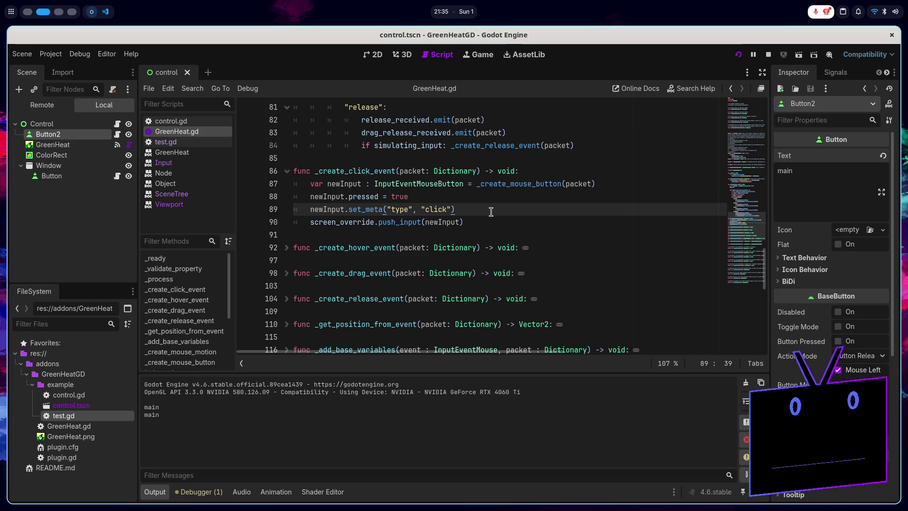
{"action": "scroll", "coordinate": [401, 232], "scroll_direction": "up", "scroll_amount": 2}
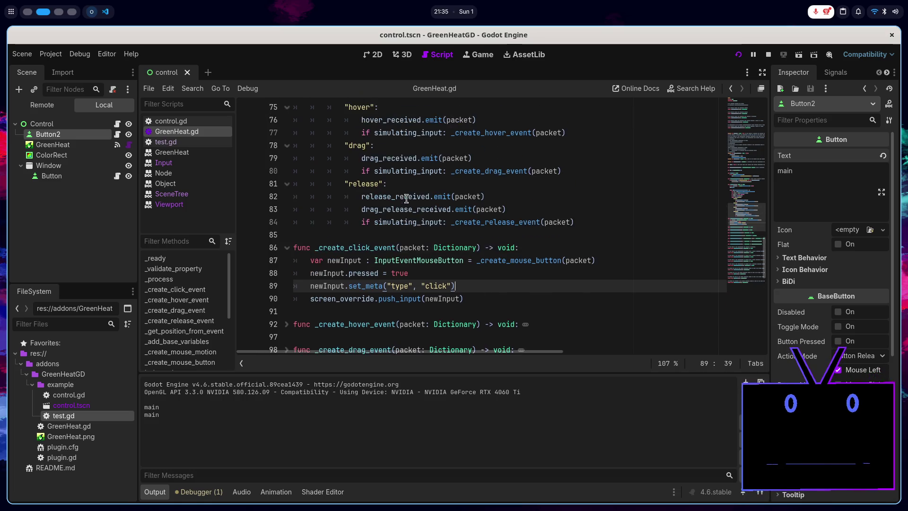
{"action": "left_click", "coordinate": [339, 234]}
{"action": "key", "text": "Return"}
{"action": "key", "text": "Return"}
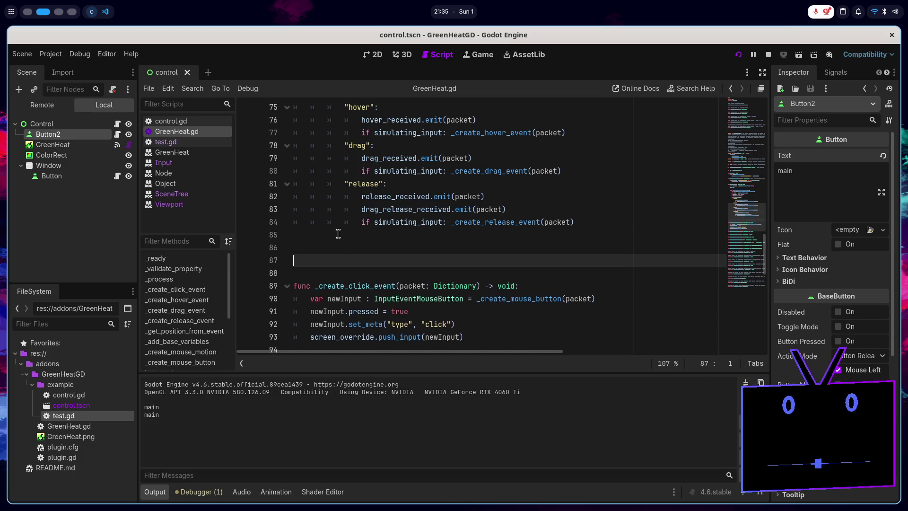
- Declare a new function _route_input(input: InputEventMouse) -> void below the existing code
{"action": "left_click", "coordinate": [339, 233]}
{"action": "key", "text": "Down"}
{"action": "type", "text": "nc _route"}
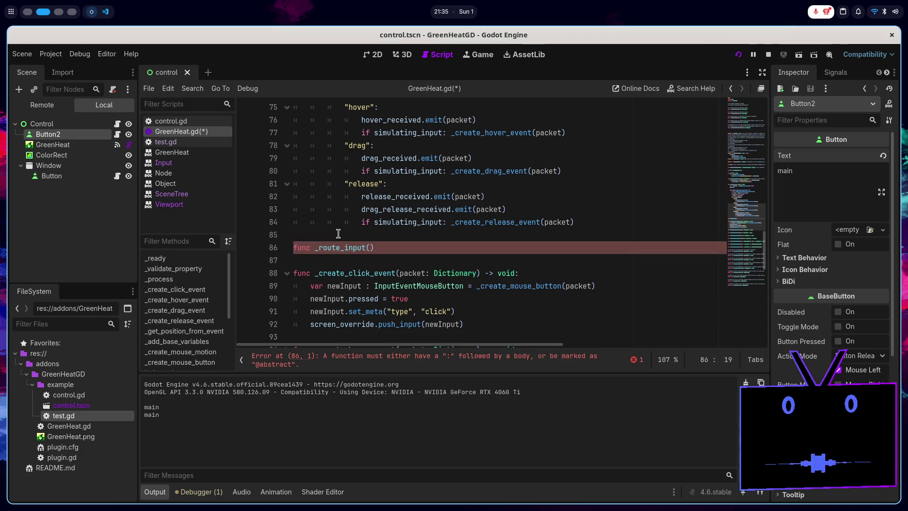
{"action": "type", "text": "nput"}
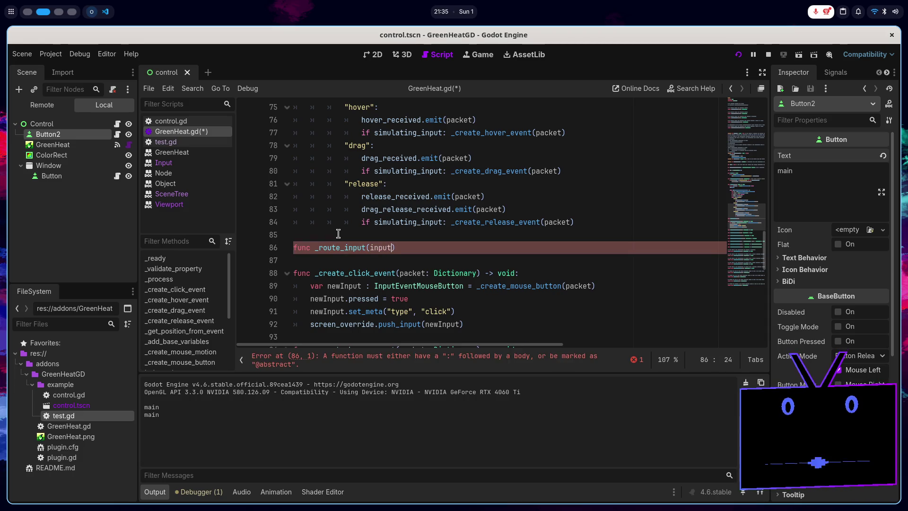
{"action": "type", "text": ": "}
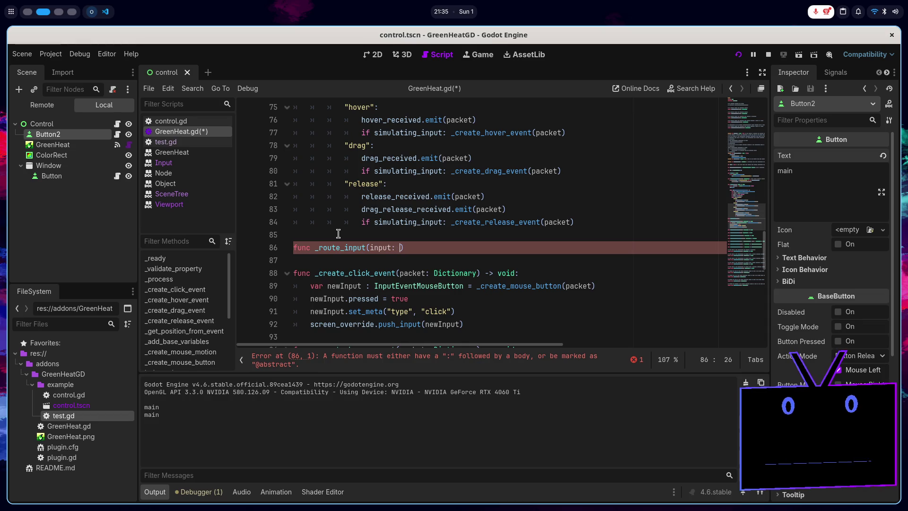
{"action": "type", "text": "Dis"}
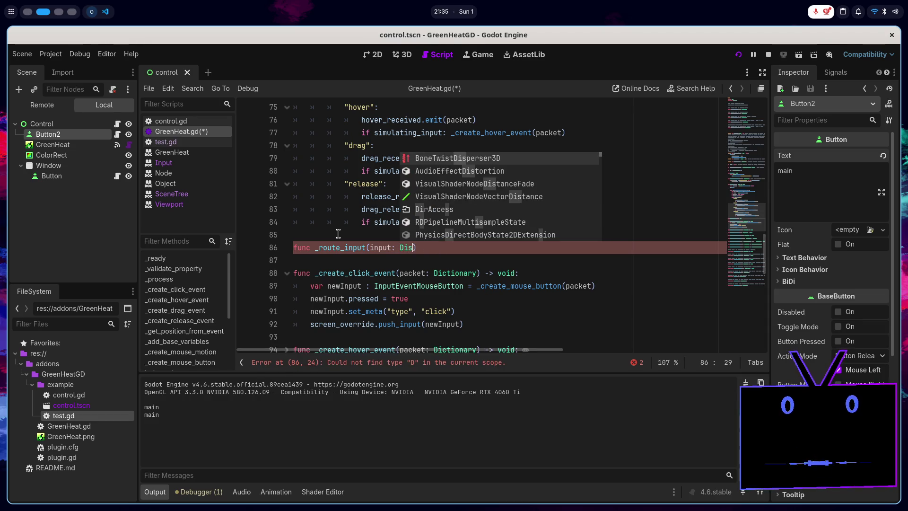
{"action": "key", "text": "BackSpace"}
{"action": "key", "text": "BackSpace"}
{"action": "key", "text": "BackSpace"}
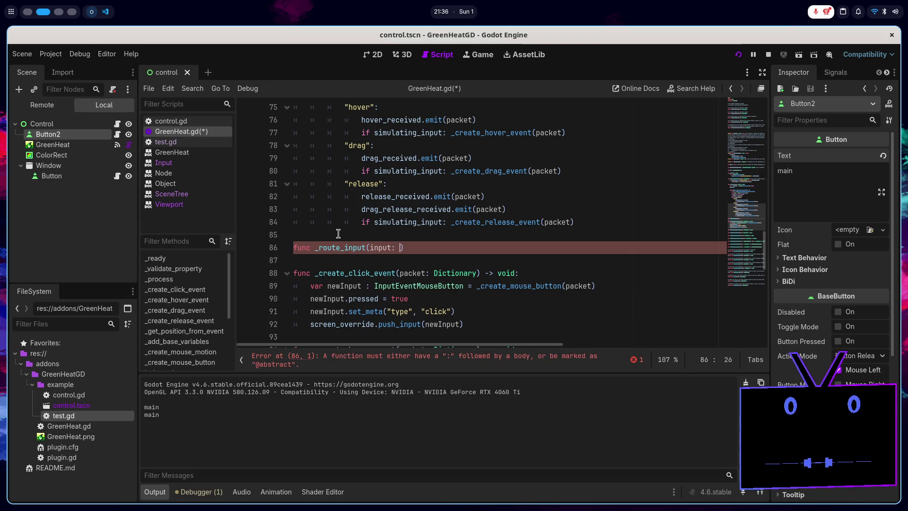
{"action": "type", "text": "INPUT"}
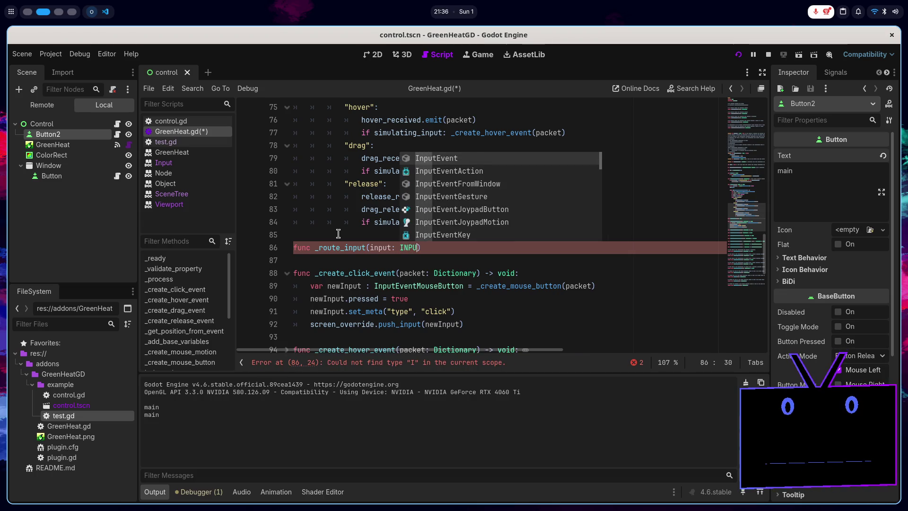
{"action": "type", "text": "EVENTM"}
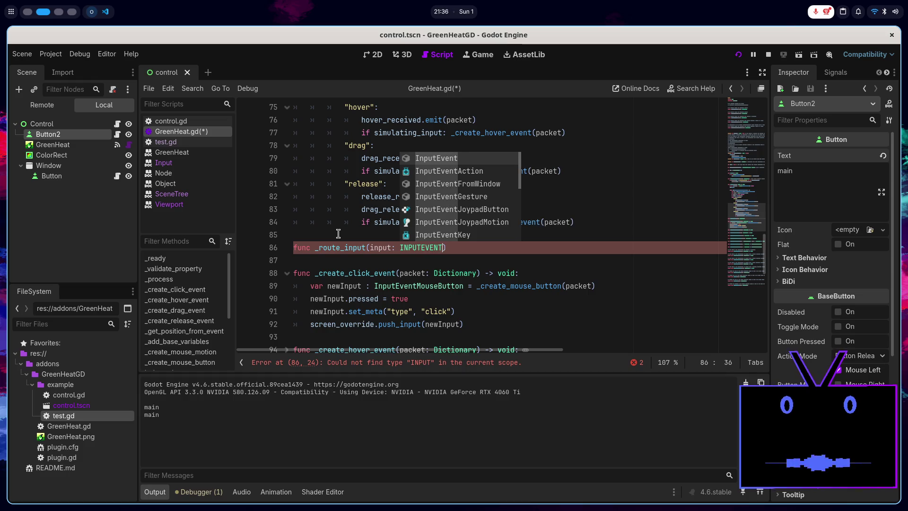
{"action": "type", "text": "OU"}
{"action": "key", "text": "Return"}
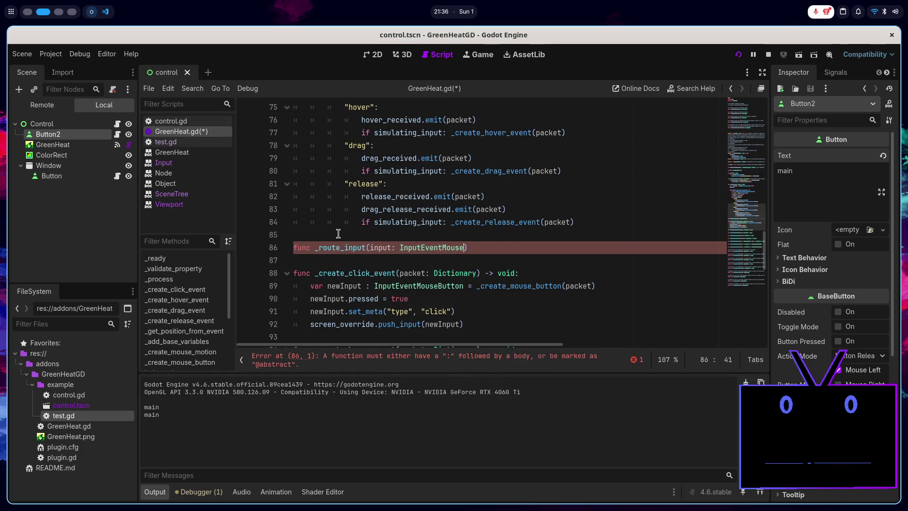
{"action": "type", "text": " -> void:"}
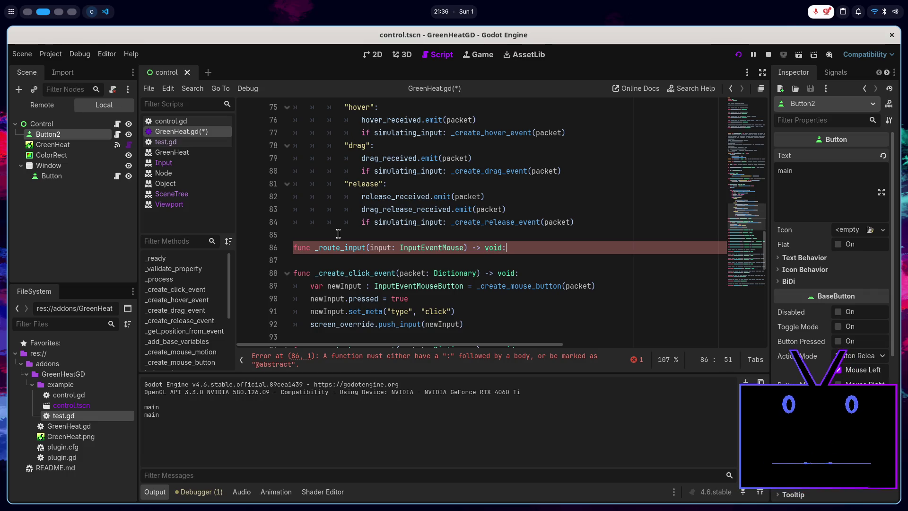
{"action": "key", "text": "Return"}
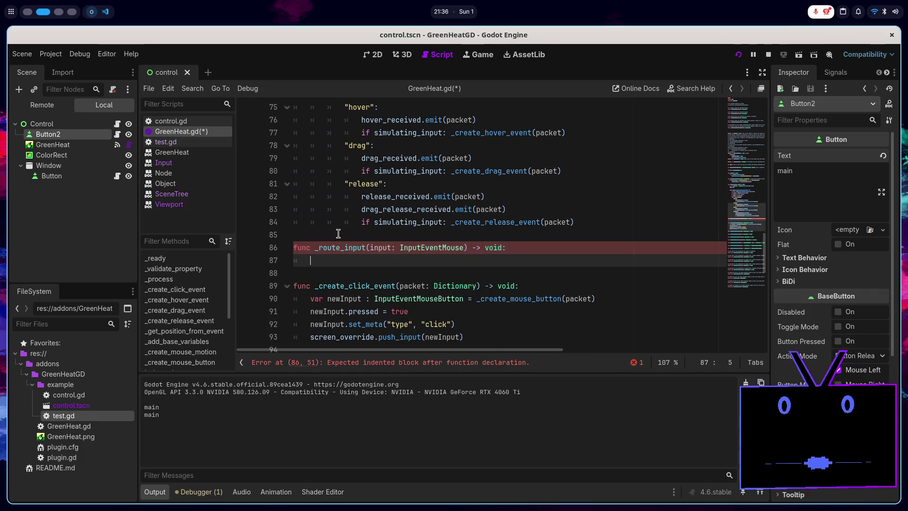
- Add an if screen_override branch that calls screen_override.push_input(input)
{"action": "scroll", "coordinate": [343, 223], "scroll_direction": "down", "scroll_amount": 1}
{"action": "type", "text": "if"}
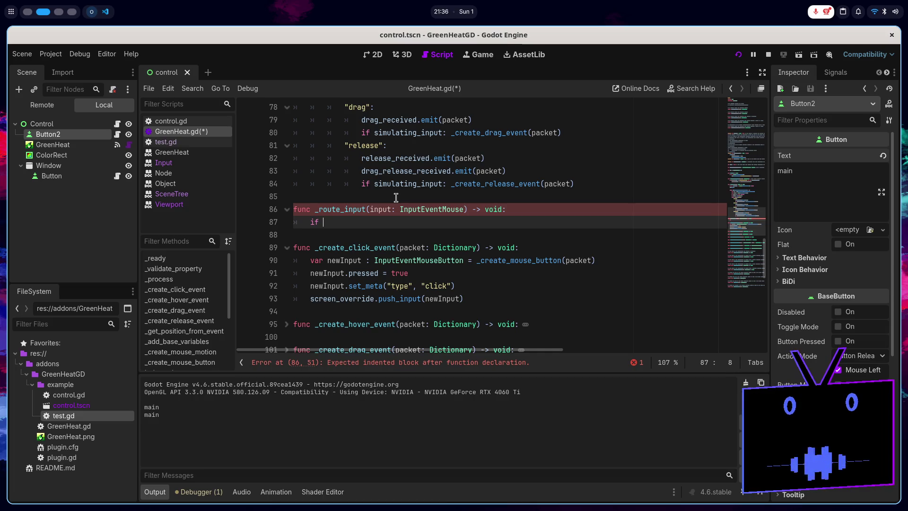
{"action": "type", "text": "sc"}
{"action": "key", "text": "Return"}
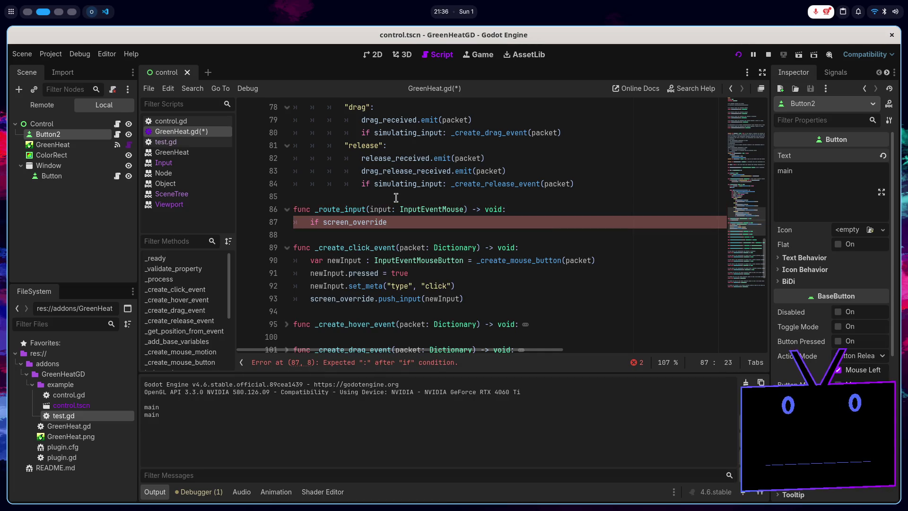
{"action": "key", "text": "Return"}
{"action": "key", "text": "BackSpace"}
{"action": "type", "text": ":"}
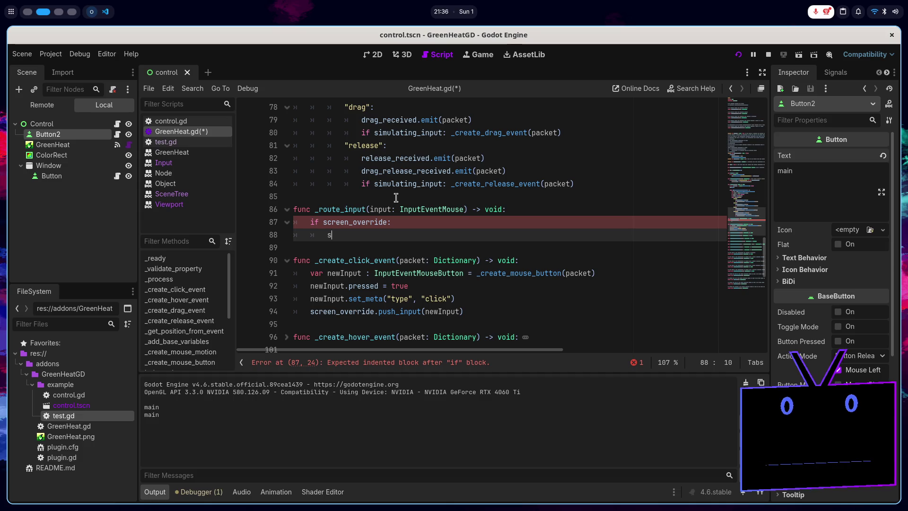
{"action": "type", "text": "sc"}
{"action": "key", "text": "Return"}
{"action": "type", "text": "."}
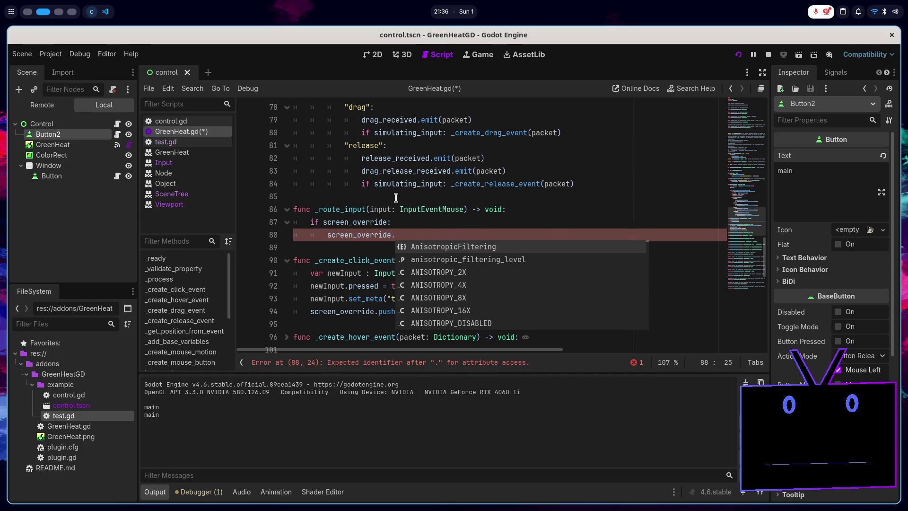
{"action": "type", "text": "push"}
{"action": "key", "text": "Return"}
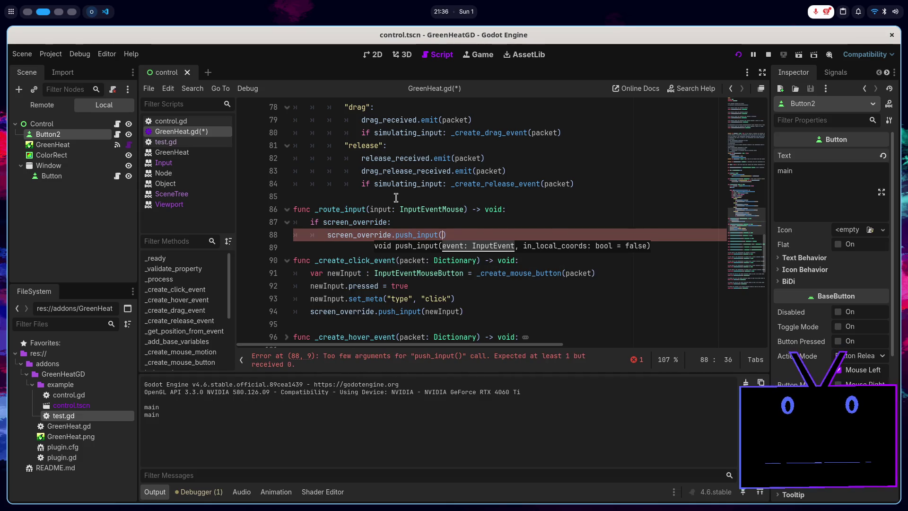
{"action": "type", "text": "input"}
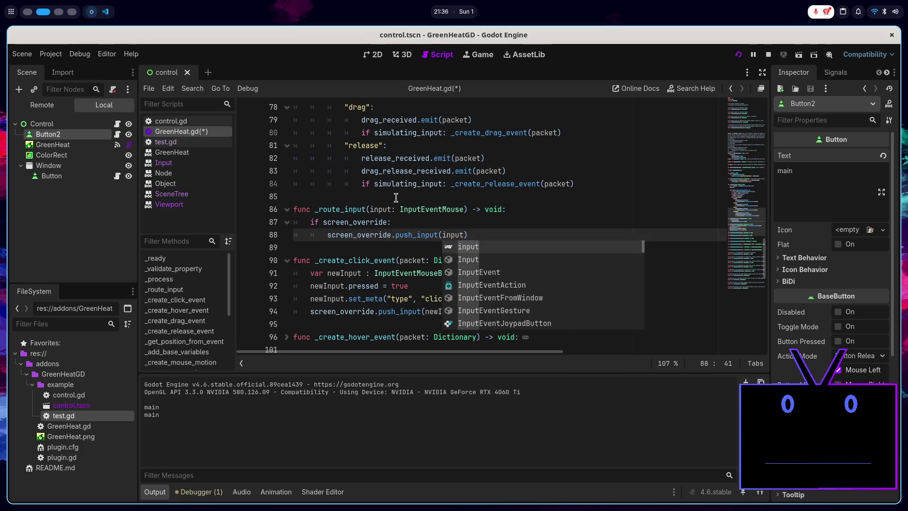
{"action": "type", "text": ")"}
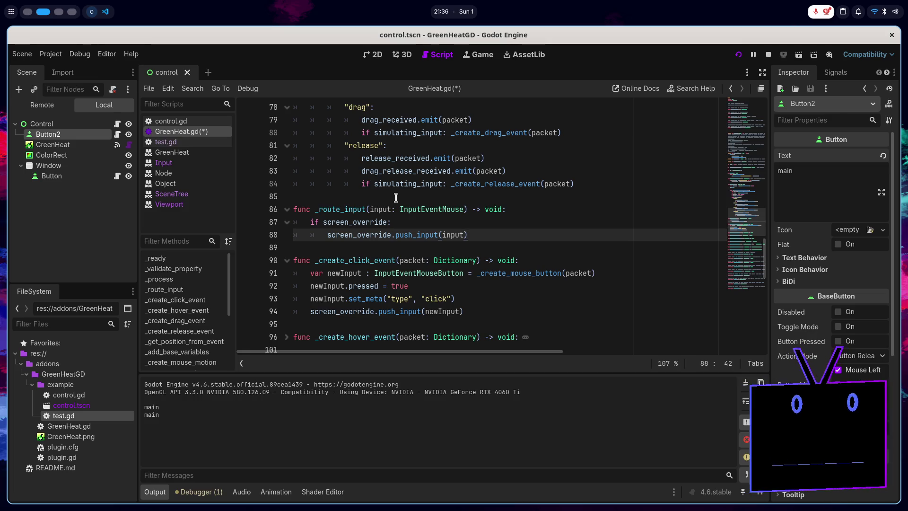
- Add an else branch calling get_tree().root.get_viewport().push_input(input), then save the script
{"action": "key", "text": "Return"}
{"action": "key", "text": "BackSpace"}
{"action": "type", "text": "else:"}
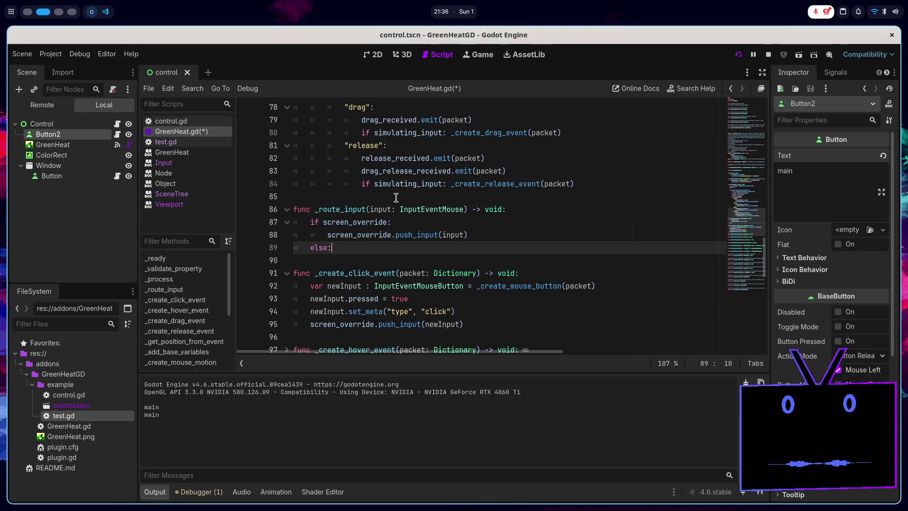
{"action": "key", "text": "Return"}
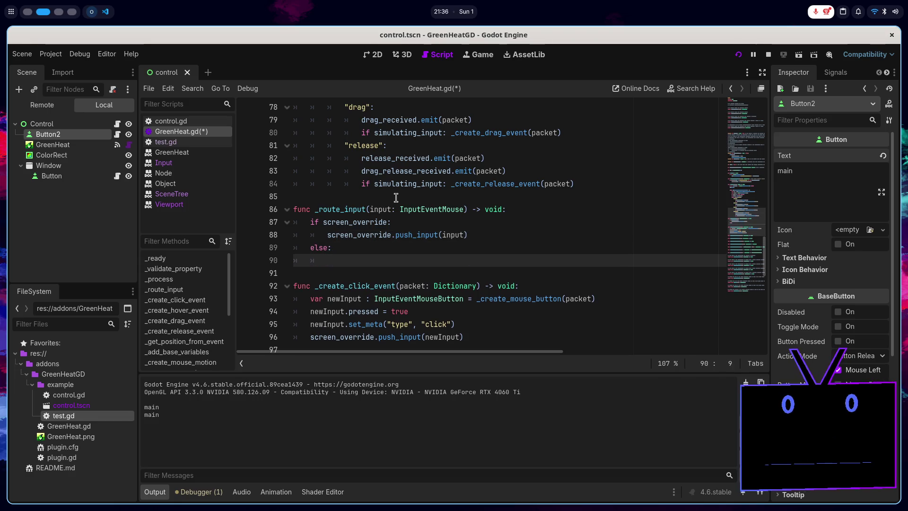
{"action": "type", "text": "get_tr"}
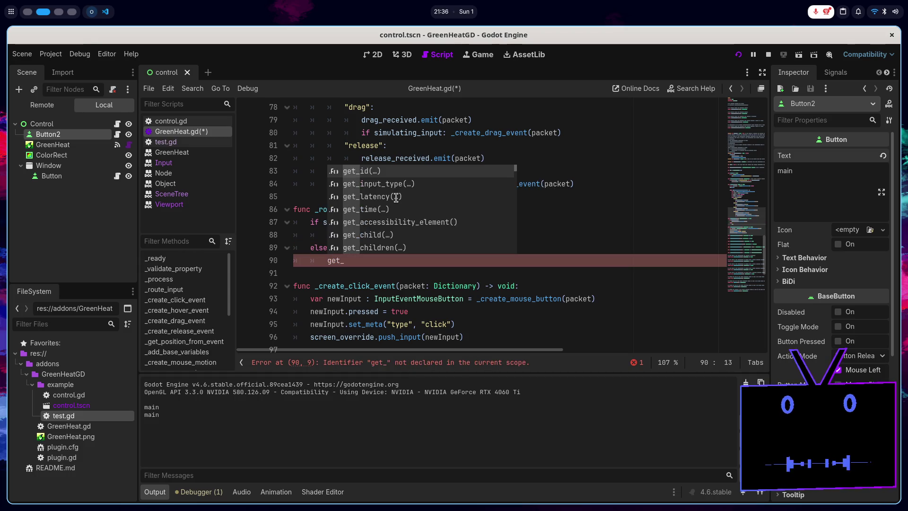
{"action": "key", "text": "Return"}
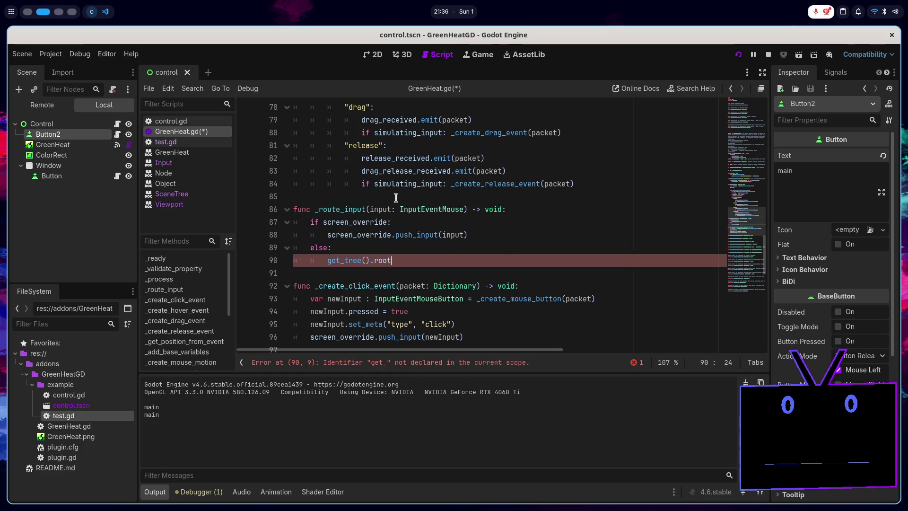
{"action": "type", "text": ".get_view"}
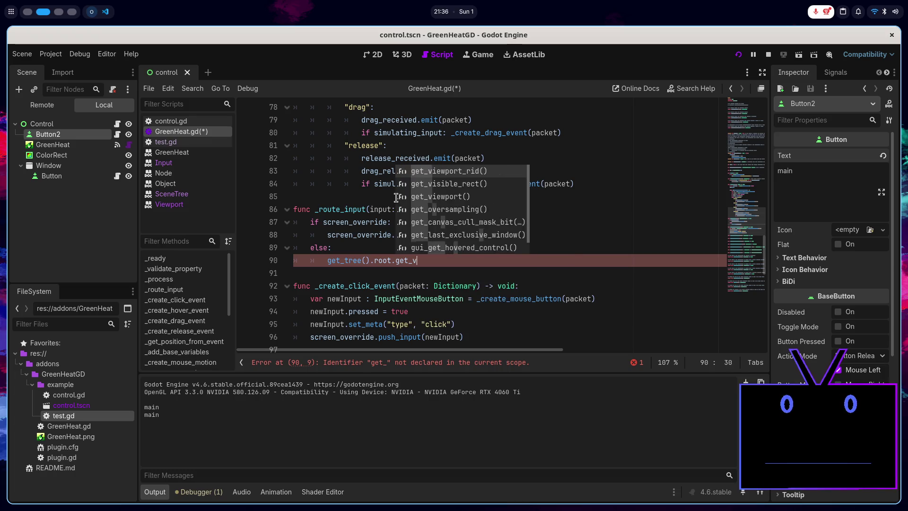
{"action": "key", "text": "Down"}
{"action": "key", "text": "Return"}
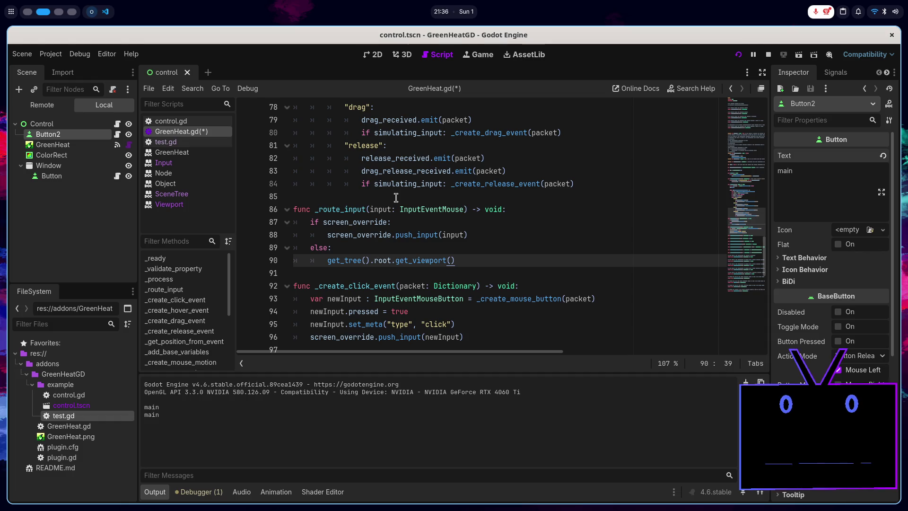
{"action": "scroll", "coordinate": [396, 198], "scroll_direction": "down", "scroll_amount": 1}
{"action": "type", "text": ".push"}
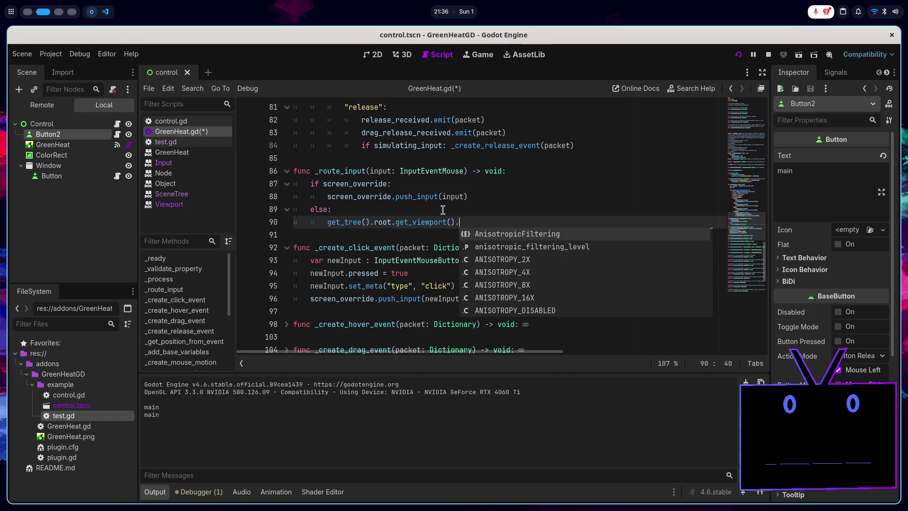
{"action": "key", "text": "Return"}
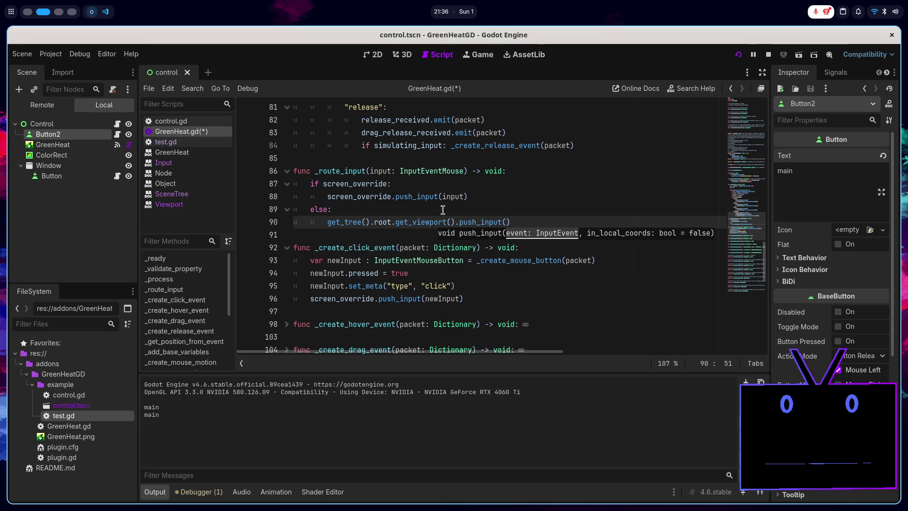
{"action": "type", "text": "ut)"}
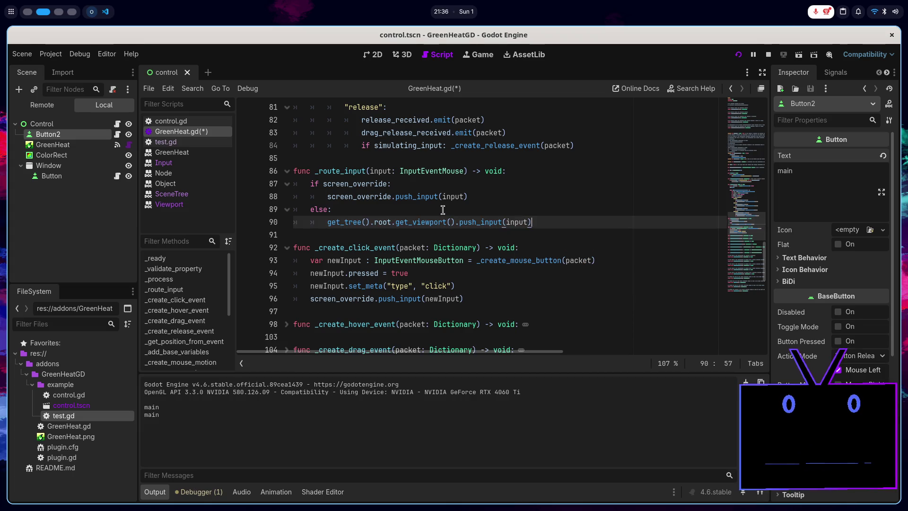
{"action": "key", "text": "ctrl+s"}
- Replace the push_input call on line 96 in _create_click_event with _route_input and save
{"action": "double_click", "coordinate": [327, 167]}
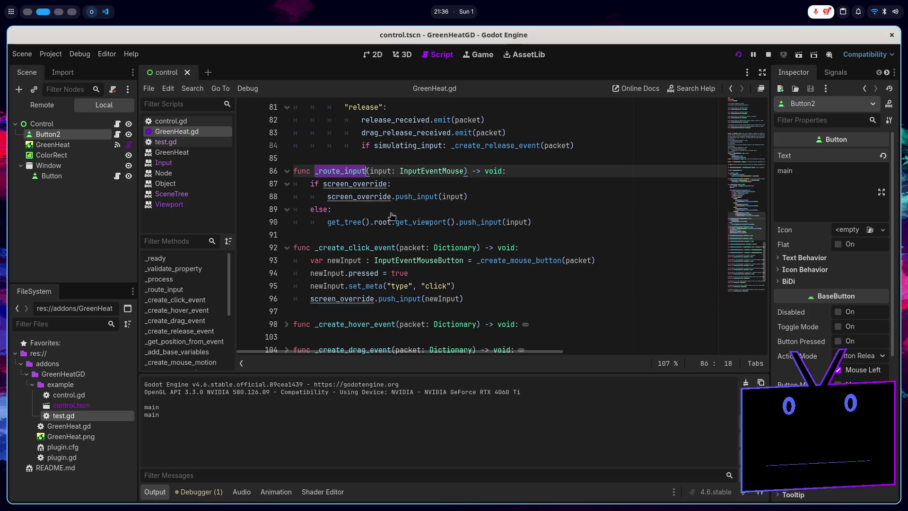
{"action": "double_click", "coordinate": [409, 302]}
{"action": "key", "text": "BackSpace"}
{"action": "key", "text": "BackSpace"}
{"action": "key", "text": "BackSpace"}
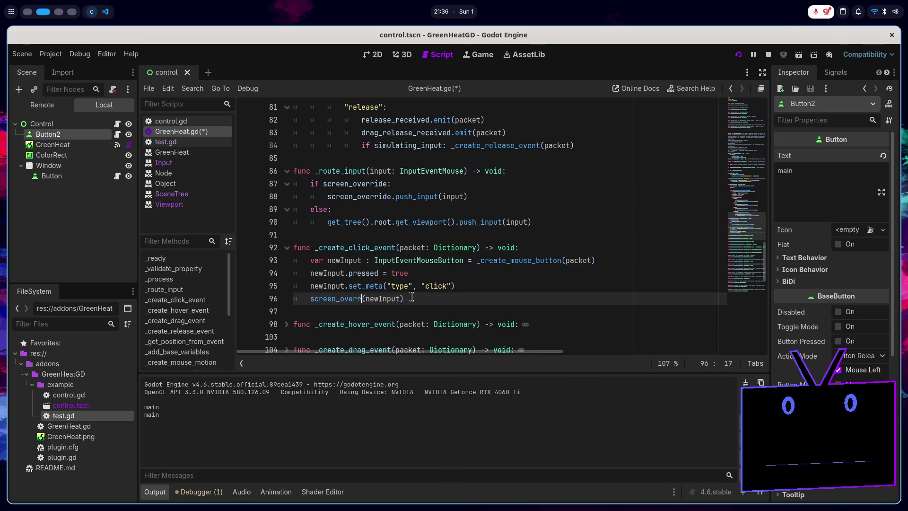
{"action": "type", "text": "_route_input"}
{"action": "key", "text": "ctrl+s"}
- Swap Input.parse_input_event for _route_input in the hover, drag and release event functions
{"action": "scroll", "coordinate": [333, 178], "scroll_direction": "down", "scroll_amount": 4}
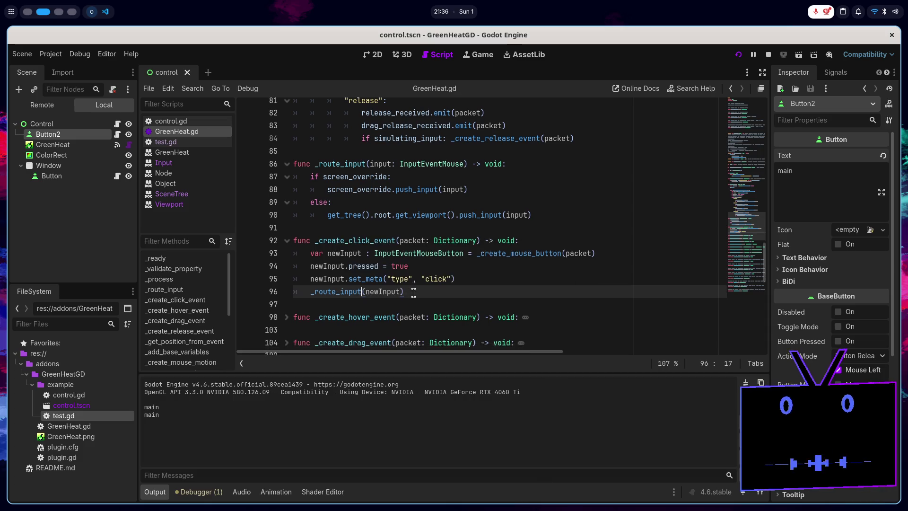
{"action": "left_click", "coordinate": [287, 172]}
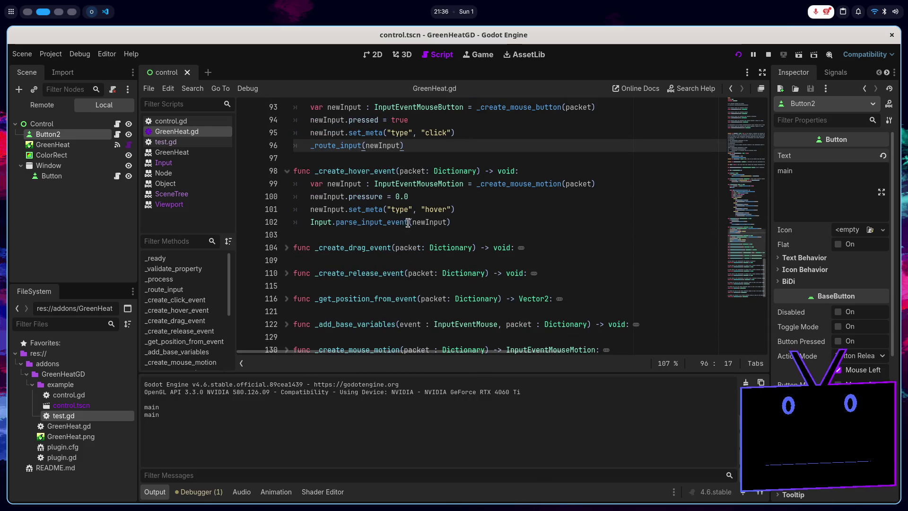
{"action": "left_click_drag", "start_coordinate": [406, 222], "coordinate": [305, 222]}
{"action": "type", "text": "_route_input"}
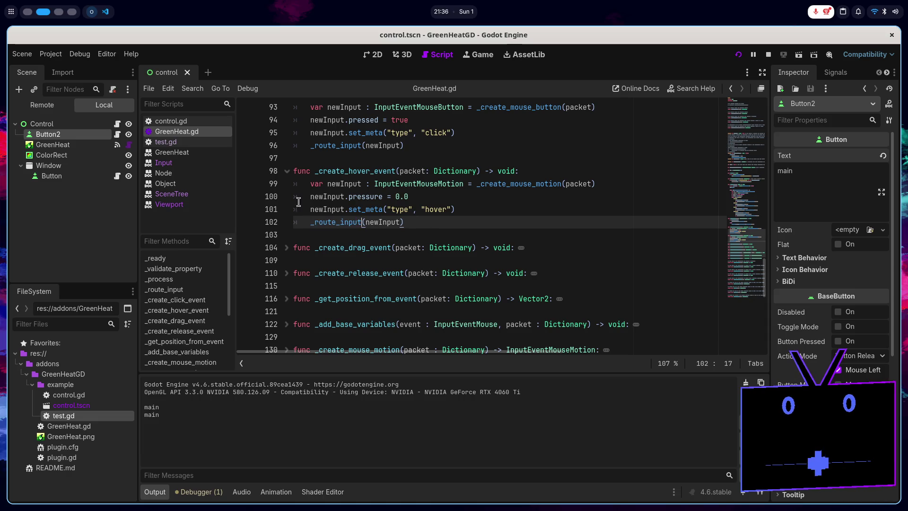
{"action": "left_click", "coordinate": [287, 172]}
{"action": "left_click", "coordinate": [286, 196]}
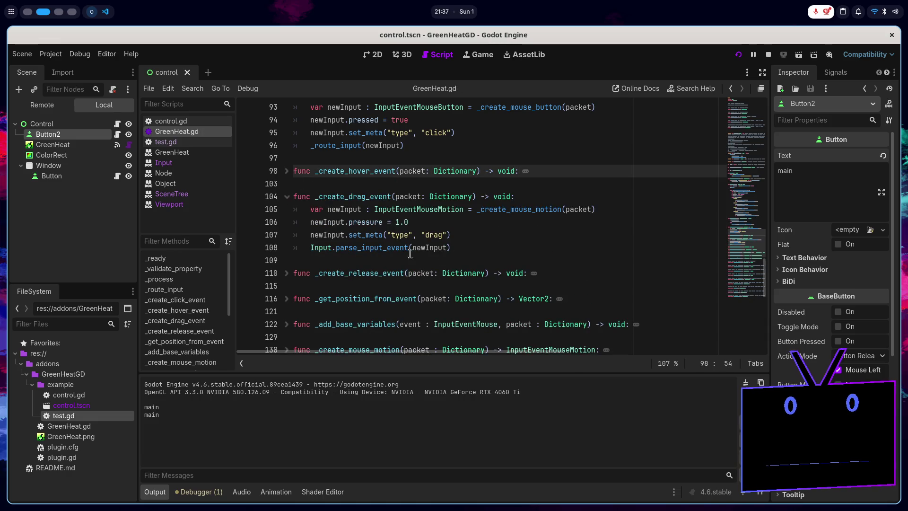
{"action": "left_click_drag", "start_coordinate": [410, 247], "coordinate": [310, 248]}
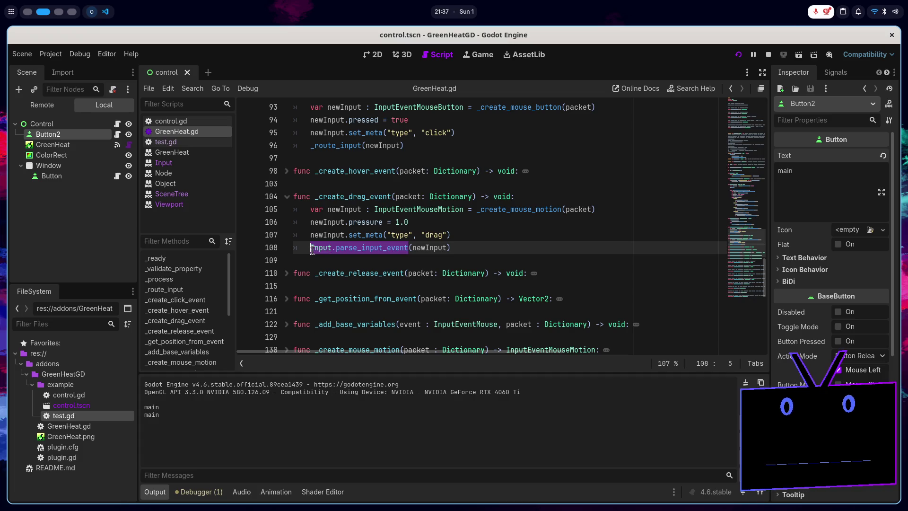
{"action": "type", "text": "_route_input"}
{"action": "left_click", "coordinate": [287, 197]}
{"action": "left_click", "coordinate": [287, 222]}
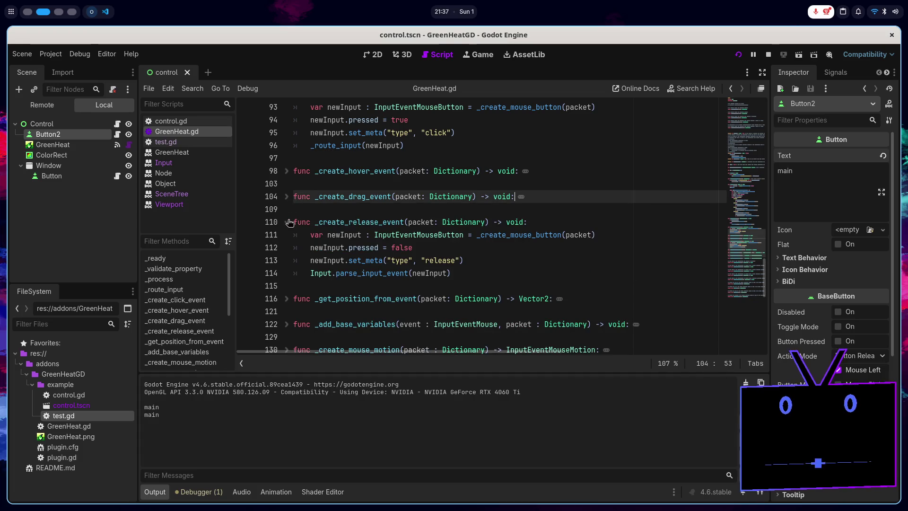
{"action": "mouse_move", "coordinate": [408, 273]}
{"action": "left_mouse_down"}
{"action": "mouse_move", "coordinate": [351, 273]}
{"action": "mouse_move", "coordinate": [310, 260]}
{"action": "mouse_move", "coordinate": [311, 273]}
{"action": "left_mouse_up"}
{"action": "type", "text": "_route_input"}
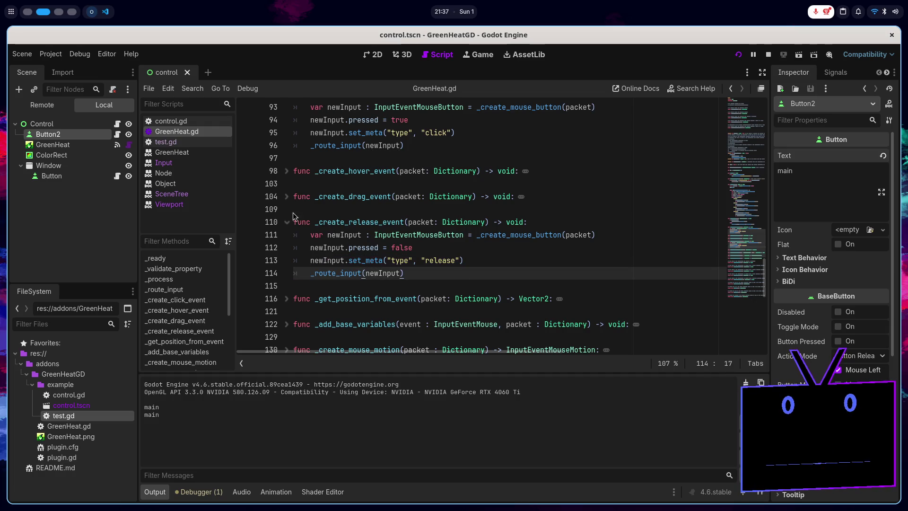
{"action": "left_click", "coordinate": [287, 222]}
- Collapse the event functions, reopen _route_input to review it, and save
{"action": "scroll", "coordinate": [299, 231], "scroll_direction": "up", "scroll_amount": 2}
{"action": "scroll", "coordinate": [293, 210], "scroll_direction": "up", "scroll_amount": 1}
{"action": "left_click", "coordinate": [287, 209]}
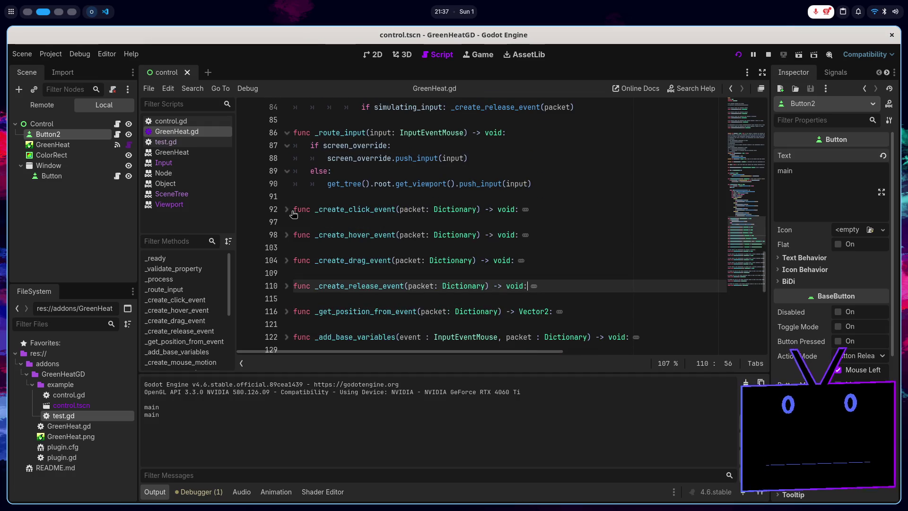
{"action": "scroll", "coordinate": [294, 210], "scroll_direction": "up", "scroll_amount": 2}
{"action": "left_click", "coordinate": [287, 209]}
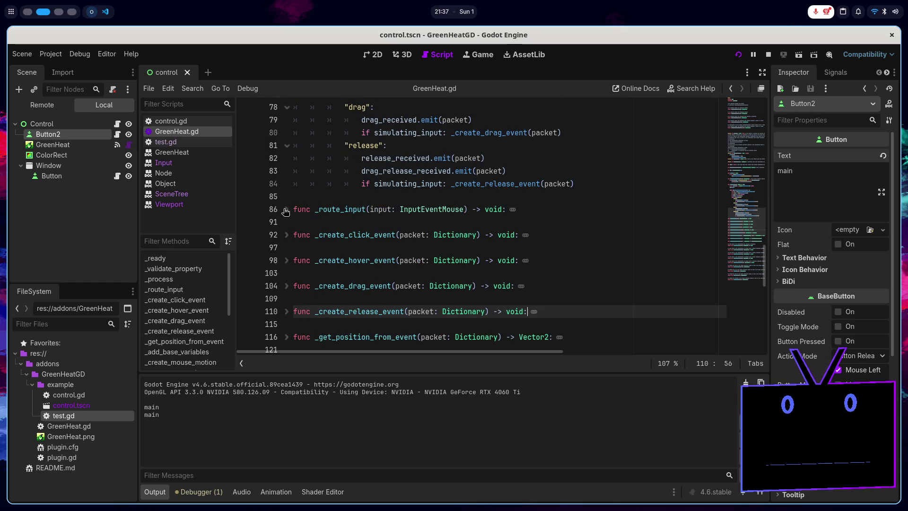
{"action": "left_click", "coordinate": [286, 209]}
{"action": "left_click", "coordinate": [511, 235]}
{"action": "key", "text": "ctrl+s"}
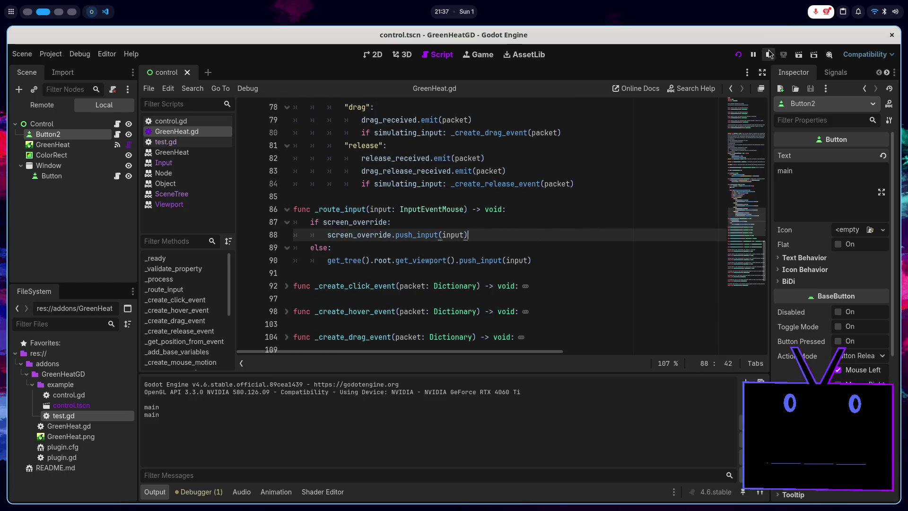
- Stop and rerun the project, then switch to the browser workspace with GreenHeat-o-vision
{"action": "left_click", "coordinate": [769, 54]}
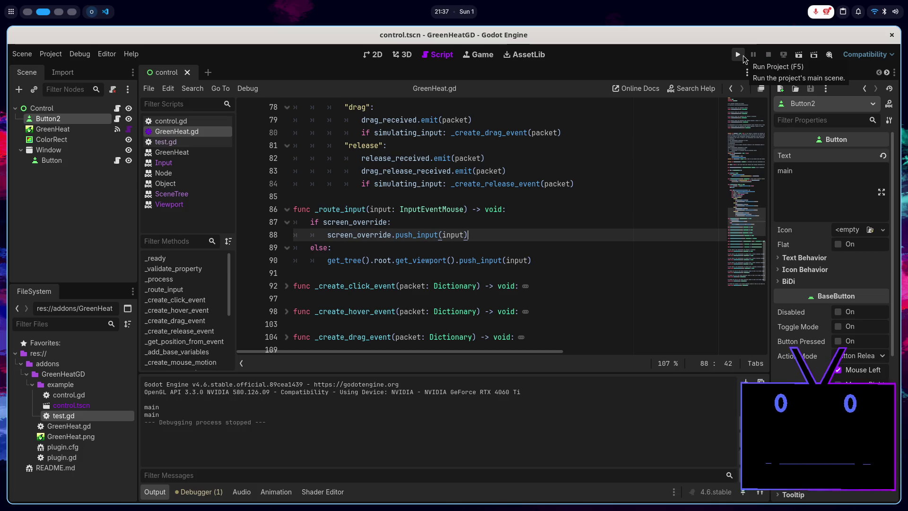
{"action": "left_click", "coordinate": [738, 54]}
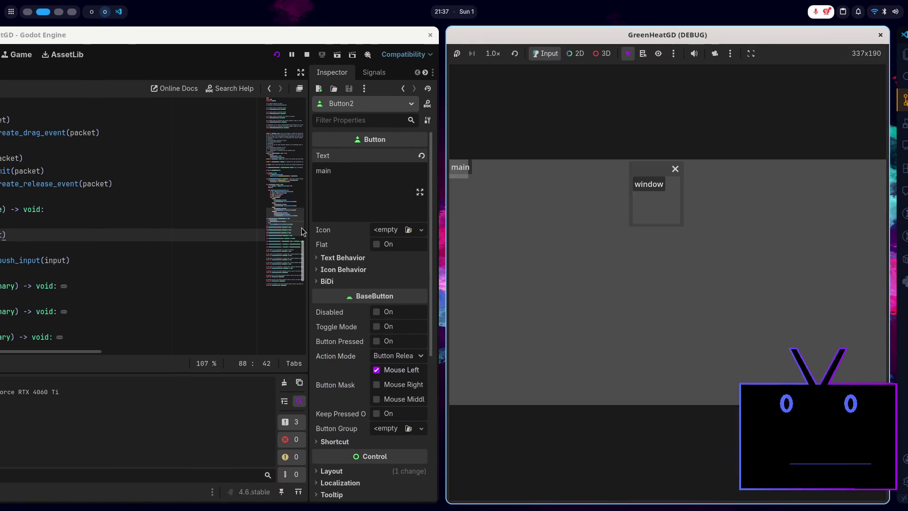
{"action": "key", "text": "super+1"}
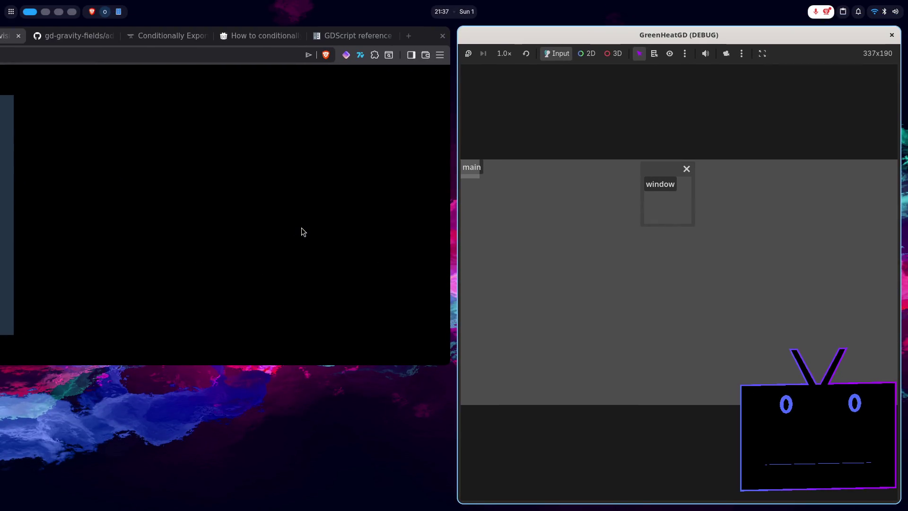